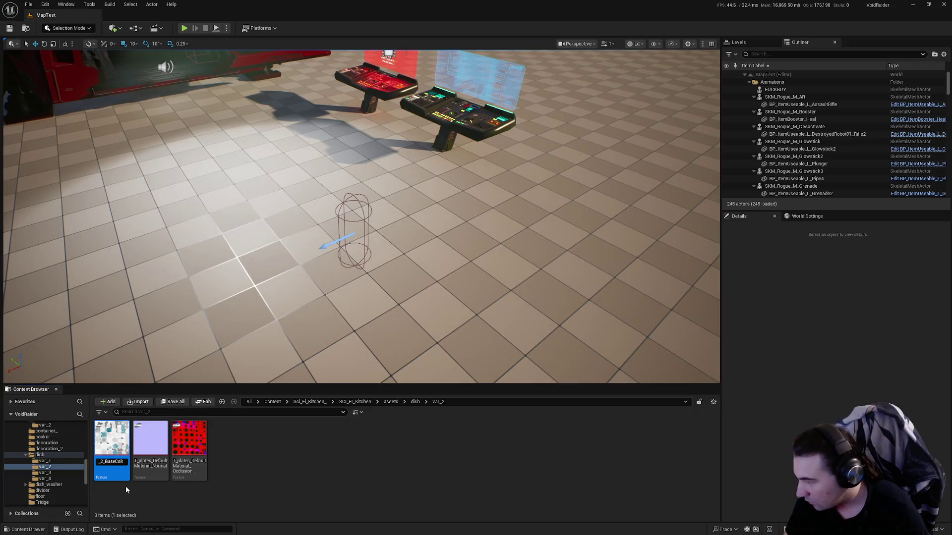
Confirm the BaseColor rename and give the Normal texture _2 after DefaultMaterial.
{"action": "key", "text": "Return"}
{"action": "key", "text": "Right"}
{"action": "key", "text": "F2"}
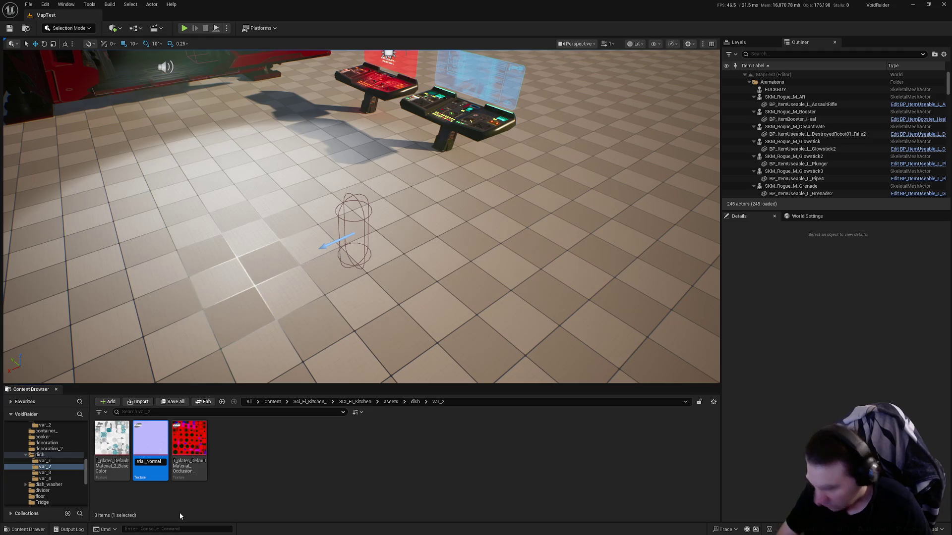
{"action": "key", "text": "Return"}
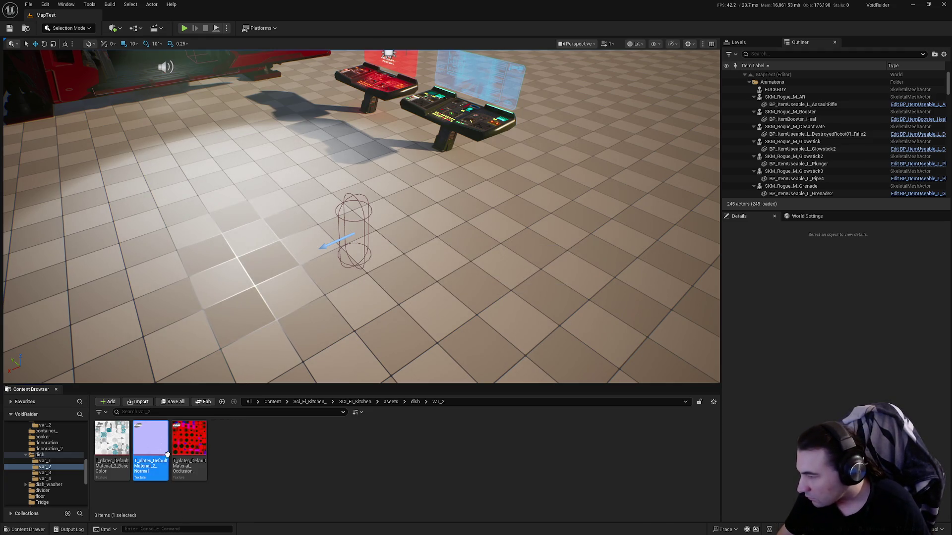
Rename the Occlusion texture to T_plates_DefaultMaterial_2_Occlusion… and select all three textures.
{"action": "left_click", "coordinate": [181, 454]}
{"action": "key", "text": "F2"}
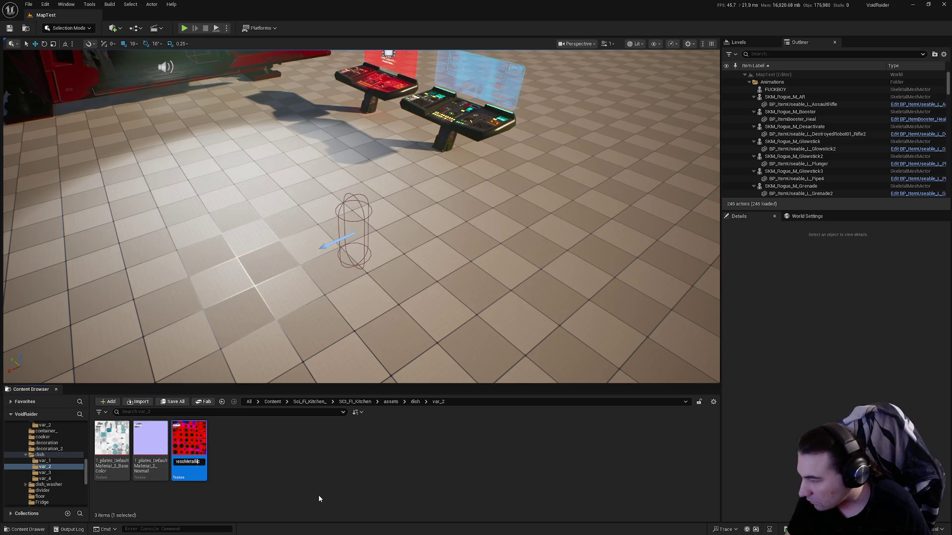
{"action": "key", "text": "Home"}
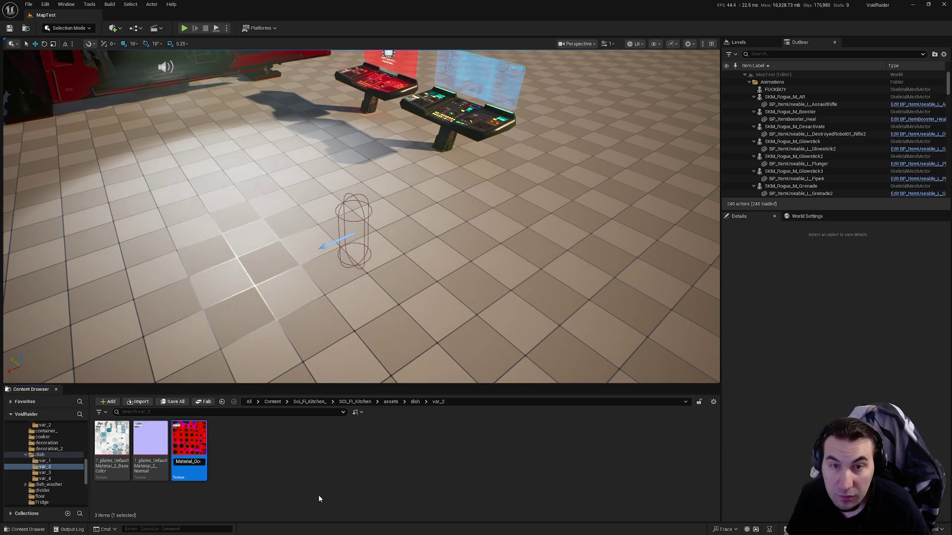
{"action": "key", "text": "Right"}
{"action": "key", "text": "Right"}
{"action": "key", "text": "Right"}
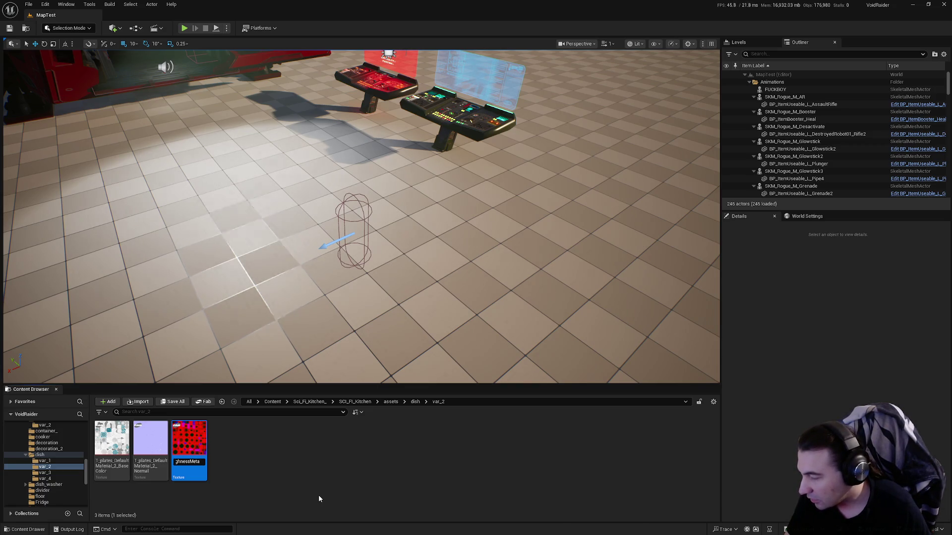
{"action": "key", "text": "Right"}
{"action": "key", "text": "Right"}
{"action": "key", "text": "Right"}
{"action": "key", "text": "Left"}
{"action": "key", "text": "Left"}
{"action": "key", "text": "Left"}
{"action": "key", "text": "Right"}
{"action": "key", "text": "Right"}
{"action": "key", "text": "Right"}
{"action": "key", "text": "Return"}
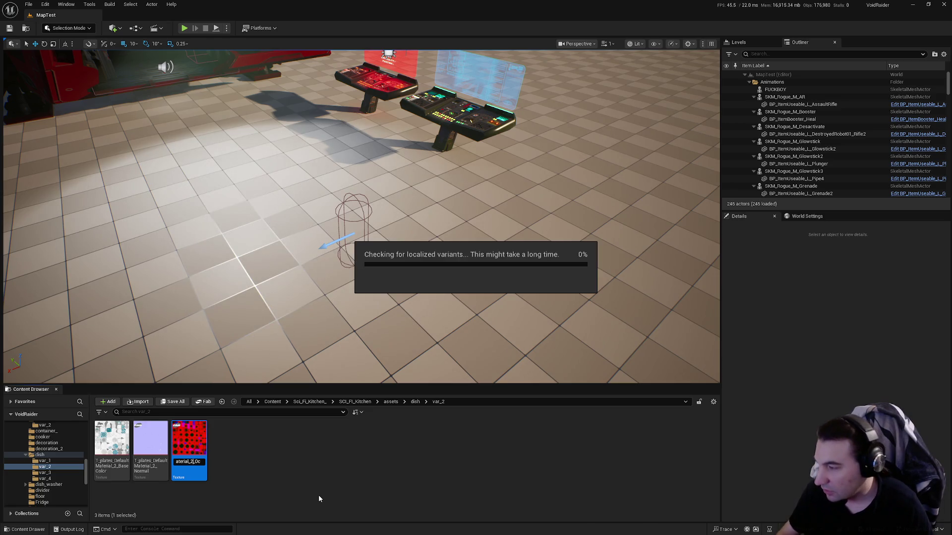
{"action": "key", "text": "ctrl+a"}
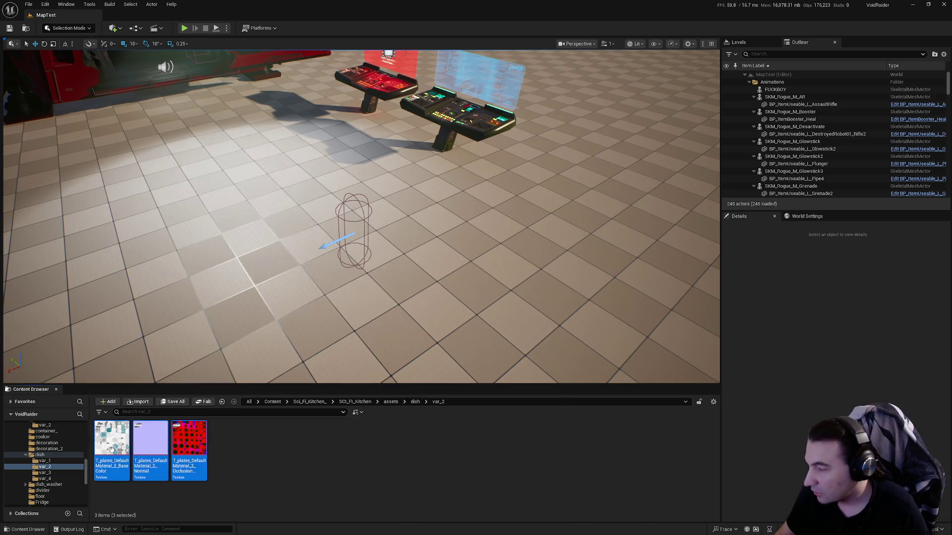
Move the three var_2 plate textures into the Textures folder and go back up to dish.
{"action": "scroll", "coordinate": [64, 461], "scroll_direction": "up", "scroll_amount": 4}
{"action": "scroll", "coordinate": [66, 463], "scroll_direction": "up", "scroll_amount": 5}
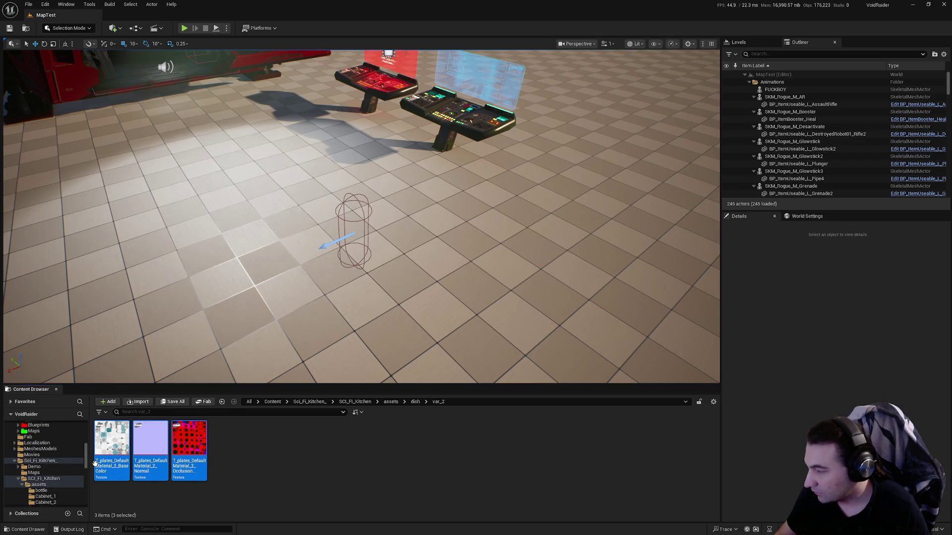
{"action": "scroll", "coordinate": [50, 461], "scroll_direction": "up", "scroll_amount": 2}
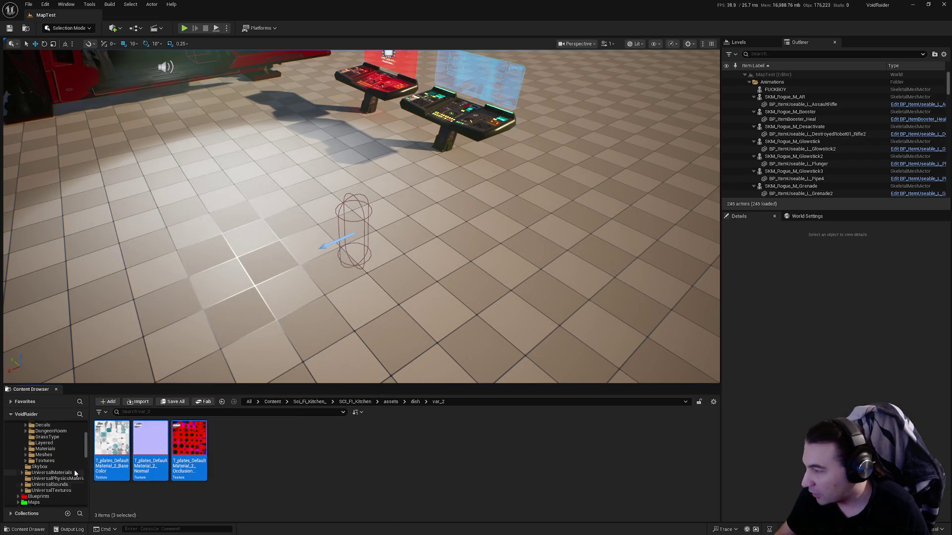
{"action": "left_click_drag", "start_coordinate": [146, 448], "coordinate": [82, 473]}
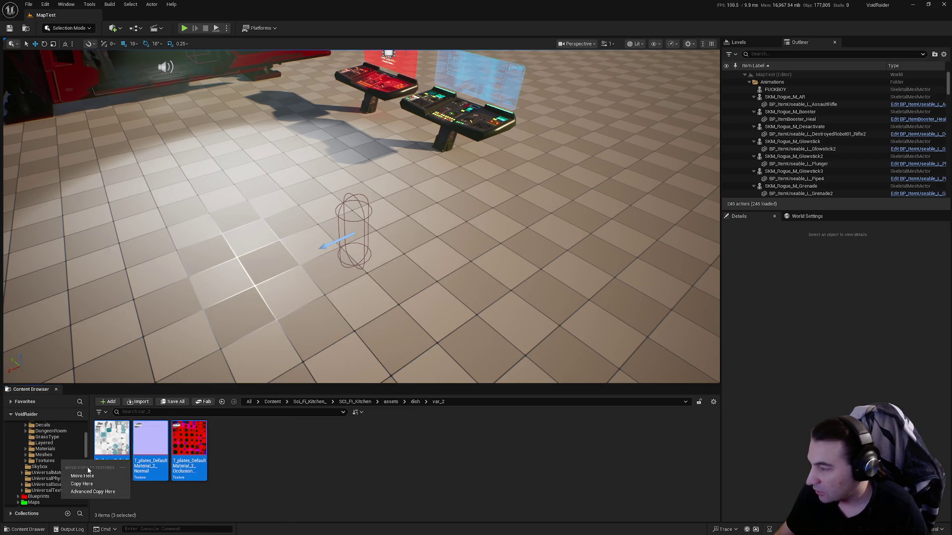
{"action": "left_click", "coordinate": [97, 474]}
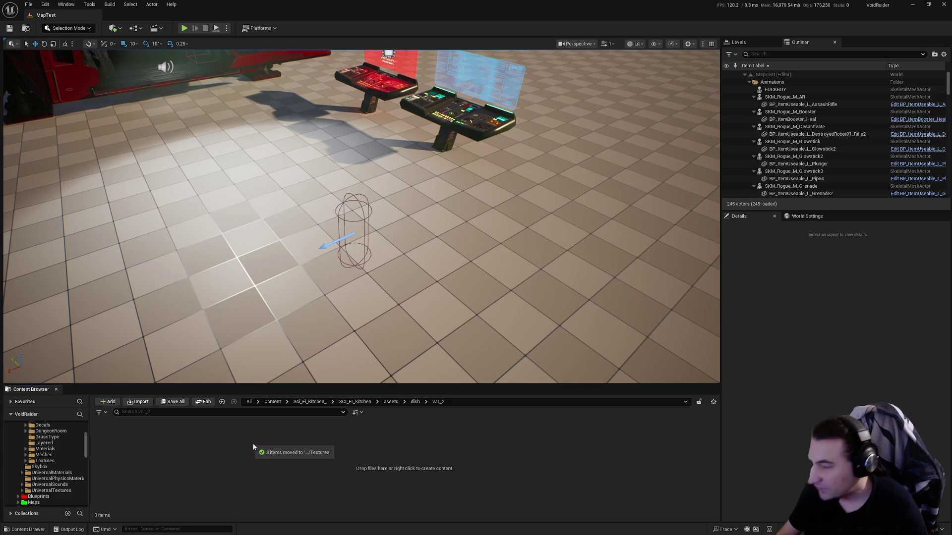
{"action": "key", "text": "alt+Left"}
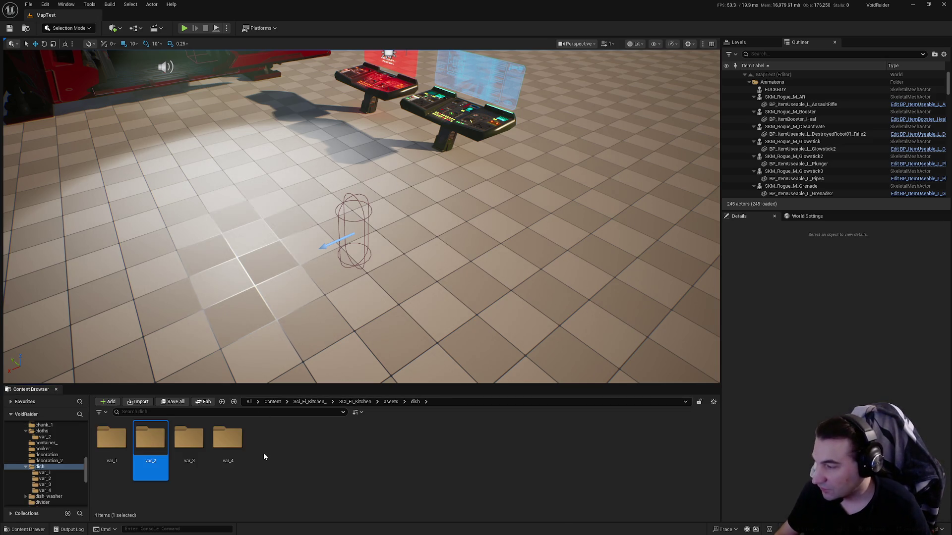
From var_3, move SM_dish_15–21 out and MI_dish_var_3 into the Materials folder.
{"action": "double_click", "coordinate": [189, 439]}
{"action": "left_click", "coordinate": [143, 446]}
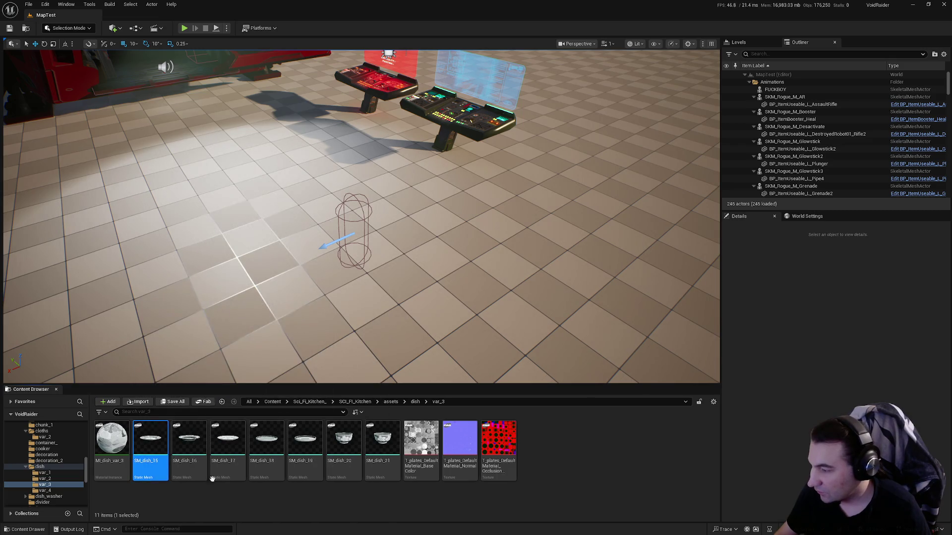
{"action": "left_click", "coordinate": [382, 441], "text": "shift"}
{"action": "mouse_move", "coordinate": [382, 442]}
{"action": "left_mouse_down"}
{"action": "mouse_move", "coordinate": [74, 487]}
{"action": "mouse_move", "coordinate": [71, 471]}
{"action": "mouse_move", "coordinate": [58, 469]}
{"action": "left_mouse_up"}
{"action": "scroll", "coordinate": [73, 485], "scroll_direction": "up", "scroll_amount": 5}
{"action": "left_click", "coordinate": [95, 486]}
{"action": "mouse_move", "coordinate": [110, 443]}
{"action": "left_mouse_down"}
{"action": "mouse_move", "coordinate": [59, 470]}
{"action": "mouse_move", "coordinate": [45, 461]}
{"action": "left_mouse_up"}
{"action": "left_click", "coordinate": [95, 475]}
Add _3 after DefaultMaterial to the BaseColor, Normal and Occlusion plate texture names.
{"action": "left_click", "coordinate": [111, 441]}
{"action": "key", "text": "F2"}
{"action": "key", "text": "Left"}
{"action": "key", "text": "Left"}
{"action": "key", "text": "Left"}
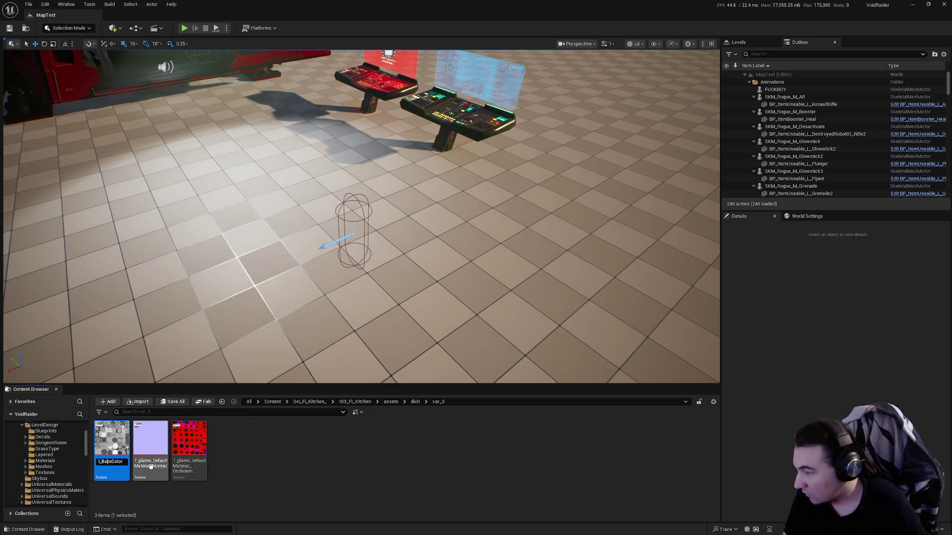
{"action": "key", "text": "Left"}
{"action": "key", "text": "Left"}
{"action": "key", "text": "Left"}
{"action": "type", "text": "3_"}
{"action": "key", "text": "Return"}
{"action": "left_click", "coordinate": [151, 467]}
{"action": "key", "text": "F2"}
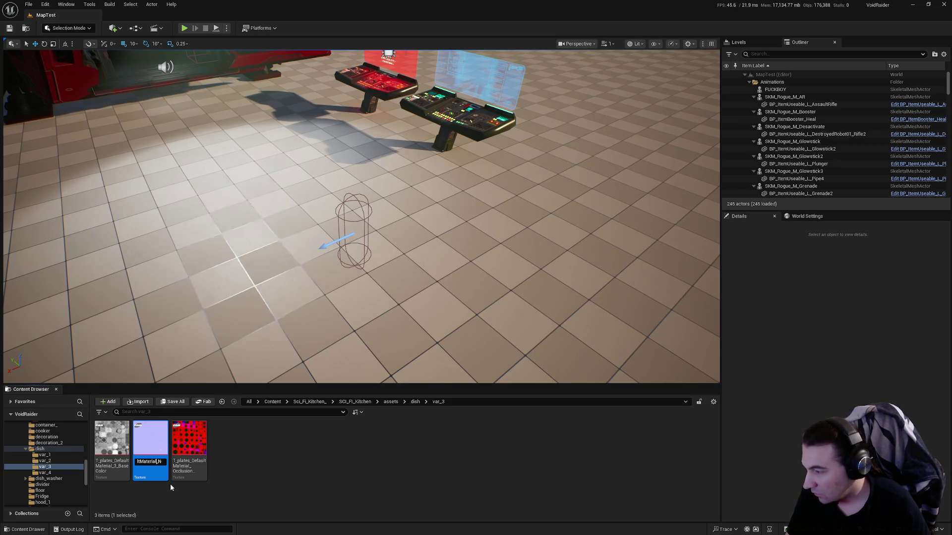
{"action": "key", "text": "Return"}
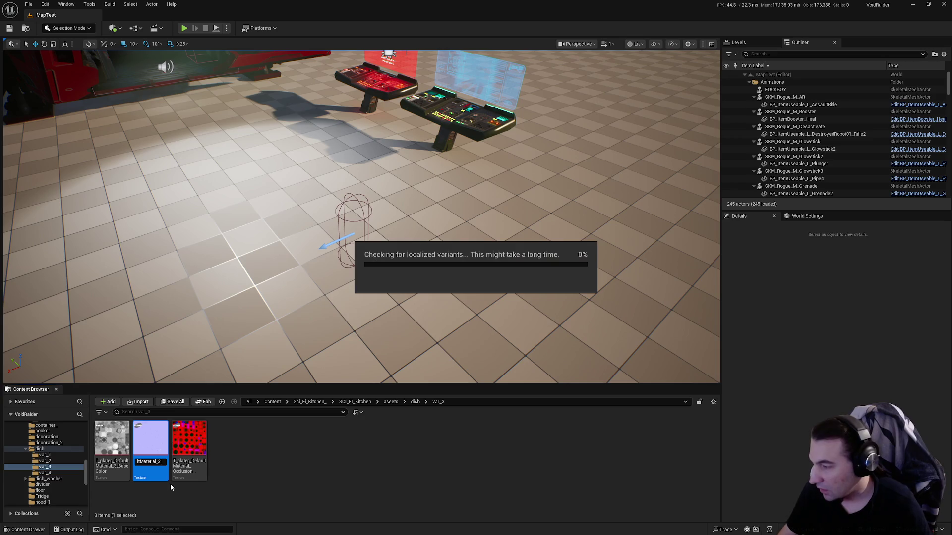
{"action": "left_click", "coordinate": [193, 468]}
{"action": "key", "text": "F2"}
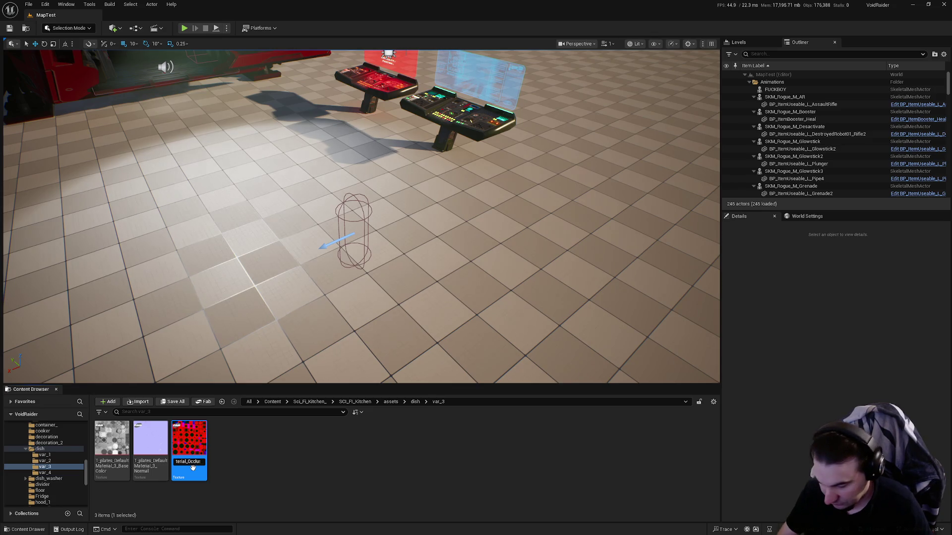
{"action": "key", "text": "Return"}
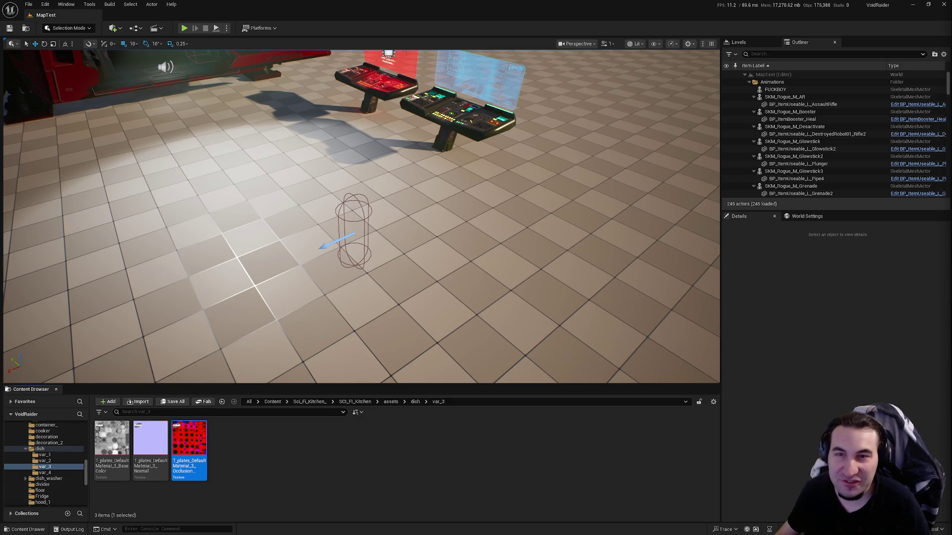
Move the three var_3 plate textures out into the shared folder.
{"action": "mouse_move", "coordinate": [314, 439]}
{"action": "left_mouse_down"}
{"action": "mouse_move", "coordinate": [96, 449]}
{"action": "mouse_move", "coordinate": [55, 493]}
{"action": "left_mouse_up"}
{"action": "scroll", "coordinate": [54, 459], "scroll_direction": "up", "scroll_amount": 10}
{"action": "left_click", "coordinate": [114, 514]}
Open var_4 and move SM_dish_22 through SM_dish_28 into the Meshes folder.
{"action": "key", "text": "alt+Left"}
{"action": "key", "text": "Right"}
{"action": "key", "text": "Return"}
{"action": "left_click", "coordinate": [150, 441]}
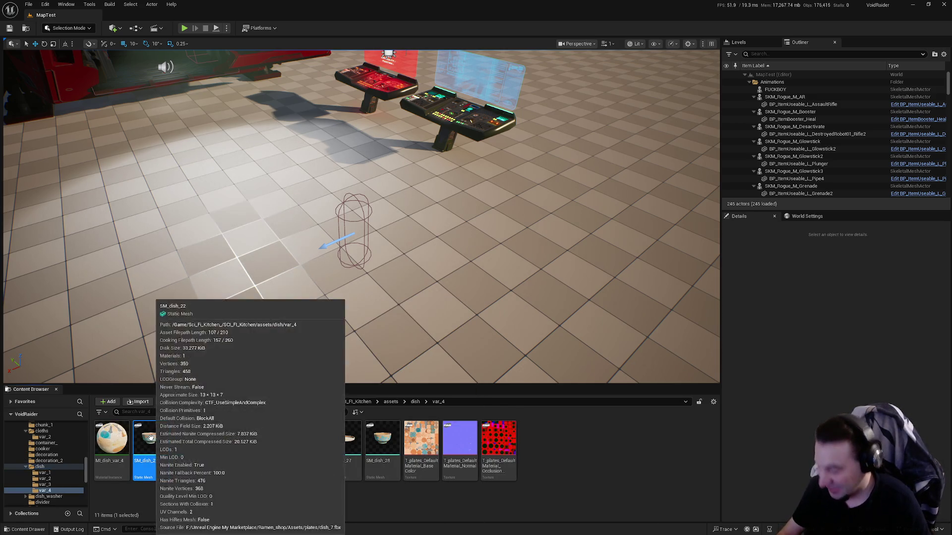
{"action": "left_click", "coordinate": [382, 441], "text": "shift"}
{"action": "scroll", "coordinate": [61, 476], "scroll_direction": "up", "scroll_amount": 5}
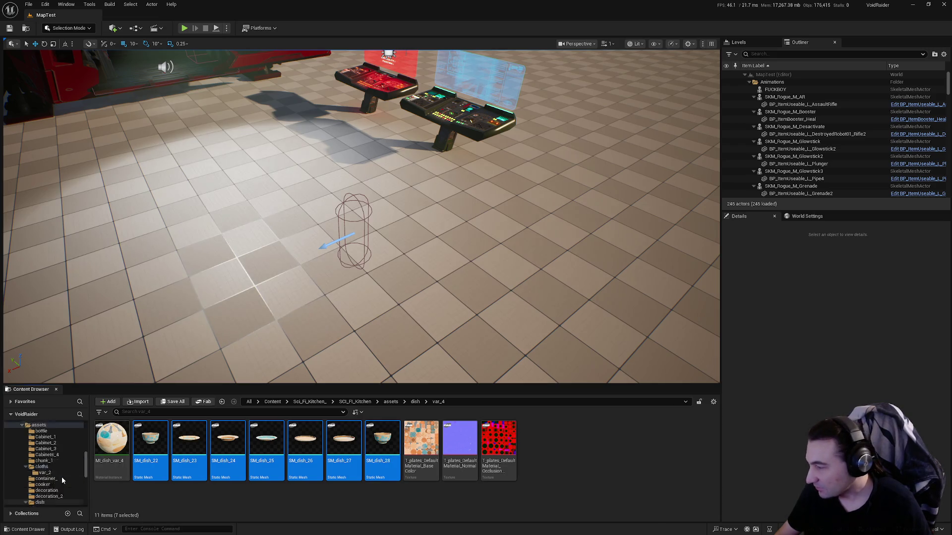
{"action": "scroll", "coordinate": [72, 466], "scroll_direction": "up", "scroll_amount": 3}
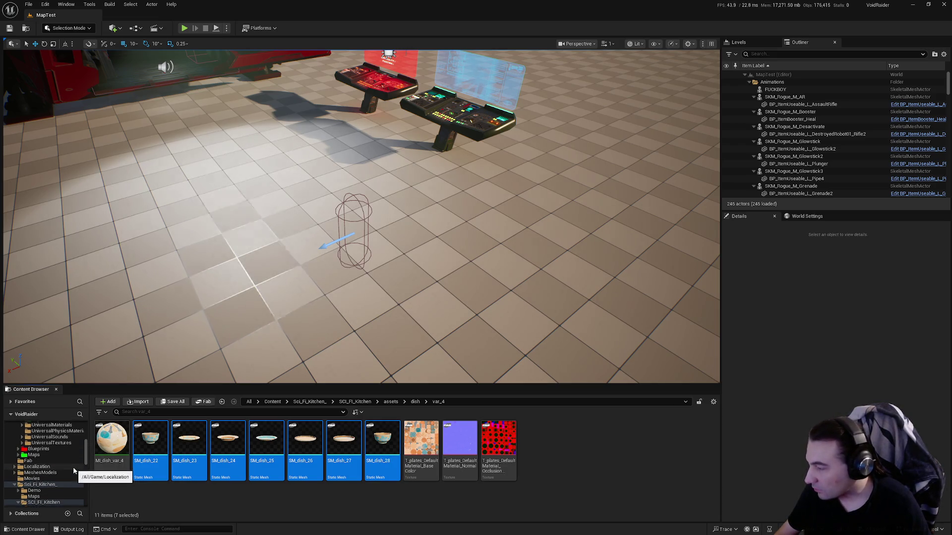
{"action": "scroll", "coordinate": [73, 462], "scroll_direction": "up", "scroll_amount": 3}
{"action": "scroll", "coordinate": [75, 451], "scroll_direction": "up", "scroll_amount": 3}
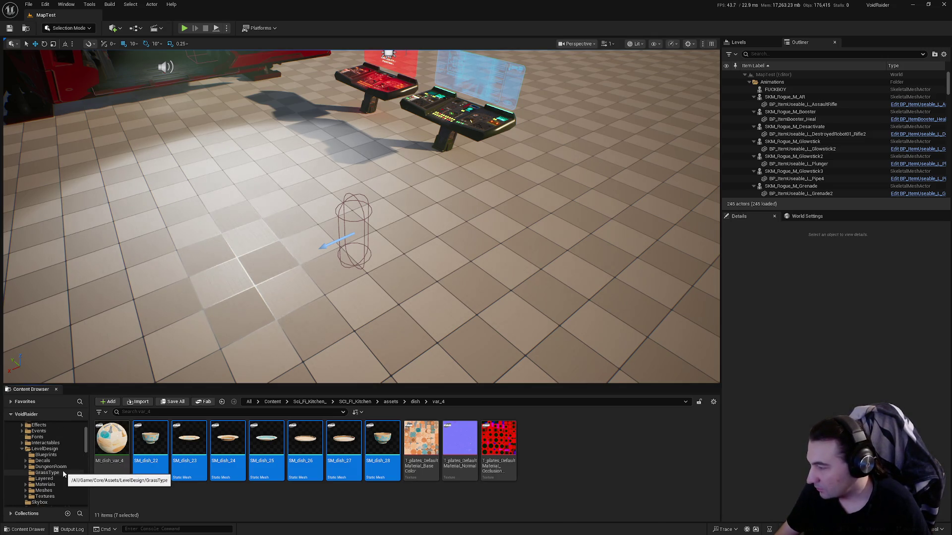
{"action": "scroll", "coordinate": [63, 473], "scroll_direction": "down", "scroll_amount": 1}
{"action": "scroll", "coordinate": [64, 474], "scroll_direction": "up", "scroll_amount": 1}
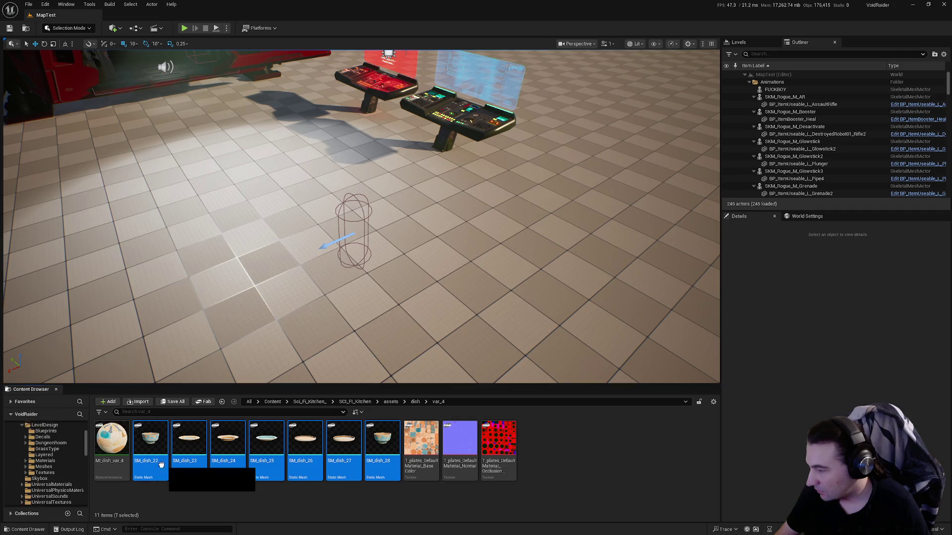
{"action": "left_click_drag", "start_coordinate": [59, 468], "coordinate": [60, 469]}
{"action": "left_click", "coordinate": [74, 482]}
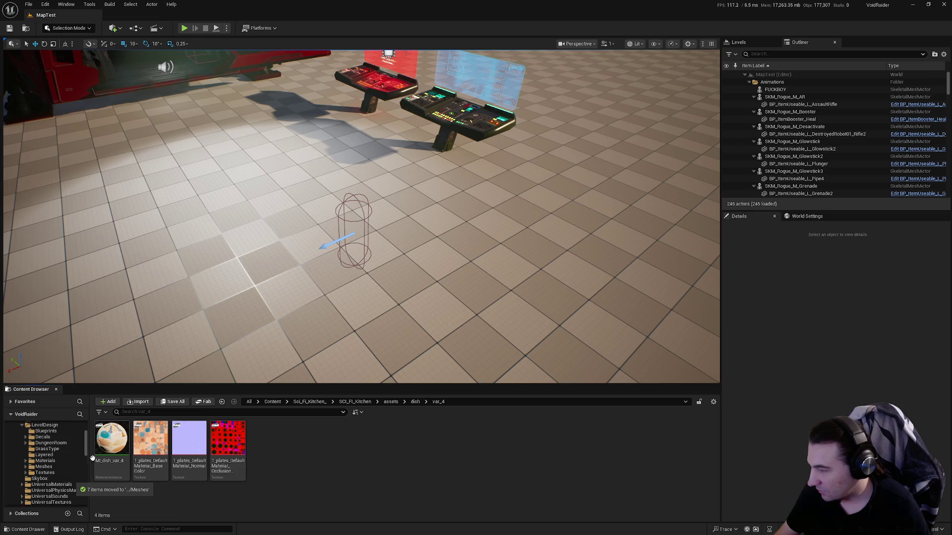
Move MI_dish_var_4 onto the Meshes folder.
{"action": "left_click", "coordinate": [111, 438]}
{"action": "left_click_drag", "start_coordinate": [111, 439], "coordinate": [69, 477]}
{"action": "left_click", "coordinate": [80, 489]}
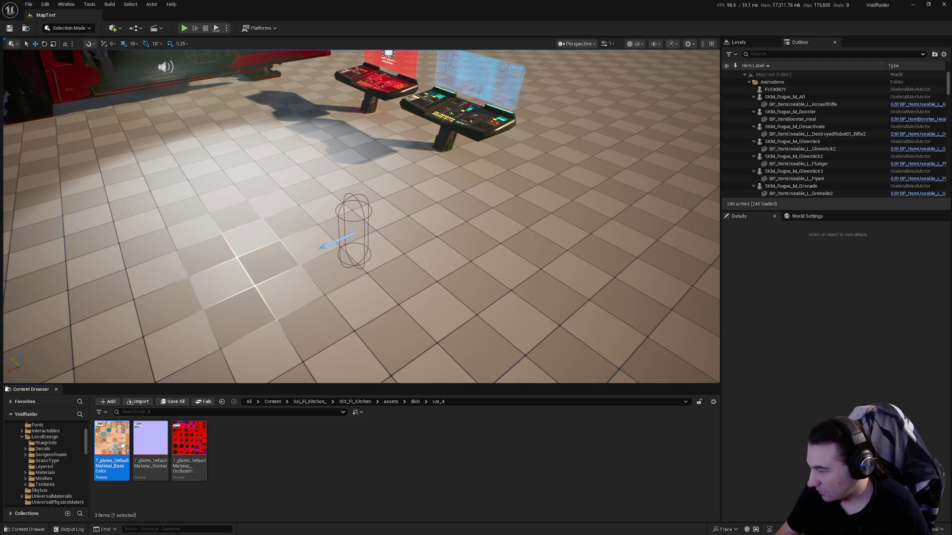
Add _4 to the var_4 BaseColor, Normal and Occlusion plate texture names.
{"action": "key", "text": "F2"}
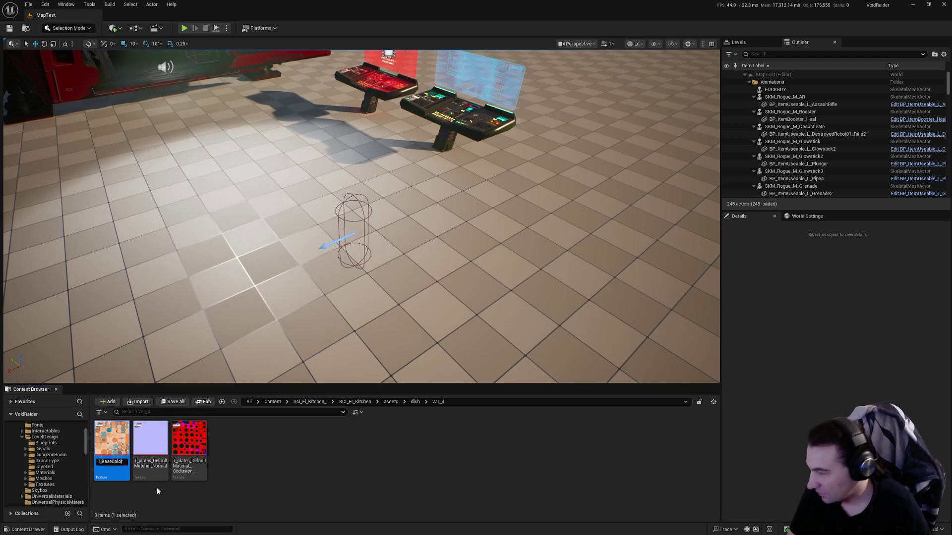
{"action": "key", "text": "Left"}
{"action": "key", "text": "Left"}
{"action": "key", "text": "Left"}
{"action": "type", "text": "_4"}
{"action": "key", "text": "Return"}
{"action": "left_click", "coordinate": [158, 461]}
{"action": "key", "text": "F2"}
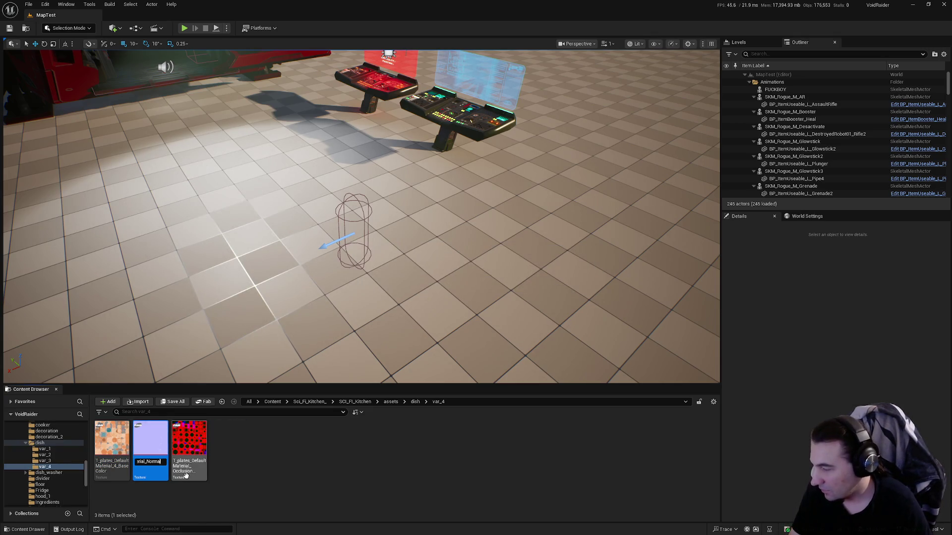
{"action": "type", "text": "_4"}
{"action": "key", "text": "Return"}
{"action": "left_click", "coordinate": [202, 443]}
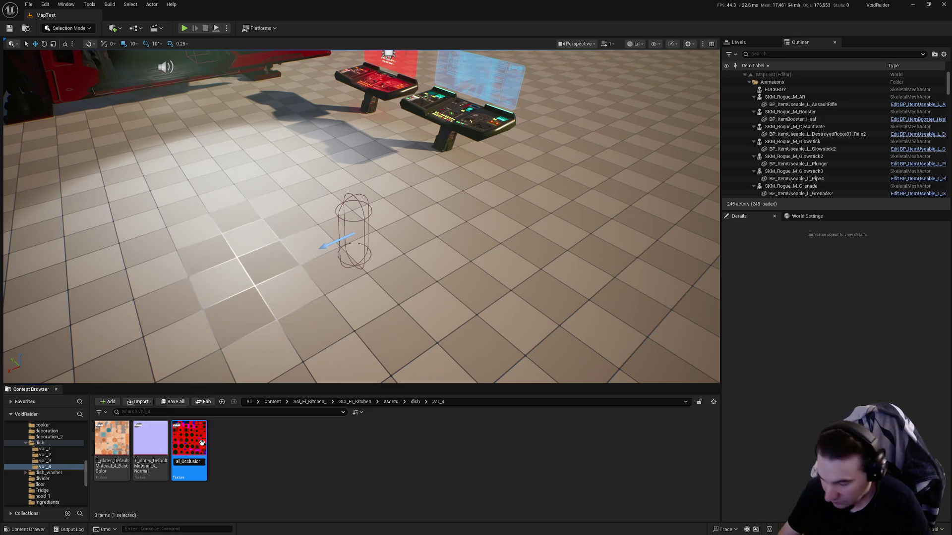
{"action": "key", "text": "Return"}
Move the three var_4 textures into Textures and return to SCI_FI_Kitchen.
{"action": "left_click", "coordinate": [112, 444], "text": "shift"}
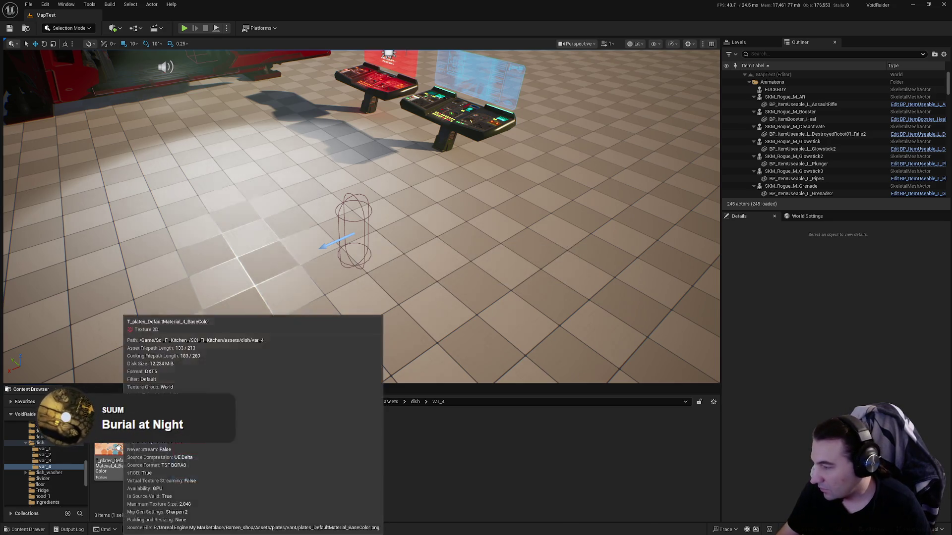
{"action": "mouse_move", "coordinate": [112, 459]}
{"action": "left_mouse_down"}
{"action": "mouse_move", "coordinate": [40, 461]}
{"action": "mouse_move", "coordinate": [54, 483]}
{"action": "mouse_move", "coordinate": [60, 460]}
{"action": "left_mouse_up"}
{"action": "left_click", "coordinate": [112, 476]}
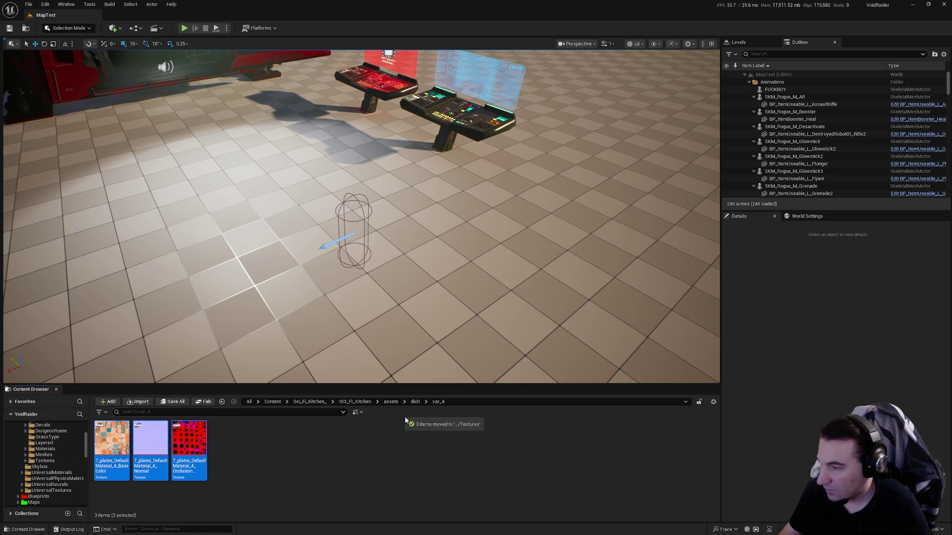
{"action": "left_click", "coordinate": [358, 404]}
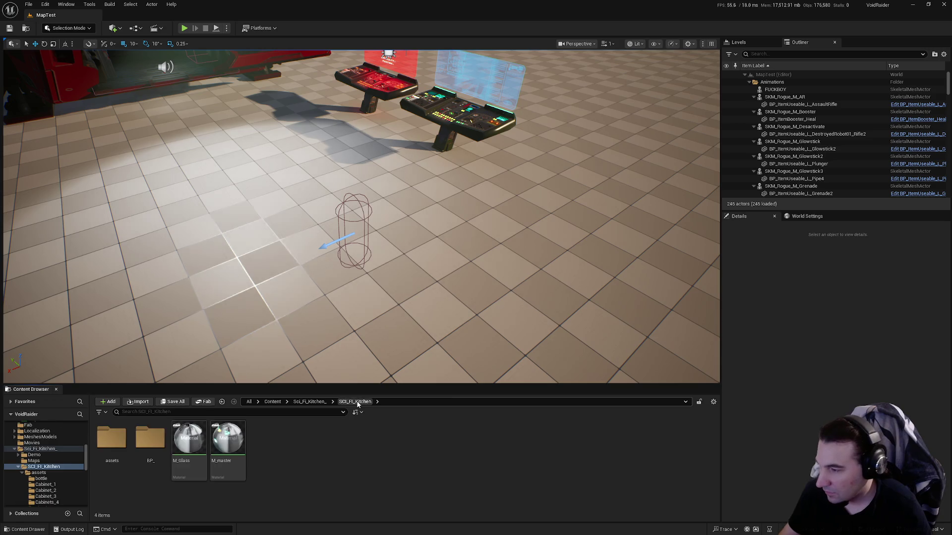
Open the dish_washer folder under assets > dish.
{"action": "double_click", "coordinate": [111, 456]}
{"action": "left_click", "coordinate": [549, 447]}
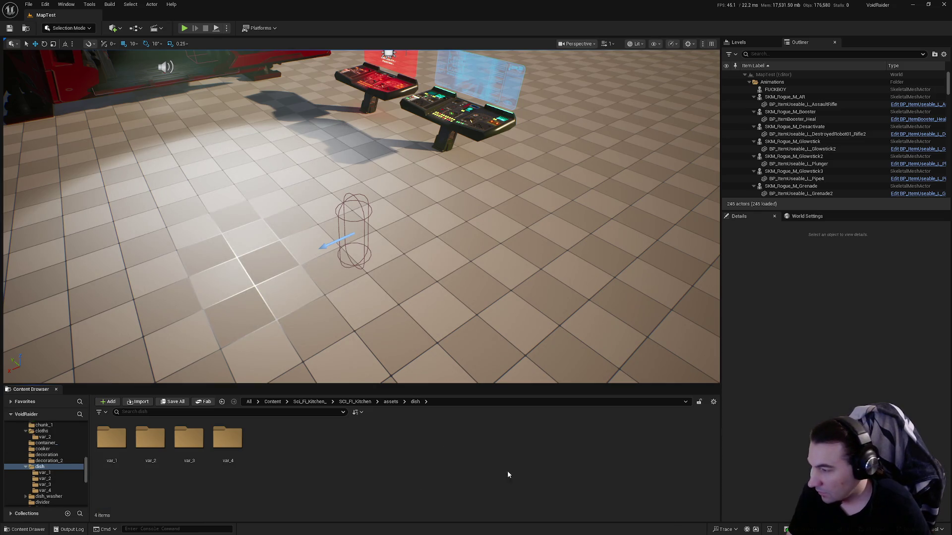
{"action": "double_click", "coordinate": [575, 439]}
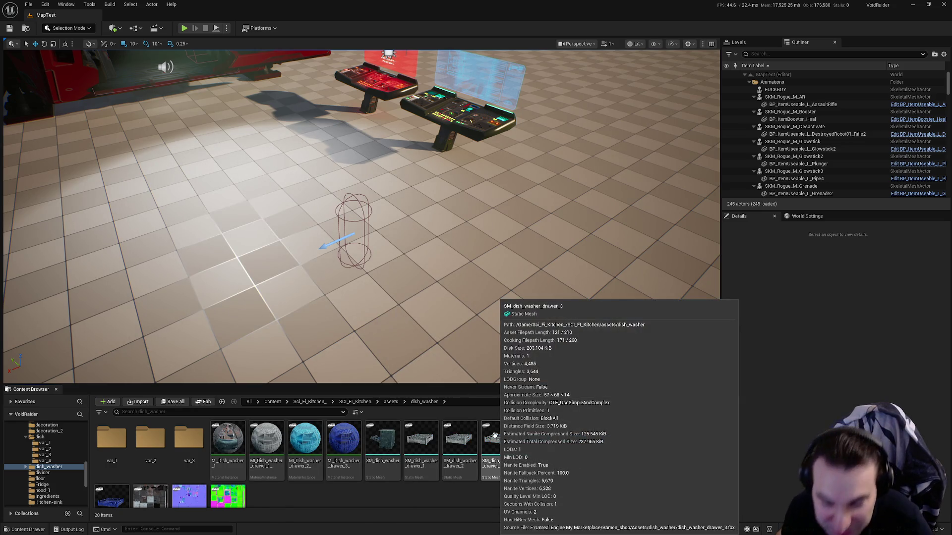
Move the ten dish_washer static meshes into the Meshes folder.
{"action": "scroll", "coordinate": [395, 484], "scroll_direction": "down", "scroll_amount": 2}
{"action": "scroll", "coordinate": [400, 482], "scroll_direction": "up", "scroll_amount": 2}
{"action": "scroll", "coordinate": [403, 483], "scroll_direction": "down", "scroll_amount": 2}
{"action": "left_click", "coordinate": [113, 466]}
{"action": "scroll", "coordinate": [114, 468], "scroll_direction": "up", "scroll_amount": 1}
{"action": "left_click", "coordinate": [376, 449], "text": "shift"}
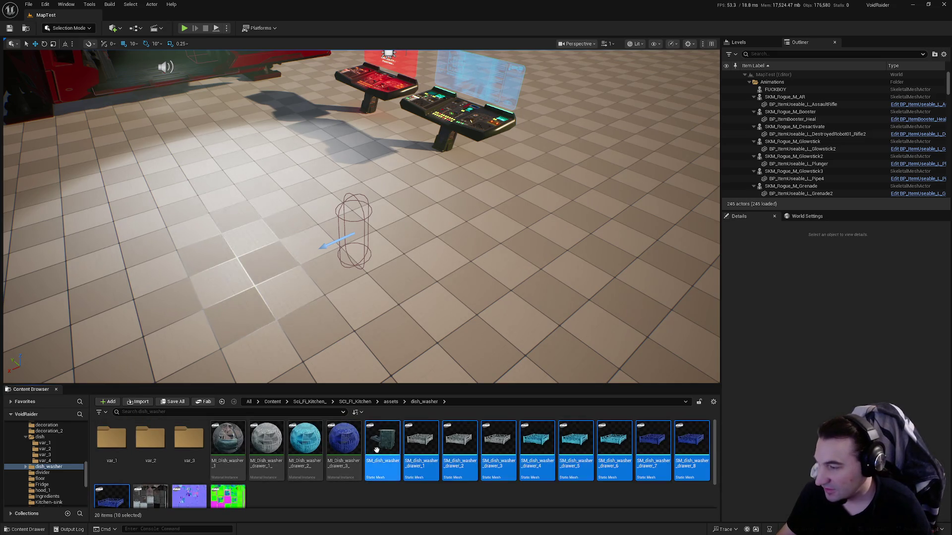
{"action": "scroll", "coordinate": [50, 487], "scroll_direction": "up", "scroll_amount": 10}
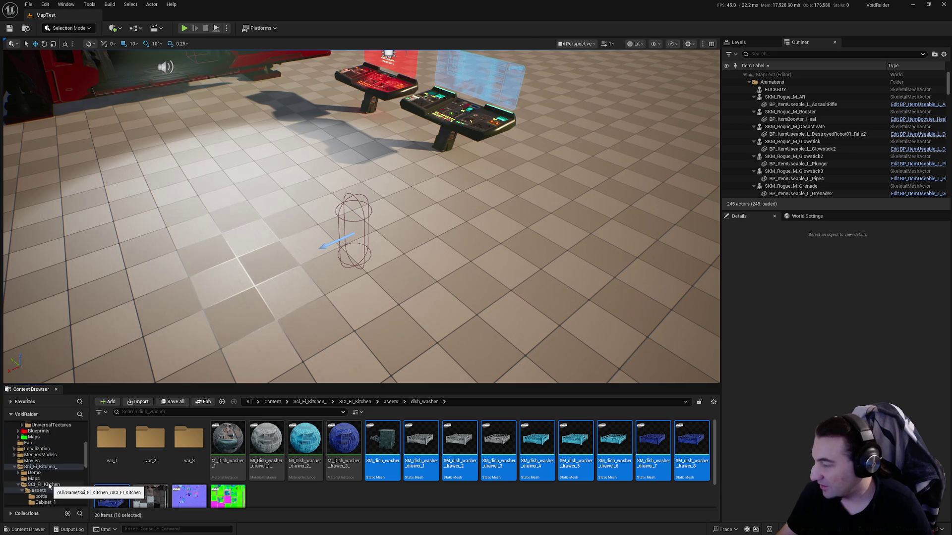
{"action": "scroll", "coordinate": [49, 484], "scroll_direction": "up", "scroll_amount": 1}
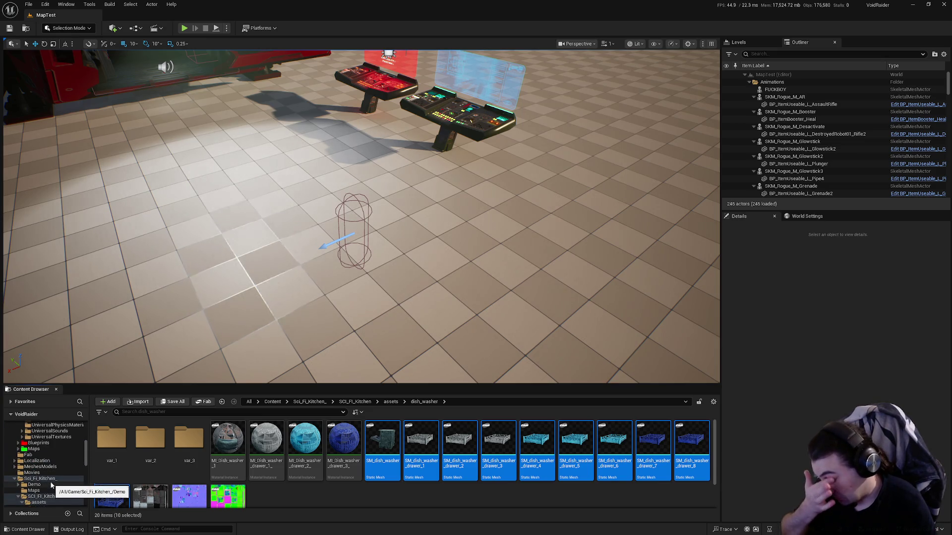
{"action": "scroll", "coordinate": [50, 480], "scroll_direction": "up", "scroll_amount": 4}
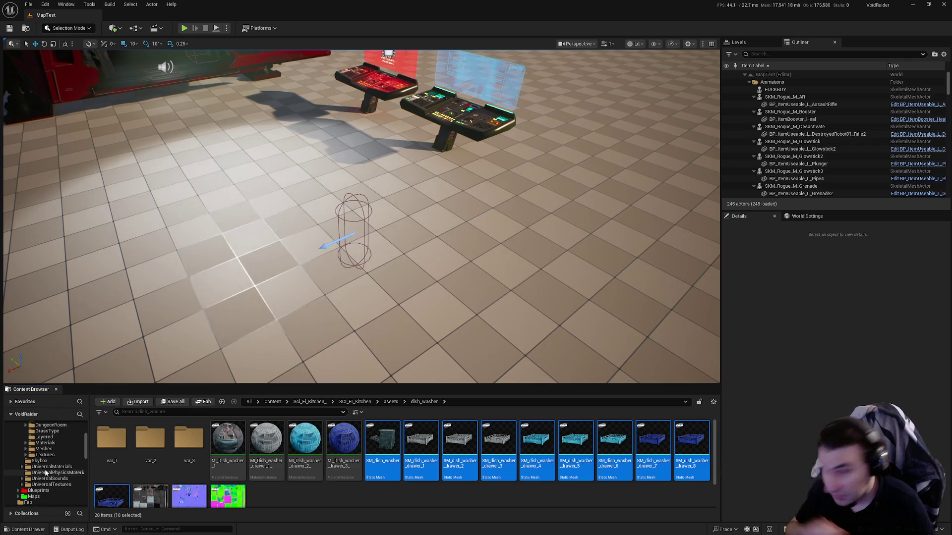
{"action": "scroll", "coordinate": [42, 466], "scroll_direction": "up", "scroll_amount": 1}
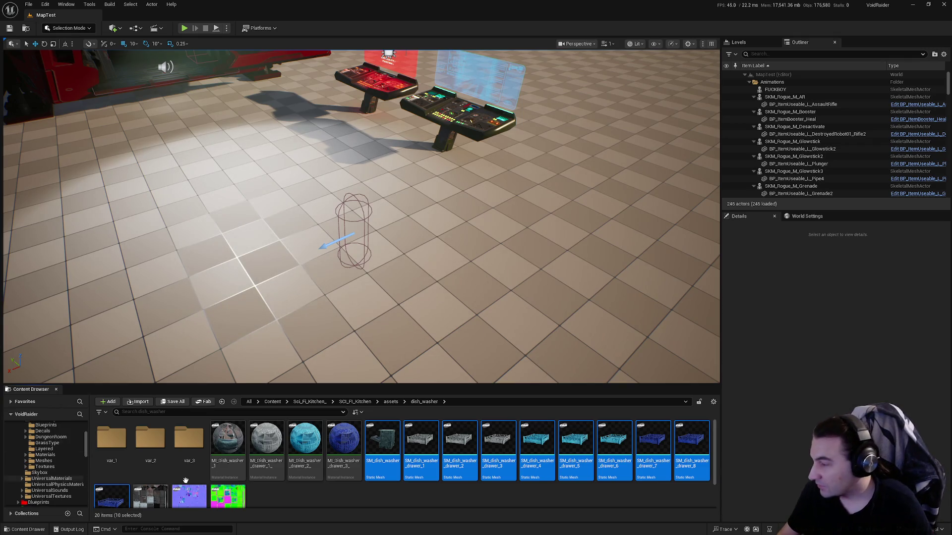
{"action": "left_click_drag", "start_coordinate": [449, 456], "coordinate": [54, 462]}
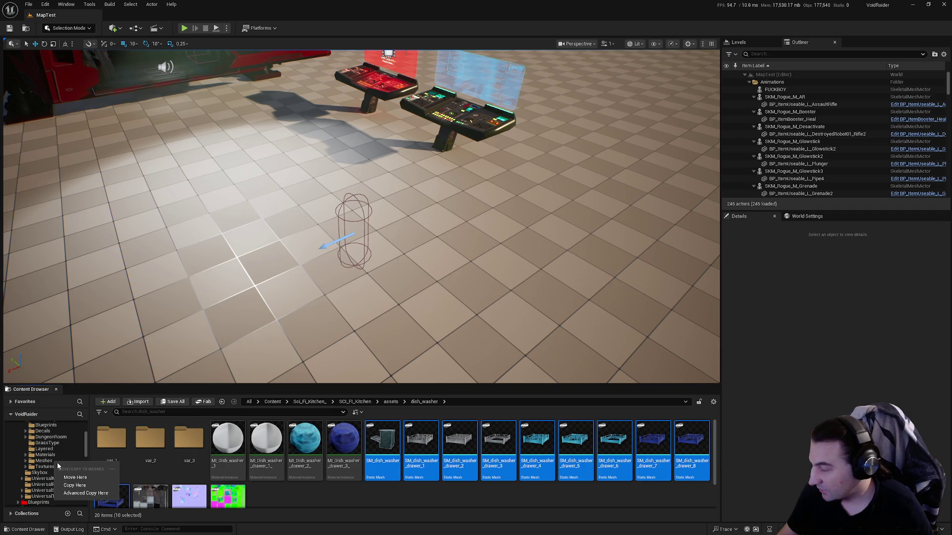
{"action": "left_click", "coordinate": [74, 478]}
Move the four dish_washer material instances into the Materials folder.
{"action": "left_click", "coordinate": [343, 444]}
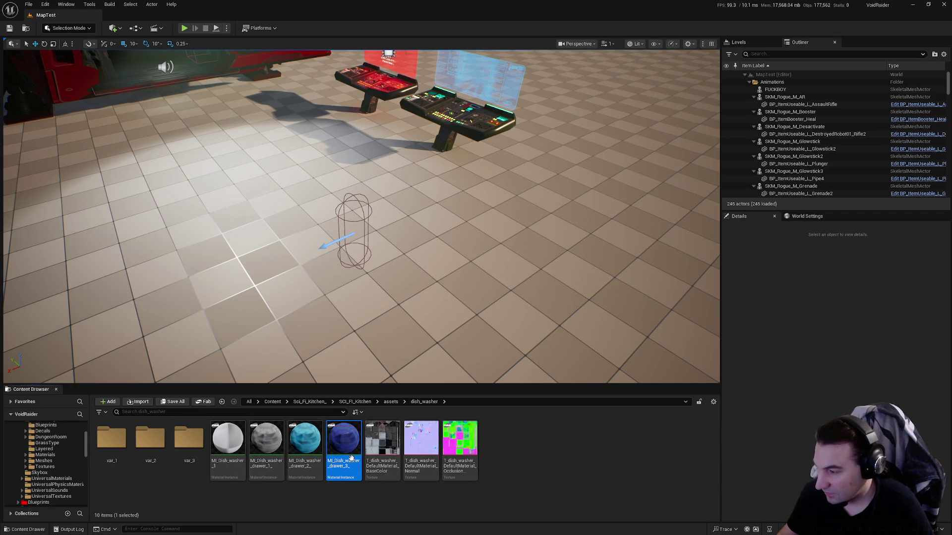
{"action": "left_click", "coordinate": [228, 443], "text": "shift"}
{"action": "scroll", "coordinate": [43, 476], "scroll_direction": "up", "scroll_amount": 1}
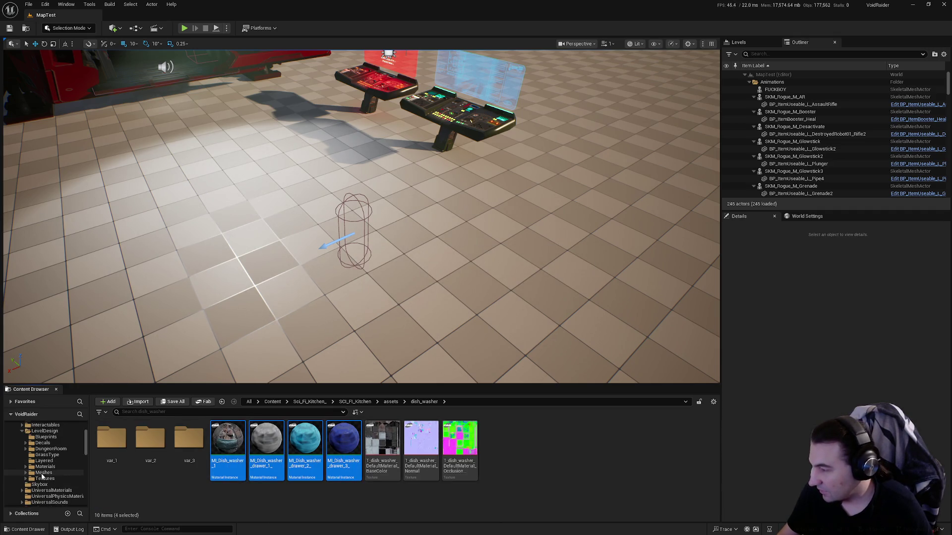
{"action": "left_click_drag", "start_coordinate": [236, 450], "coordinate": [55, 468]}
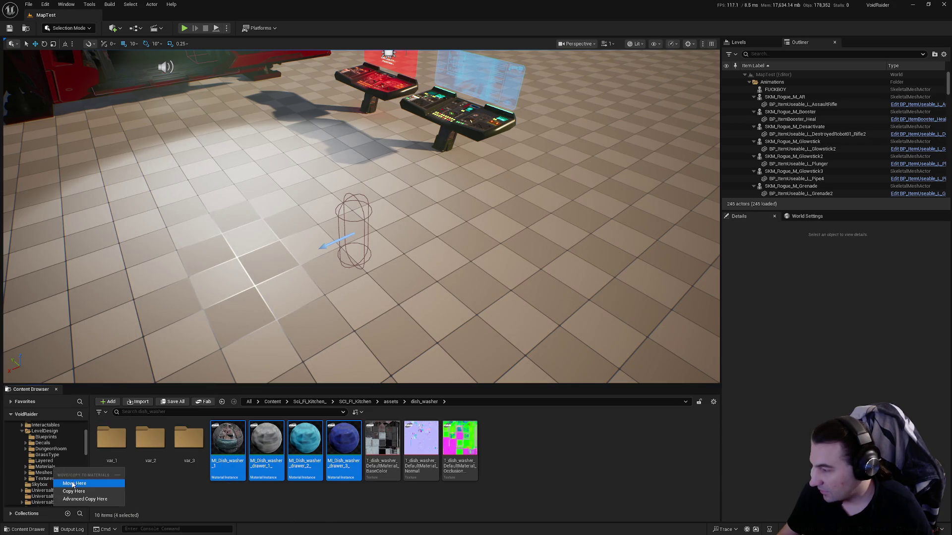
{"action": "left_click", "coordinate": [74, 483]}
Move the three dish_washer textures into the Textures folder.
{"action": "left_click", "coordinate": [227, 441]}
{"action": "left_click", "coordinate": [305, 441], "text": "shift"}
{"action": "left_click_drag", "start_coordinate": [305, 441], "coordinate": [55, 478]}
{"action": "left_click", "coordinate": [100, 490]}
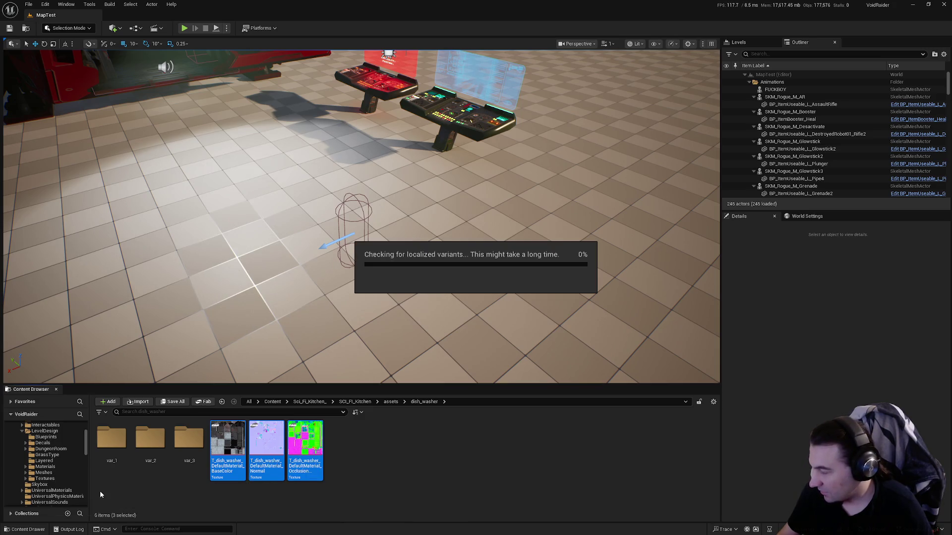
{"action": "double_click", "coordinate": [118, 446]}
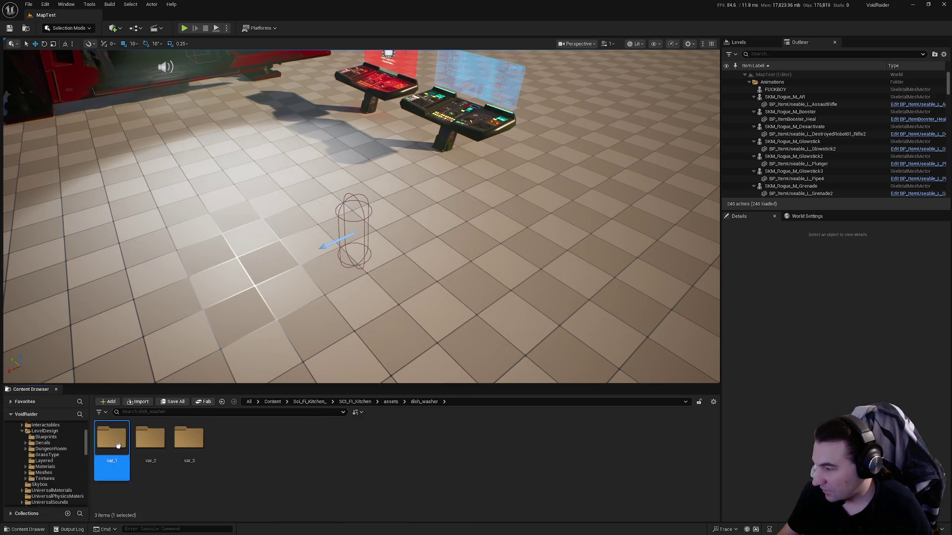
Move the three var_1 drawer textures, names unchanged, into the Textures folder.
{"action": "left_click", "coordinate": [111, 439]}
{"action": "key", "text": "F2"}
{"action": "key", "text": "Escape"}
{"action": "left_click", "coordinate": [187, 445], "text": "shift"}
{"action": "mouse_move", "coordinate": [186, 445]}
{"action": "left_mouse_down"}
{"action": "mouse_move", "coordinate": [62, 466]}
{"action": "mouse_move", "coordinate": [71, 472]}
{"action": "mouse_move", "coordinate": [66, 446]}
{"action": "mouse_move", "coordinate": [67, 463]}
{"action": "left_mouse_up"}
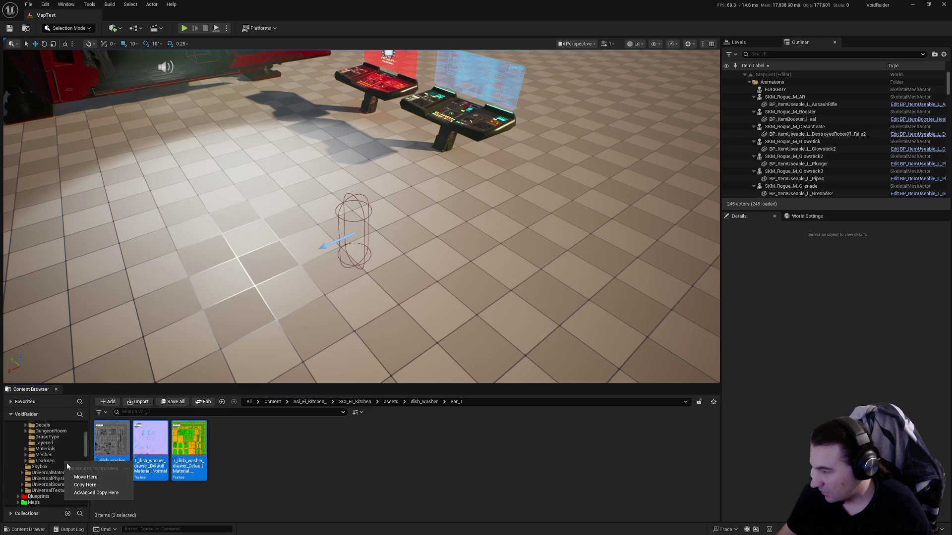
{"action": "left_click", "coordinate": [94, 479]}
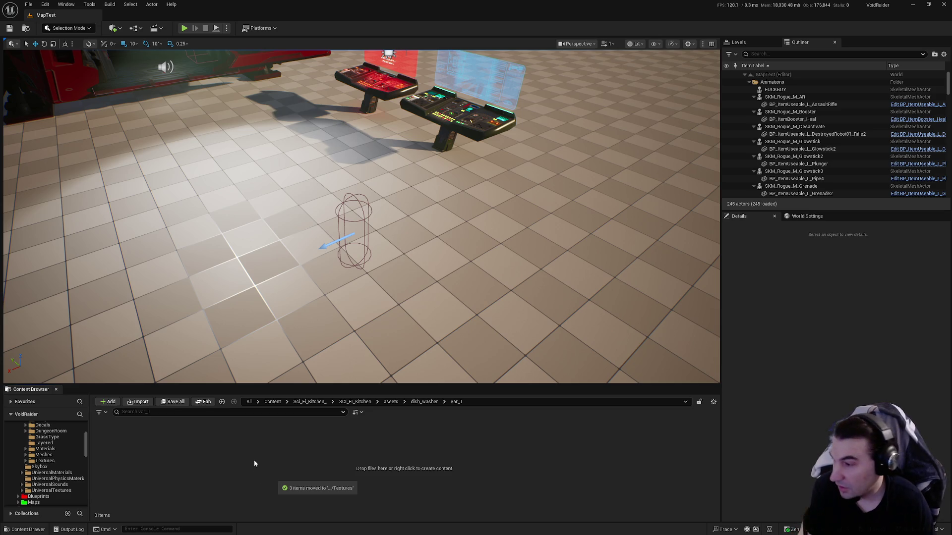
In var_2, add _2 to the base colour, Normal and occlusion texture names.
{"action": "key", "text": "Down"}
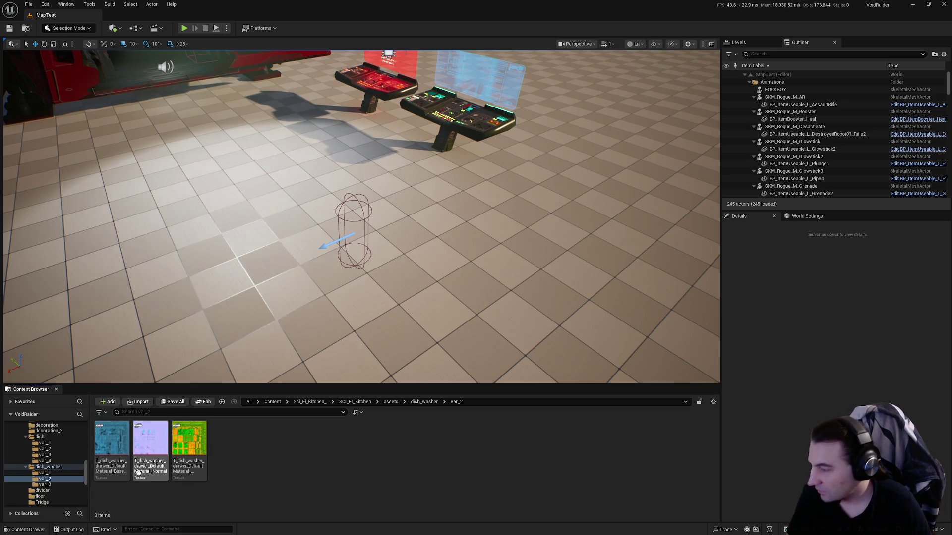
{"action": "left_click", "coordinate": [112, 439]}
{"action": "key", "text": "F2"}
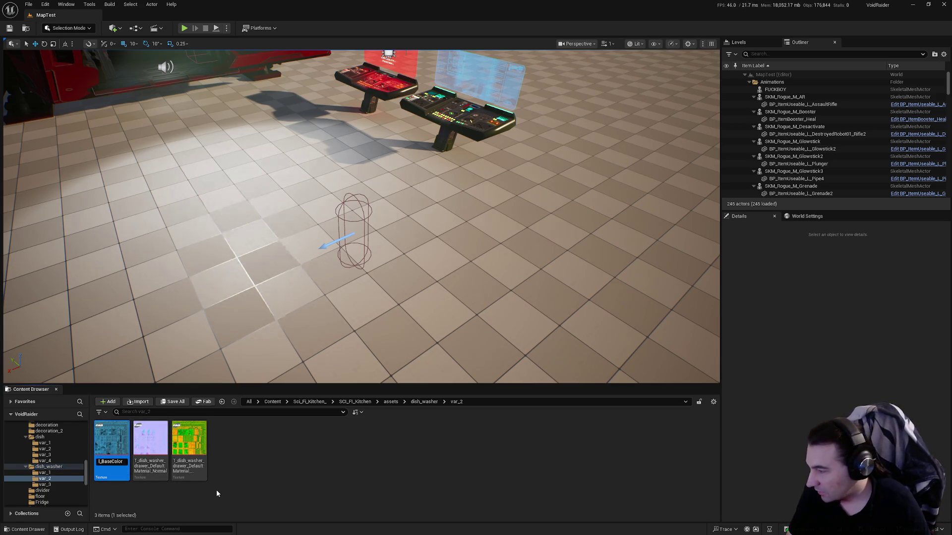
{"action": "key", "text": "Left"}
{"action": "key", "text": "Left"}
{"action": "key", "text": "Left"}
{"action": "type", "text": "_2"}
{"action": "key", "text": "Return"}
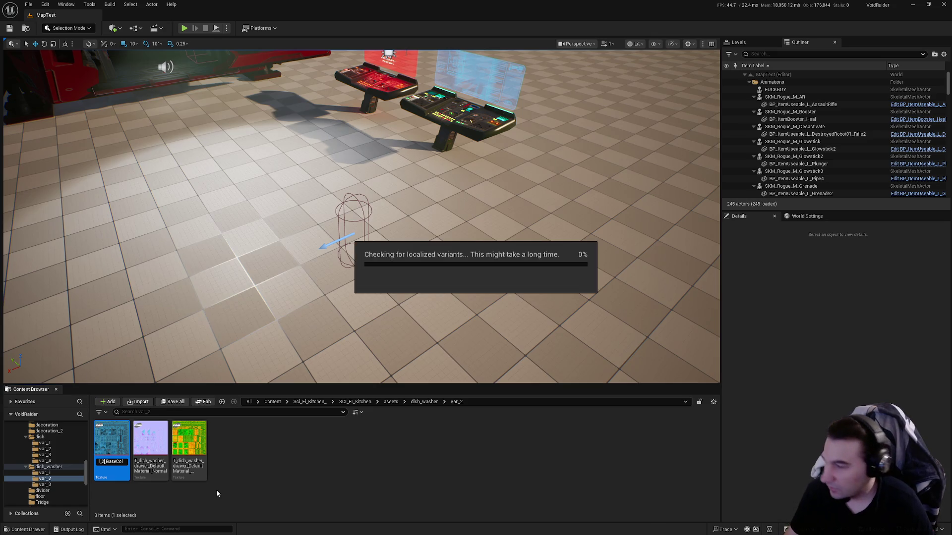
{"action": "left_click", "coordinate": [141, 437]}
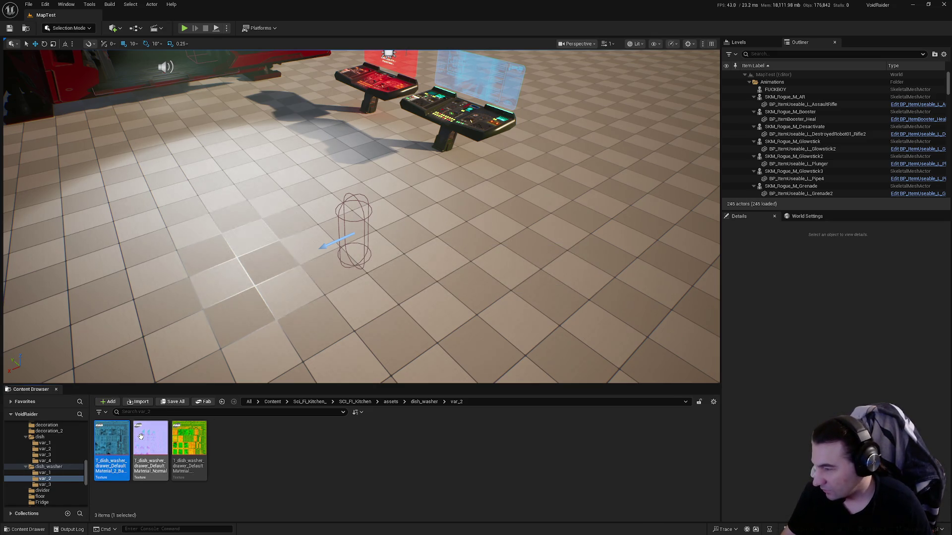
{"action": "key", "text": "F2"}
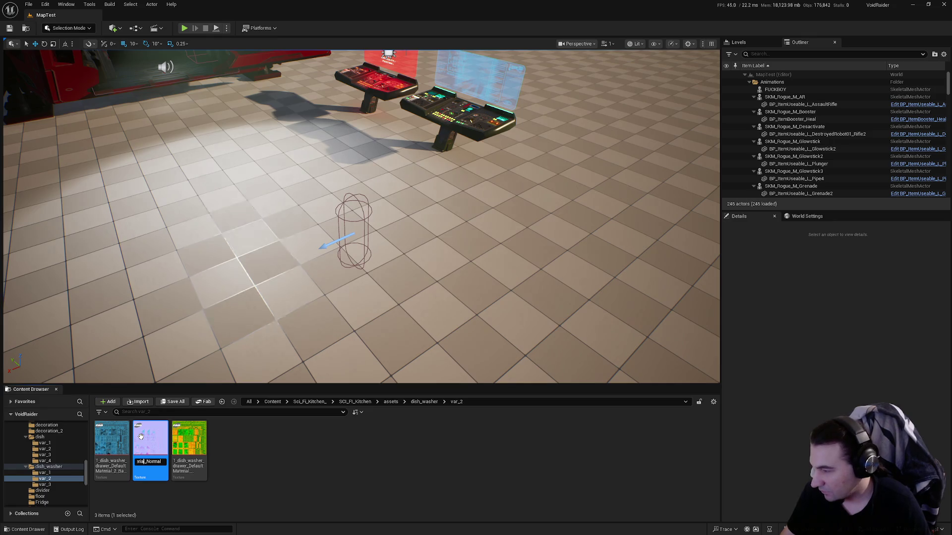
{"action": "type", "text": "2_"}
{"action": "key", "text": "Return"}
{"action": "left_click", "coordinate": [181, 452]}
{"action": "key", "text": "F2"}
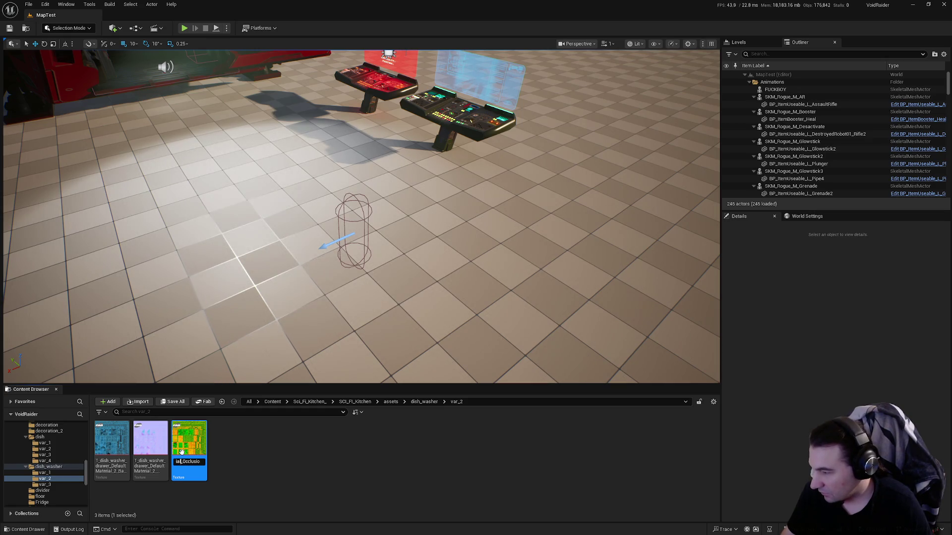
{"action": "key", "text": "Return"}
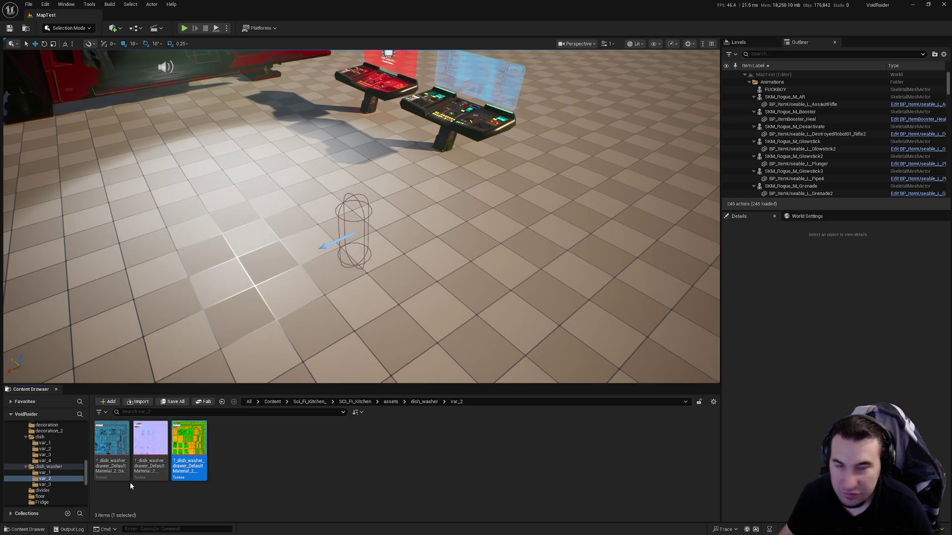
Move the three var_2 textures into Textures and go back up to dish_washer.
{"action": "left_click", "coordinate": [116, 472], "text": "shift"}
{"action": "scroll", "coordinate": [60, 477], "scroll_direction": "up", "scroll_amount": 3}
{"action": "scroll", "coordinate": [58, 472], "scroll_direction": "up", "scroll_amount": 8}
{"action": "mouse_move", "coordinate": [111, 441]}
{"action": "left_mouse_down"}
{"action": "mouse_move", "coordinate": [99, 482]}
{"action": "mouse_move", "coordinate": [44, 478]}
{"action": "left_mouse_up"}
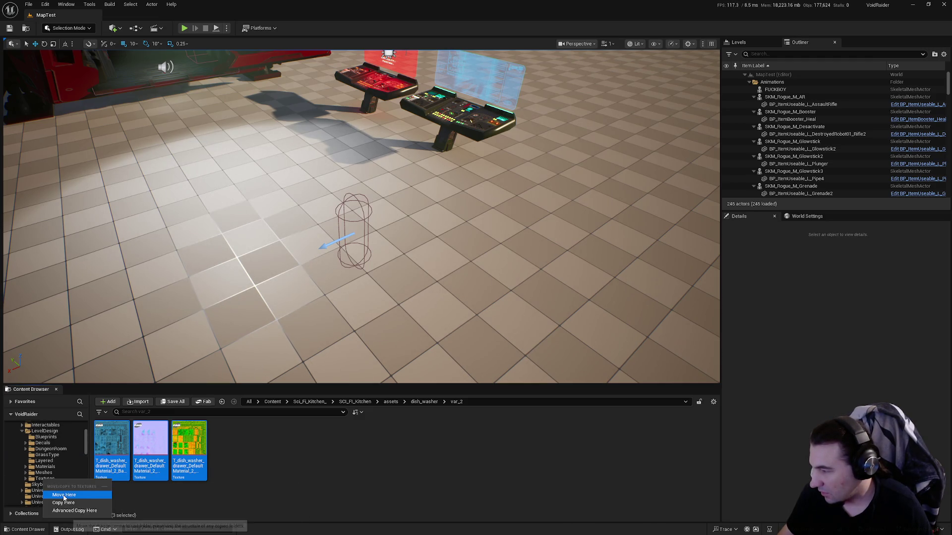
{"action": "left_click", "coordinate": [64, 496]}
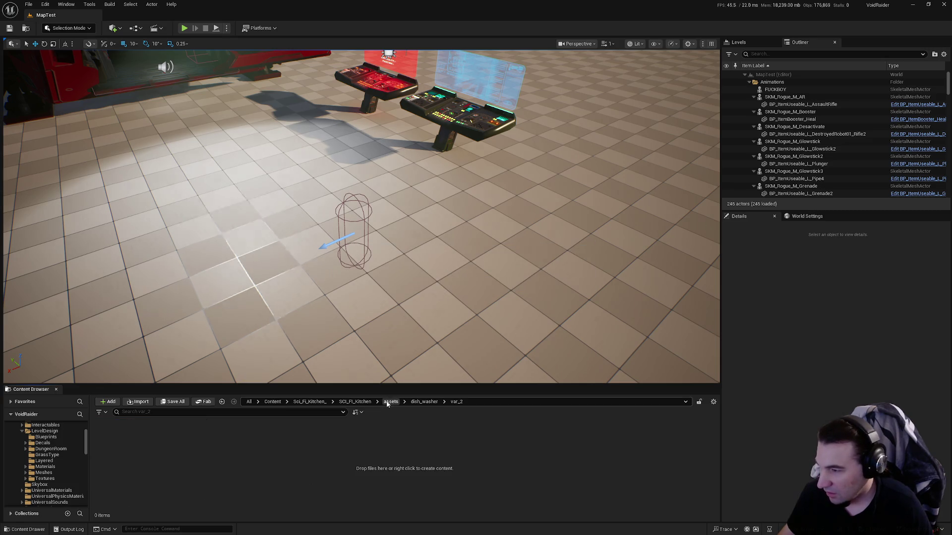
{"action": "left_click", "coordinate": [416, 402]}
In var_3, add _3 to the base colour, Normal and third drawer texture names.
{"action": "double_click", "coordinate": [191, 446]}
{"action": "left_click", "coordinate": [112, 441]}
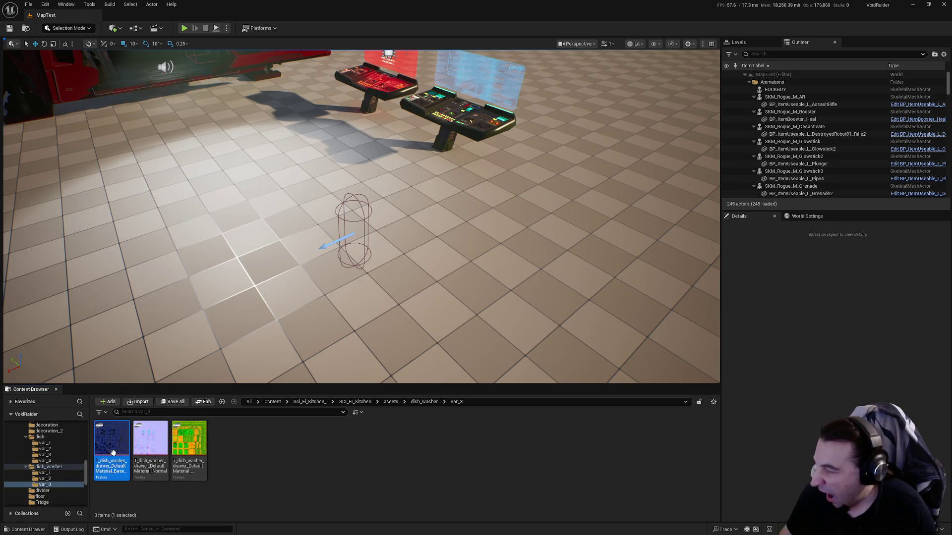
{"action": "key", "text": "F2"}
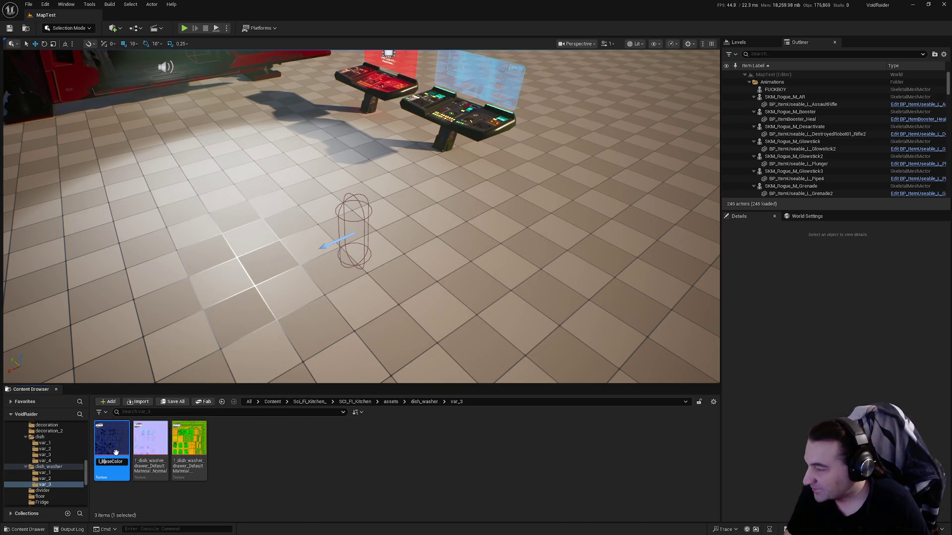
{"action": "key", "text": "Return"}
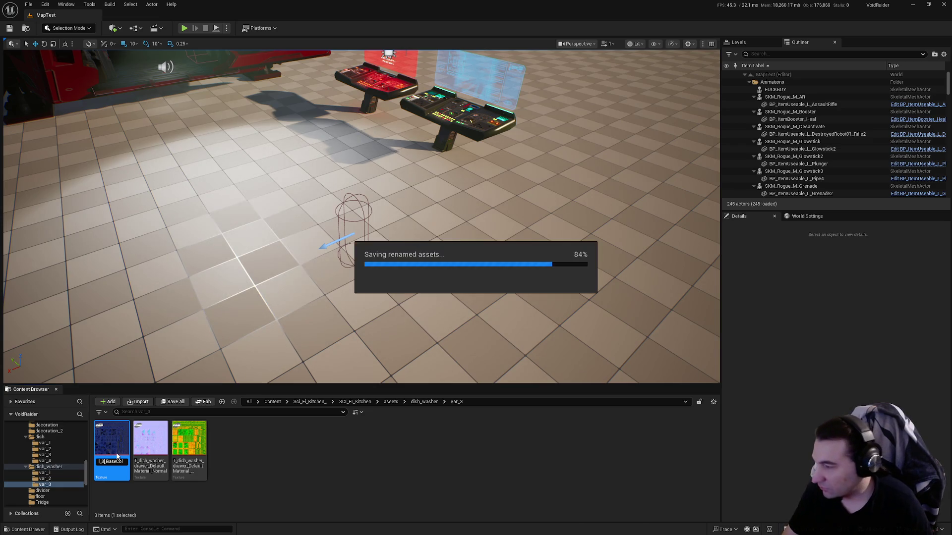
{"action": "left_click", "coordinate": [142, 452]}
{"action": "key", "text": "F2"}
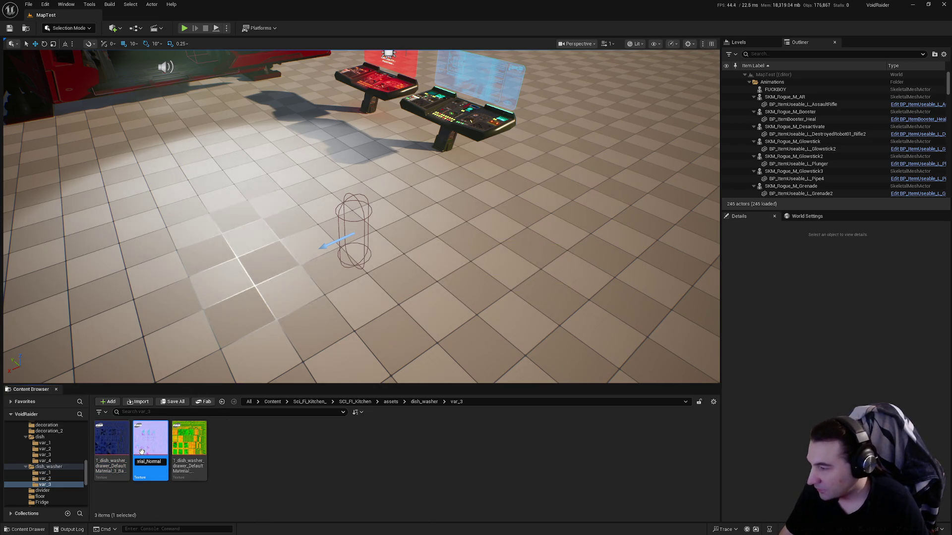
{"action": "key", "text": "Return"}
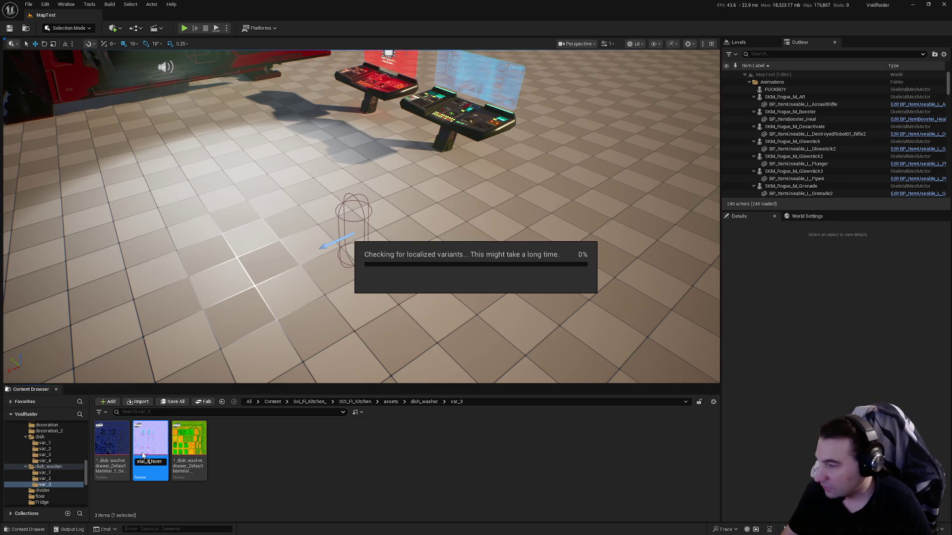
{"action": "left_click", "coordinate": [194, 454]}
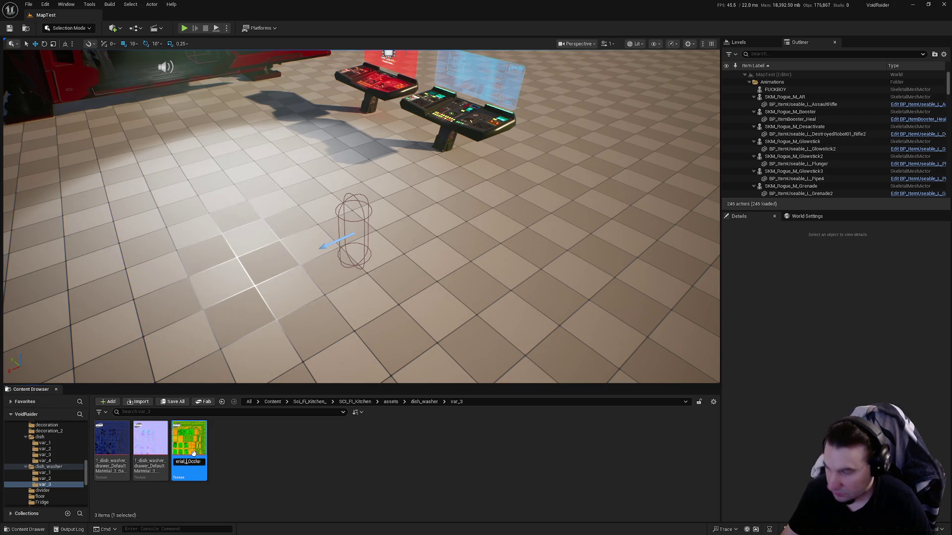
{"action": "key", "text": "Return"}
Move the three var_3 textures into LevelDesign/Textures and go up to the kitchen assets folder.
{"action": "left_click", "coordinate": [119, 466], "text": "shift"}
{"action": "scroll", "coordinate": [72, 494], "scroll_direction": "up", "scroll_amount": 10}
{"action": "mouse_move", "coordinate": [131, 453]}
{"action": "left_mouse_down"}
{"action": "mouse_move", "coordinate": [62, 483]}
{"action": "mouse_move", "coordinate": [55, 443]}
{"action": "left_mouse_up"}
{"action": "left_click", "coordinate": [74, 457]}
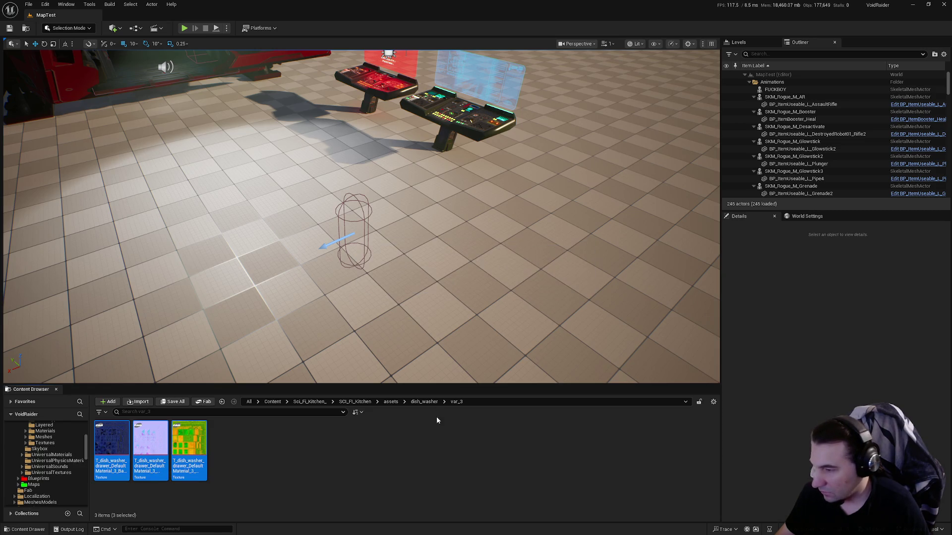
{"action": "left_click", "coordinate": [427, 401]}
{"action": "left_click", "coordinate": [391, 402]}
Move SM_divider_1 into Meshes and the three divider textures into Textures.
{"action": "double_click", "coordinate": [614, 441]}
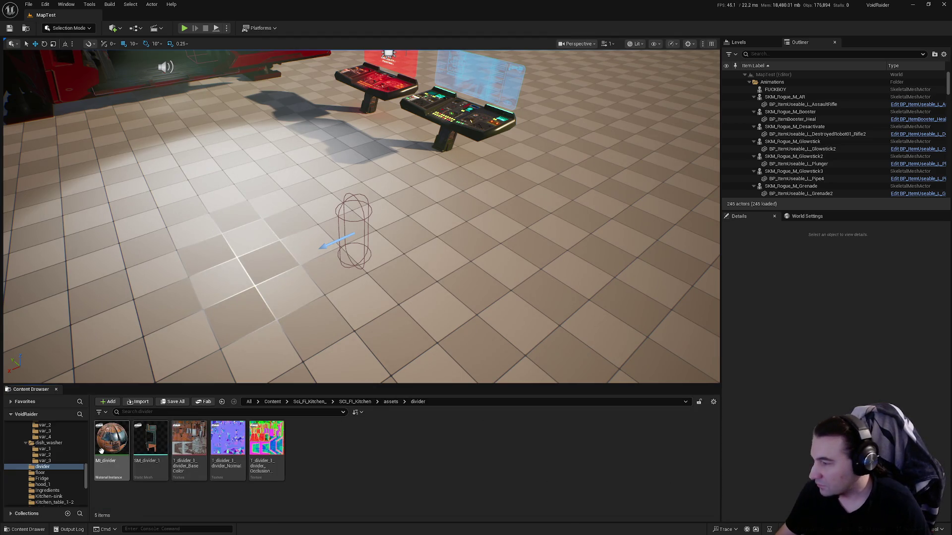
{"action": "scroll", "coordinate": [36, 479], "scroll_direction": "up", "scroll_amount": 10}
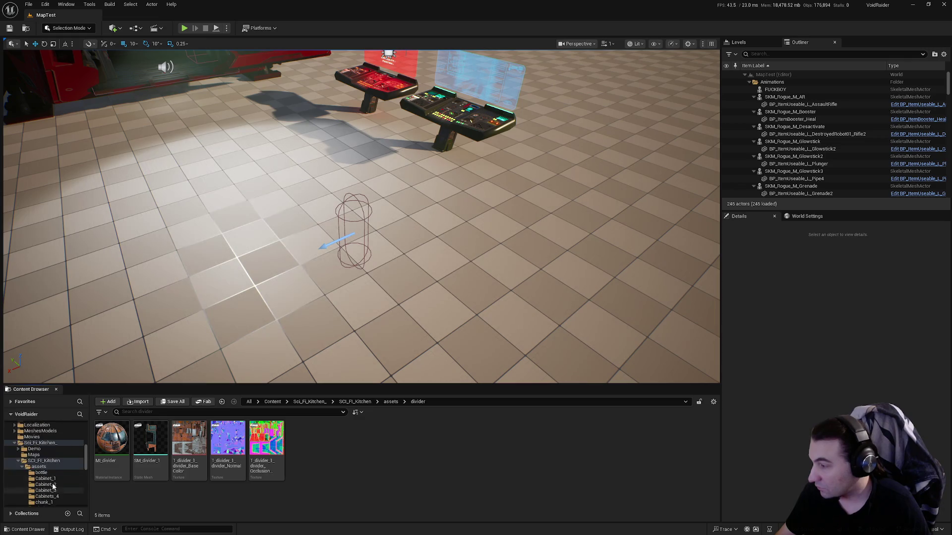
{"action": "scroll", "coordinate": [66, 482], "scroll_direction": "up", "scroll_amount": 2}
{"action": "left_click_drag", "start_coordinate": [112, 439], "coordinate": [58, 468]}
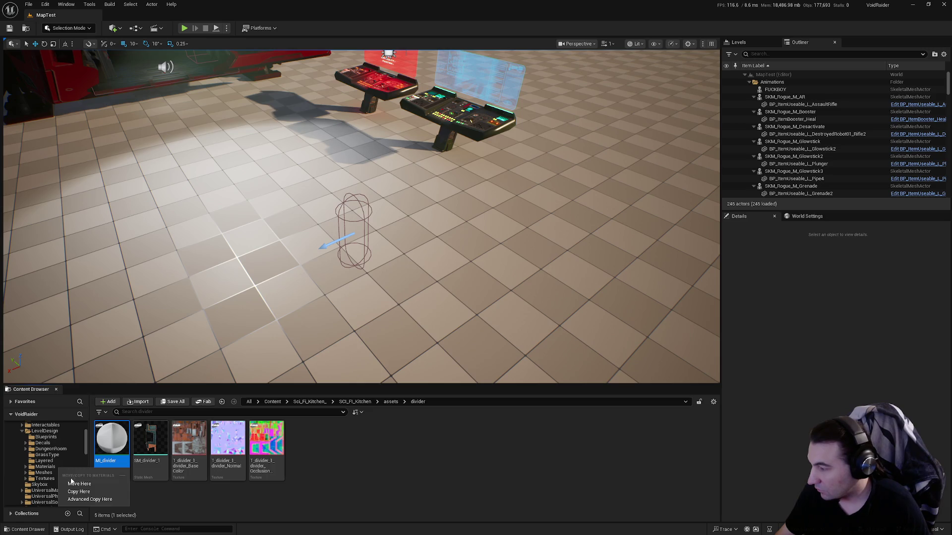
{"action": "left_click_drag", "start_coordinate": [111, 438], "coordinate": [58, 474]}
{"action": "left_click", "coordinate": [94, 490]}
{"action": "mouse_move", "coordinate": [218, 483]}
{"action": "left_mouse_down"}
{"action": "mouse_move", "coordinate": [99, 436]}
{"action": "mouse_move", "coordinate": [83, 484]}
{"action": "mouse_move", "coordinate": [55, 479]}
{"action": "left_mouse_up"}
{"action": "left_click", "coordinate": [79, 491]}
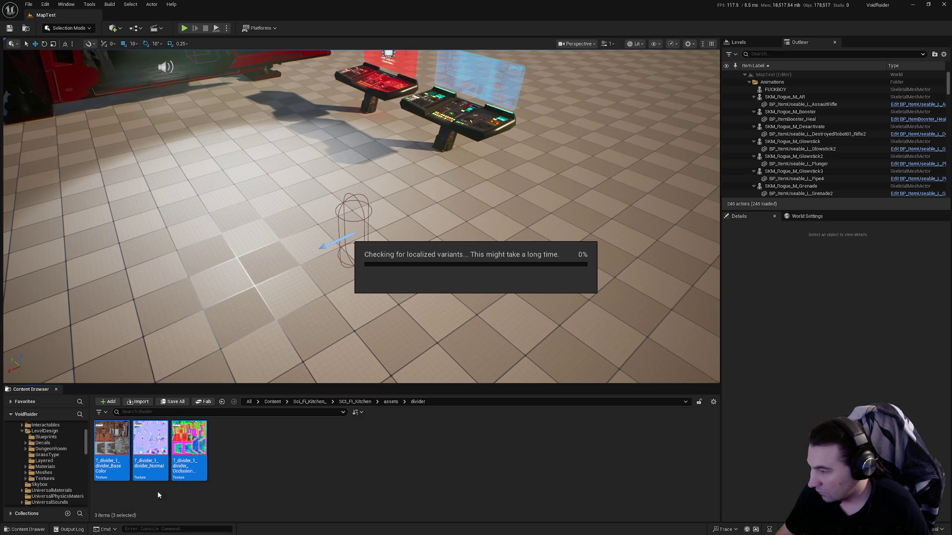
{"action": "key", "text": "BackSpace"}
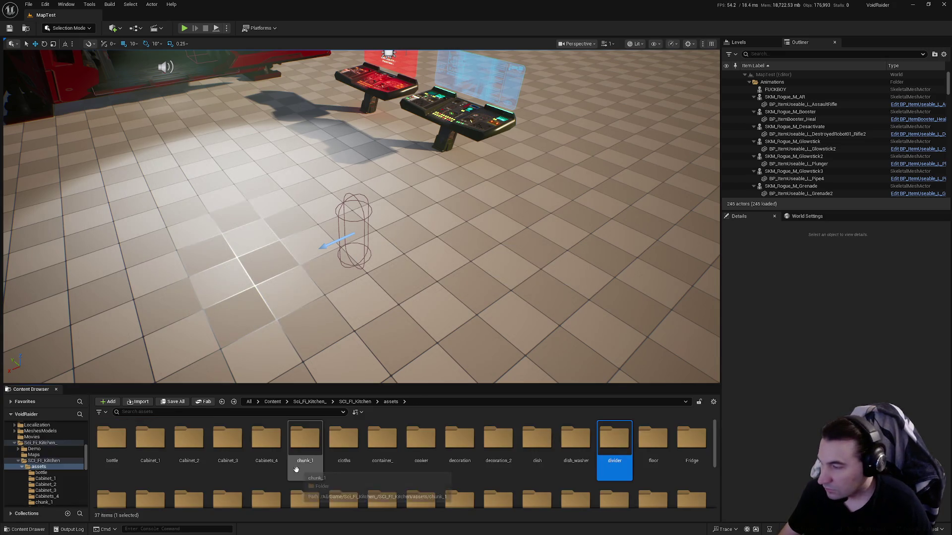
Move MI_floors to Materials, SM_floor_1–4 to Meshes and the three floor textures to Textures.
{"action": "double_click", "coordinate": [653, 439]}
{"action": "mouse_move", "coordinate": [111, 438]}
{"action": "left_mouse_down"}
{"action": "mouse_move", "coordinate": [48, 471]}
{"action": "mouse_move", "coordinate": [62, 472]}
{"action": "left_mouse_up"}
{"action": "left_click", "coordinate": [85, 487]}
{"action": "left_click", "coordinate": [114, 449]}
{"action": "left_click", "coordinate": [228, 441], "text": "shift"}
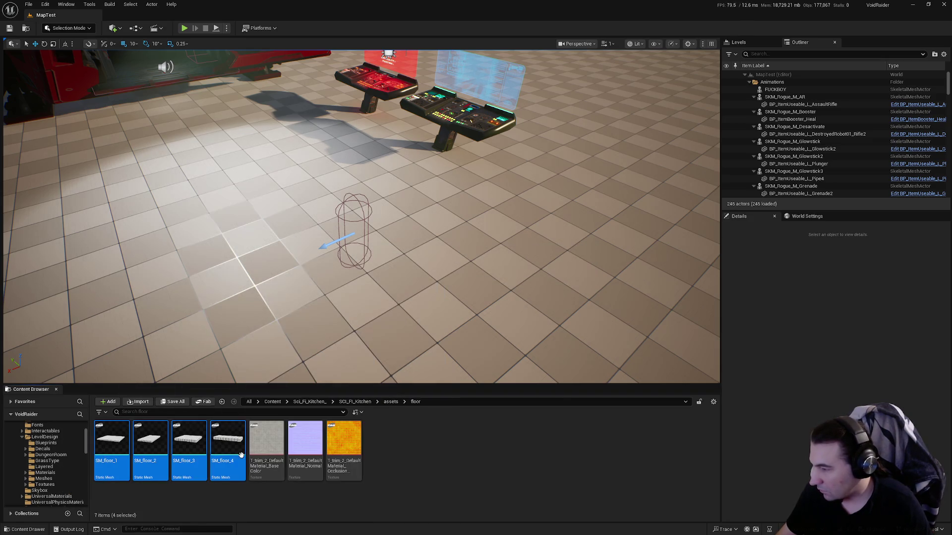
{"action": "left_click", "coordinate": [109, 494]}
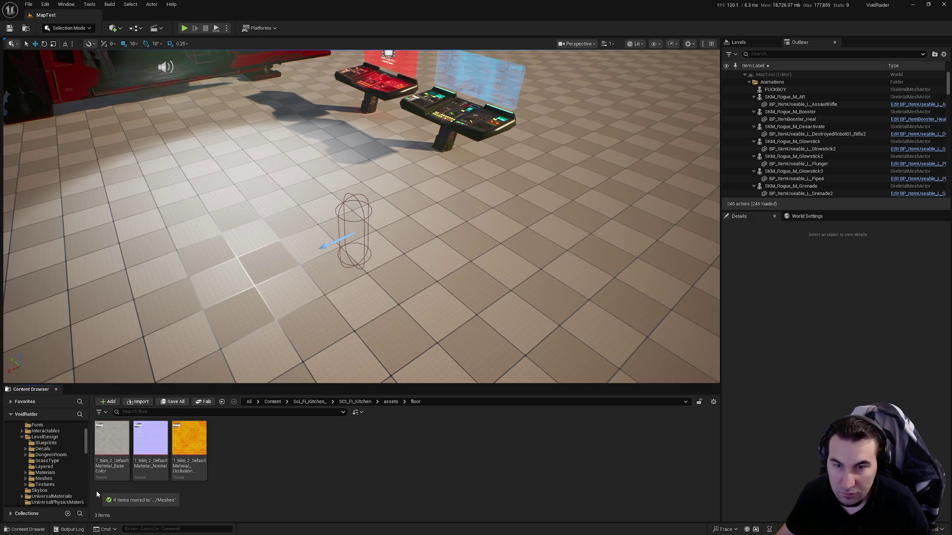
{"action": "mouse_move", "coordinate": [96, 493]}
{"action": "left_mouse_down"}
{"action": "mouse_move", "coordinate": [126, 473]}
{"action": "mouse_move", "coordinate": [195, 455]}
{"action": "left_mouse_up"}
{"action": "left_click_drag", "start_coordinate": [122, 448], "coordinate": [55, 487]}
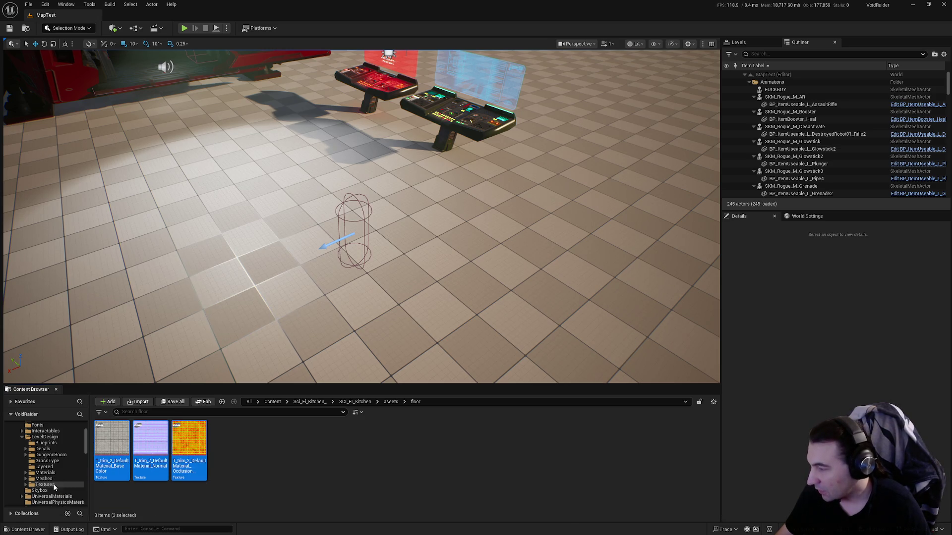
{"action": "left_click", "coordinate": [84, 500]}
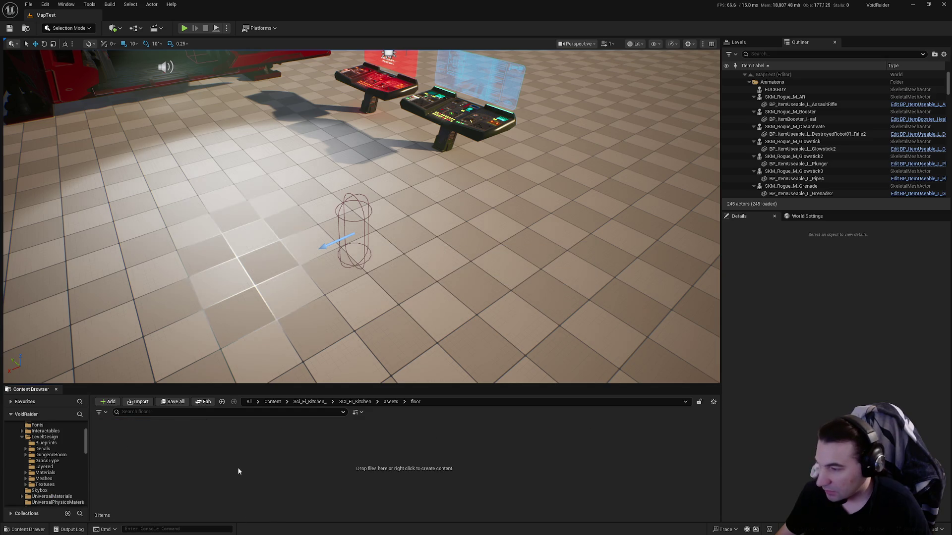
{"action": "key", "text": "BackSpace"}
Open the Fridge folder and select MI_fridge_base.
{"action": "key", "text": "Right"}
{"action": "key", "text": "Return"}
{"action": "left_click", "coordinate": [115, 460]}
Move MI_fridge_base and MI_fridge_top to Materials, SM_fridge to Meshes, six textures to Textures.
{"action": "left_click", "coordinate": [148, 441], "text": "ctrl"}
{"action": "scroll", "coordinate": [61, 478], "scroll_direction": "up", "scroll_amount": 5}
{"action": "scroll", "coordinate": [61, 478], "scroll_direction": "up", "scroll_amount": 4}
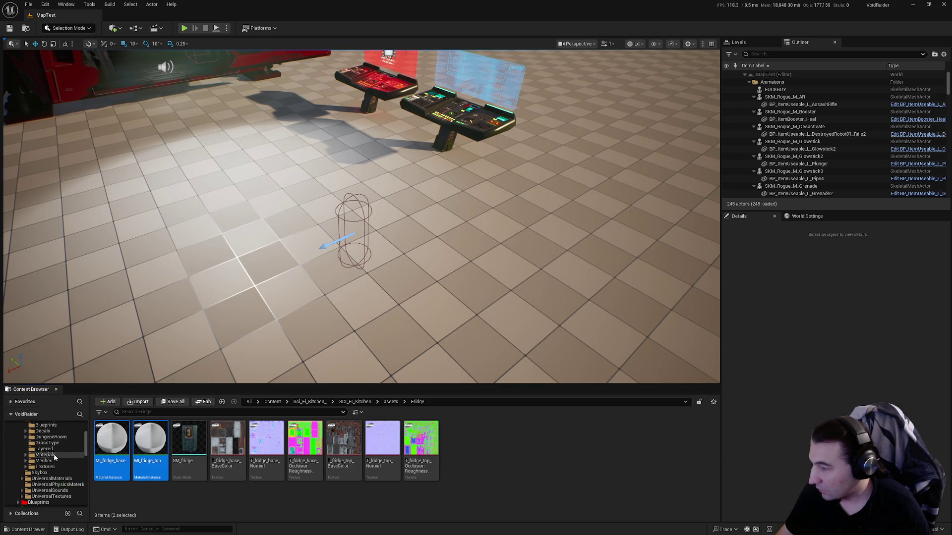
{"action": "left_click", "coordinate": [76, 471]}
{"action": "mouse_move", "coordinate": [117, 448]}
{"action": "left_mouse_down"}
{"action": "mouse_move", "coordinate": [69, 471]}
{"action": "mouse_move", "coordinate": [45, 461]}
{"action": "left_mouse_up"}
{"action": "left_click", "coordinate": [74, 477]}
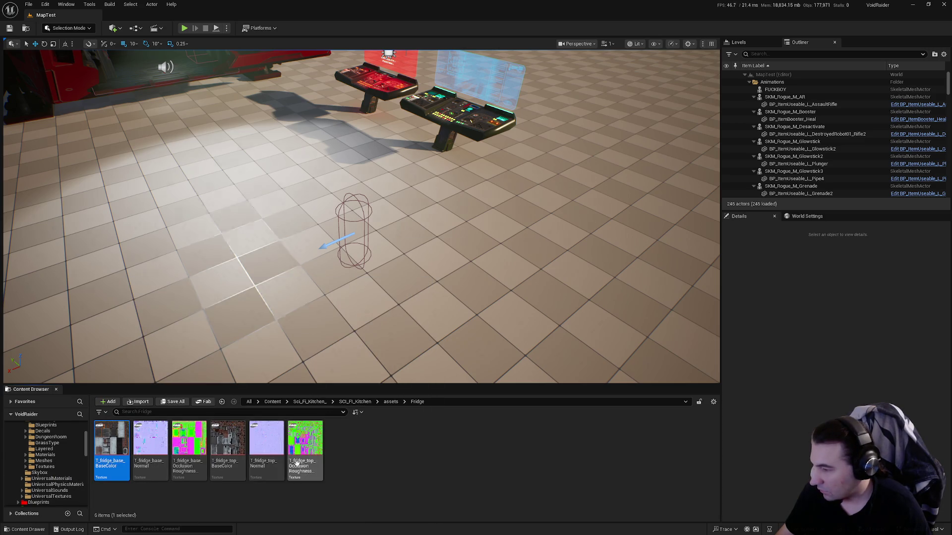
{"action": "left_click", "coordinate": [305, 443], "text": "shift"}
{"action": "left_click_drag", "start_coordinate": [304, 444], "coordinate": [55, 469]}
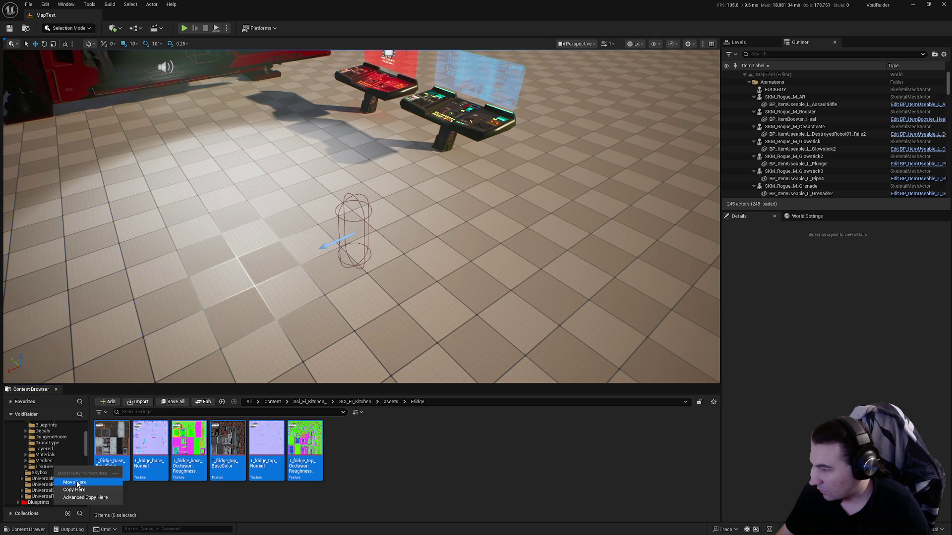
{"action": "left_click", "coordinate": [75, 482]}
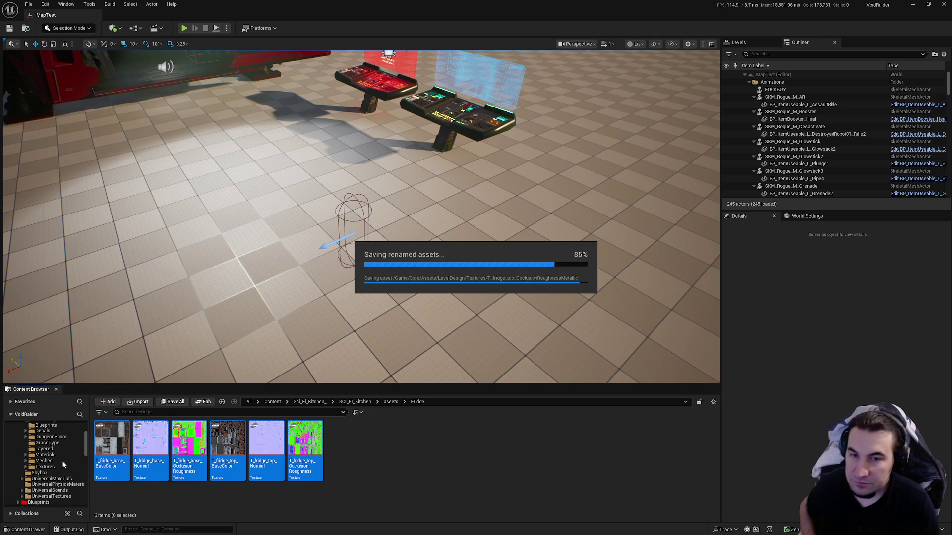
{"action": "right_click", "coordinate": [36, 443]}
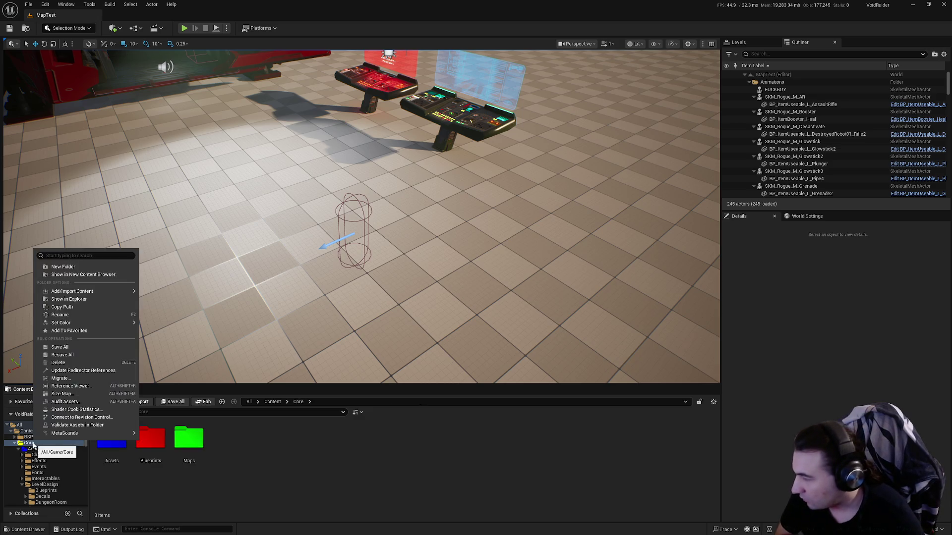
Update redirector references in Core and delete the unreferenced redirectors.
{"action": "left_click", "coordinate": [89, 370]}
{"action": "left_click", "coordinate": [387, 412]}
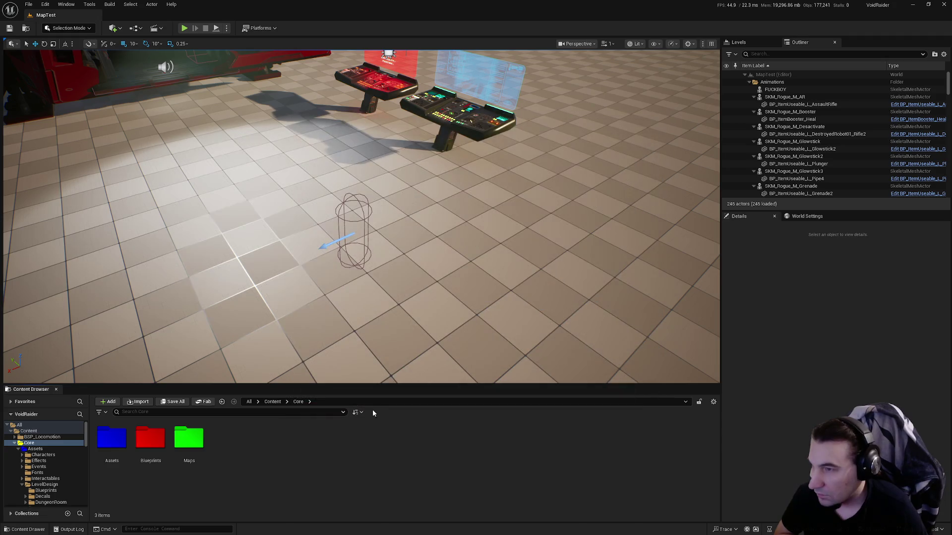
{"action": "scroll", "coordinate": [60, 473], "scroll_direction": "down", "scroll_amount": 10}
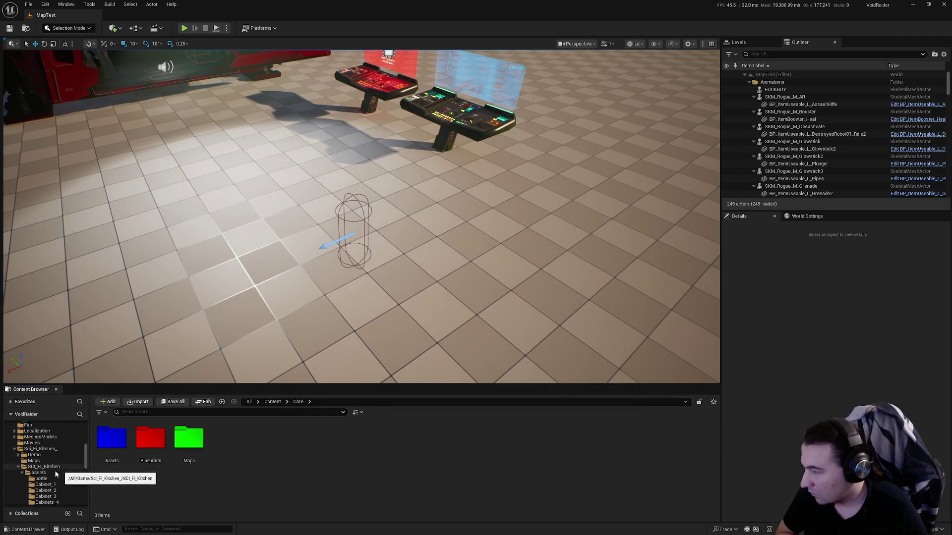
Try deleting folders bottle through Fridge, cancelling because some assets are still referenced.
{"action": "left_click", "coordinate": [36, 474]}
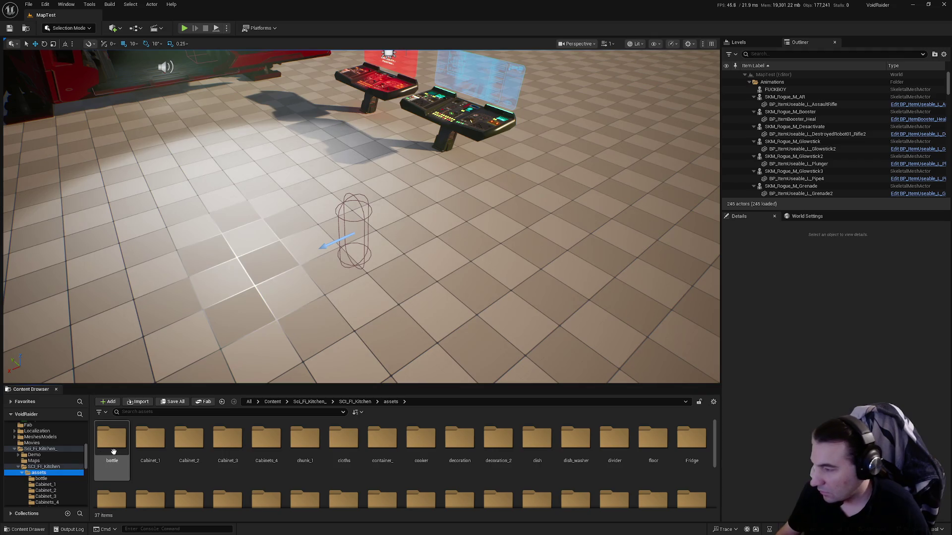
{"action": "left_click", "coordinate": [112, 446]}
{"action": "left_click", "coordinate": [697, 460], "text": "shift"}
{"action": "key", "text": "Delete"}
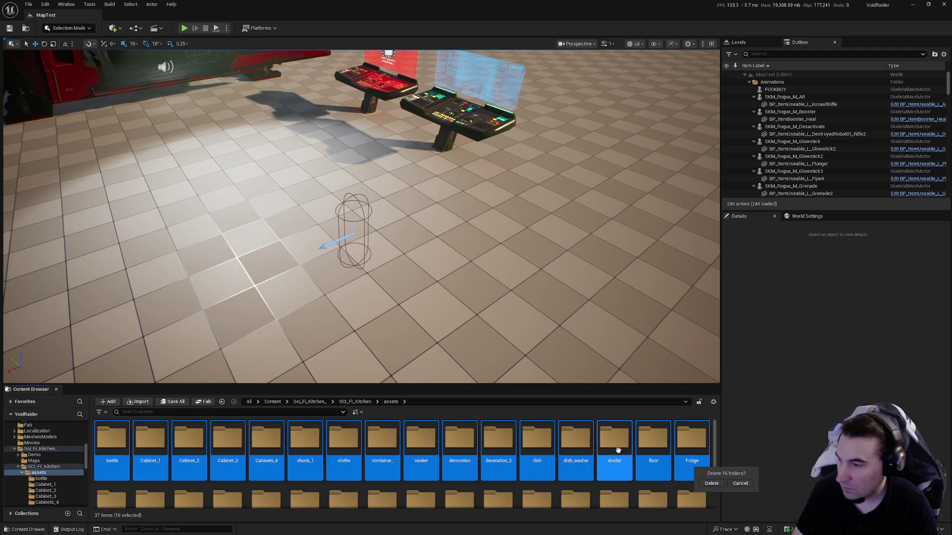
{"action": "left_click", "coordinate": [711, 484]}
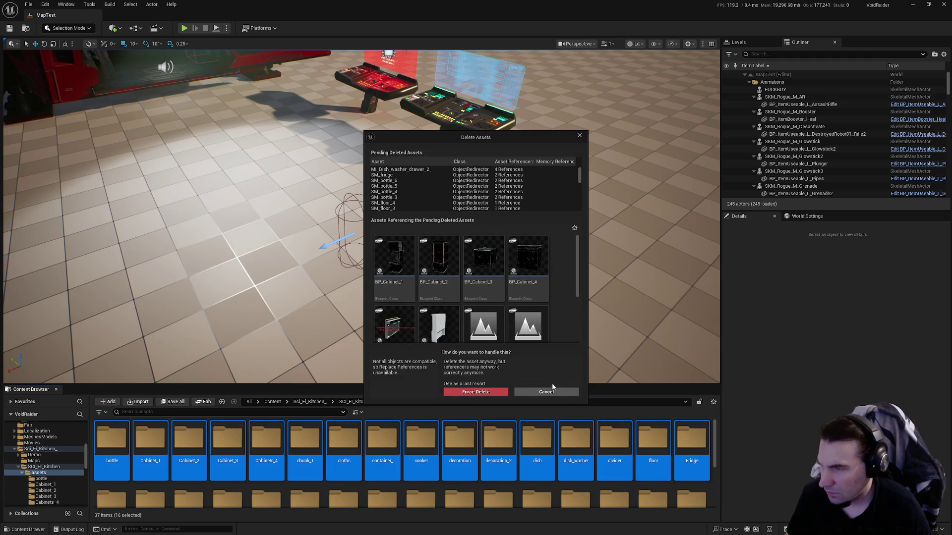
{"action": "scroll", "coordinate": [520, 342], "scroll_direction": "down", "scroll_amount": 2}
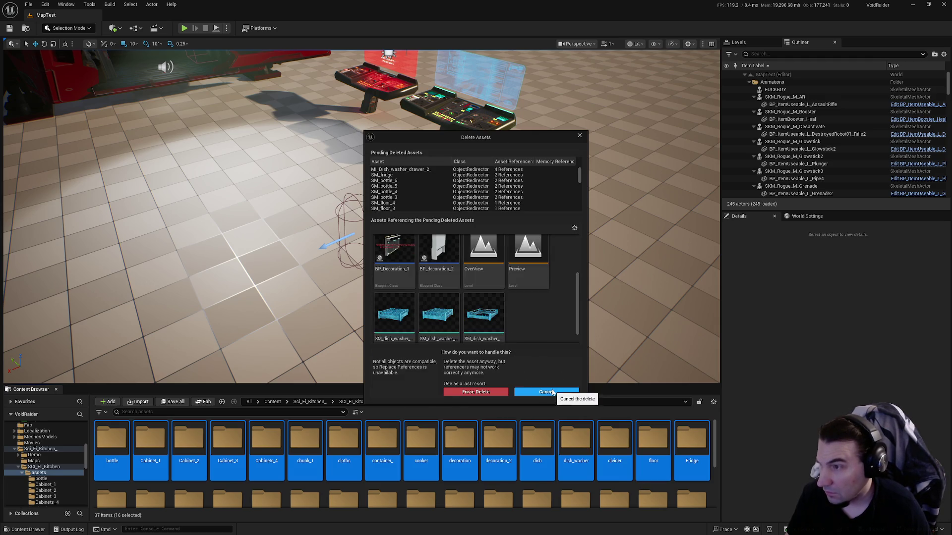
{"action": "left_click", "coordinate": [550, 392]}
Fix up redirectors in the SCI_FI_Kitchen folder.
{"action": "right_click", "coordinate": [44, 473]}
{"action": "right_click", "coordinate": [44, 466]}
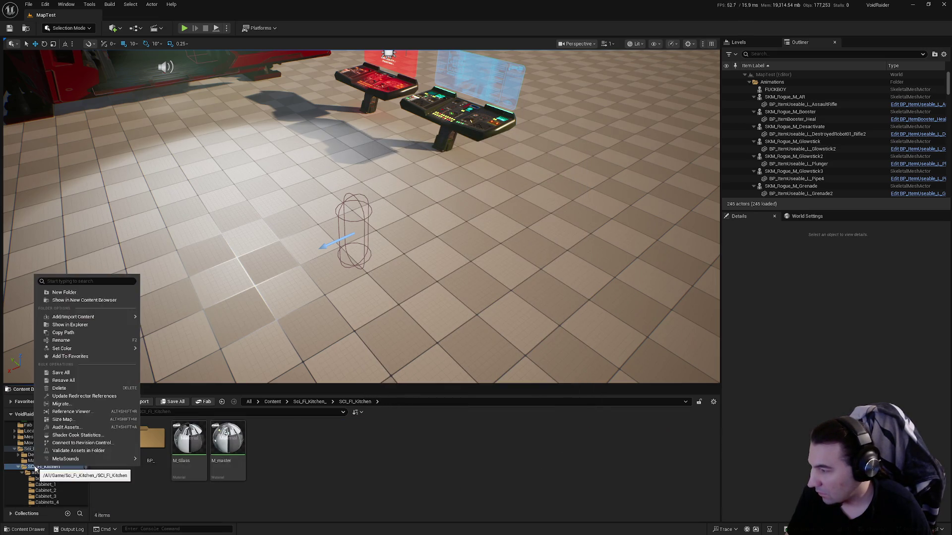
{"action": "left_click", "coordinate": [87, 397]}
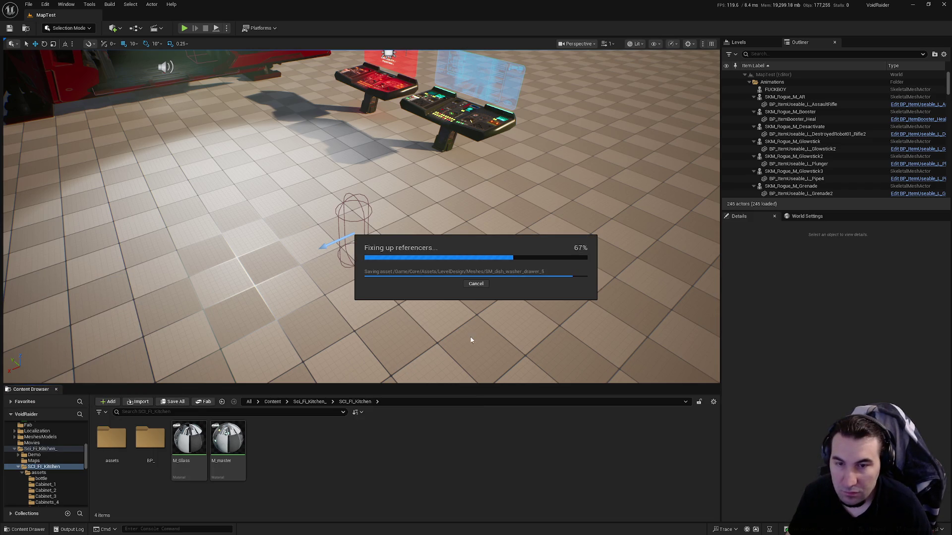
{"action": "left_click", "coordinate": [404, 414]}
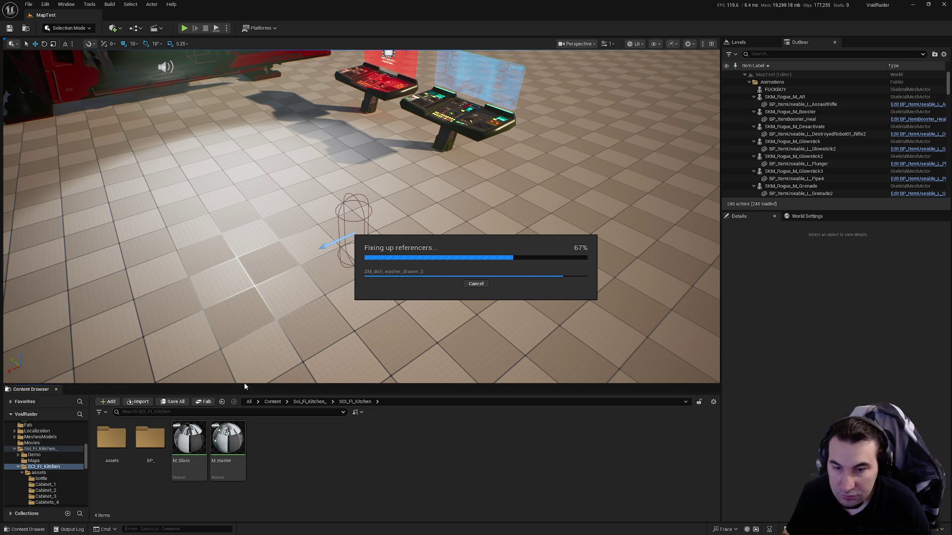
Delete the sixteen folders from bottle through Fridge in assets and confirm.
{"action": "left_click", "coordinate": [31, 473]}
{"action": "left_click", "coordinate": [692, 444]}
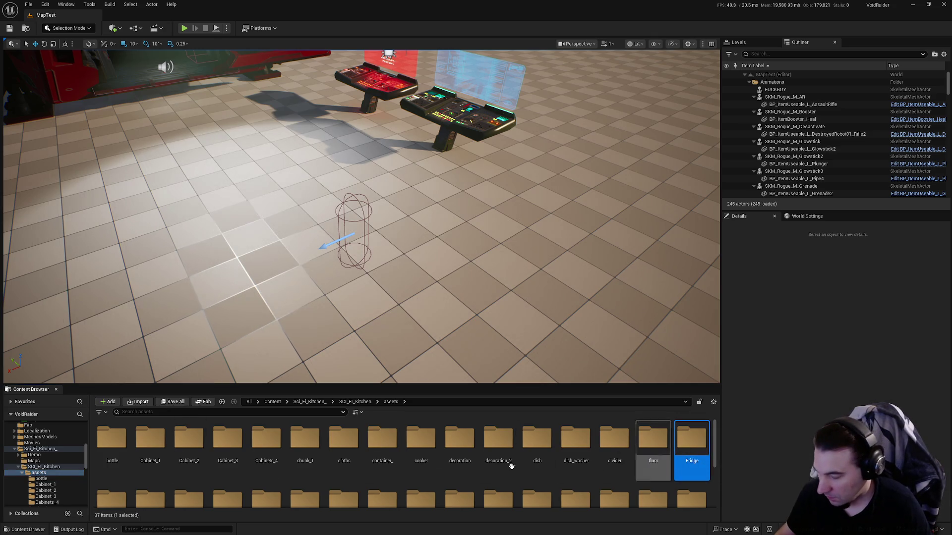
{"action": "left_click", "coordinate": [112, 443], "text": "shift"}
{"action": "key", "text": "Delete"}
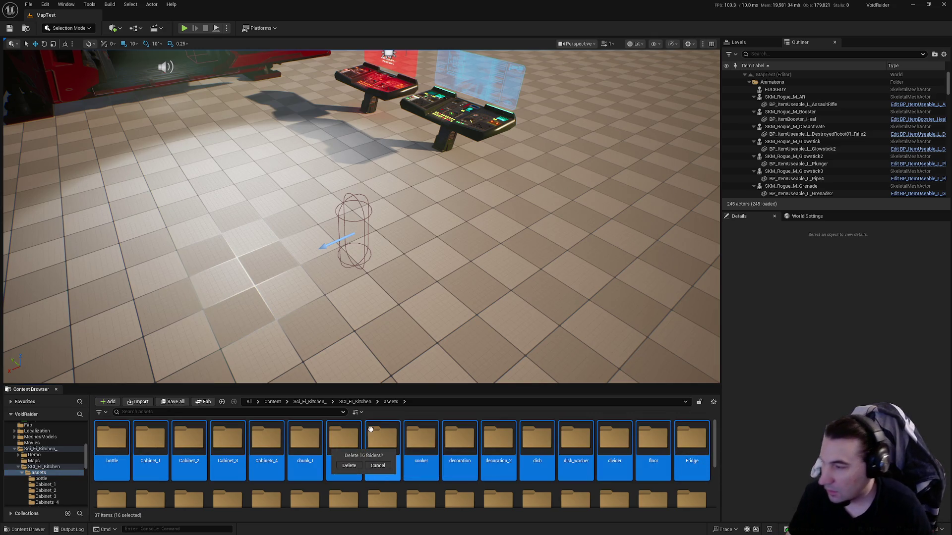
{"action": "left_click", "coordinate": [350, 466]}
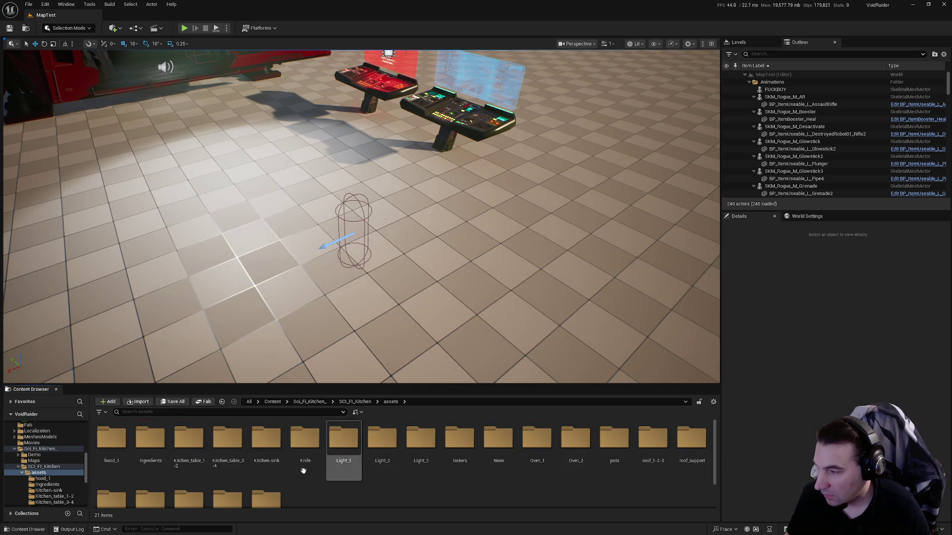
{"action": "double_click", "coordinate": [119, 448]}
Move MI_hood to Materials, SM_hood to Meshes and the three hood textures to Textures.
{"action": "scroll", "coordinate": [45, 466], "scroll_direction": "up", "scroll_amount": 5}
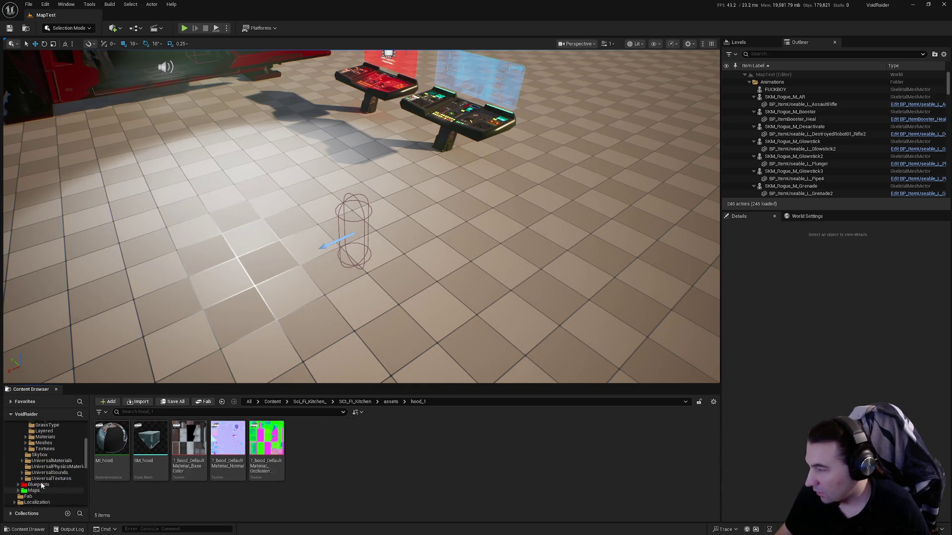
{"action": "mouse_move", "coordinate": [98, 474]}
{"action": "left_mouse_down"}
{"action": "mouse_move", "coordinate": [82, 465]}
{"action": "mouse_move", "coordinate": [49, 473]}
{"action": "left_mouse_up"}
{"action": "left_click", "coordinate": [67, 477]}
{"action": "left_click_drag", "start_coordinate": [130, 464], "coordinate": [55, 480]}
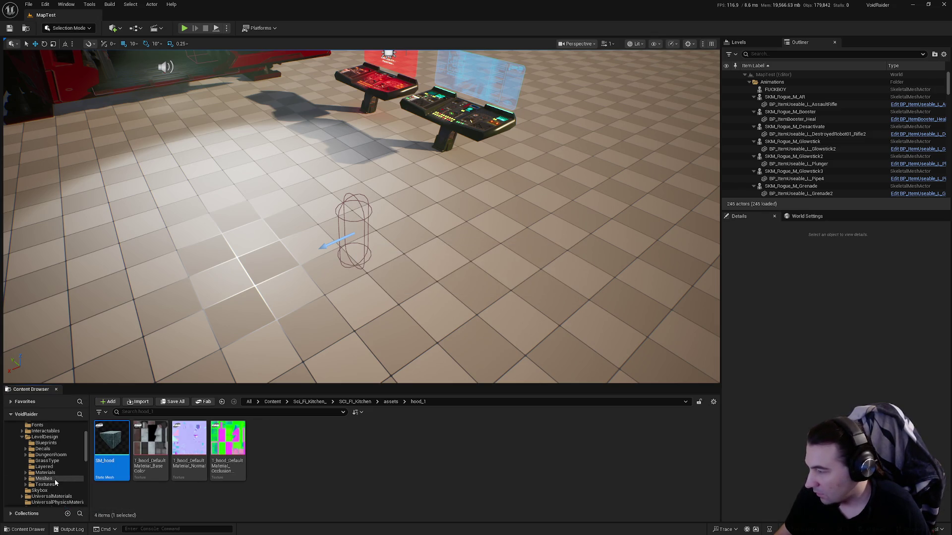
{"action": "left_click", "coordinate": [71, 488]}
{"action": "left_click", "coordinate": [172, 455], "text": "shift"}
{"action": "mouse_move", "coordinate": [172, 455]}
{"action": "left_mouse_down"}
{"action": "mouse_move", "coordinate": [57, 478]}
{"action": "mouse_move", "coordinate": [62, 485]}
{"action": "left_mouse_up"}
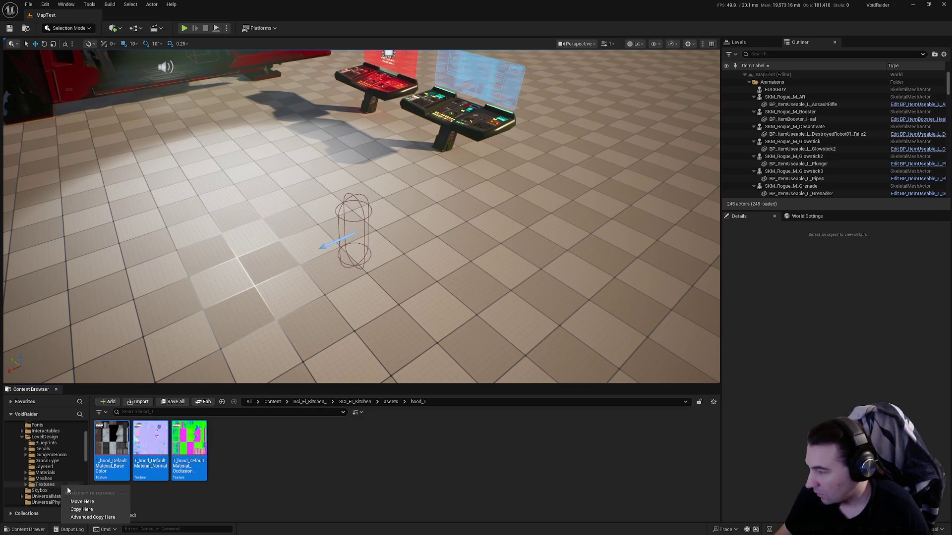
{"action": "left_click", "coordinate": [81, 501]}
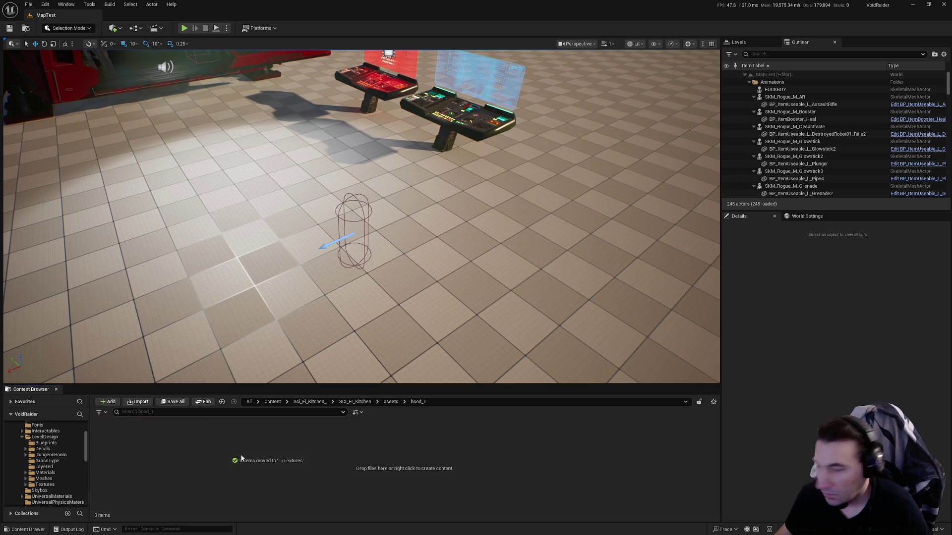
Move the five Ingredients material instances into Materials.
{"action": "key", "text": "alt+Left"}
{"action": "left_click", "coordinate": [151, 441]}
{"action": "double_click", "coordinate": [151, 441]}
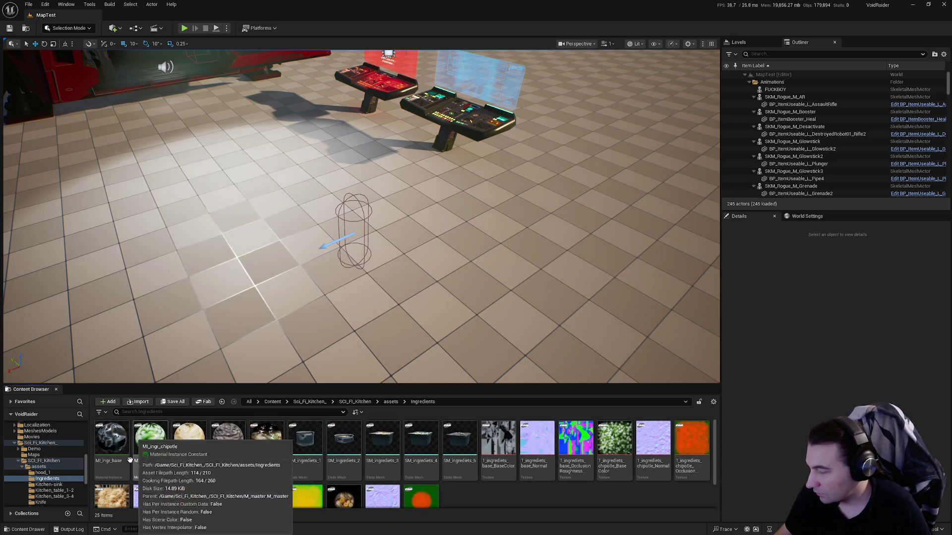
{"action": "left_click", "coordinate": [264, 471], "text": "shift"}
{"action": "scroll", "coordinate": [61, 470], "scroll_direction": "up", "scroll_amount": 5}
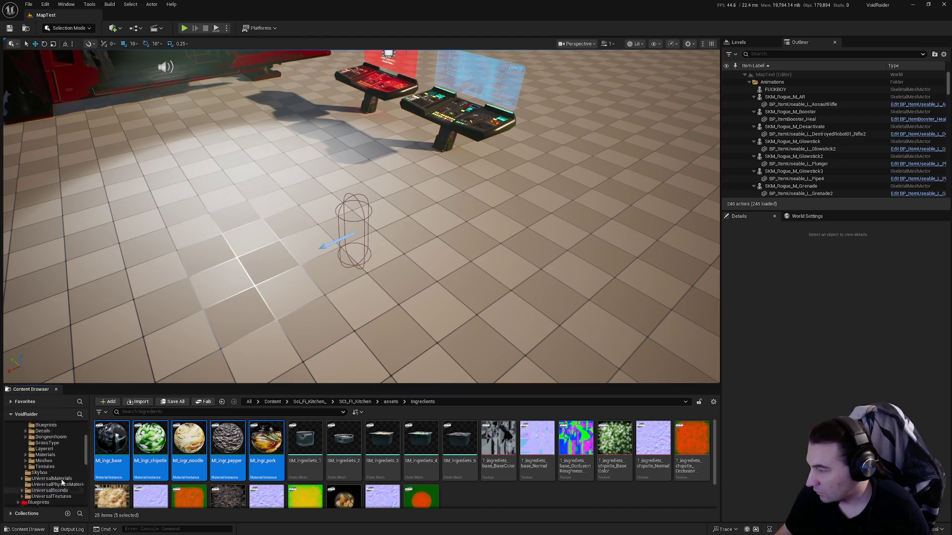
{"action": "mouse_move", "coordinate": [165, 455]}
{"action": "left_mouse_down"}
{"action": "mouse_move", "coordinate": [59, 490]}
{"action": "mouse_move", "coordinate": [45, 479]}
{"action": "left_mouse_up"}
{"action": "left_click", "coordinate": [75, 495]}
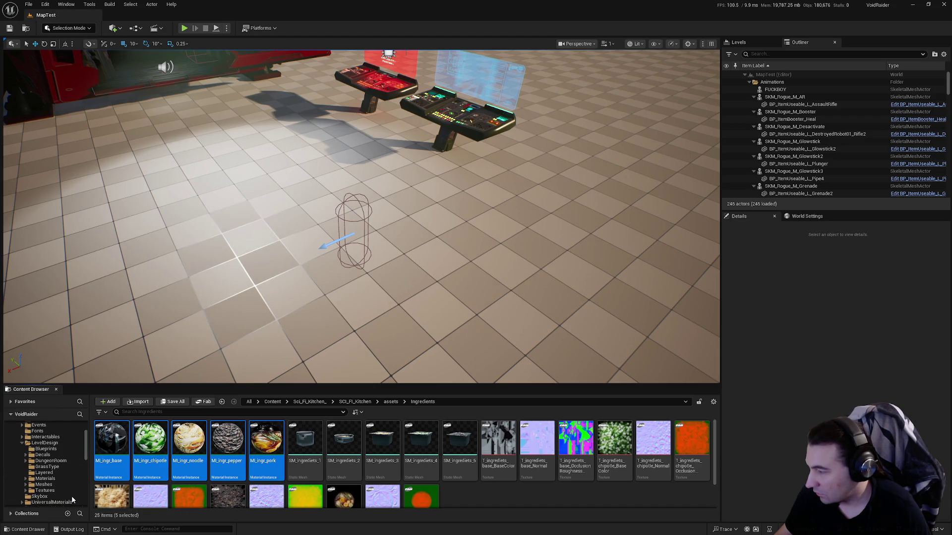
Move the five ingredient meshes to Meshes and the fifteen ingredient textures to Textures.
{"action": "left_click", "coordinate": [112, 458]}
{"action": "left_click", "coordinate": [267, 458], "text": "shift"}
{"action": "mouse_move", "coordinate": [151, 458]}
{"action": "left_mouse_down"}
{"action": "mouse_move", "coordinate": [68, 493]}
{"action": "mouse_move", "coordinate": [50, 485]}
{"action": "left_mouse_up"}
{"action": "left_click", "coordinate": [74, 502]}
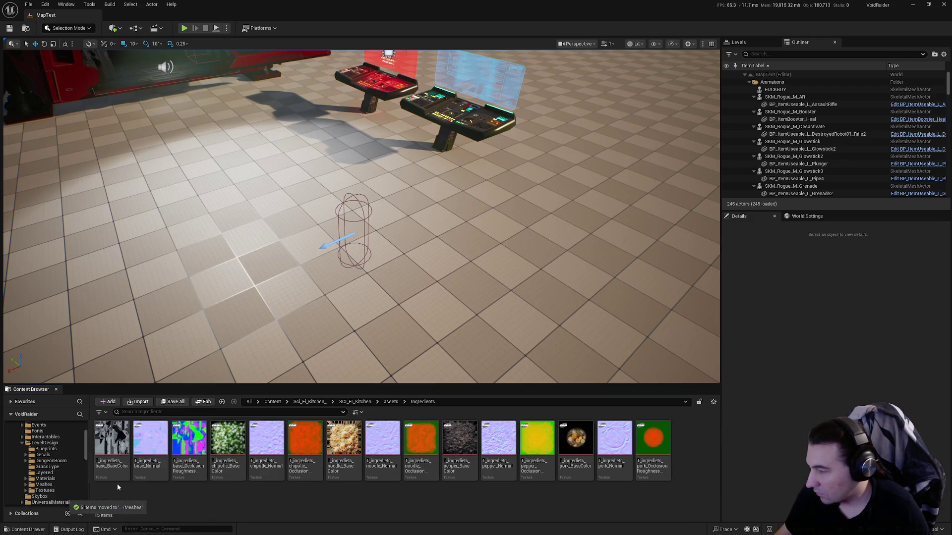
{"action": "left_click", "coordinate": [111, 450]}
{"action": "left_click", "coordinate": [639, 471], "text": "shift"}
{"action": "mouse_move", "coordinate": [191, 458]}
{"action": "left_mouse_down"}
{"action": "mouse_move", "coordinate": [184, 477]}
{"action": "mouse_move", "coordinate": [59, 490]}
{"action": "left_mouse_up"}
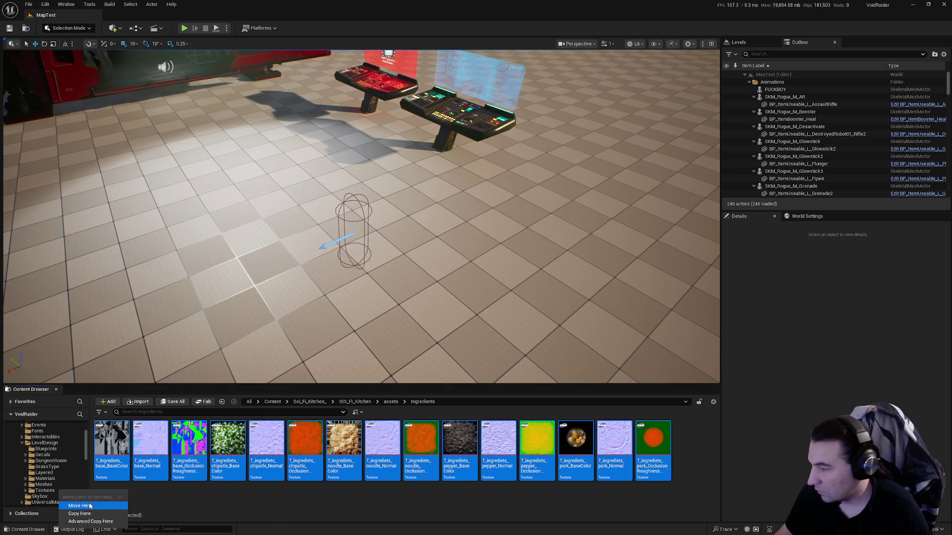
{"action": "left_click", "coordinate": [88, 503]}
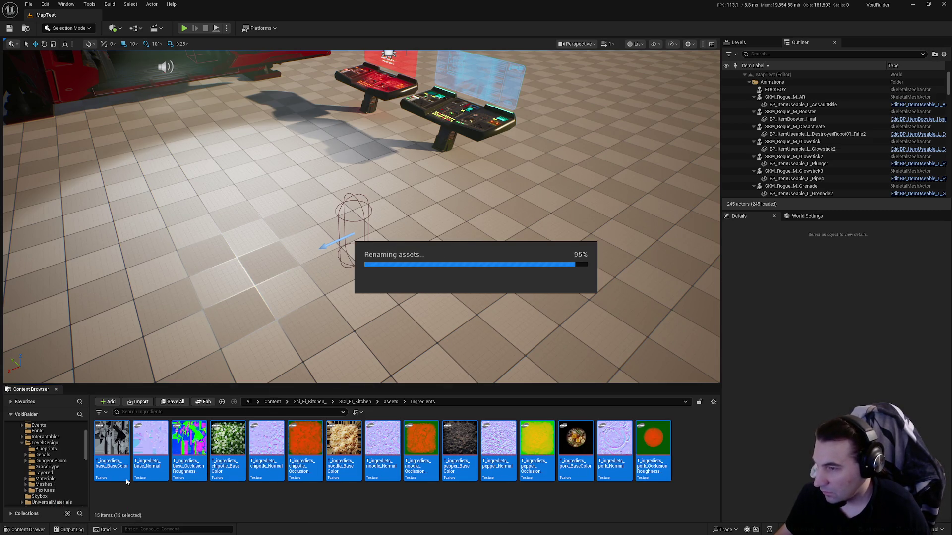
Check that the hood_1 and Ingredients folders are now empty.
{"action": "key", "text": "alt+Left"}
{"action": "double_click", "coordinate": [124, 446]}
{"action": "key", "text": "alt+Left"}
{"action": "double_click", "coordinate": [149, 452]}
{"action": "key", "text": "alt+Left"}
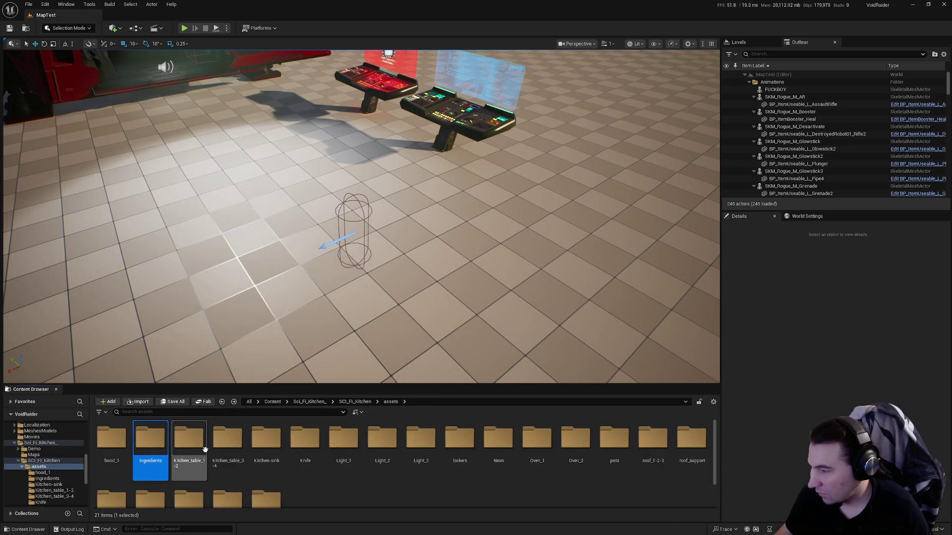
Move Kitchen_table_1-2's material, two meshes and three textures into Materials, Meshes and Textures.
{"action": "double_click", "coordinate": [228, 444]}
{"action": "scroll", "coordinate": [56, 496], "scroll_direction": "up", "scroll_amount": 5}
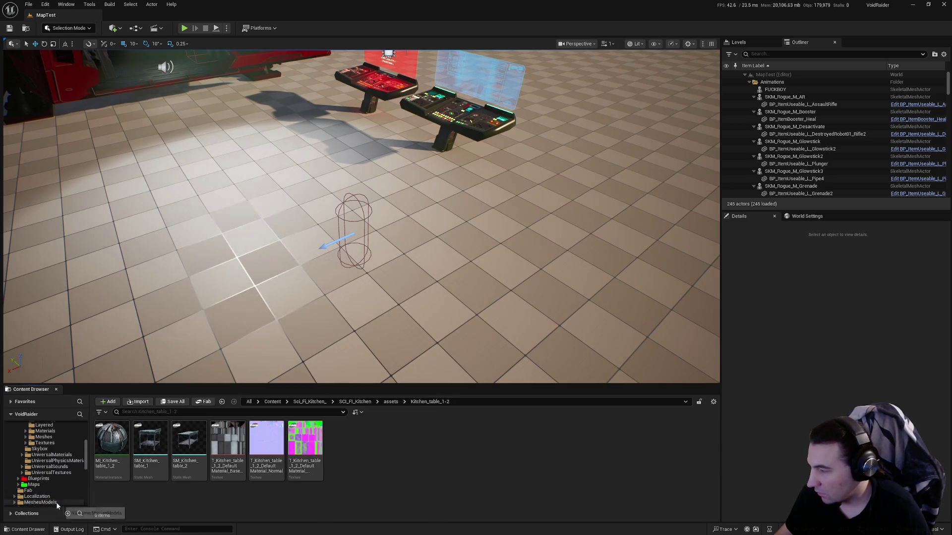
{"action": "left_click", "coordinate": [112, 443]}
{"action": "left_click_drag", "start_coordinate": [49, 471], "coordinate": [45, 466]}
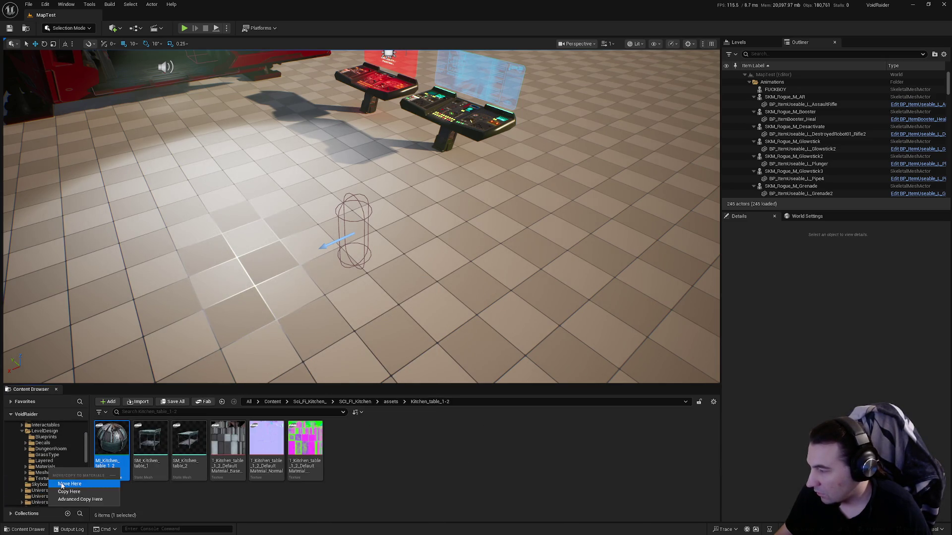
{"action": "left_click", "coordinate": [64, 504]}
{"action": "left_click", "coordinate": [111, 443]}
{"action": "left_click", "coordinate": [150, 457], "text": "ctrl"}
{"action": "left_click_drag", "start_coordinate": [150, 456], "coordinate": [54, 477]}
{"action": "left_click", "coordinate": [75, 490]}
{"action": "left_click", "coordinate": [108, 455]}
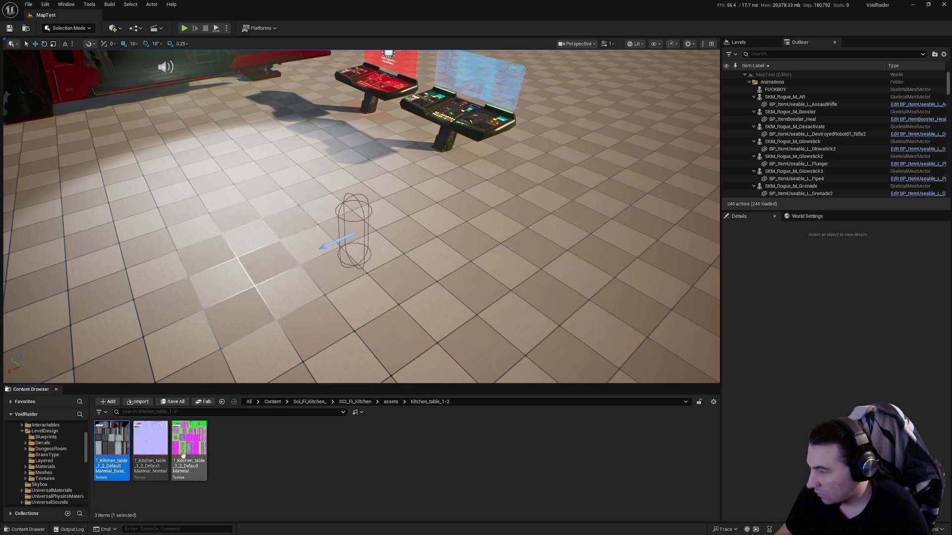
{"action": "key", "text": "ctrl+a"}
{"action": "left_click_drag", "start_coordinate": [108, 455], "coordinate": [53, 477]}
{"action": "left_click", "coordinate": [75, 486]}
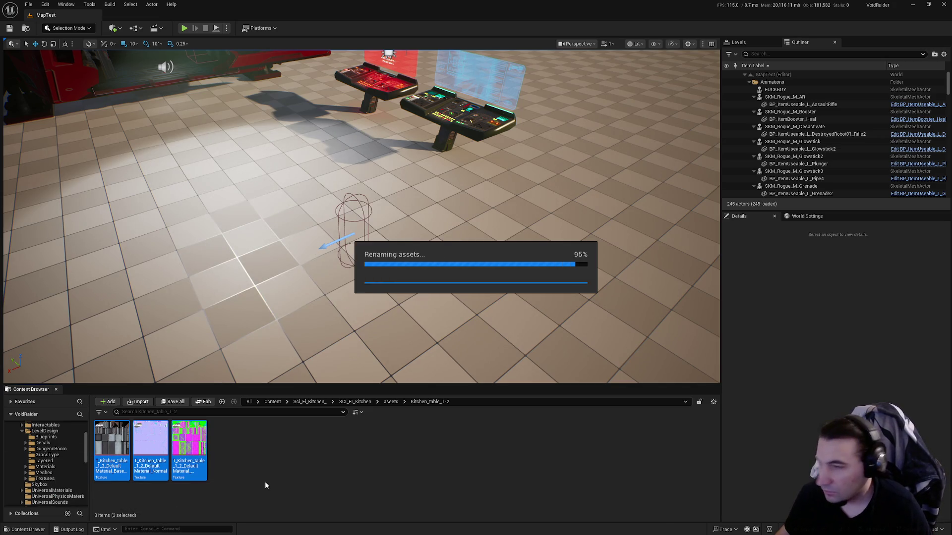
Sort Kitchen_table_3-4's material, two meshes and three textures into the LevelDesign folders.
{"action": "key", "text": "alt+Left"}
{"action": "double_click", "coordinate": [227, 442]}
{"action": "mouse_move", "coordinate": [112, 441]}
{"action": "left_mouse_down"}
{"action": "mouse_move", "coordinate": [69, 476]}
{"action": "mouse_move", "coordinate": [57, 467]}
{"action": "left_mouse_up"}
{"action": "scroll", "coordinate": [64, 470], "scroll_direction": "up", "scroll_amount": 3}
{"action": "left_click", "coordinate": [74, 477]}
{"action": "mouse_move", "coordinate": [128, 452]}
{"action": "left_mouse_down"}
{"action": "mouse_move", "coordinate": [67, 482]}
{"action": "mouse_move", "coordinate": [59, 474]}
{"action": "left_mouse_up"}
{"action": "left_click", "coordinate": [87, 490]}
{"action": "left_click", "coordinate": [112, 442]}
{"action": "left_click", "coordinate": [189, 441], "text": "shift"}
{"action": "mouse_move", "coordinate": [189, 441]}
{"action": "left_mouse_down"}
{"action": "mouse_move", "coordinate": [49, 473]}
{"action": "mouse_move", "coordinate": [53, 483]}
{"action": "left_mouse_up"}
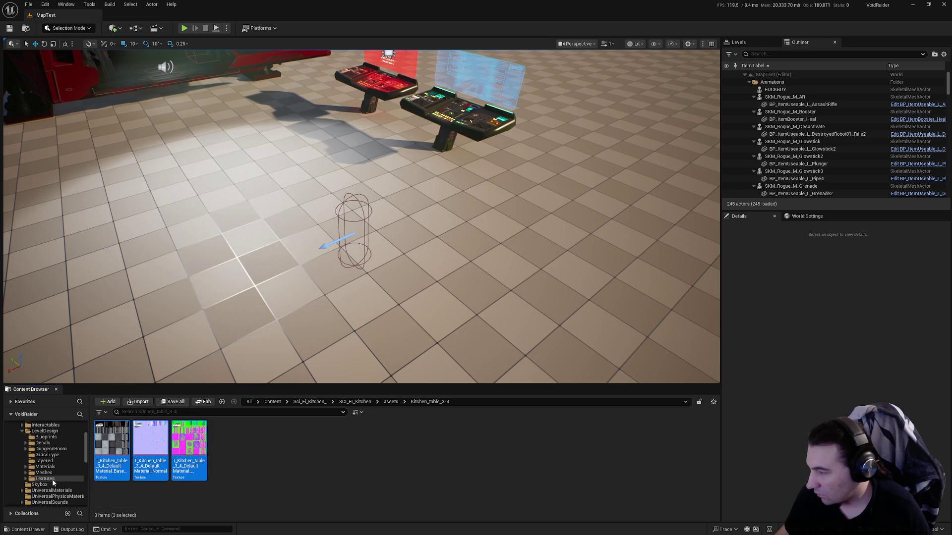
{"action": "left_click", "coordinate": [80, 496]}
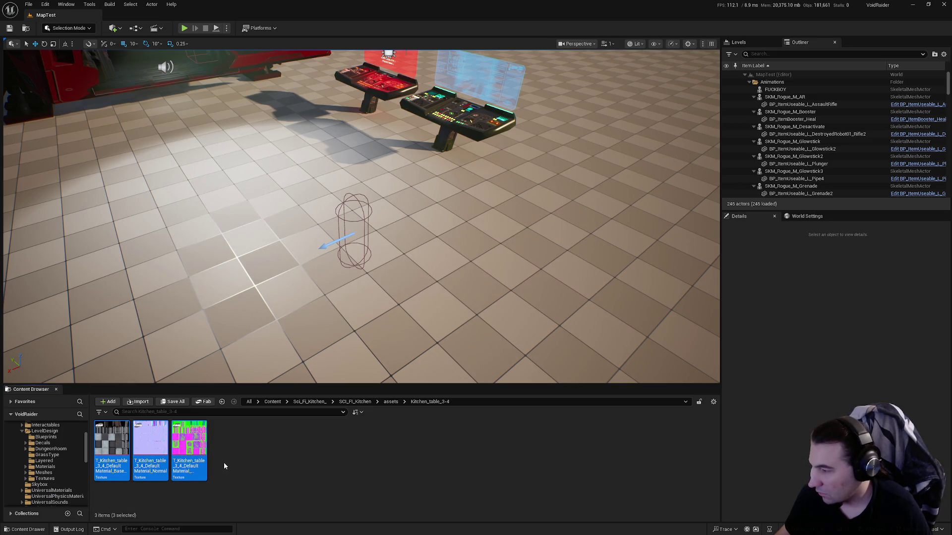
Move MI_kitchen_sink, both sink meshes and the three sink textures into the LevelDesign folders.
{"action": "key", "text": "BackSpace"}
{"action": "double_click", "coordinate": [267, 443]}
{"action": "scroll", "coordinate": [57, 478], "scroll_direction": "up", "scroll_amount": 5}
{"action": "mouse_move", "coordinate": [112, 440]}
{"action": "left_mouse_down"}
{"action": "mouse_move", "coordinate": [74, 501]}
{"action": "mouse_move", "coordinate": [59, 496]}
{"action": "mouse_move", "coordinate": [57, 479]}
{"action": "left_mouse_up"}
{"action": "left_click", "coordinate": [79, 494]}
{"action": "left_click", "coordinate": [112, 439]}
{"action": "left_click", "coordinate": [150, 438], "text": "ctrl"}
{"action": "mouse_move", "coordinate": [150, 439]}
{"action": "left_mouse_down"}
{"action": "mouse_move", "coordinate": [58, 492]}
{"action": "mouse_move", "coordinate": [47, 485]}
{"action": "left_mouse_up"}
{"action": "left_click", "coordinate": [102, 462]}
{"action": "key", "text": "ctrl+a"}
{"action": "left_click_drag", "start_coordinate": [111, 443], "coordinate": [52, 491]}
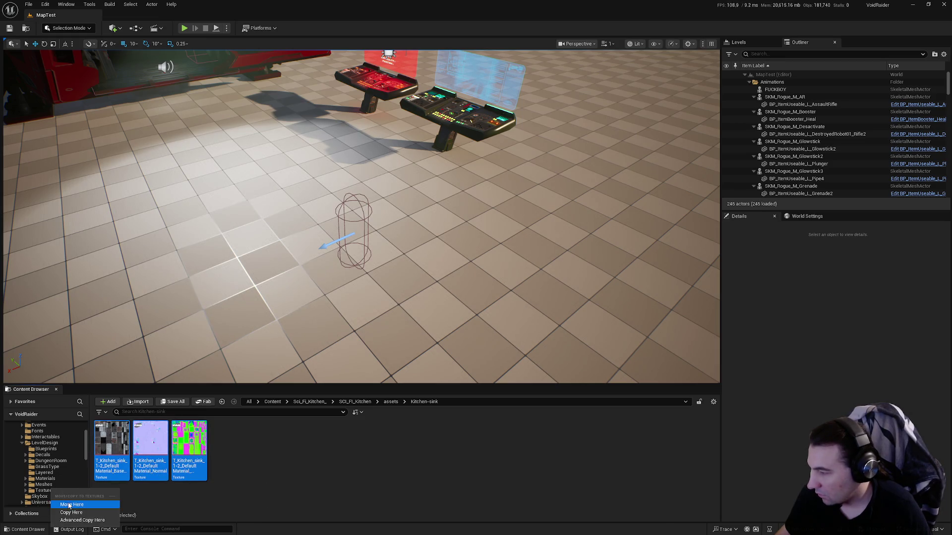
{"action": "left_click", "coordinate": [119, 501]}
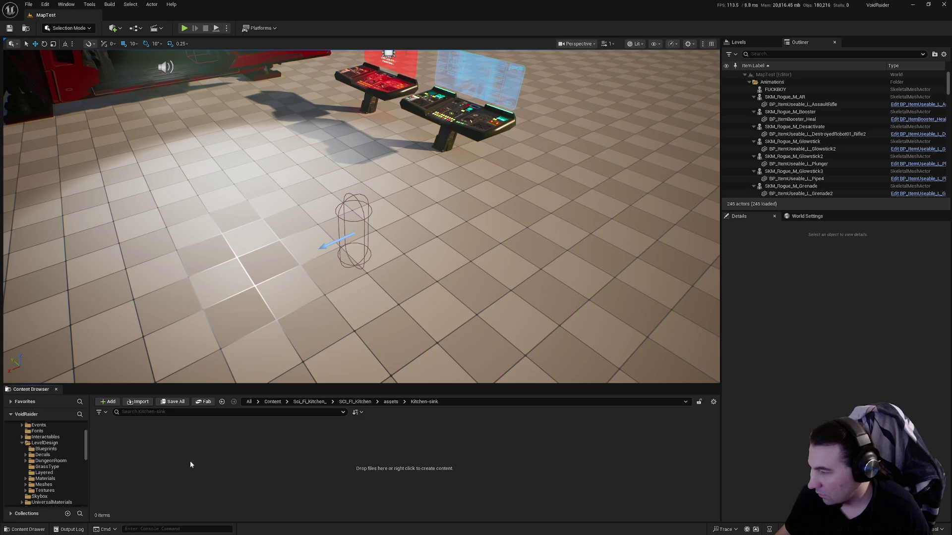
{"action": "key", "text": "alt+Left"}
Sort Knife's MI_knife into Materials, six knife and cutting-board meshes into Meshes, three textures into Textures.
{"action": "double_click", "coordinate": [304, 446]}
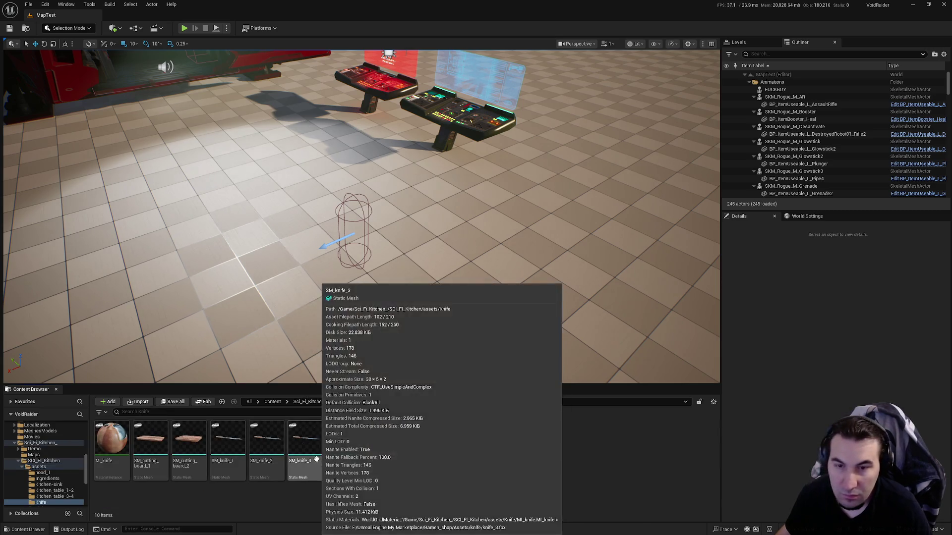
{"action": "scroll", "coordinate": [62, 495], "scroll_direction": "down", "scroll_amount": 1}
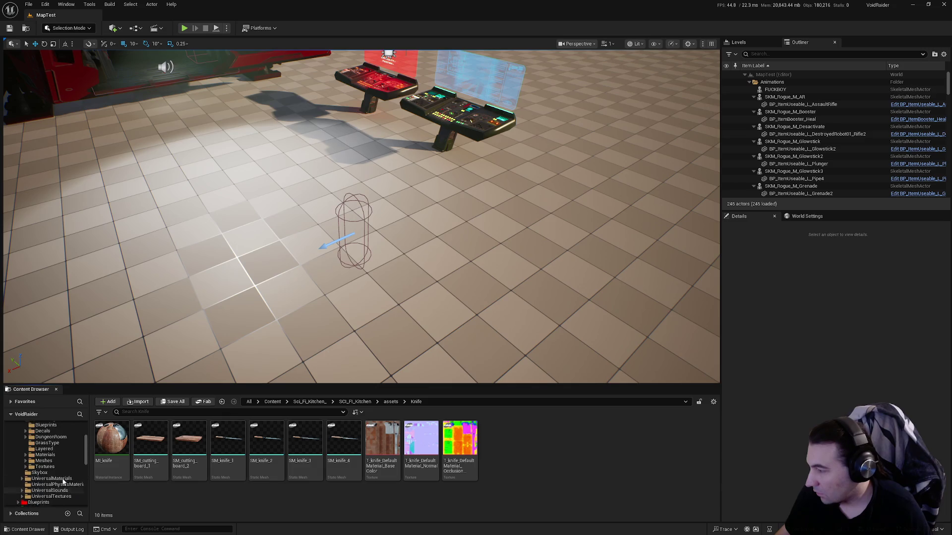
{"action": "scroll", "coordinate": [63, 482], "scroll_direction": "up", "scroll_amount": 1}
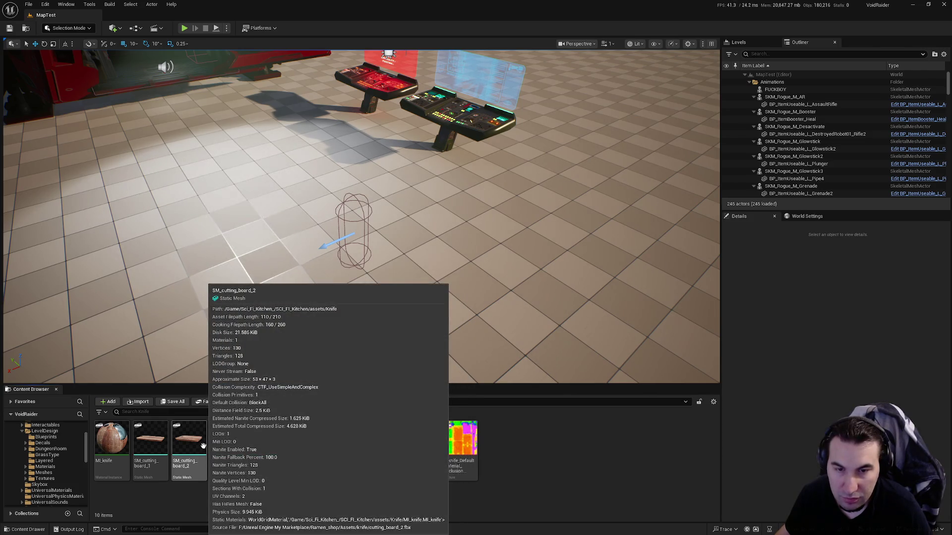
{"action": "left_click", "coordinate": [112, 443]}
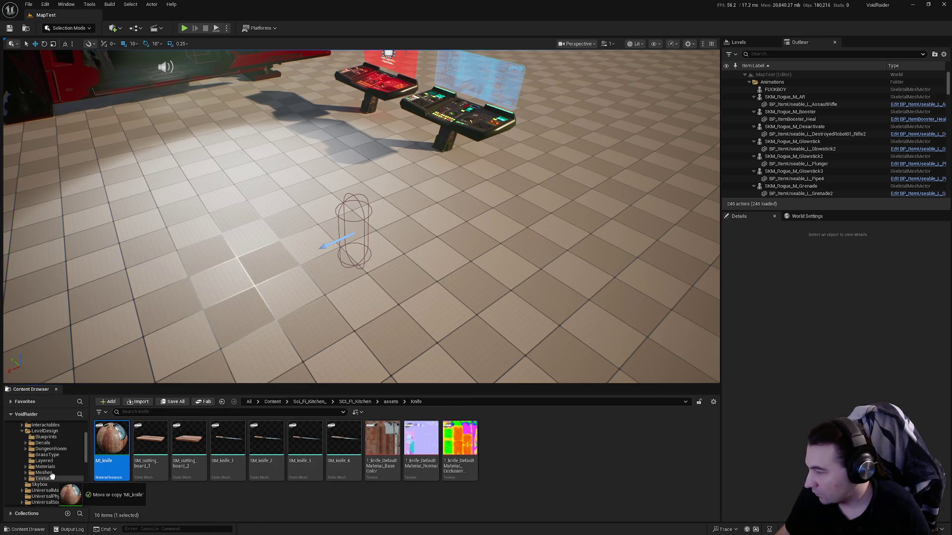
{"action": "left_click_drag", "start_coordinate": [44, 472], "coordinate": [44, 471]}
{"action": "left_click", "coordinate": [79, 484]}
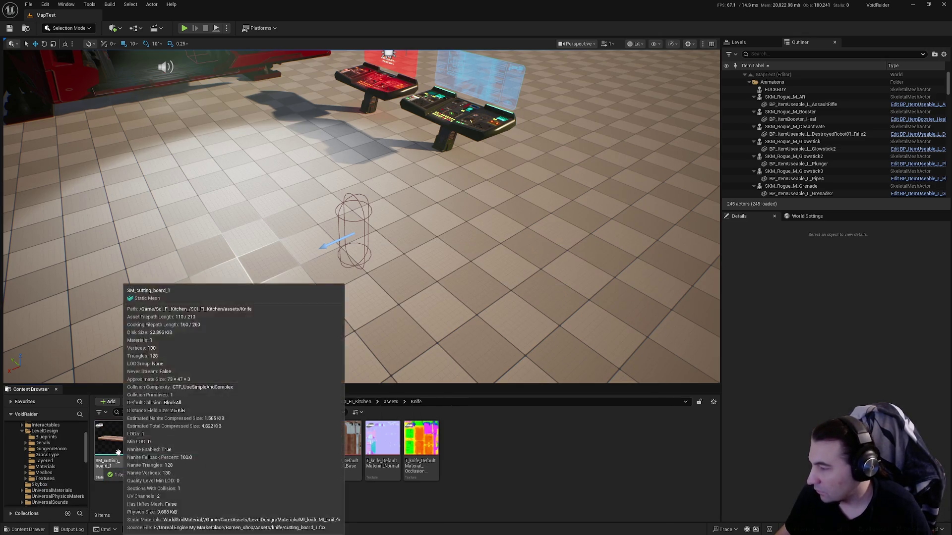
{"action": "left_click", "coordinate": [312, 453], "text": "shift"}
{"action": "left_click_drag", "start_coordinate": [305, 441], "coordinate": [44, 473]}
{"action": "mouse_move", "coordinate": [197, 460]}
{"action": "left_mouse_down"}
{"action": "mouse_move", "coordinate": [74, 483]}
{"action": "mouse_move", "coordinate": [46, 479]}
{"action": "left_mouse_up"}
{"action": "left_click", "coordinate": [80, 494]}
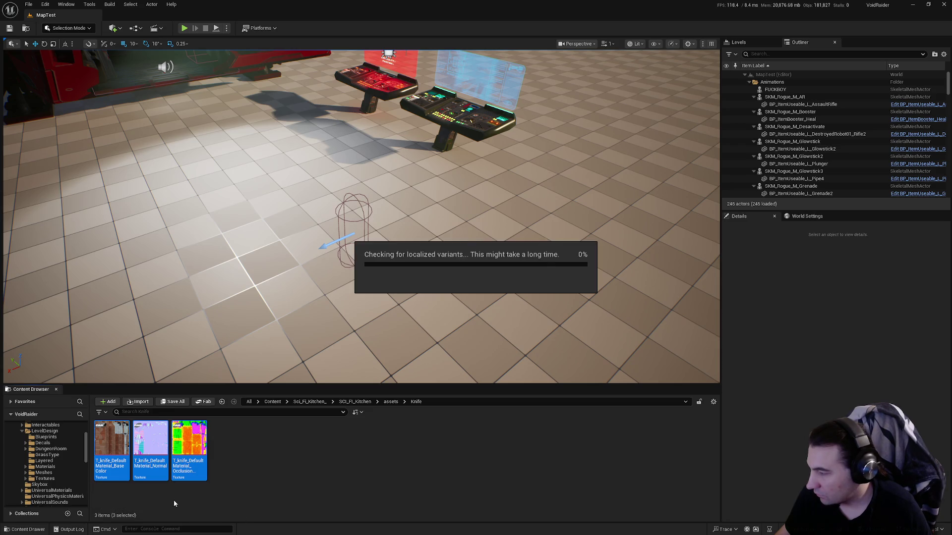
Move Light_1's MI_light_1, SM_light_1 and four textures into Materials, Meshes and Textures.
{"action": "key", "text": "alt+Left"}
{"action": "left_click", "coordinate": [340, 449]}
{"action": "double_click", "coordinate": [340, 449]}
{"action": "mouse_move", "coordinate": [112, 439]}
{"action": "left_mouse_down"}
{"action": "mouse_move", "coordinate": [69, 476]}
{"action": "mouse_move", "coordinate": [53, 477]}
{"action": "left_mouse_up"}
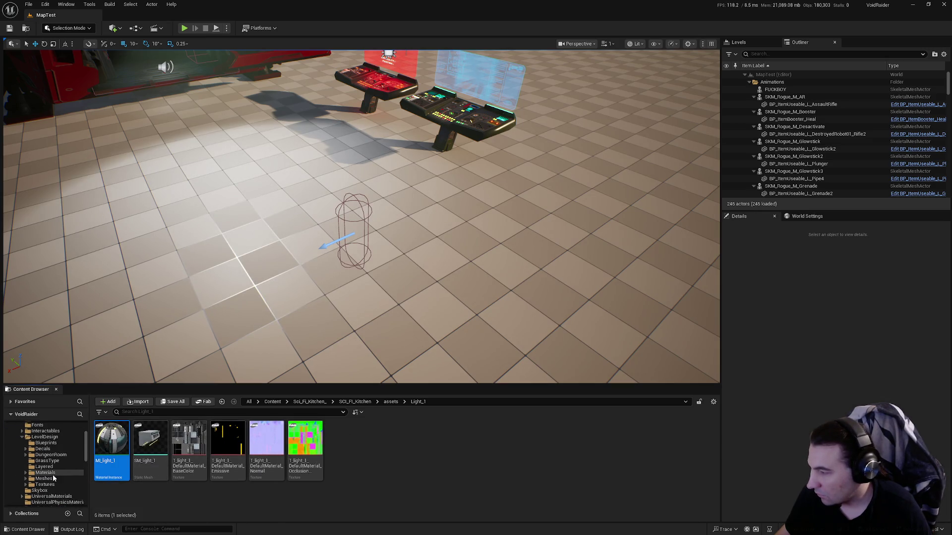
{"action": "left_click", "coordinate": [74, 491]}
{"action": "left_click_drag", "start_coordinate": [111, 439], "coordinate": [60, 477]}
{"action": "left_click", "coordinate": [74, 496]}
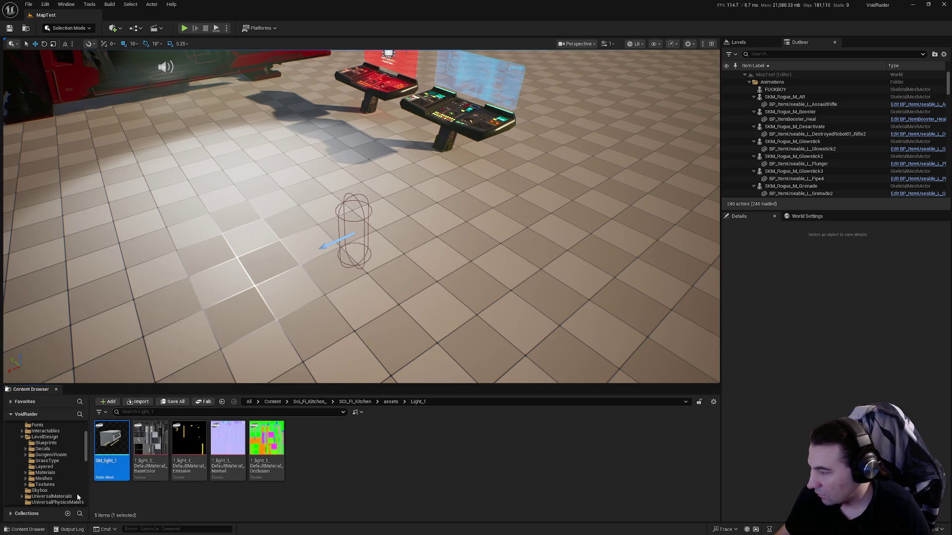
{"action": "key", "text": "ctrl+a"}
{"action": "left_click_drag", "start_coordinate": [124, 471], "coordinate": [54, 486]}
{"action": "left_click", "coordinate": [69, 499]}
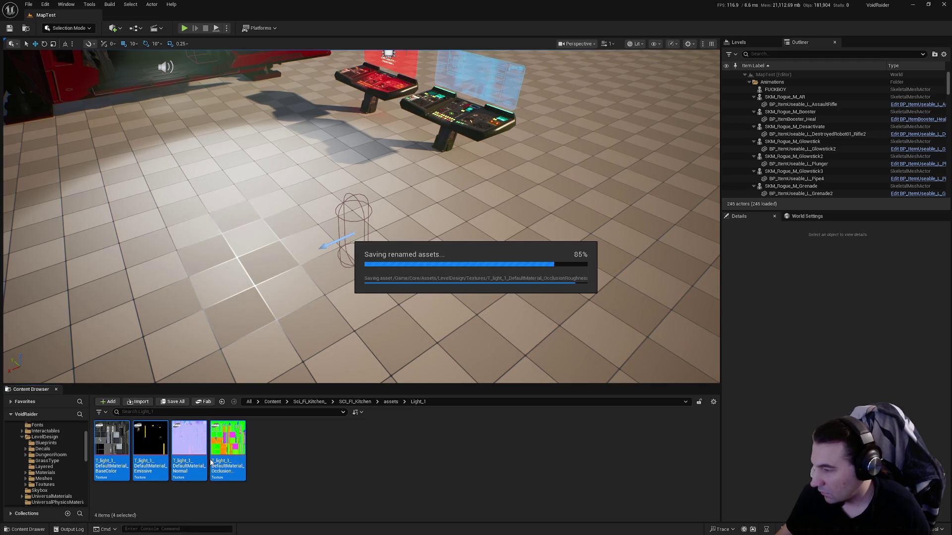
Move Light_2's MI_light_2, SM_light_2 and four textures into Materials, Meshes and Textures.
{"action": "key", "text": "alt+Left"}
{"action": "double_click", "coordinate": [380, 457]}
{"action": "left_click", "coordinate": [111, 439]}
{"action": "left_click_drag", "start_coordinate": [111, 438], "coordinate": [62, 482]}
{"action": "left_click", "coordinate": [87, 496]}
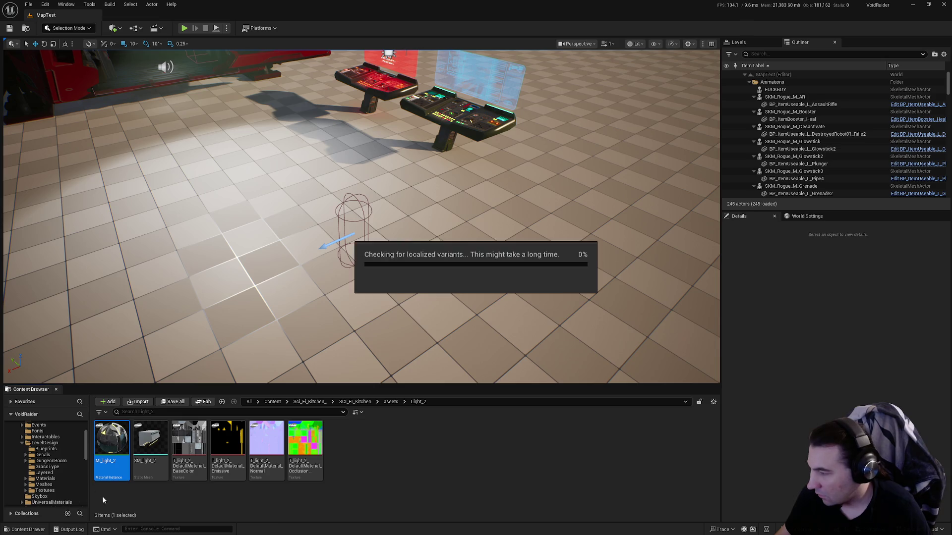
{"action": "left_click_drag", "start_coordinate": [54, 489], "coordinate": [54, 491]}
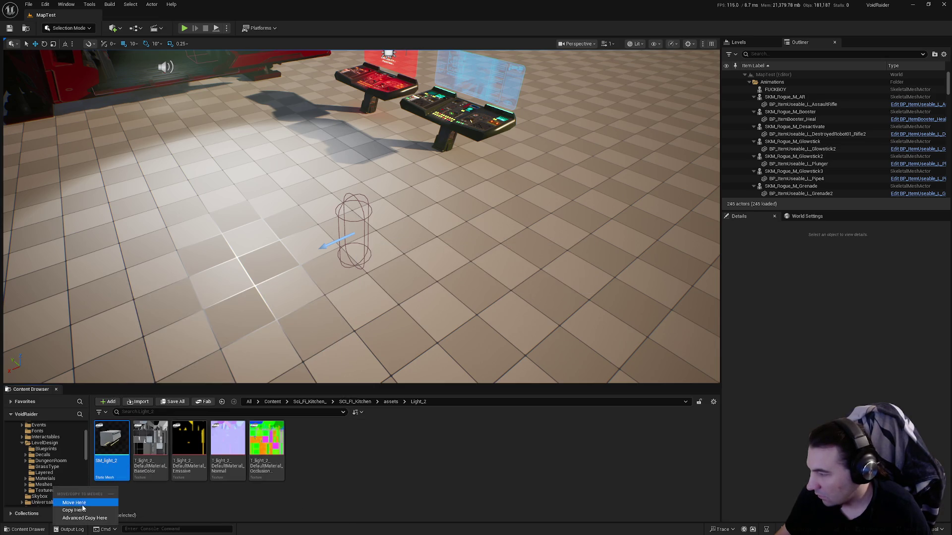
{"action": "left_click", "coordinate": [80, 502]}
{"action": "key", "text": "ctrl+a"}
{"action": "mouse_move", "coordinate": [169, 480]}
{"action": "left_mouse_down"}
{"action": "mouse_move", "coordinate": [60, 500]}
{"action": "mouse_move", "coordinate": [82, 495]}
{"action": "left_mouse_up"}
{"action": "left_click", "coordinate": [88, 505]}
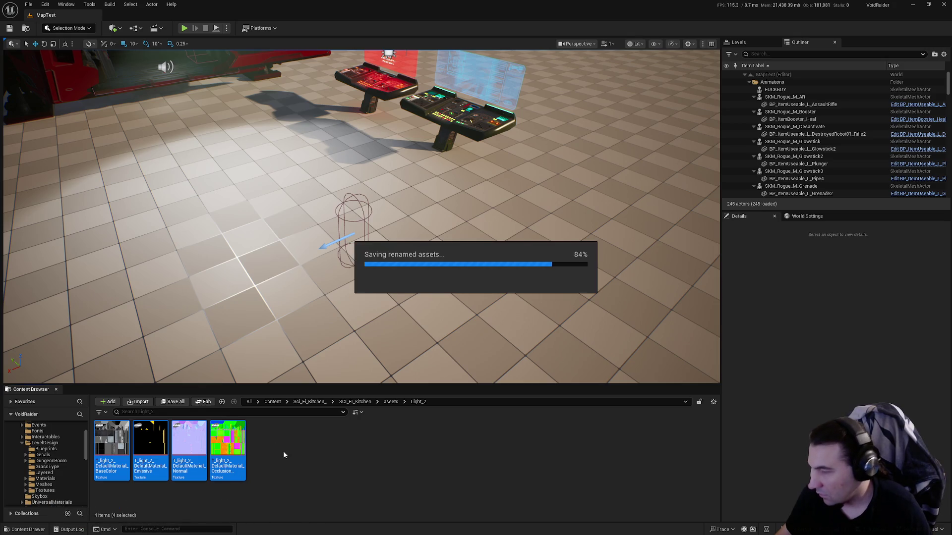
{"action": "left_click", "coordinate": [222, 402]}
{"action": "left_click", "coordinate": [428, 445]}
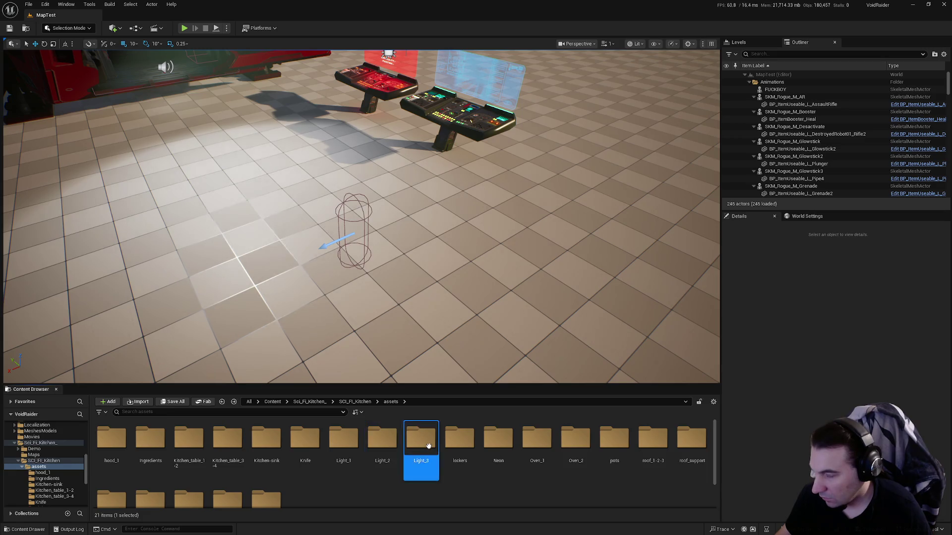
Move Light_3's MI_light_3, SM_light_3 and four textures into Materials, Meshes and Textures.
{"action": "double_click", "coordinate": [428, 446]}
{"action": "scroll", "coordinate": [55, 474], "scroll_direction": "up", "scroll_amount": 3}
{"action": "left_click_drag", "start_coordinate": [114, 444], "coordinate": [55, 449]}
{"action": "left_click", "coordinate": [87, 465]}
{"action": "left_click_drag", "start_coordinate": [112, 439], "coordinate": [44, 455]}
{"action": "left_click", "coordinate": [64, 471]}
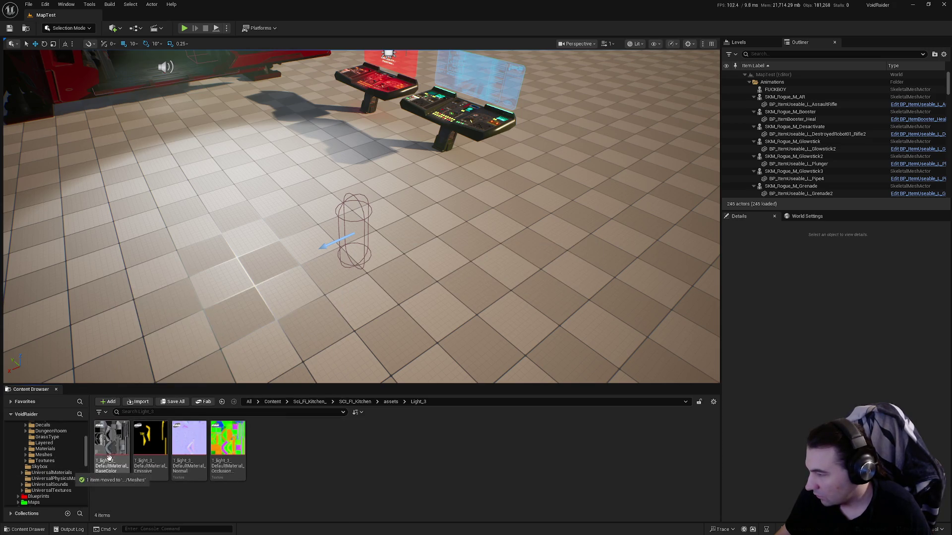
{"action": "left_click", "coordinate": [239, 452], "text": "shift"}
{"action": "left_click_drag", "start_coordinate": [239, 453], "coordinate": [52, 463]}
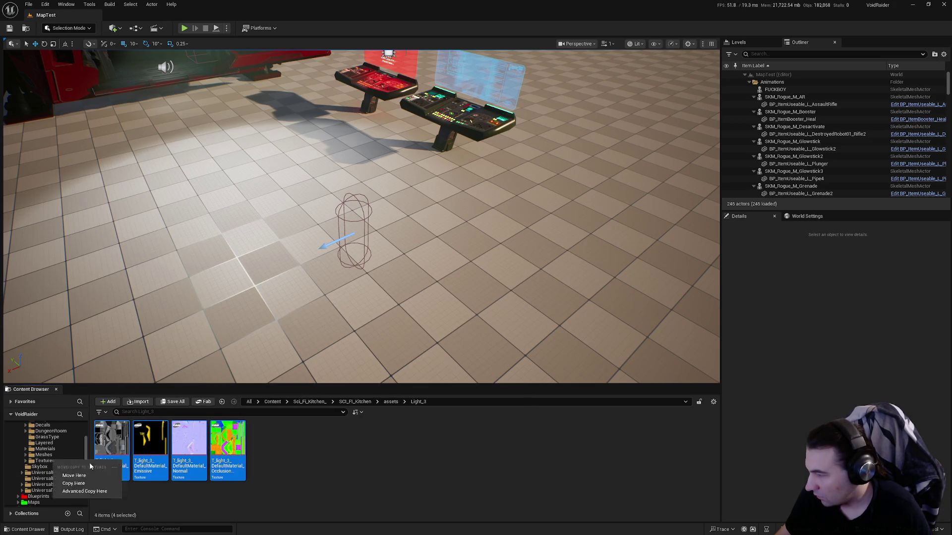
{"action": "left_click", "coordinate": [73, 476]}
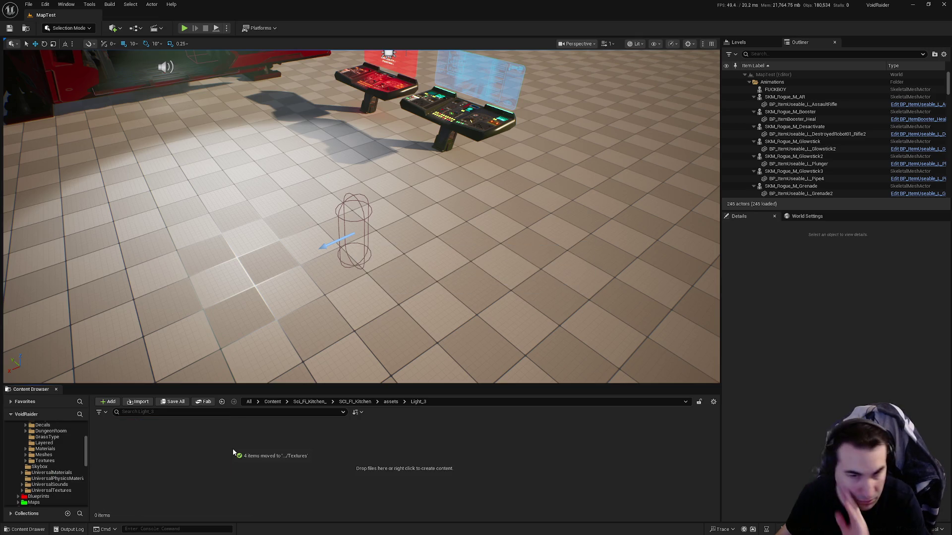
Sort lockers' MI_lockers, SM_Locker_1 to SM_Locker_4 and three textures into the LevelDesign folders.
{"action": "left_click", "coordinate": [391, 401]}
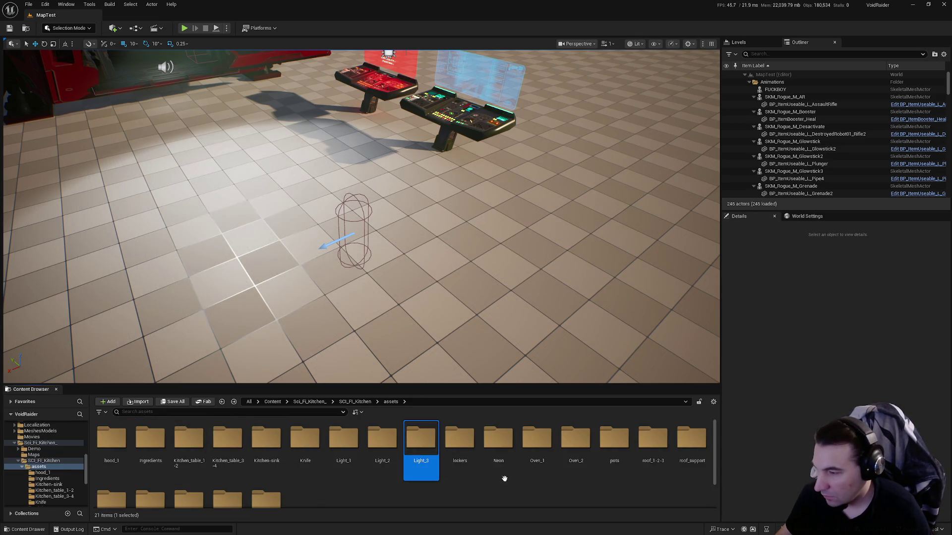
{"action": "double_click", "coordinate": [456, 439]}
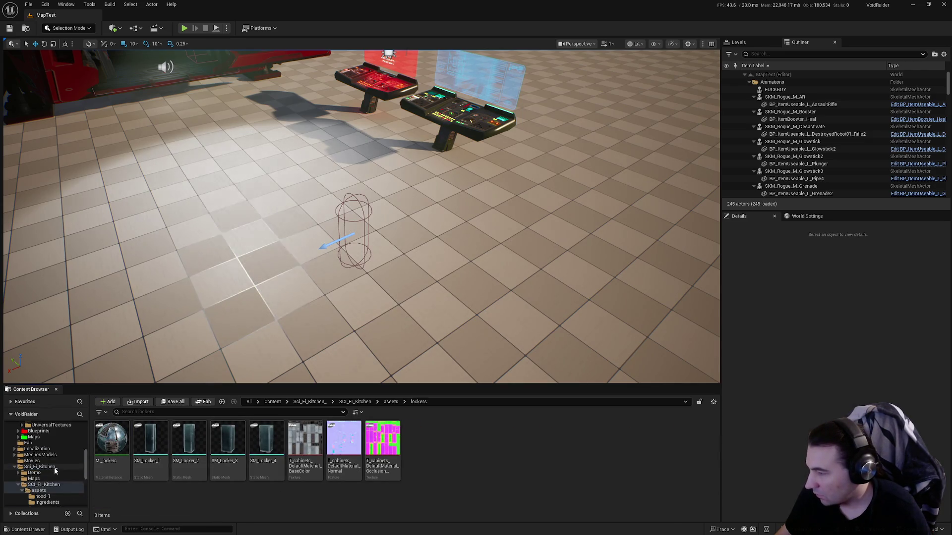
{"action": "scroll", "coordinate": [55, 468], "scroll_direction": "up", "scroll_amount": 5}
{"action": "mouse_move", "coordinate": [111, 438]}
{"action": "left_mouse_down"}
{"action": "mouse_move", "coordinate": [33, 461]}
{"action": "mouse_move", "coordinate": [39, 466]}
{"action": "left_mouse_up"}
{"action": "left_click", "coordinate": [112, 438]}
{"action": "left_click", "coordinate": [227, 439], "text": "shift"}
{"action": "mouse_move", "coordinate": [227, 439]}
{"action": "left_mouse_down"}
{"action": "mouse_move", "coordinate": [51, 468]}
{"action": "mouse_move", "coordinate": [56, 474]}
{"action": "left_mouse_up"}
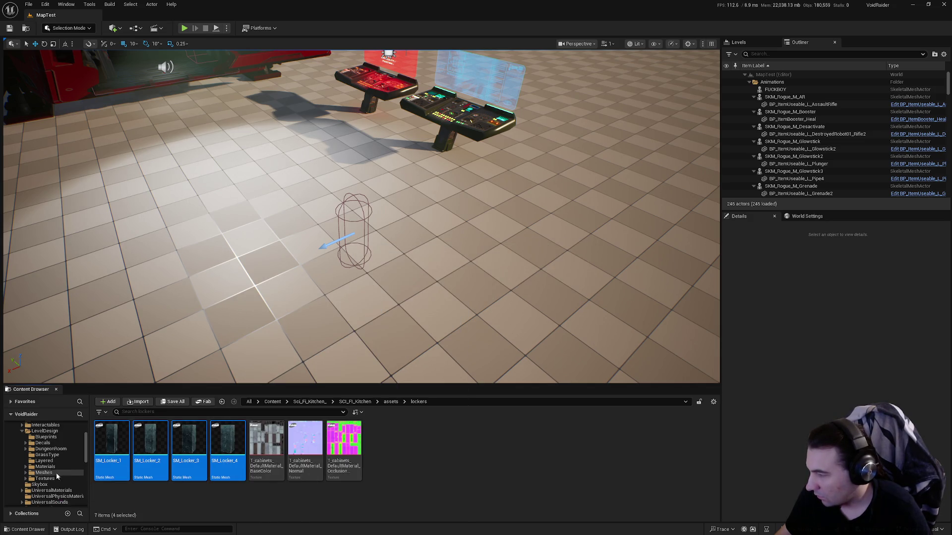
{"action": "left_click", "coordinate": [76, 491]}
{"action": "left_click", "coordinate": [112, 438]}
{"action": "left_click", "coordinate": [188, 439], "text": "shift"}
{"action": "left_click_drag", "start_coordinate": [189, 439], "coordinate": [68, 476]}
{"action": "left_click", "coordinate": [103, 502]}
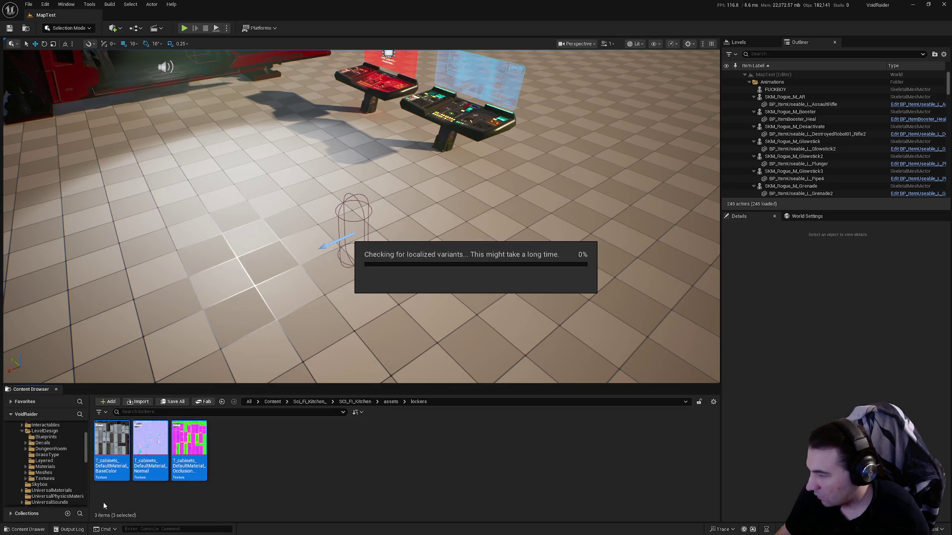
Move Neon's MI_neon_1-2, SM_neon_1, SM_neon_2 and four textures into the LevelDesign folders.
{"action": "left_click", "coordinate": [390, 402]}
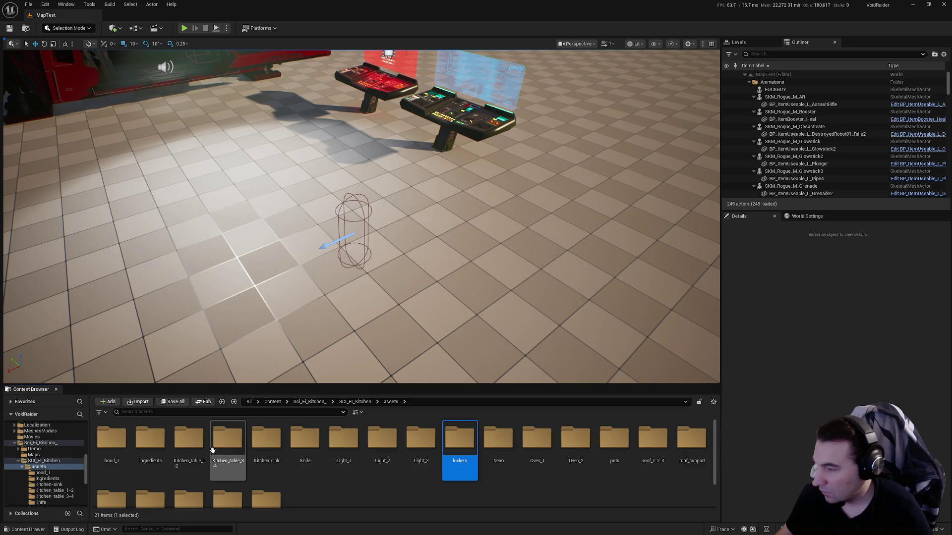
{"action": "double_click", "coordinate": [498, 439]}
{"action": "mouse_move", "coordinate": [112, 439]}
{"action": "left_mouse_down"}
{"action": "mouse_move", "coordinate": [60, 480]}
{"action": "mouse_move", "coordinate": [54, 457]}
{"action": "left_mouse_up"}
{"action": "left_click", "coordinate": [76, 475]}
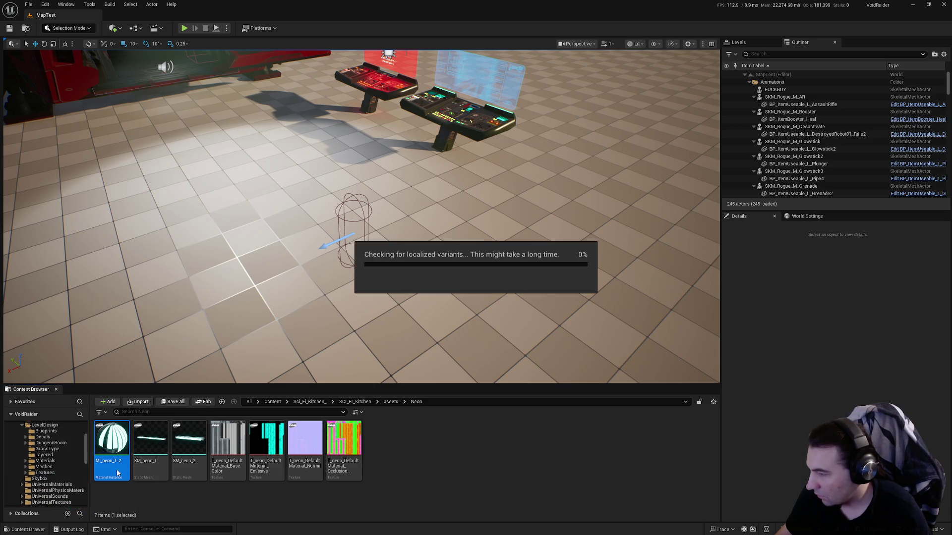
{"action": "left_click_drag", "start_coordinate": [147, 451], "coordinate": [43, 467]}
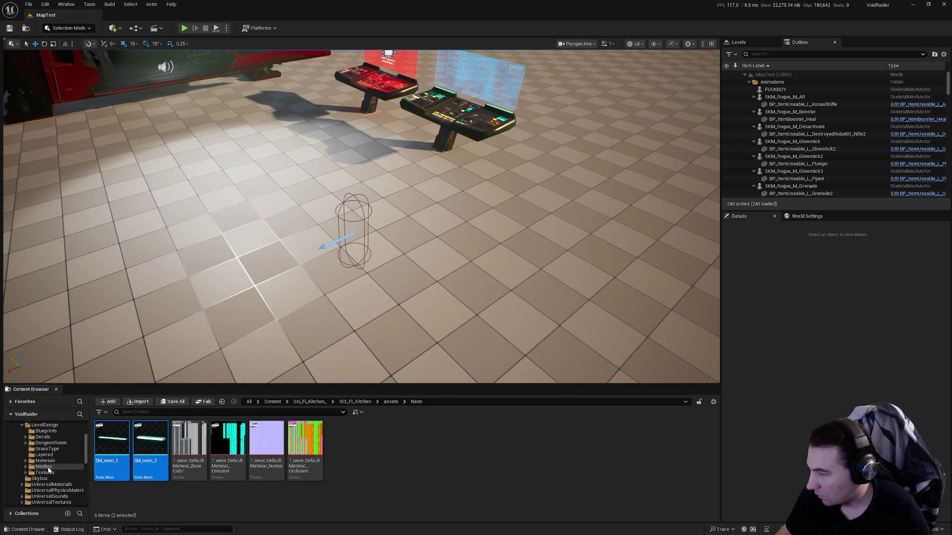
{"action": "left_click", "coordinate": [64, 483]}
{"action": "left_click", "coordinate": [104, 454]}
{"action": "left_click", "coordinate": [227, 446], "text": "shift"}
{"action": "mouse_move", "coordinate": [227, 446]}
{"action": "left_mouse_down"}
{"action": "mouse_move", "coordinate": [199, 473]}
{"action": "mouse_move", "coordinate": [57, 473]}
{"action": "left_mouse_up"}
{"action": "left_click", "coordinate": [85, 489]}
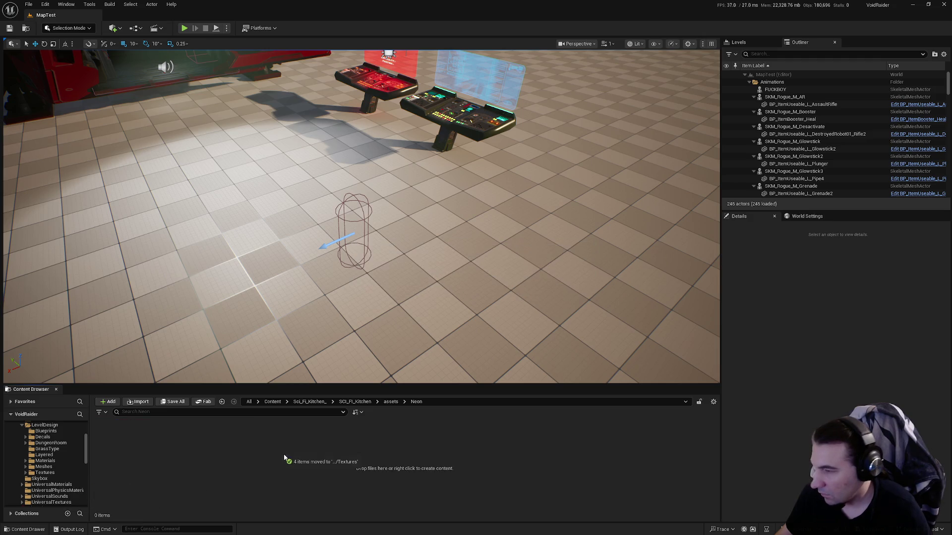
{"action": "left_click", "coordinate": [390, 402]}
{"action": "double_click", "coordinate": [537, 444]}
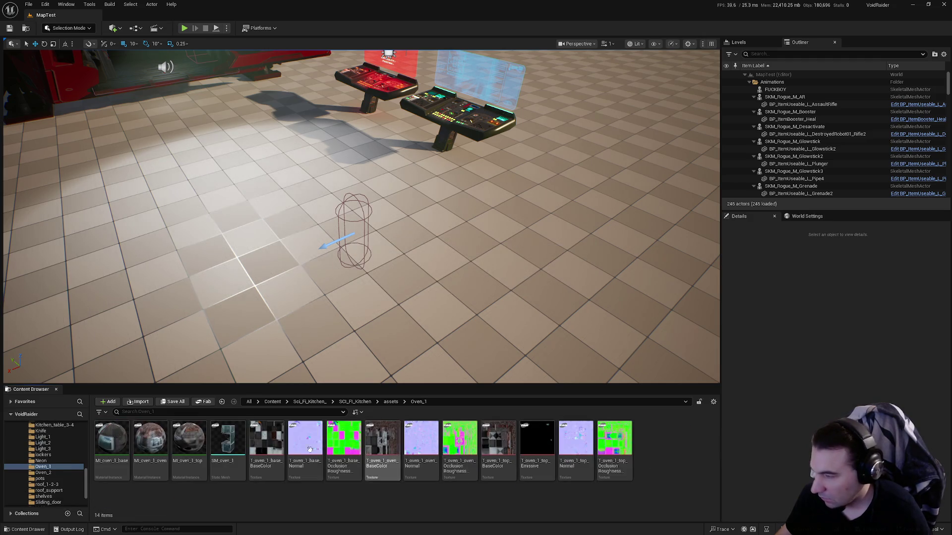
Move Oven_1's three material instances, SM_oven_1 and ten textures into Materials, Meshes and Textures.
{"action": "scroll", "coordinate": [72, 473], "scroll_direction": "up", "scroll_amount": 10}
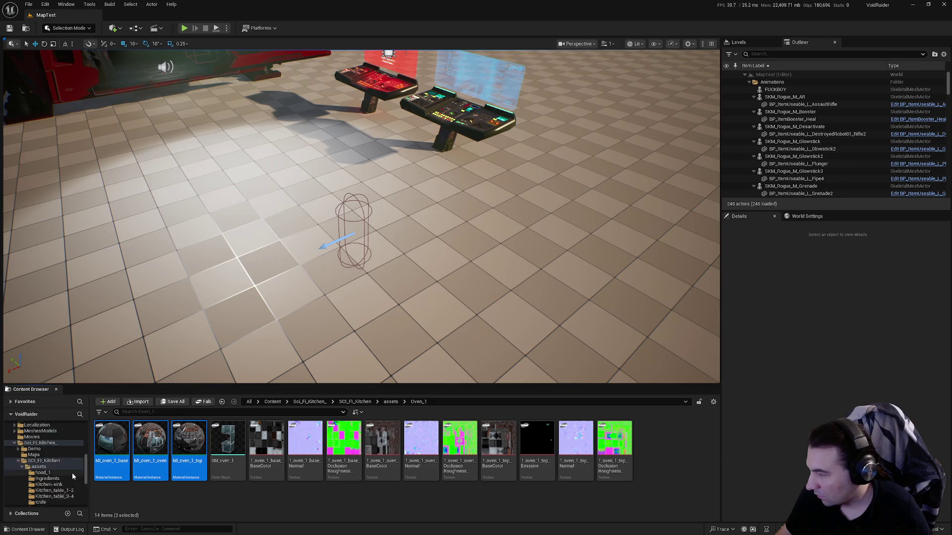
{"action": "left_click_drag", "start_coordinate": [121, 455], "coordinate": [45, 454]}
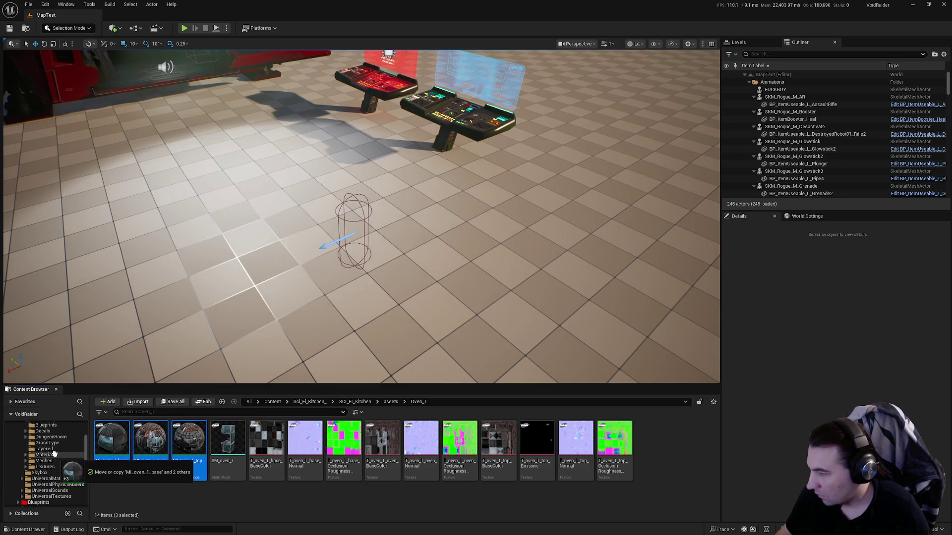
{"action": "left_click", "coordinate": [70, 471]}
{"action": "left_click", "coordinate": [111, 441]}
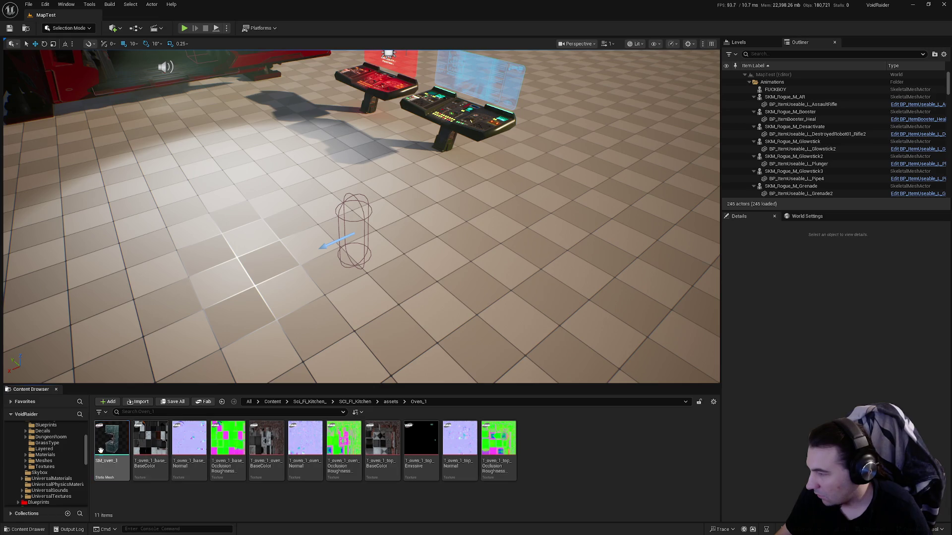
{"action": "left_click", "coordinate": [78, 479]}
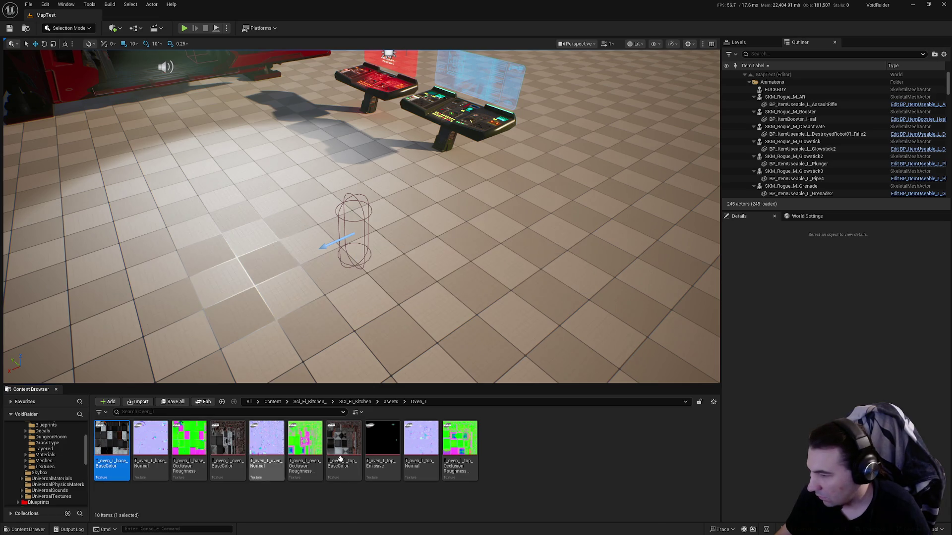
{"action": "key", "text": "ctrl+a"}
{"action": "mouse_move", "coordinate": [341, 459]}
{"action": "left_mouse_down"}
{"action": "mouse_move", "coordinate": [106, 484]}
{"action": "mouse_move", "coordinate": [67, 471]}
{"action": "left_mouse_up"}
{"action": "left_click", "coordinate": [78, 478]}
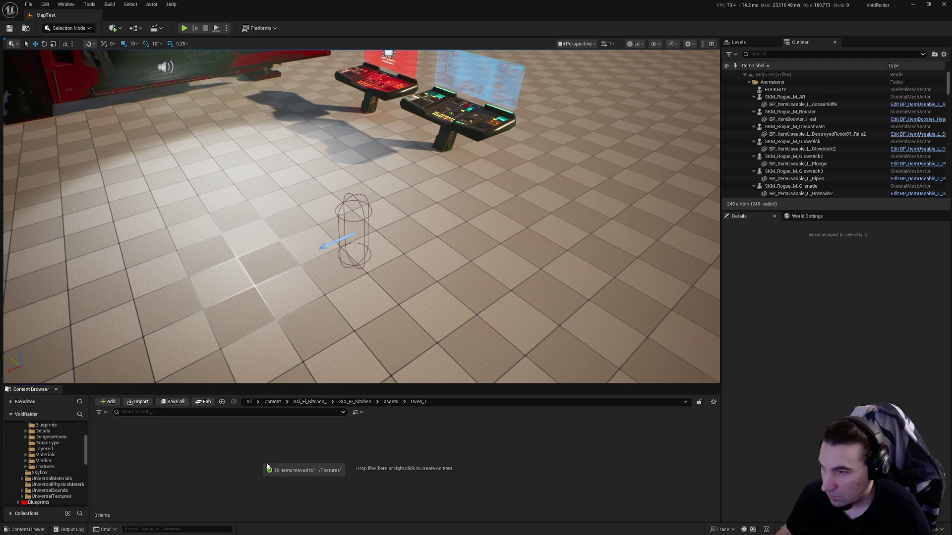
Move Oven_2's four material instances, SM_oven_2 and nine textures into Materials, Meshes and Textures.
{"action": "key", "text": "alt+Left"}
{"action": "double_click", "coordinate": [575, 443]}
{"action": "left_click", "coordinate": [99, 437]}
{"action": "left_click", "coordinate": [215, 451], "text": "shift"}
{"action": "scroll", "coordinate": [69, 487], "scroll_direction": "down", "scroll_amount": 10}
{"action": "left_click_drag", "start_coordinate": [46, 465], "coordinate": [45, 462]}
{"action": "left_click", "coordinate": [60, 479]}
{"action": "left_click_drag", "start_coordinate": [111, 439], "coordinate": [69, 470]}
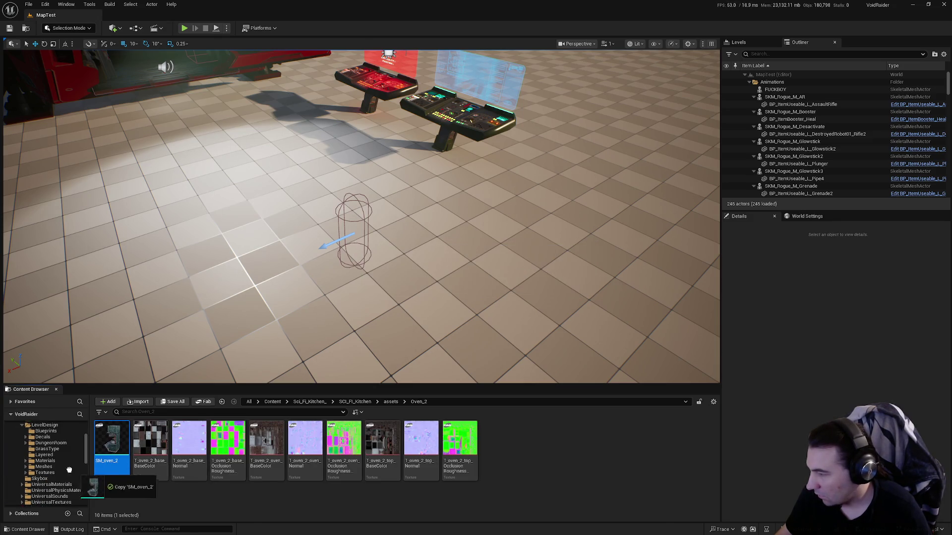
{"action": "left_click", "coordinate": [68, 485]}
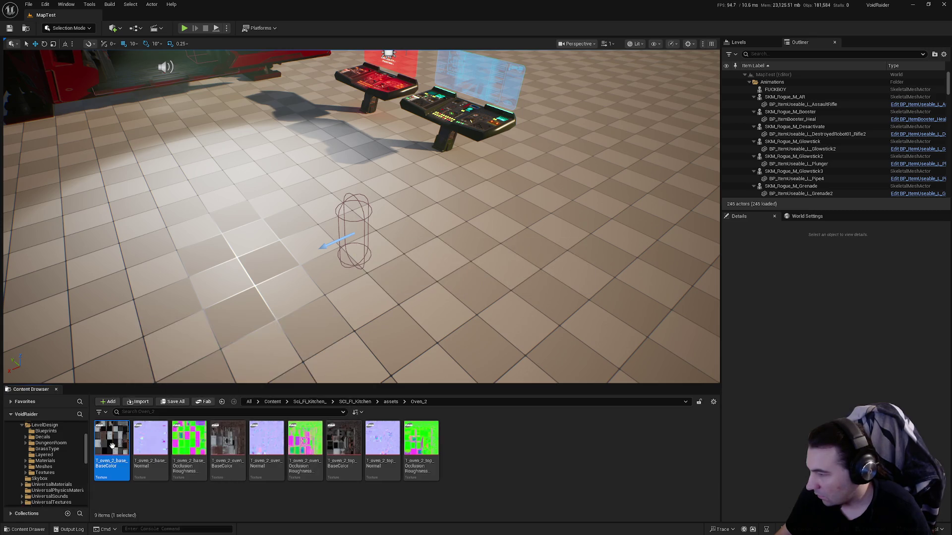
{"action": "left_click", "coordinate": [422, 442], "text": "shift"}
{"action": "mouse_move", "coordinate": [150, 446]}
{"action": "left_mouse_down"}
{"action": "mouse_move", "coordinate": [64, 483]}
{"action": "mouse_move", "coordinate": [47, 473]}
{"action": "left_mouse_up"}
{"action": "left_click", "coordinate": [67, 489]}
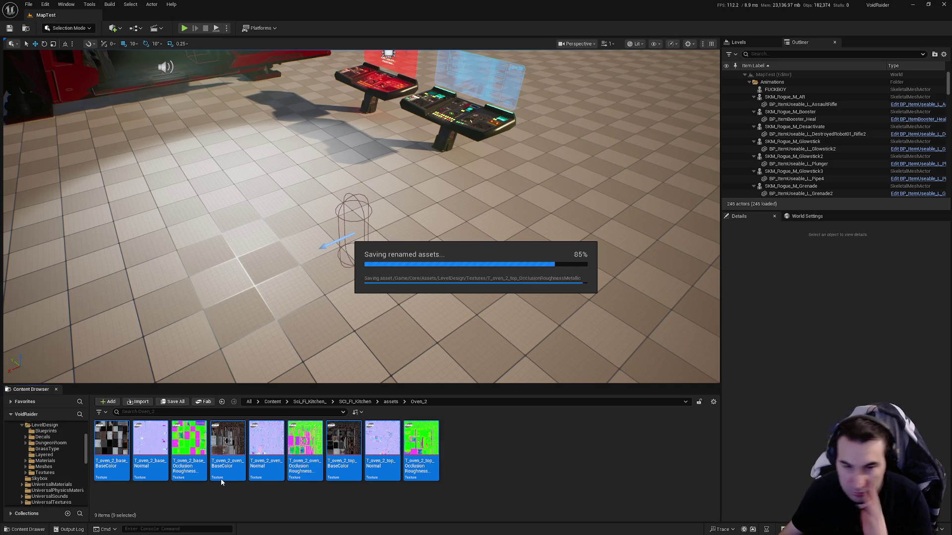
{"action": "left_click", "coordinate": [391, 402]}
Move pots' MI_pots to Materials, its ten pan and pot meshes to Meshes, and its textures to Textures.
{"action": "double_click", "coordinate": [614, 438]}
{"action": "mouse_move", "coordinate": [113, 439]}
{"action": "left_mouse_down"}
{"action": "mouse_move", "coordinate": [53, 471]}
{"action": "mouse_move", "coordinate": [61, 475]}
{"action": "mouse_move", "coordinate": [58, 467]}
{"action": "left_mouse_up"}
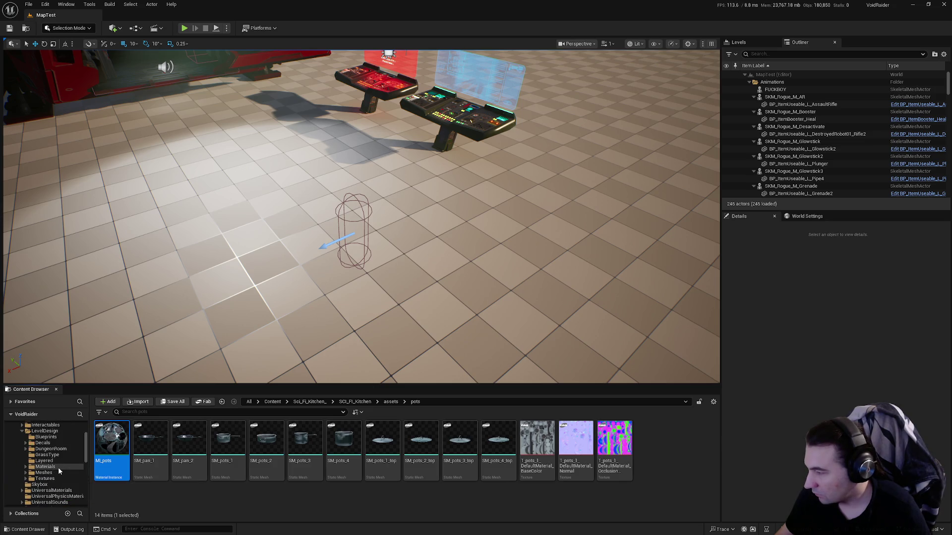
{"action": "left_click", "coordinate": [79, 485]}
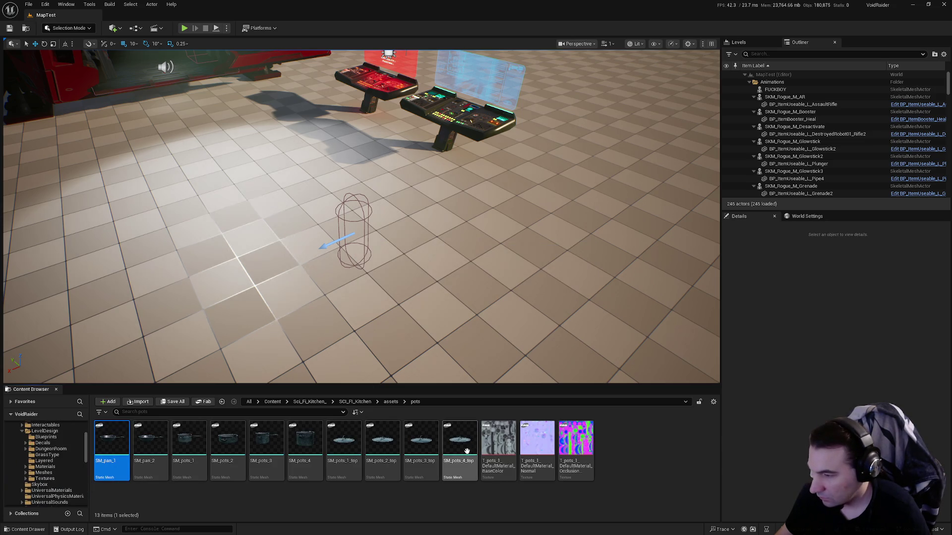
{"action": "left_click", "coordinate": [460, 441], "text": "shift"}
{"action": "mouse_move", "coordinate": [168, 448]}
{"action": "left_mouse_down"}
{"action": "mouse_move", "coordinate": [59, 465]}
{"action": "mouse_move", "coordinate": [126, 466]}
{"action": "mouse_move", "coordinate": [175, 444]}
{"action": "mouse_move", "coordinate": [50, 478]}
{"action": "left_mouse_up"}
{"action": "left_click", "coordinate": [102, 486]}
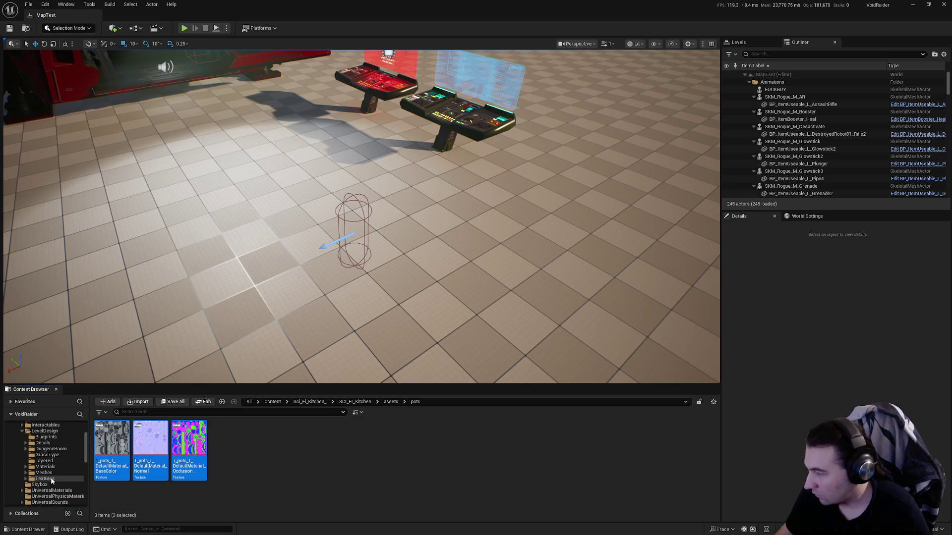
{"action": "left_click", "coordinate": [67, 484]}
Review the LevelDesign Textures folder contents, then return to the kitchen assets folder.
{"action": "left_click", "coordinate": [49, 477]}
{"action": "left_click_drag", "start_coordinate": [715, 433], "coordinate": [717, 515]}
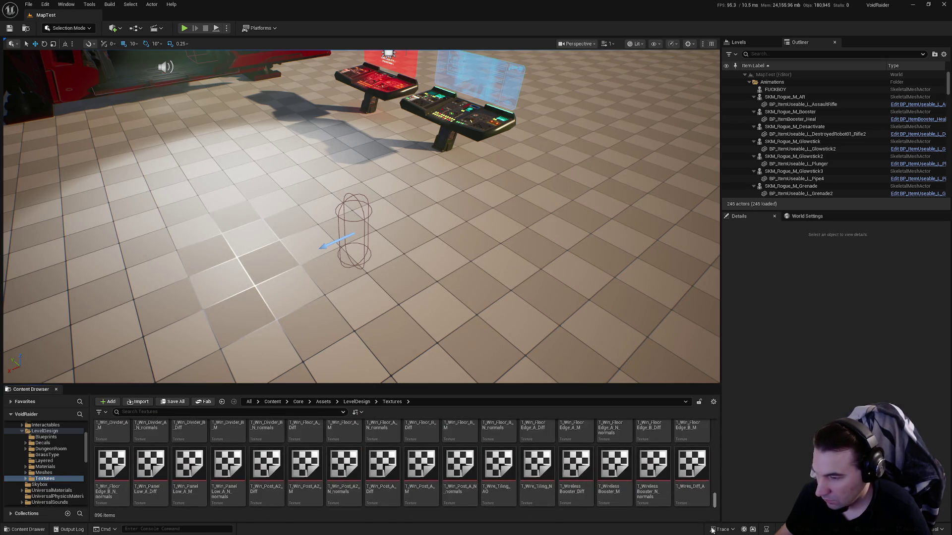
{"action": "scroll", "coordinate": [37, 475], "scroll_direction": "down", "scroll_amount": 2}
{"action": "scroll", "coordinate": [60, 475], "scroll_direction": "down", "scroll_amount": 4}
{"action": "left_click", "coordinate": [74, 449]}
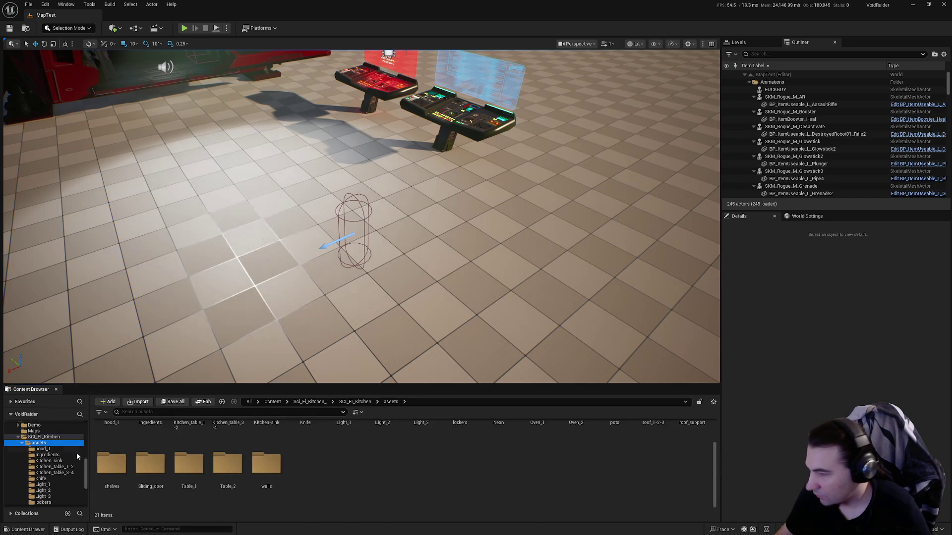
{"action": "scroll", "coordinate": [494, 491], "scroll_direction": "up", "scroll_amount": 2}
Move roof_1-2-3's MI_roof_1-2-3, SM_roof_1 to SM_roof_3 and three textures into the LevelDesign folders.
{"action": "double_click", "coordinate": [653, 447]}
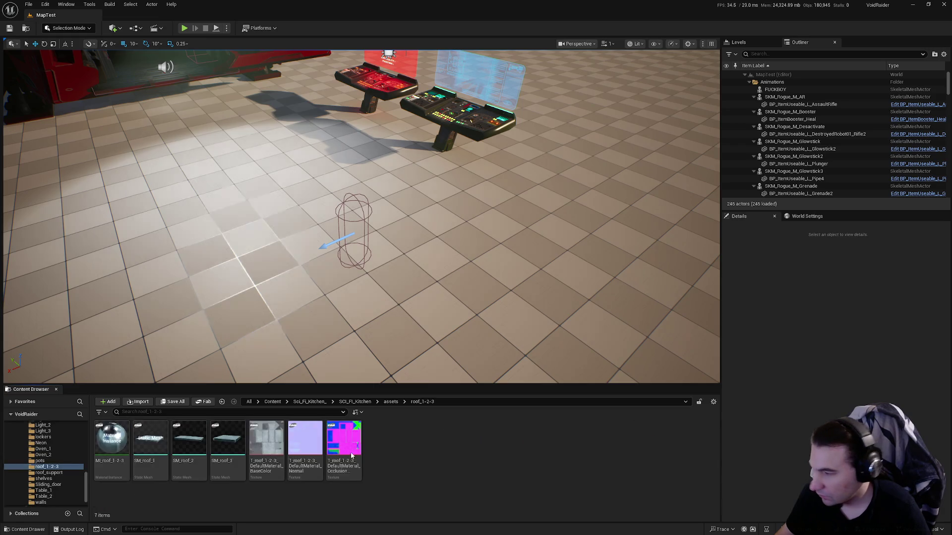
{"action": "mouse_move", "coordinate": [110, 448]}
{"action": "left_mouse_down"}
{"action": "mouse_move", "coordinate": [78, 461]}
{"action": "mouse_move", "coordinate": [64, 454]}
{"action": "mouse_move", "coordinate": [58, 473]}
{"action": "left_mouse_up"}
{"action": "left_click", "coordinate": [95, 489]}
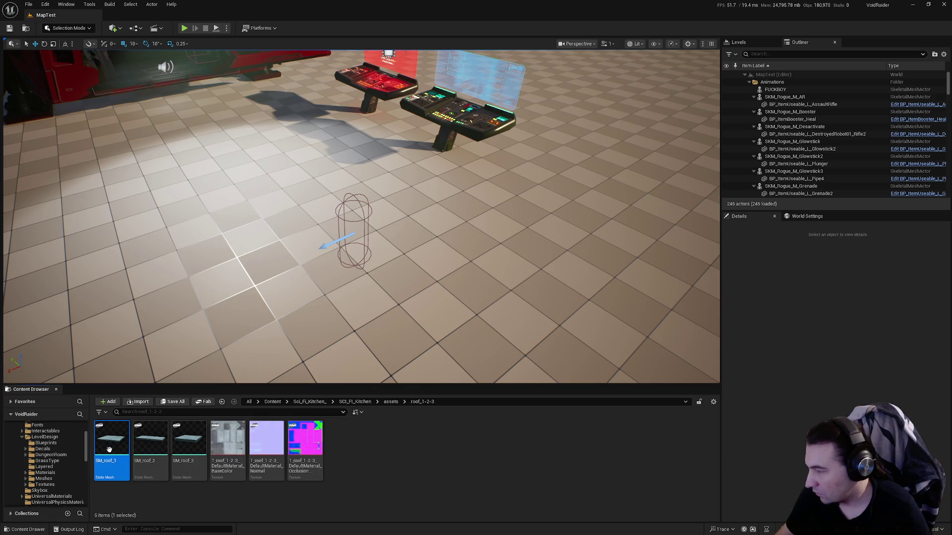
{"action": "left_click", "coordinate": [203, 454], "text": "shift"}
{"action": "mouse_move", "coordinate": [203, 454]}
{"action": "left_mouse_down"}
{"action": "mouse_move", "coordinate": [54, 488]}
{"action": "mouse_move", "coordinate": [43, 479]}
{"action": "left_mouse_up"}
{"action": "left_click", "coordinate": [73, 496]}
{"action": "left_click", "coordinate": [111, 446]}
{"action": "left_click", "coordinate": [189, 446], "text": "shift"}
{"action": "mouse_move", "coordinate": [189, 446]}
{"action": "left_mouse_down"}
{"action": "mouse_move", "coordinate": [51, 479]}
{"action": "mouse_move", "coordinate": [65, 490]}
{"action": "left_mouse_up"}
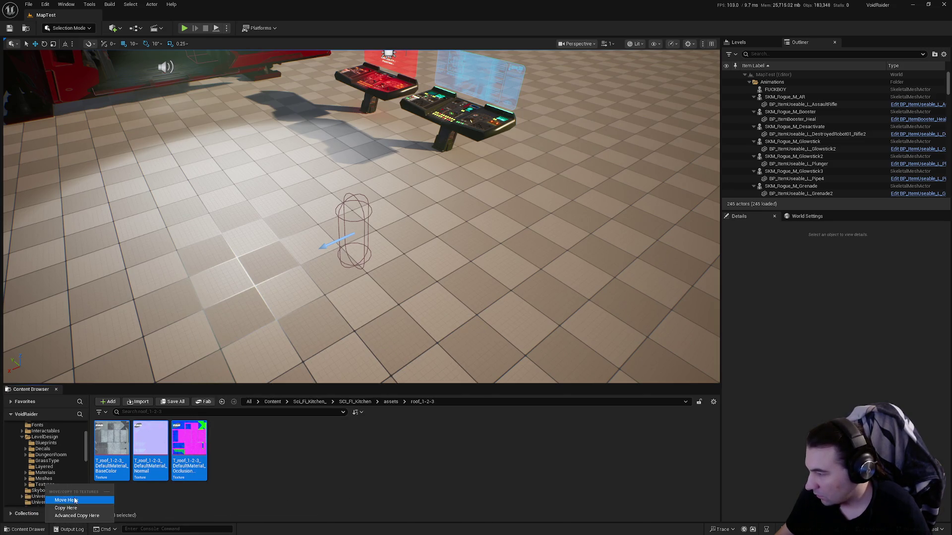
{"action": "left_click", "coordinate": [75, 500]}
{"action": "left_click", "coordinate": [390, 401]}
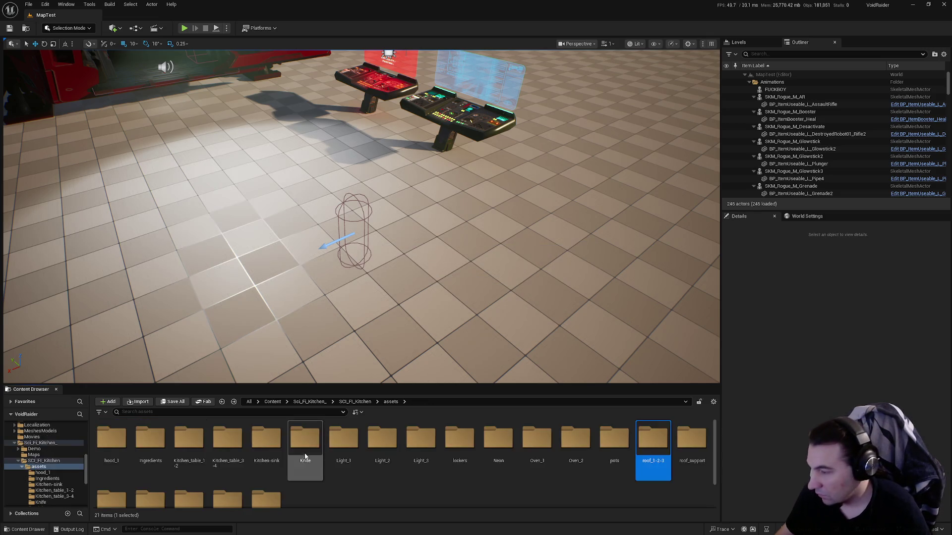
{"action": "double_click", "coordinate": [690, 448]}
Move MI_roof_support, the roof_support mesh and four textures into Materials, Meshes and Textures.
{"action": "mouse_move", "coordinate": [111, 439]}
{"action": "left_mouse_down"}
{"action": "mouse_move", "coordinate": [69, 461]}
{"action": "mouse_move", "coordinate": [67, 490]}
{"action": "mouse_move", "coordinate": [65, 454]}
{"action": "mouse_move", "coordinate": [57, 442]}
{"action": "mouse_move", "coordinate": [44, 450]}
{"action": "left_mouse_up"}
{"action": "scroll", "coordinate": [72, 459], "scroll_direction": "down", "scroll_amount": 5}
{"action": "left_click", "coordinate": [69, 456]}
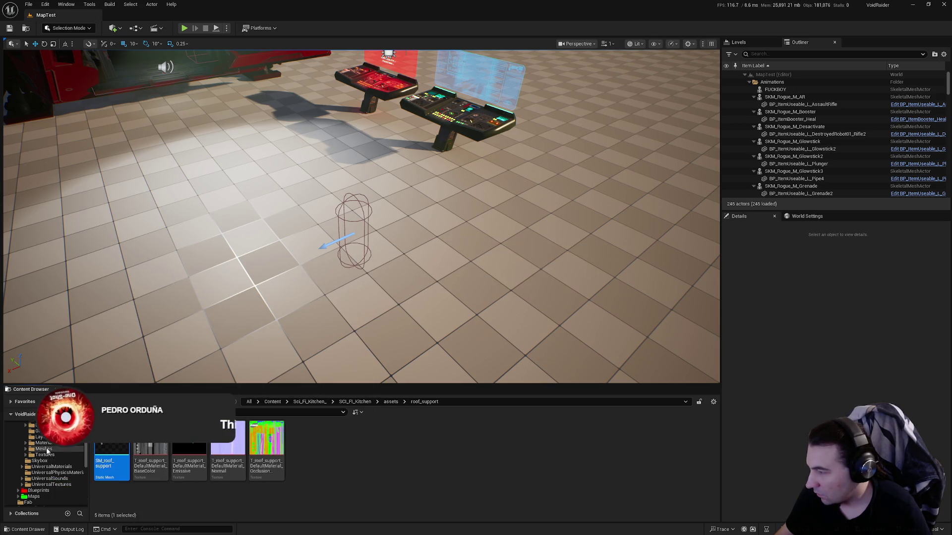
{"action": "left_click", "coordinate": [83, 460]}
{"action": "left_click", "coordinate": [228, 447], "text": "shift"}
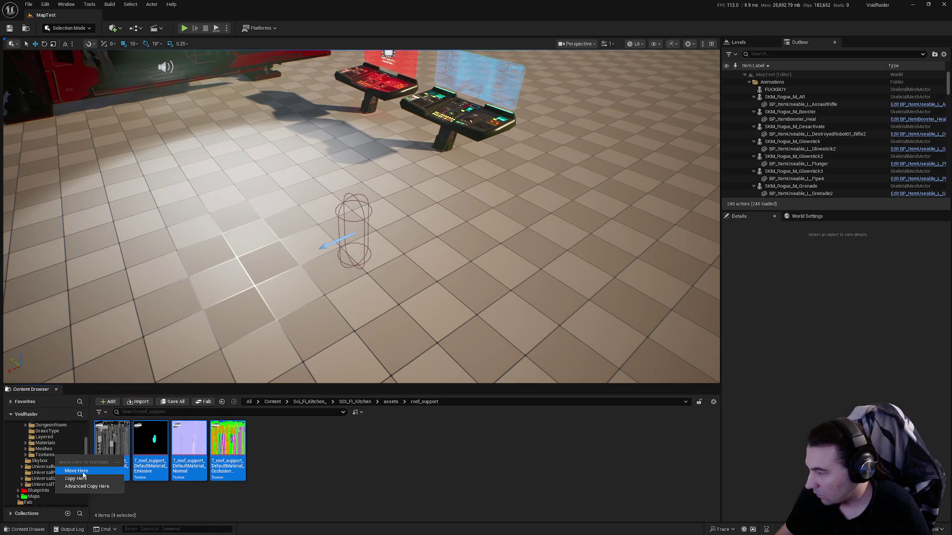
{"action": "left_click", "coordinate": [83, 472]}
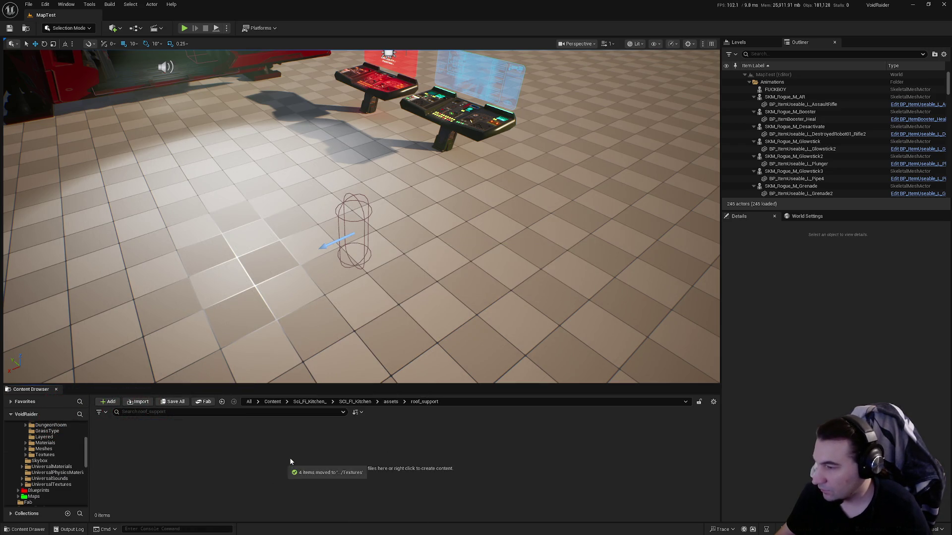
Move shelves' MI_shelves, SM_Shelves_1-2 and three textures into Materials, Meshes and Textures.
{"action": "key", "text": "alt+Left"}
{"action": "scroll", "coordinate": [228, 476], "scroll_direction": "down", "scroll_amount": 1}
{"action": "double_click", "coordinate": [106, 488]}
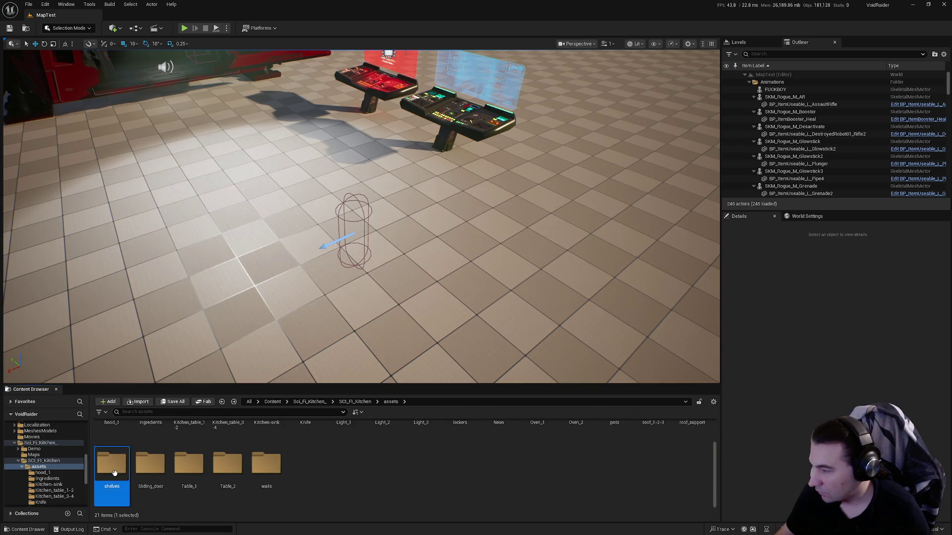
{"action": "left_click_drag", "start_coordinate": [112, 441], "coordinate": [60, 464]}
{"action": "scroll", "coordinate": [66, 463], "scroll_direction": "up", "scroll_amount": 10}
{"action": "left_click", "coordinate": [79, 475]}
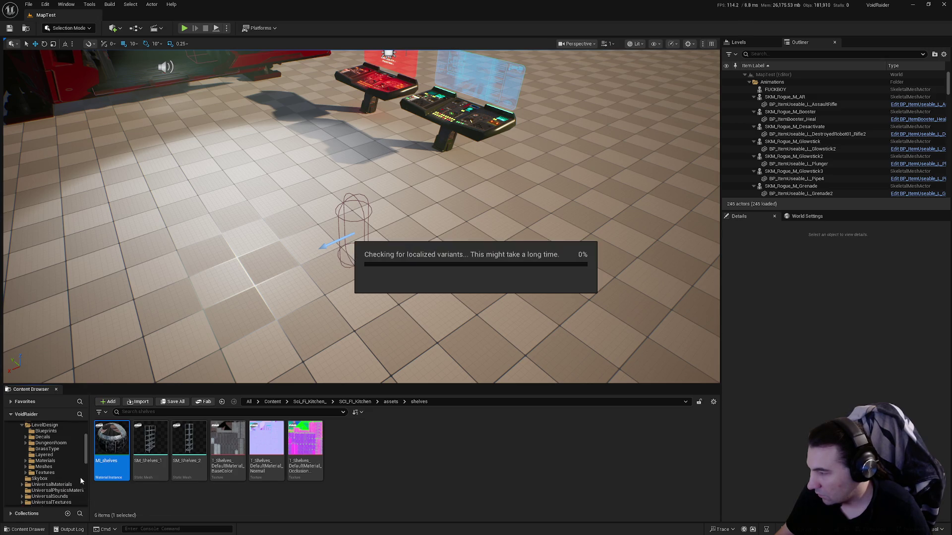
{"action": "left_click", "coordinate": [151, 450], "text": "ctrl"}
{"action": "left_click_drag", "start_coordinate": [151, 450], "coordinate": [66, 468]}
{"action": "left_click", "coordinate": [87, 482]}
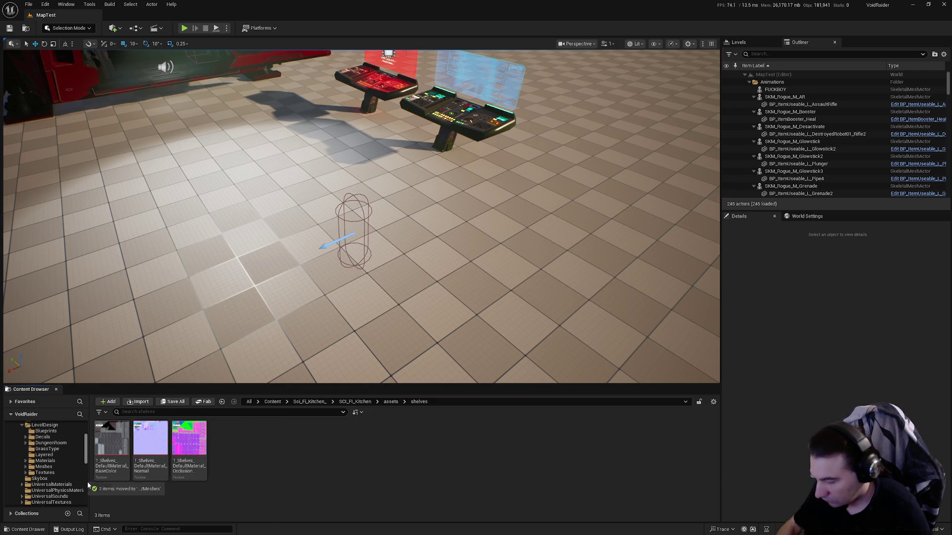
{"action": "left_click_drag", "start_coordinate": [186, 452], "coordinate": [54, 477]}
{"action": "left_click", "coordinate": [74, 488]}
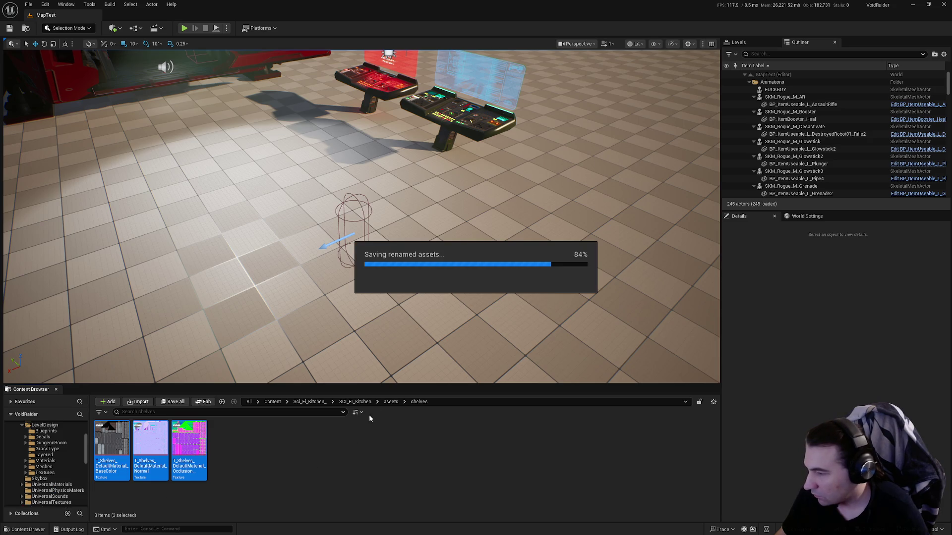
Open the Sliding_door folder from the kitchen assets folder.
{"action": "left_click", "coordinate": [391, 402]}
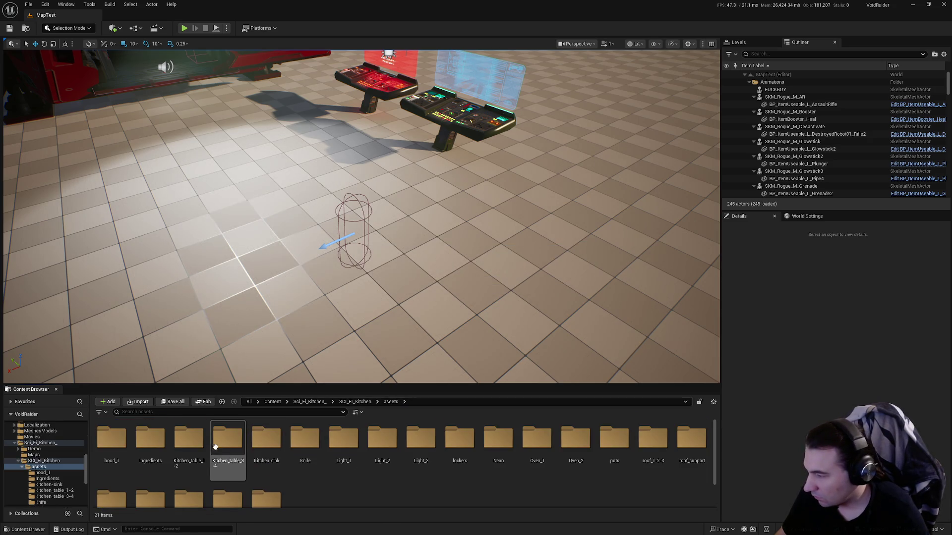
{"action": "scroll", "coordinate": [160, 465], "scroll_direction": "down", "scroll_amount": 2}
{"action": "left_click", "coordinate": [160, 465]}
{"action": "double_click", "coordinate": [160, 465]}
Move SM_sliding_door into Meshes and the four sliding door textures into Textures.
{"action": "scroll", "coordinate": [64, 481], "scroll_direction": "up", "scroll_amount": 8}
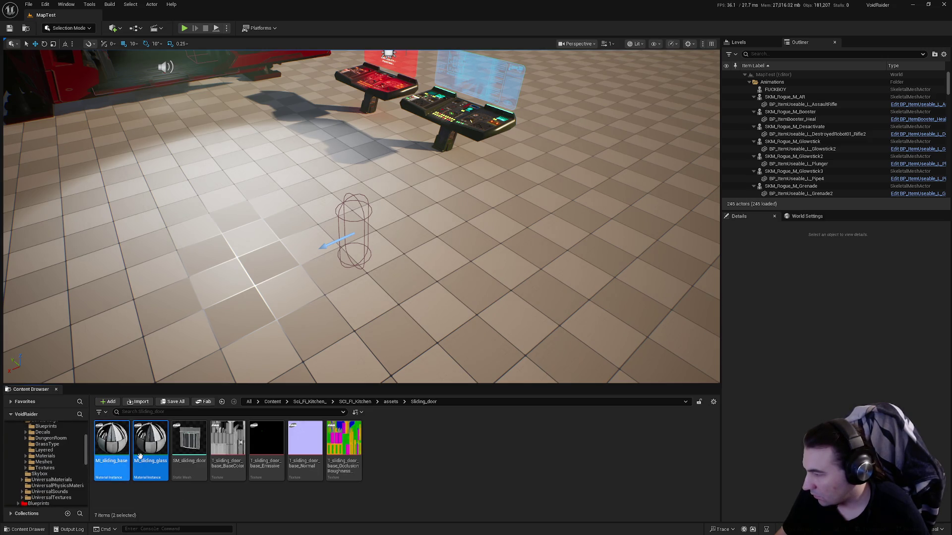
{"action": "left_click", "coordinate": [77, 473]}
{"action": "mouse_move", "coordinate": [112, 439]}
{"action": "left_mouse_down"}
{"action": "mouse_move", "coordinate": [110, 471]}
{"action": "mouse_move", "coordinate": [64, 474]}
{"action": "mouse_move", "coordinate": [47, 462]}
{"action": "left_mouse_up"}
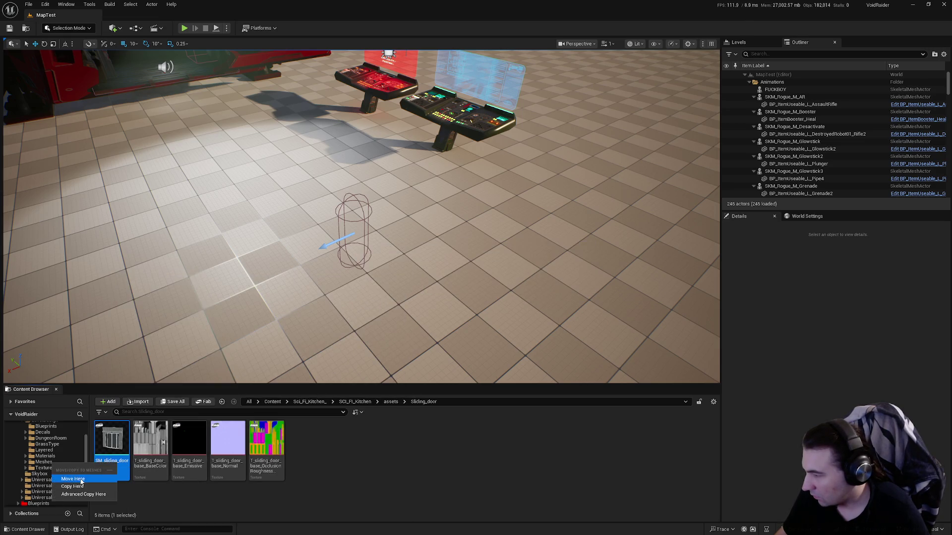
{"action": "left_click", "coordinate": [82, 480]}
{"action": "left_click", "coordinate": [223, 449], "text": "shift"}
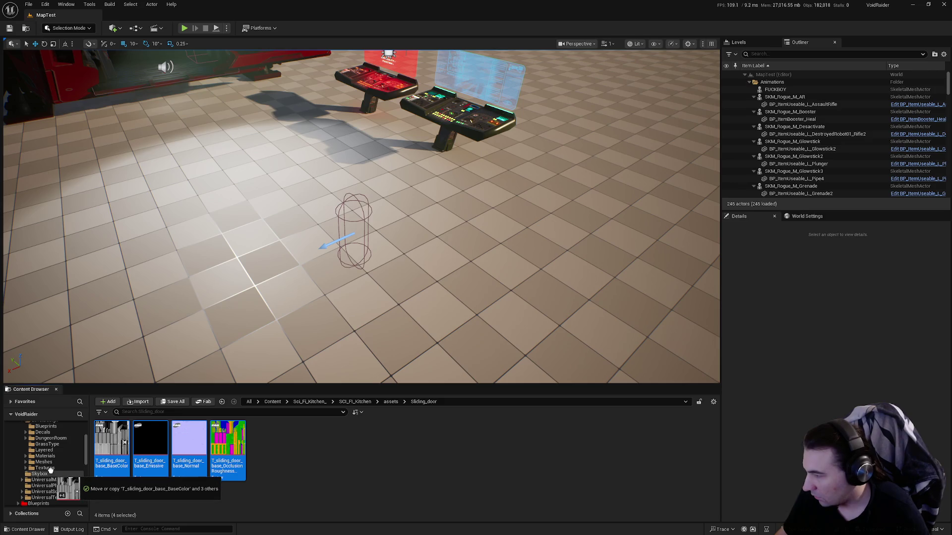
{"action": "left_click", "coordinate": [68, 484]}
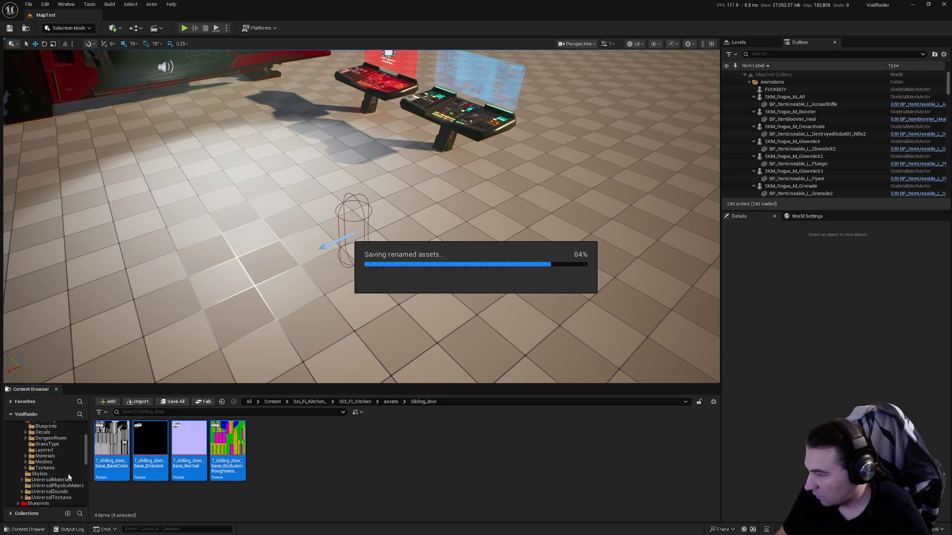
Move MI_base_table_1 and MI_glass_table_1 into Materials and SM_Table_1 into Meshes.
{"action": "scroll", "coordinate": [54, 476], "scroll_direction": "down", "scroll_amount": 5}
{"action": "left_click", "coordinate": [43, 474]}
{"action": "left_click", "coordinate": [111, 463]}
{"action": "left_click", "coordinate": [150, 464], "text": "ctrl"}
{"action": "scroll", "coordinate": [65, 477], "scroll_direction": "up", "scroll_amount": 10}
{"action": "scroll", "coordinate": [64, 477], "scroll_direction": "down", "scroll_amount": 3}
{"action": "mouse_move", "coordinate": [149, 446]}
{"action": "left_mouse_down"}
{"action": "mouse_move", "coordinate": [45, 493]}
{"action": "mouse_move", "coordinate": [48, 485]}
{"action": "left_mouse_up"}
{"action": "left_click", "coordinate": [91, 501]}
{"action": "mouse_move", "coordinate": [111, 441]}
{"action": "left_mouse_down"}
{"action": "mouse_move", "coordinate": [95, 503]}
{"action": "mouse_move", "coordinate": [65, 495]}
{"action": "left_mouse_up"}
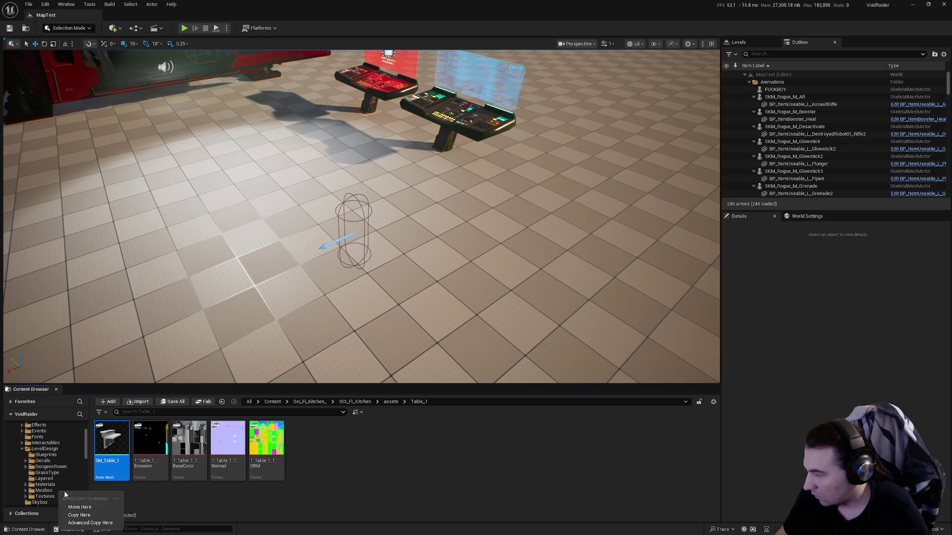
{"action": "left_click", "coordinate": [79, 508]}
Move the four Table_1 textures into the Textures folder.
{"action": "left_click", "coordinate": [111, 443]}
{"action": "left_click", "coordinate": [228, 444], "text": "shift"}
{"action": "mouse_move", "coordinate": [228, 444]}
{"action": "left_mouse_down"}
{"action": "mouse_move", "coordinate": [174, 476]}
{"action": "mouse_move", "coordinate": [61, 494]}
{"action": "left_mouse_up"}
{"action": "left_click", "coordinate": [81, 514]}
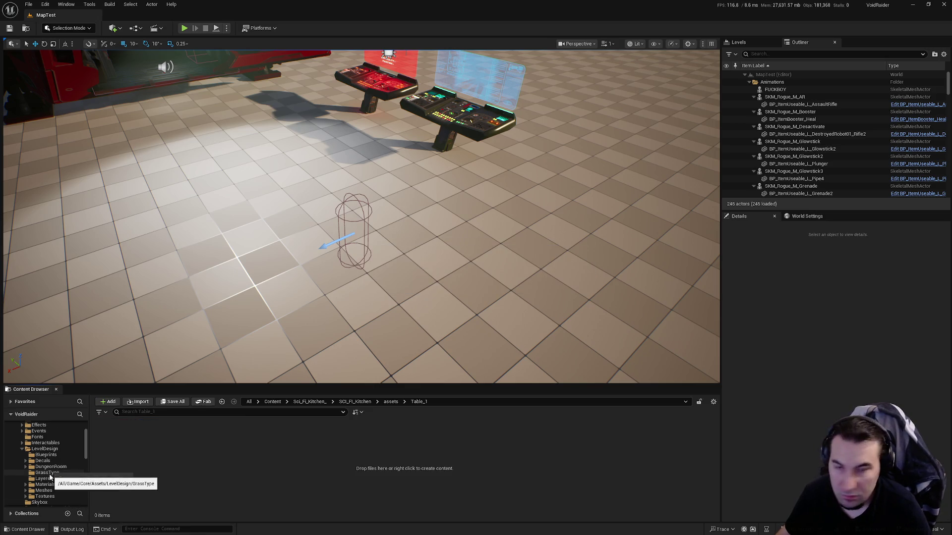
Move MI_table_2_base and MI_table_2_glass into Materials and SM_Table_2 into Meshes.
{"action": "scroll", "coordinate": [51, 475], "scroll_direction": "down", "scroll_amount": 2}
{"action": "left_click", "coordinate": [43, 479]}
{"action": "left_click", "coordinate": [112, 439]}
{"action": "left_click", "coordinate": [146, 458], "text": "shift"}
{"action": "scroll", "coordinate": [46, 466], "scroll_direction": "up", "scroll_amount": 10}
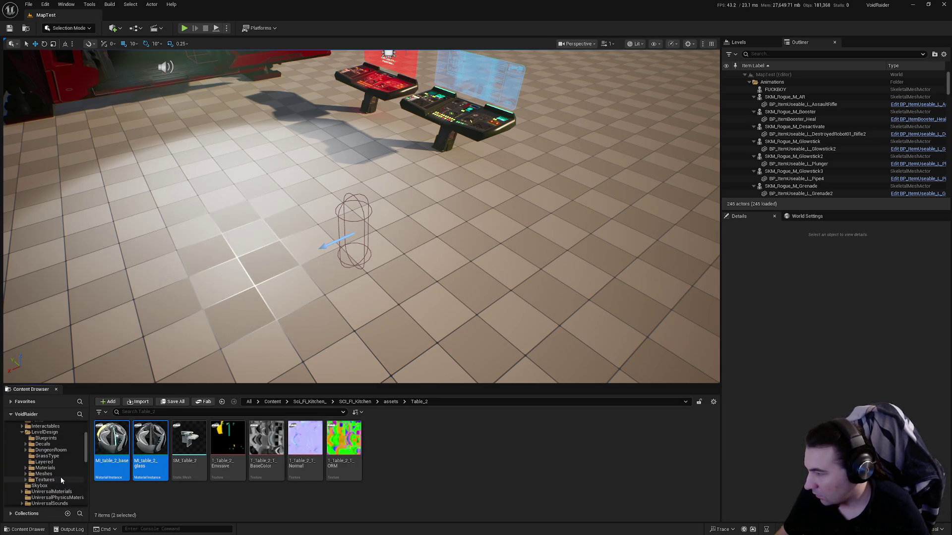
{"action": "mouse_move", "coordinate": [103, 451]}
{"action": "left_mouse_down"}
{"action": "mouse_move", "coordinate": [149, 472]}
{"action": "mouse_move", "coordinate": [54, 480]}
{"action": "left_mouse_up"}
{"action": "left_click", "coordinate": [78, 496]}
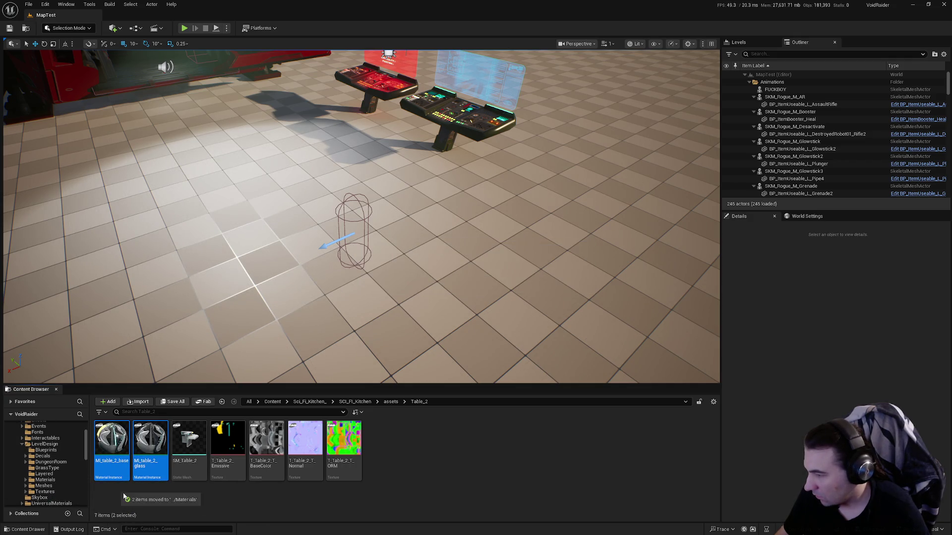
{"action": "left_click_drag", "start_coordinate": [111, 439], "coordinate": [50, 487]}
{"action": "left_click", "coordinate": [71, 502]}
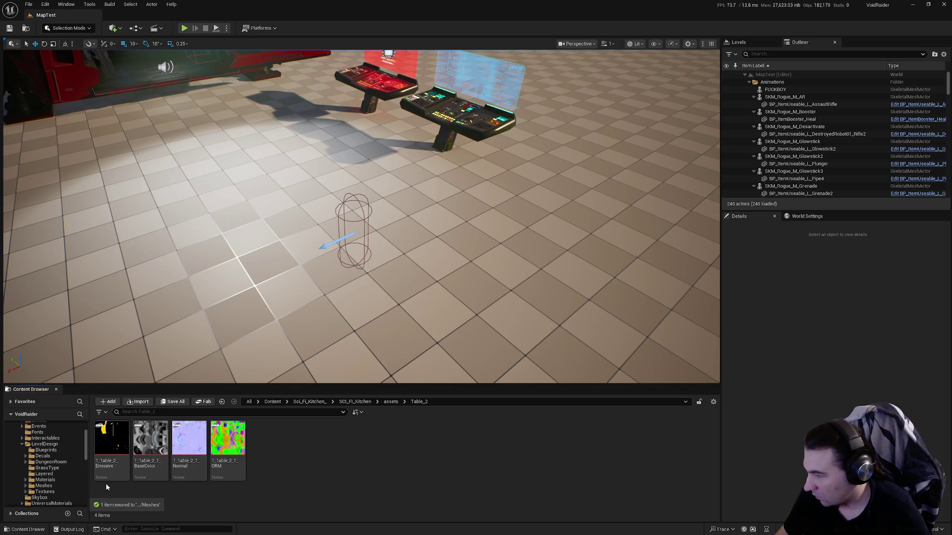
Move the four Table_2 textures into the Textures folder.
{"action": "left_click", "coordinate": [111, 439]}
{"action": "left_click", "coordinate": [228, 439], "text": "shift"}
{"action": "left_click_drag", "start_coordinate": [228, 439], "coordinate": [54, 492]}
{"action": "left_click", "coordinate": [66, 496]}
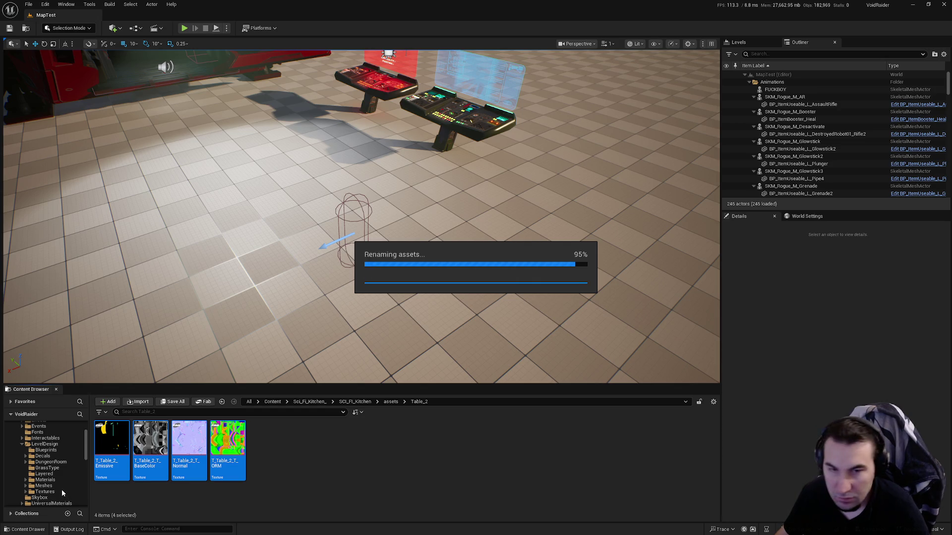
Move the walls folder's material into Materials.
{"action": "left_click", "coordinate": [45, 486]}
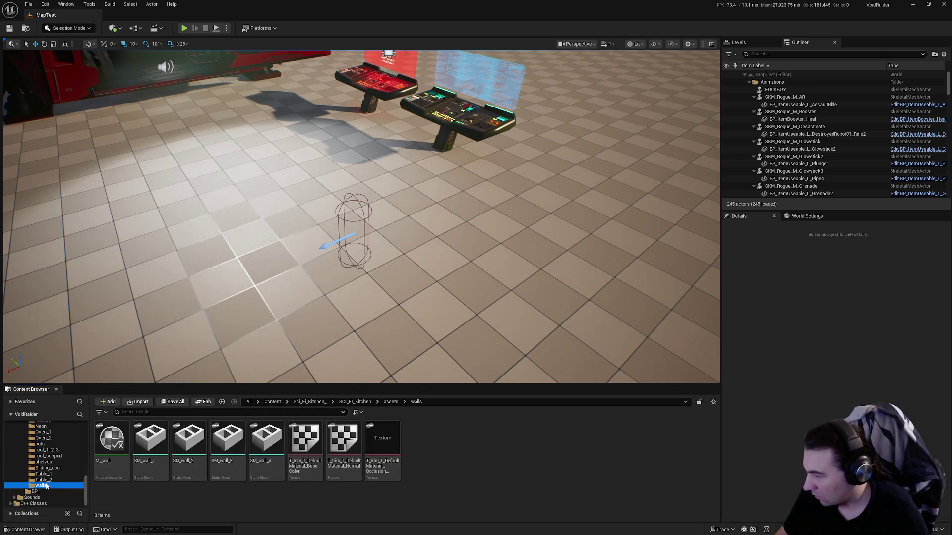
{"action": "scroll", "coordinate": [51, 485], "scroll_direction": "up", "scroll_amount": 5}
{"action": "scroll", "coordinate": [51, 486], "scroll_direction": "up", "scroll_amount": 5}
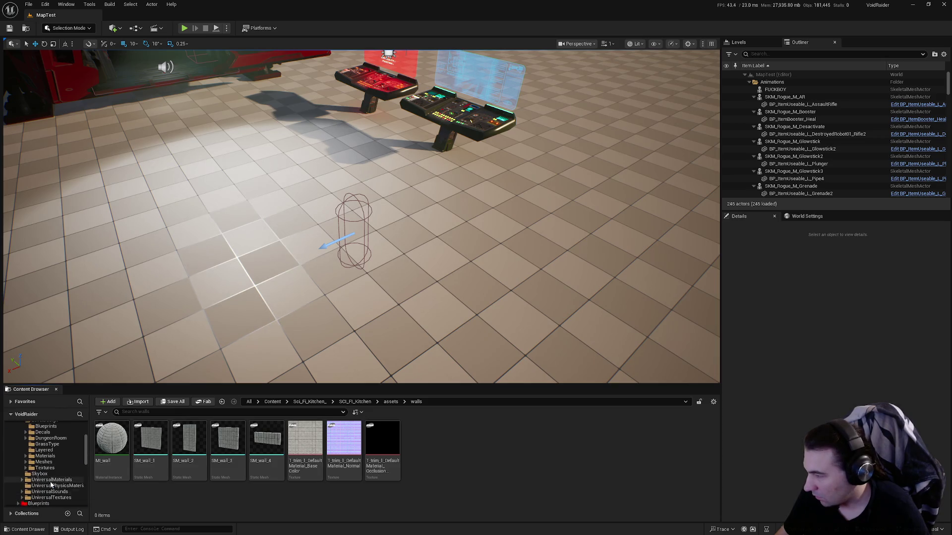
{"action": "left_click_drag", "start_coordinate": [111, 439], "coordinate": [54, 481]}
{"action": "left_click", "coordinate": [79, 495]}
Move SM_wall_1–4 into Meshes and the three wall textures into Textures.
{"action": "left_click", "coordinate": [116, 459]}
{"action": "left_click", "coordinate": [218, 457], "text": "shift"}
{"action": "left_click_drag", "start_coordinate": [218, 456], "coordinate": [52, 487]}
{"action": "left_click", "coordinate": [74, 503]}
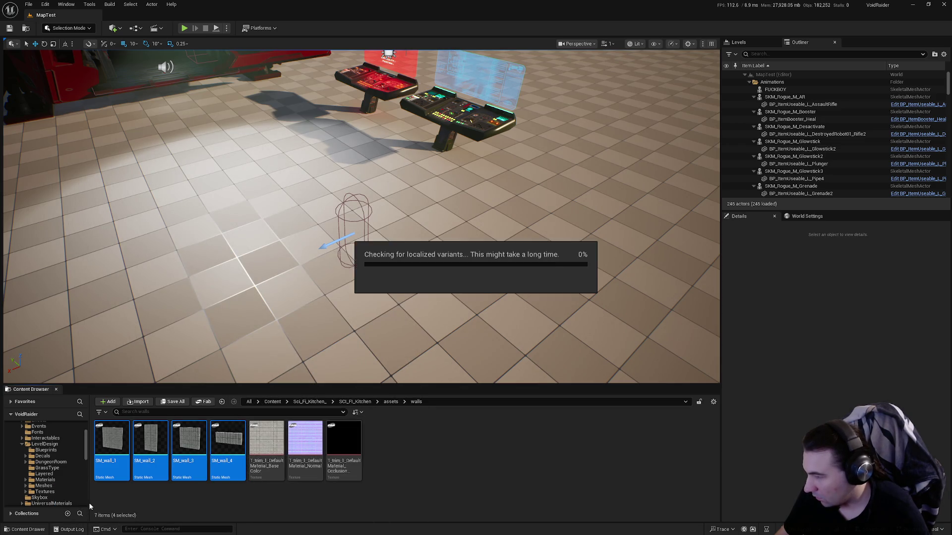
{"action": "left_click", "coordinate": [179, 458], "text": "shift"}
{"action": "mouse_move", "coordinate": [179, 458]}
{"action": "left_mouse_down"}
{"action": "mouse_move", "coordinate": [149, 488]}
{"action": "mouse_move", "coordinate": [59, 492]}
{"action": "left_mouse_up"}
{"action": "left_click", "coordinate": [94, 507]}
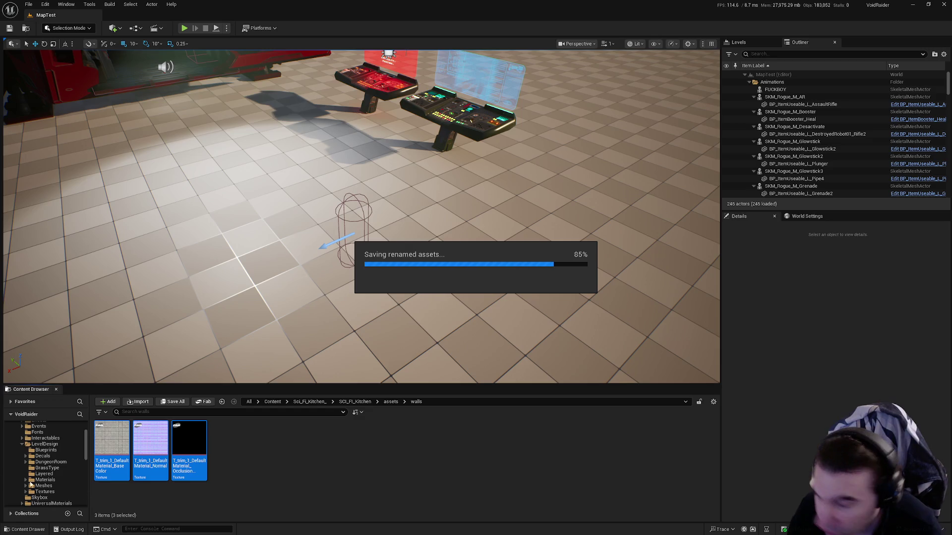
{"action": "scroll", "coordinate": [49, 454], "scroll_direction": "down", "scroll_amount": 5}
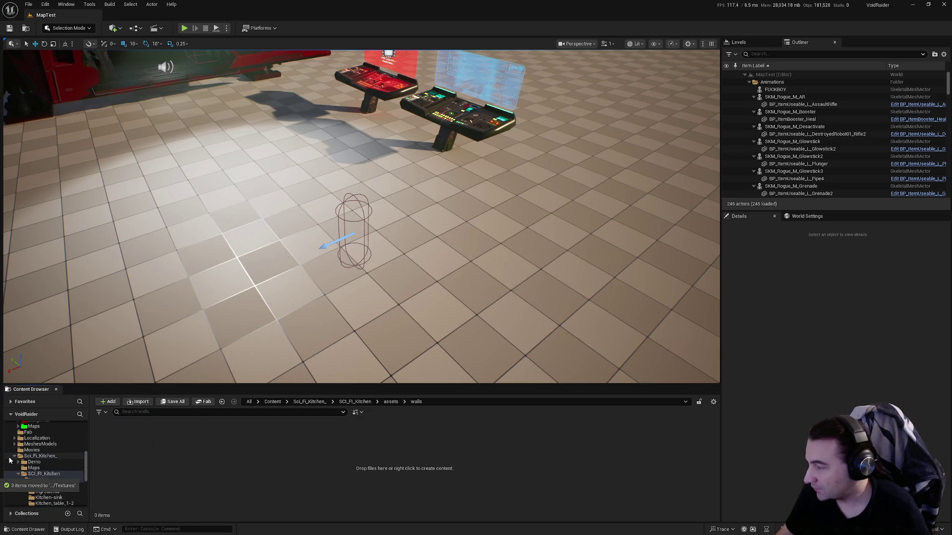
Update redirector references in the sci-fi kitchen folder and delete unreferenced redirectors.
{"action": "left_click", "coordinate": [13, 457]}
{"action": "right_click", "coordinate": [52, 494]}
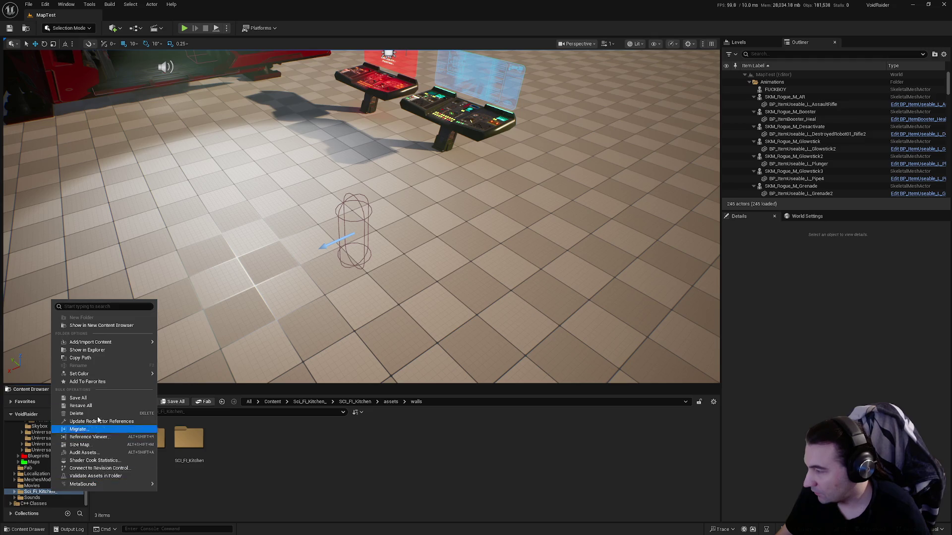
{"action": "left_click", "coordinate": [102, 421]}
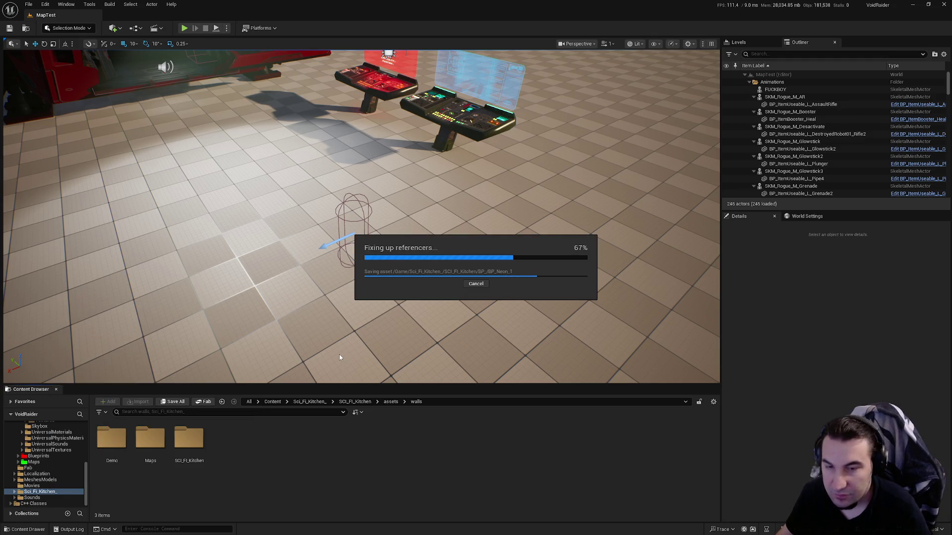
{"action": "left_click", "coordinate": [390, 414]}
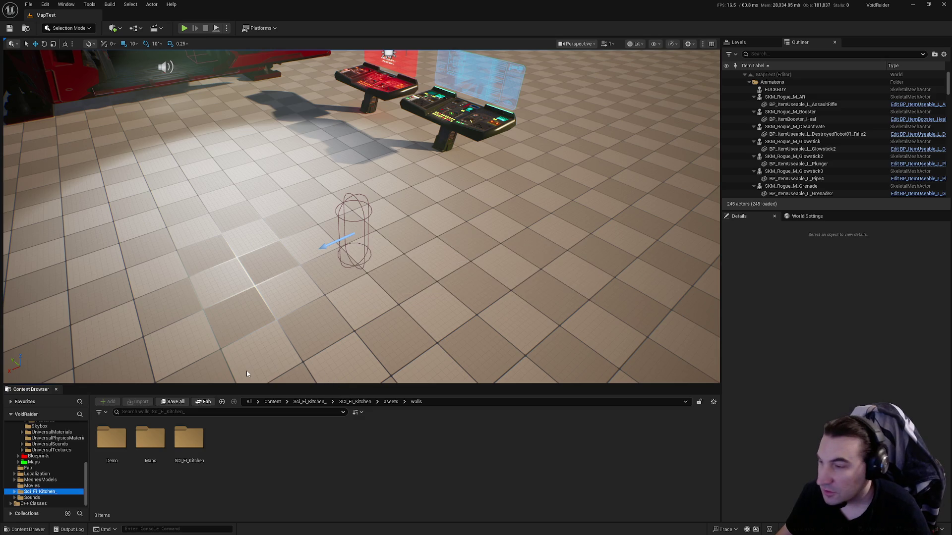
Open the Core Maps folder of levels.
{"action": "scroll", "coordinate": [55, 438], "scroll_direction": "up", "scroll_amount": 5}
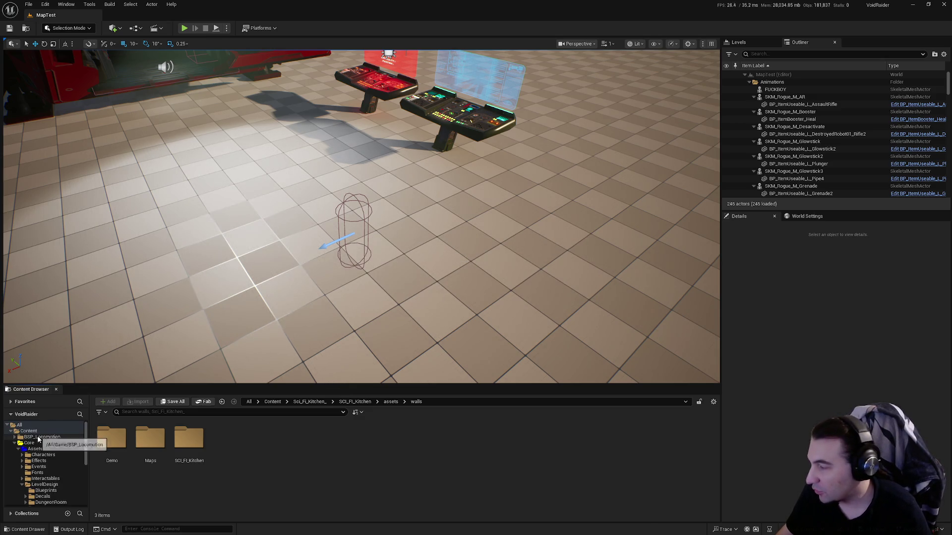
{"action": "right_click", "coordinate": [31, 445]}
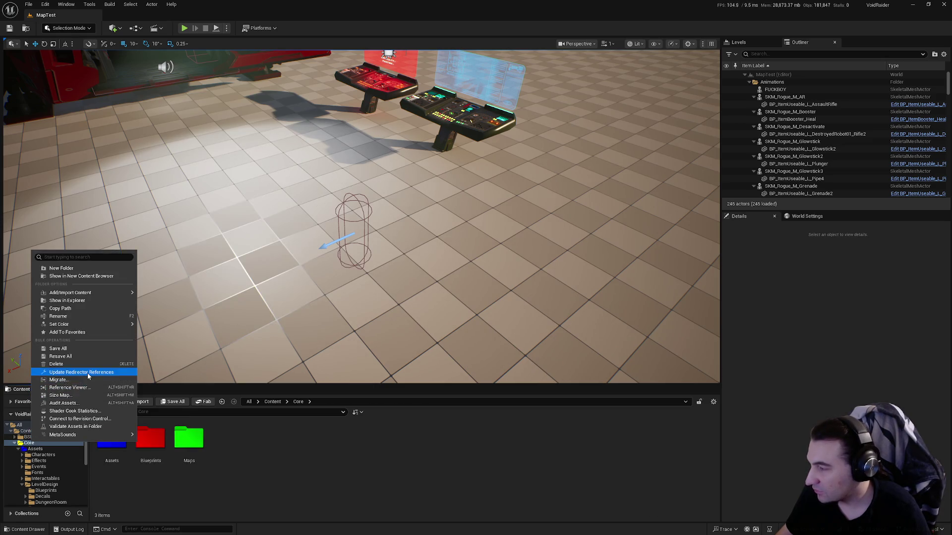
{"action": "left_click", "coordinate": [74, 376]}
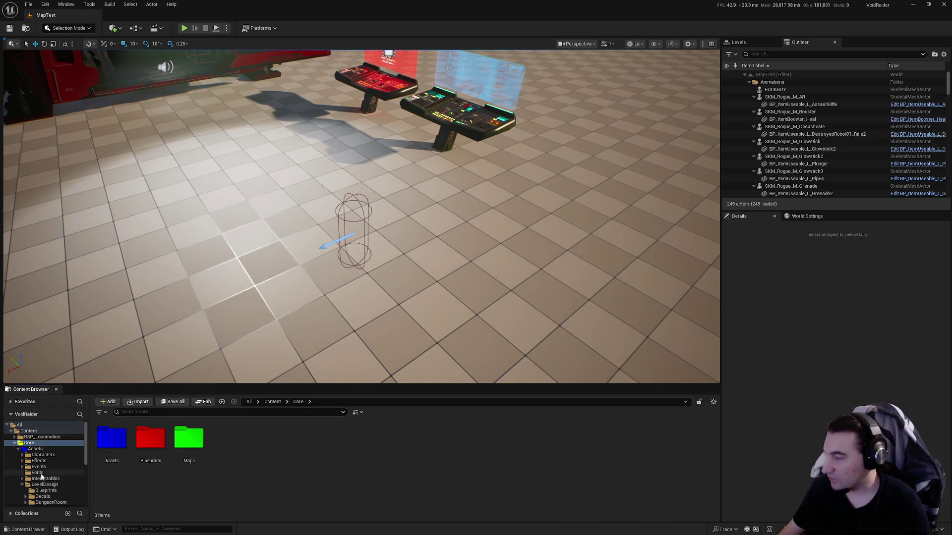
{"action": "double_click", "coordinate": [189, 439]}
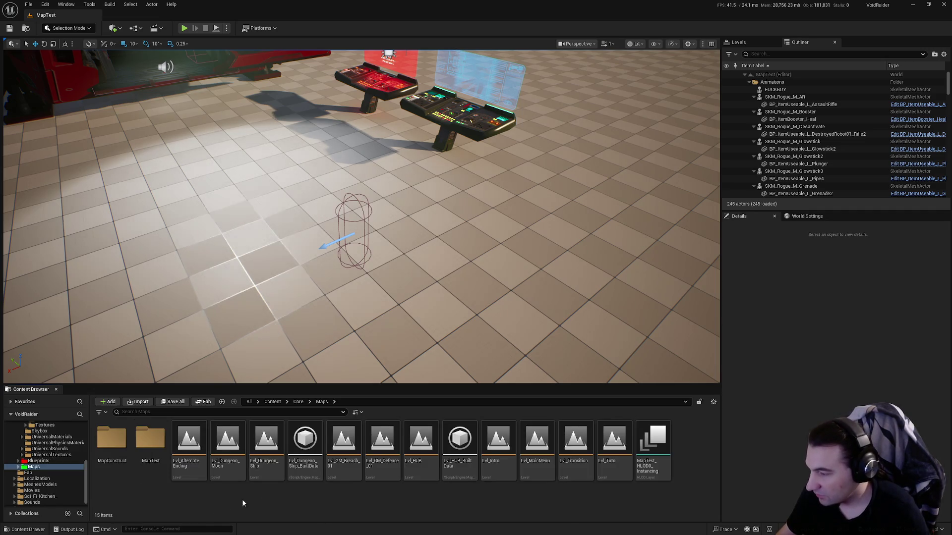
Open the Lvl_HUB level and switch the viewport to Unlit shading.
{"action": "left_click", "coordinate": [420, 461]}
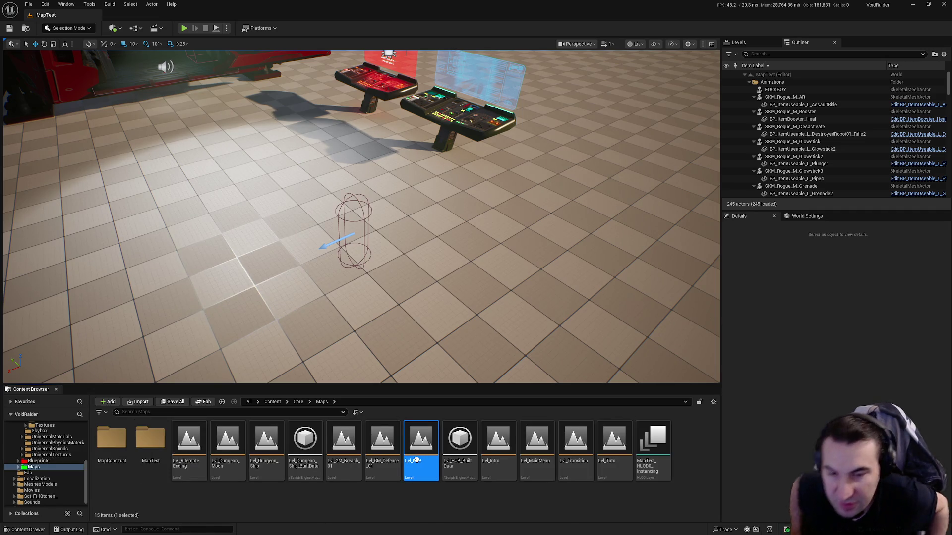
{"action": "double_click", "coordinate": [416, 461]}
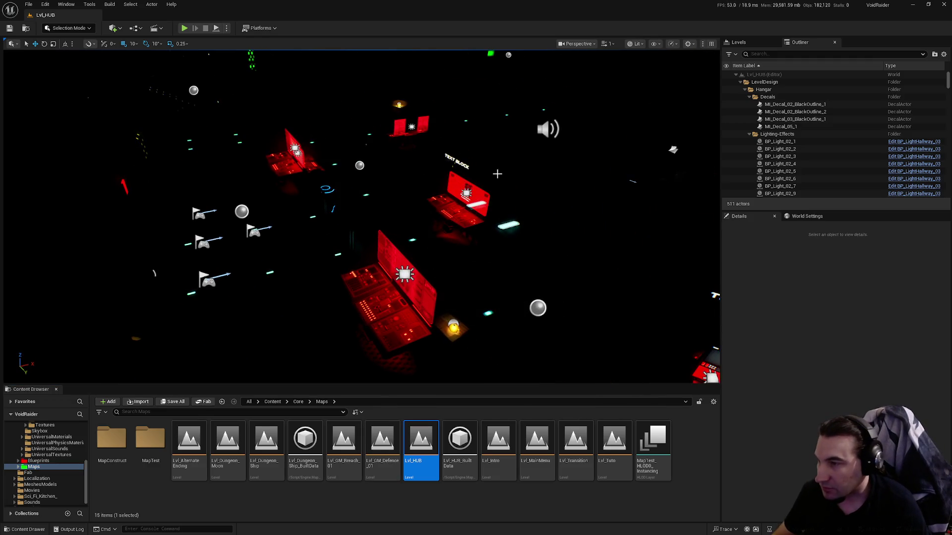
{"action": "left_click", "coordinate": [636, 43]}
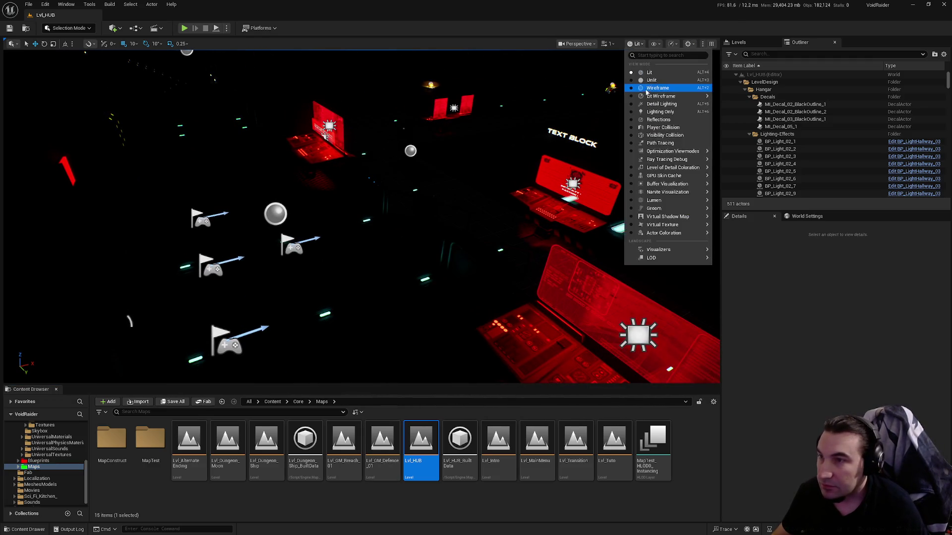
{"action": "left_click", "coordinate": [651, 80]}
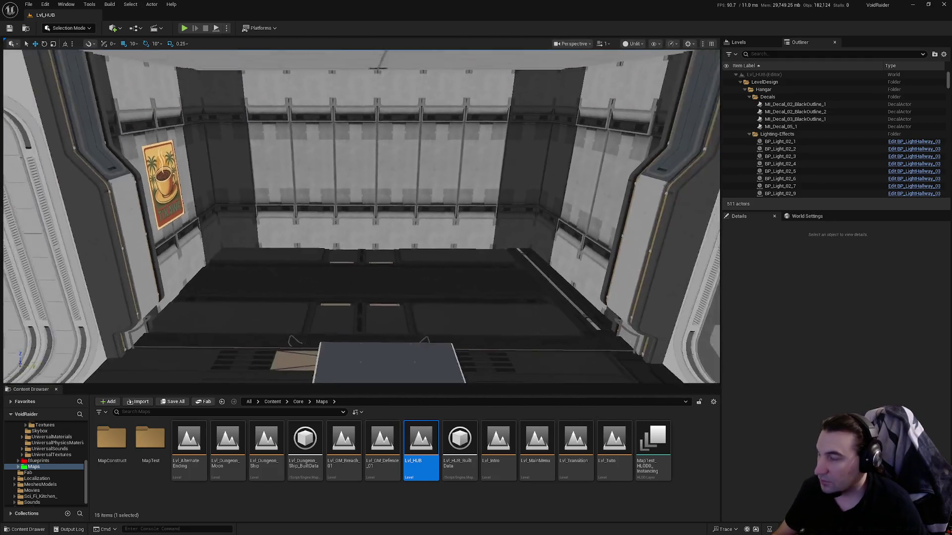
Fly the camera through the hangar to face the coffee poster wall, then open Sci_Fi_Kitchen_.
{"action": "scroll", "coordinate": [458, 109], "scroll_direction": "up", "scroll_amount": 3}
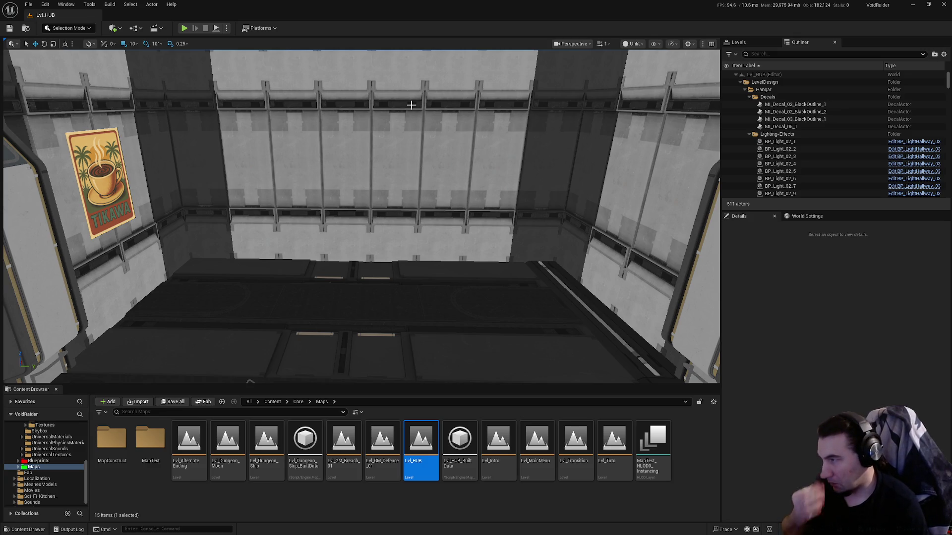
{"action": "mouse_move", "coordinate": [91, 117]}
{"action": "left_mouse_down"}
{"action": "mouse_move", "coordinate": [163, 119]}
{"action": "mouse_move", "coordinate": [148, 149]}
{"action": "mouse_move", "coordinate": [124, 139]}
{"action": "left_mouse_up"}
{"action": "mouse_move", "coordinate": [410, 252]}
{"action": "left_mouse_down"}
{"action": "mouse_move", "coordinate": [377, 250]}
{"action": "mouse_move", "coordinate": [411, 252]}
{"action": "left_mouse_up"}
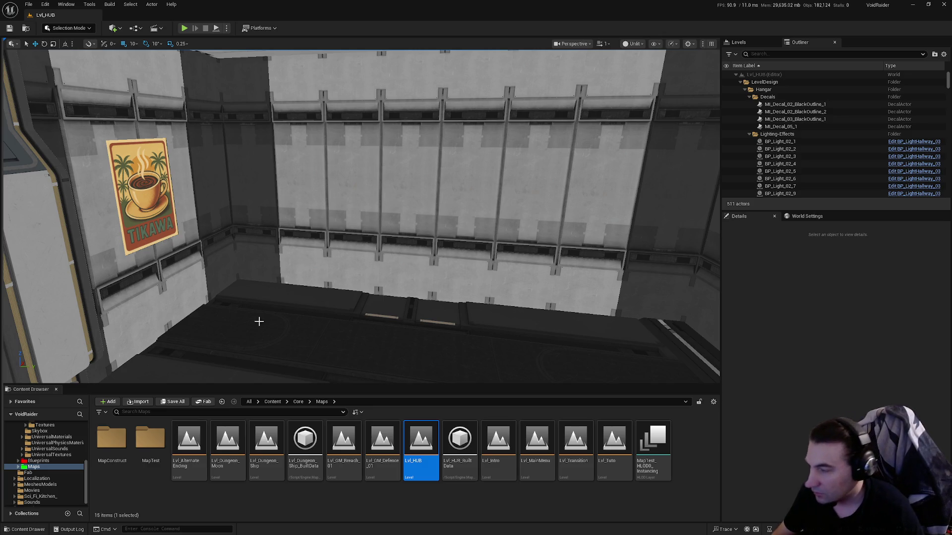
{"action": "scroll", "coordinate": [36, 490], "scroll_direction": "down", "scroll_amount": 1}
{"action": "double_click", "coordinate": [44, 491]}
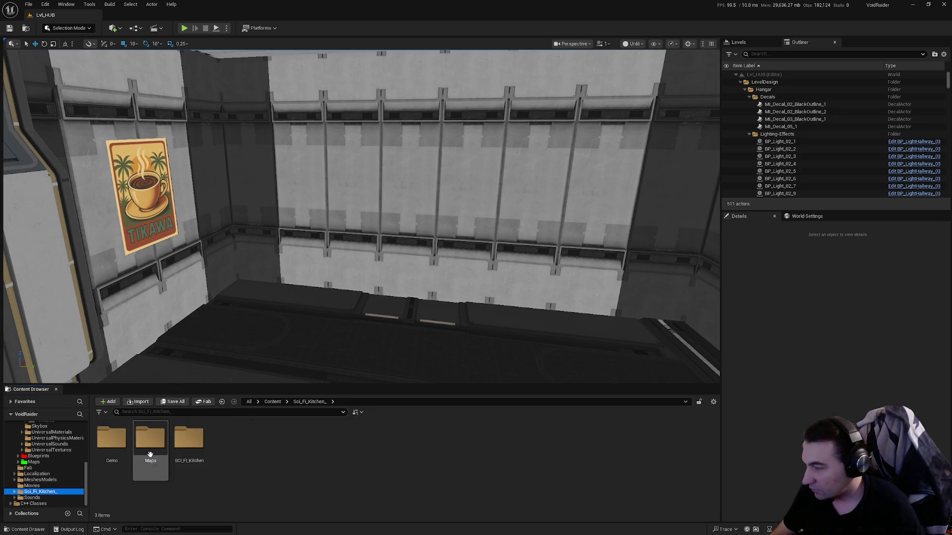
Open the kitchen pack's Preview level from its Maps folder.
{"action": "double_click", "coordinate": [150, 439]}
{"action": "double_click", "coordinate": [141, 444]}
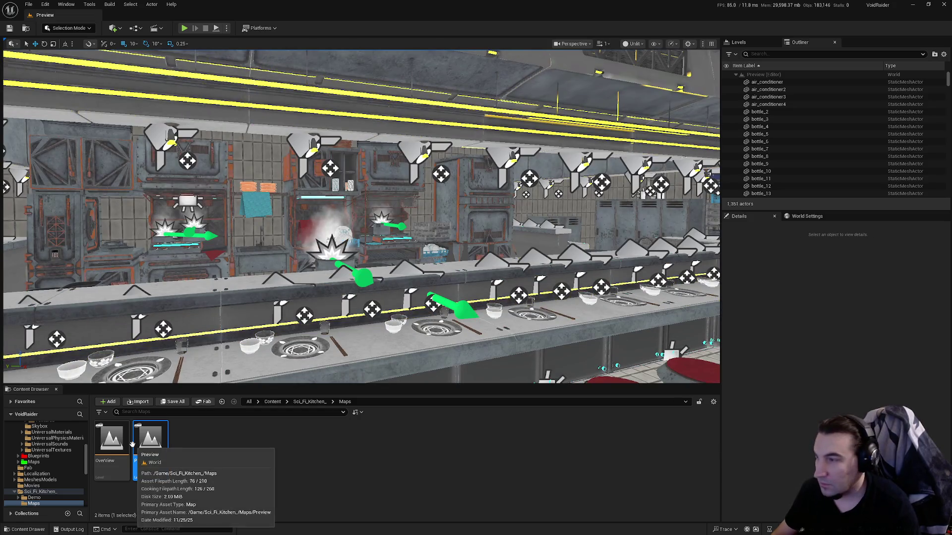
{"action": "mouse_move", "coordinate": [357, 223]}
{"action": "left_mouse_down"}
{"action": "mouse_move", "coordinate": [305, 156]}
{"action": "mouse_move", "coordinate": [377, 243]}
{"action": "left_mouse_up"}
Select the tall cabinet, stove cabinet, pan, pots and oven, excluding the steam effect.
{"action": "left_click", "coordinate": [377, 243]}
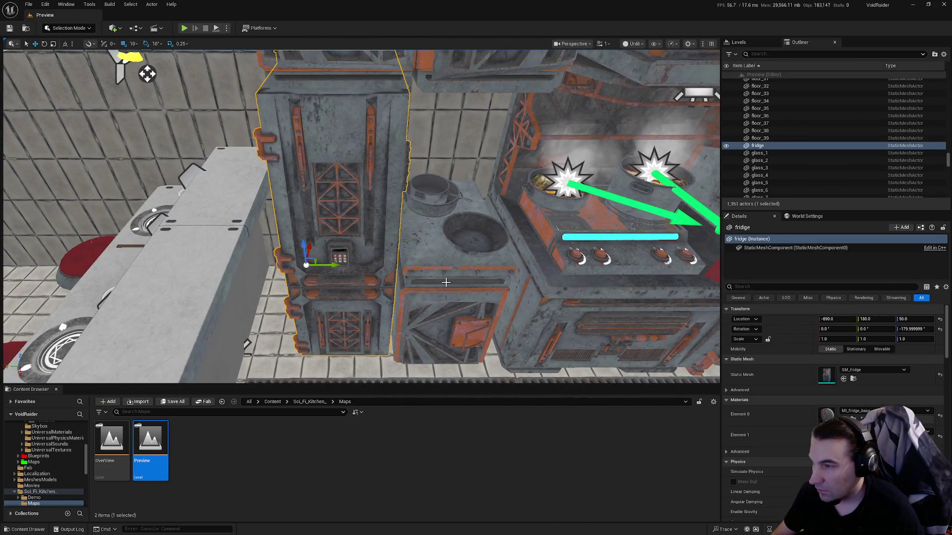
{"action": "left_click", "coordinate": [460, 238], "text": "ctrl"}
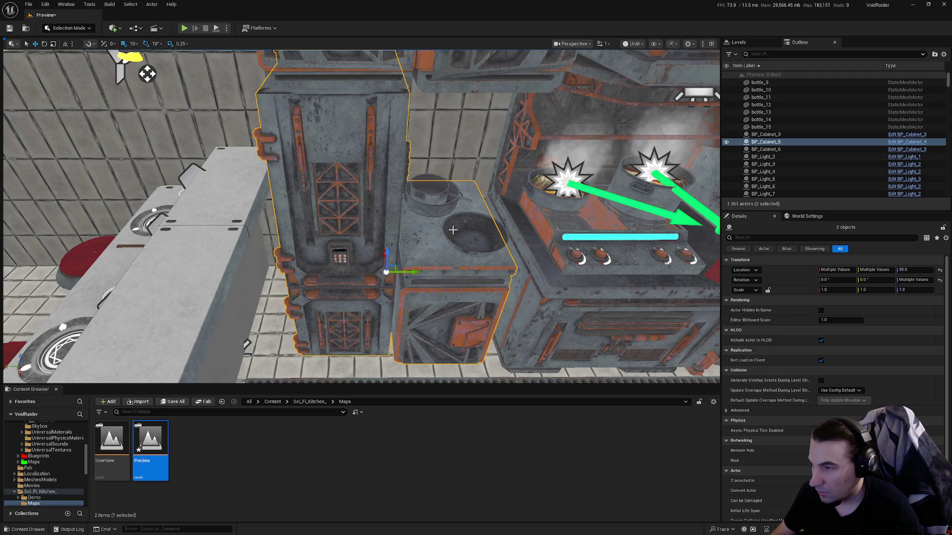
{"action": "left_click", "coordinate": [465, 231], "text": "ctrl"}
{"action": "left_click", "coordinate": [435, 201], "text": "ctrl"}
{"action": "left_click_drag", "start_coordinate": [434, 201], "coordinate": [307, 185]}
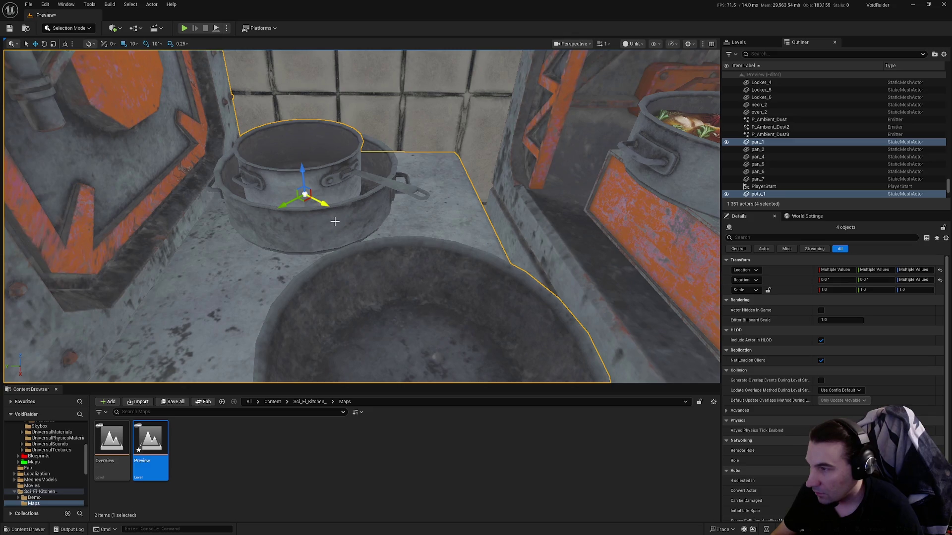
{"action": "left_click", "coordinate": [334, 221], "text": "ctrl"}
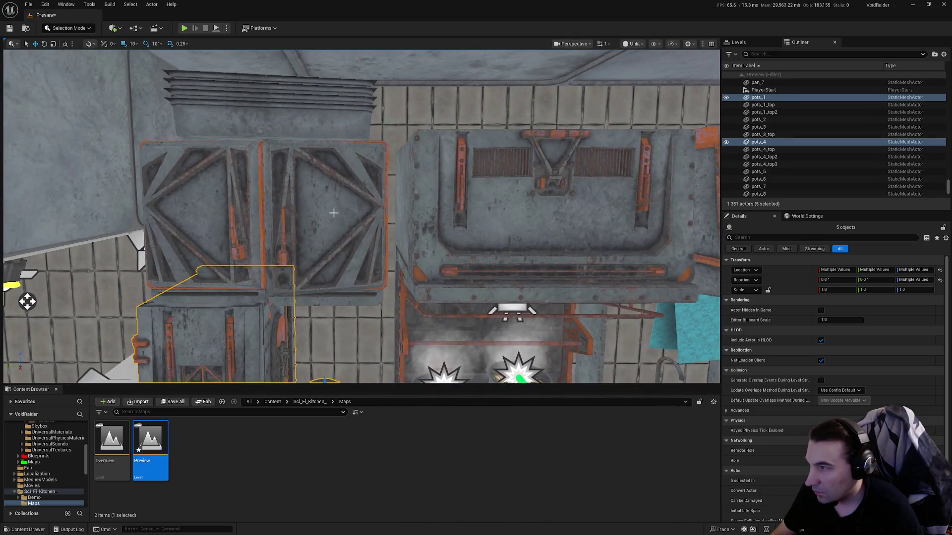
{"action": "mouse_move", "coordinate": [334, 213]}
{"action": "left_mouse_down"}
{"action": "mouse_move", "coordinate": [397, 225]}
{"action": "mouse_move", "coordinate": [441, 217]}
{"action": "mouse_move", "coordinate": [448, 225]}
{"action": "left_mouse_up"}
{"action": "left_click", "coordinate": [398, 224], "text": "ctrl"}
{"action": "left_click", "coordinate": [447, 224], "text": "ctrl"}
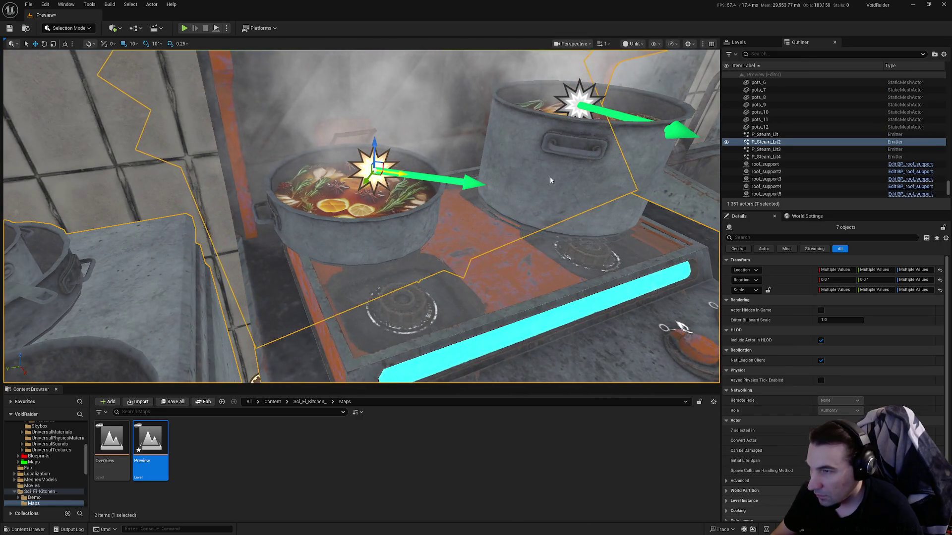
{"action": "key", "text": "ctrl+z"}
Add the kitchen sink, its two pots and the blue dish rack to the selection.
{"action": "mouse_move", "coordinate": [550, 180]}
{"action": "left_mouse_down"}
{"action": "mouse_move", "coordinate": [519, 276]}
{"action": "mouse_move", "coordinate": [449, 281]}
{"action": "left_mouse_up"}
{"action": "left_click", "coordinate": [449, 281], "text": "ctrl"}
{"action": "left_click", "coordinate": [502, 207], "text": "ctrl"}
{"action": "left_click", "coordinate": [508, 224], "text": "ctrl"}
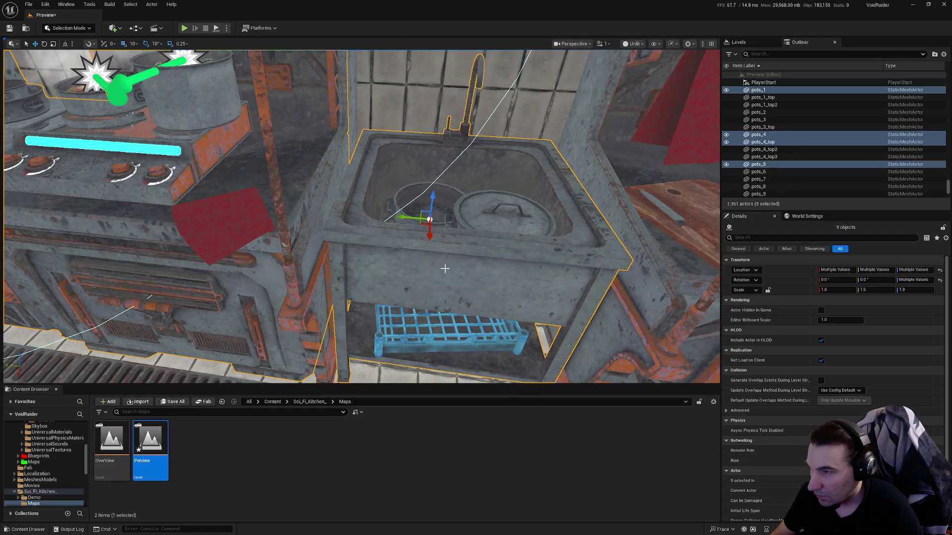
{"action": "left_click", "coordinate": [453, 340], "text": "ctrl"}
{"action": "mouse_move", "coordinate": [453, 339]}
{"action": "left_mouse_down"}
{"action": "mouse_move", "coordinate": [496, 347]}
{"action": "mouse_move", "coordinate": [516, 379]}
{"action": "left_mouse_up"}
Add the cutting board, knife, remaining pieces and red cloth to the selection.
{"action": "left_click", "coordinate": [363, 224], "text": "ctrl"}
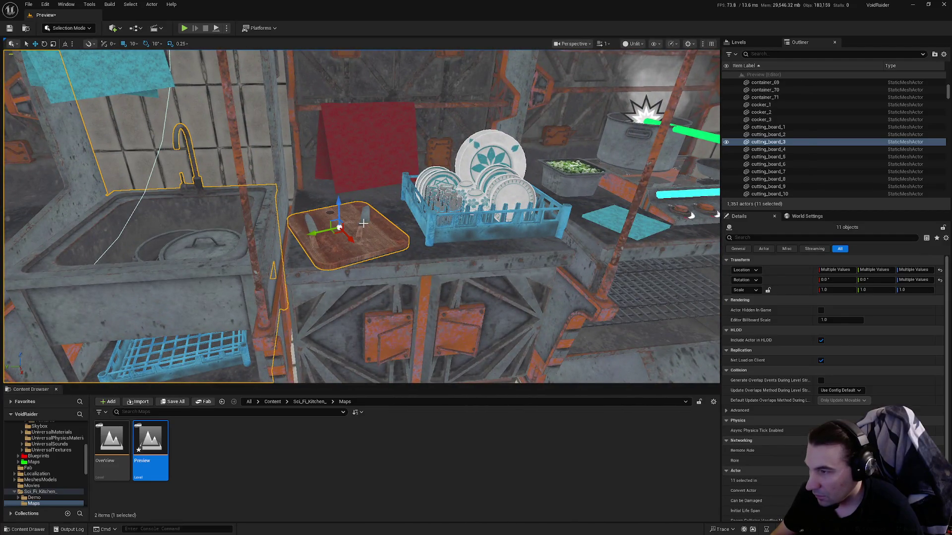
{"action": "left_click", "coordinate": [308, 230], "text": "ctrl"}
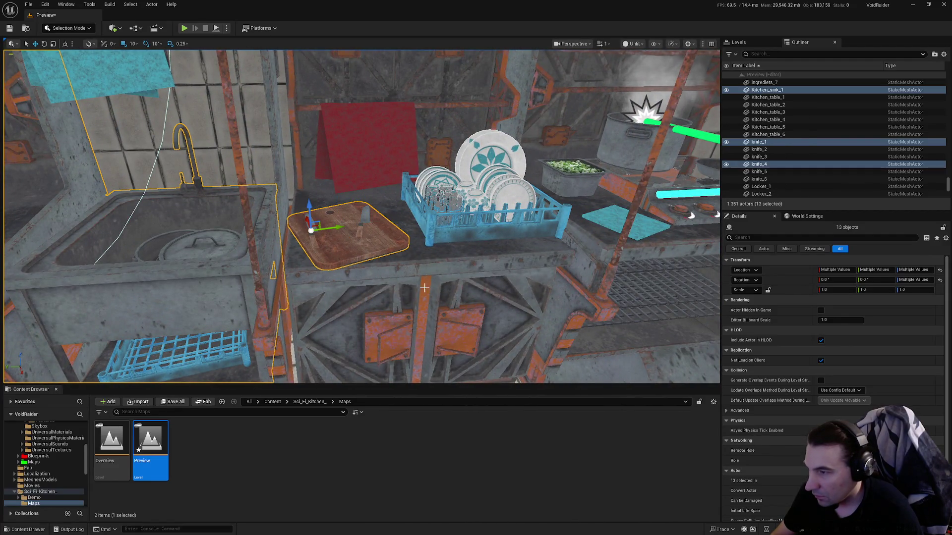
{"action": "left_click", "coordinate": [302, 291], "text": "ctrl"}
{"action": "left_click_drag", "start_coordinate": [302, 291], "coordinate": [444, 269]}
{"action": "left_click", "coordinate": [396, 211], "text": "ctrl"}
{"action": "left_click_drag", "start_coordinate": [397, 211], "coordinate": [371, 278]}
{"action": "left_click_drag", "start_coordinate": [686, 369], "coordinate": [686, 303]}
{"action": "scroll", "coordinate": [428, 270], "scroll_direction": "up", "scroll_amount": 3}
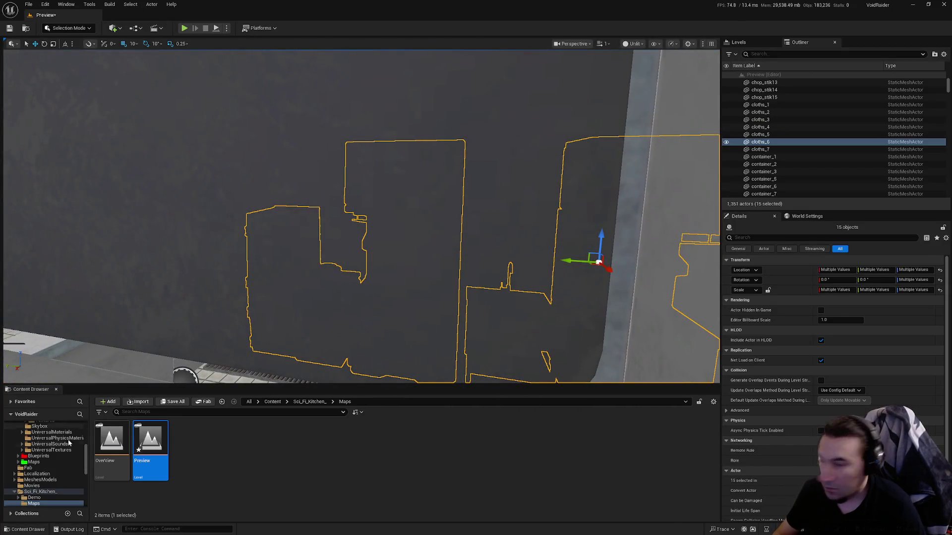
{"action": "left_click", "coordinate": [33, 463]}
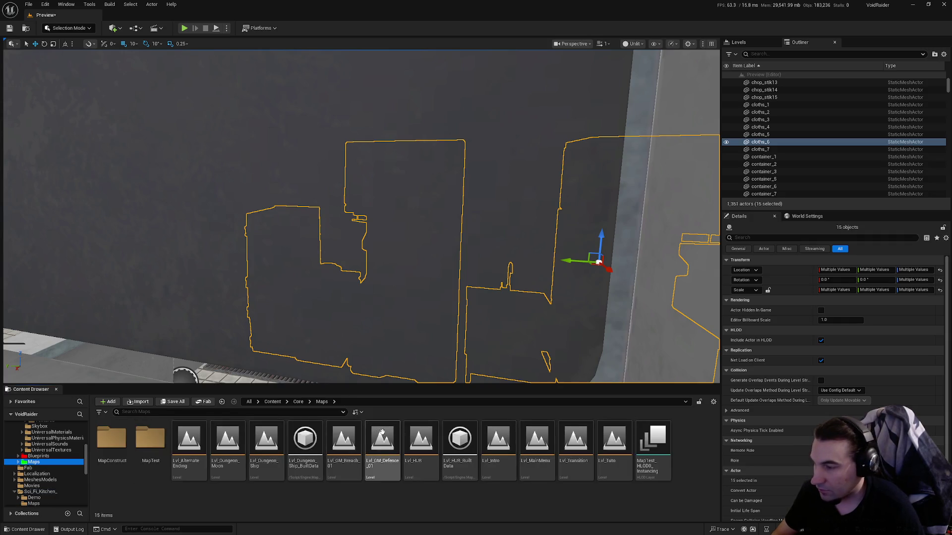
Reopen Lvl_HUB from Core/Maps, answering the save prompt.
{"action": "left_click", "coordinate": [415, 455]}
{"action": "double_click", "coordinate": [415, 455]}
{"action": "left_click", "coordinate": [505, 354]}
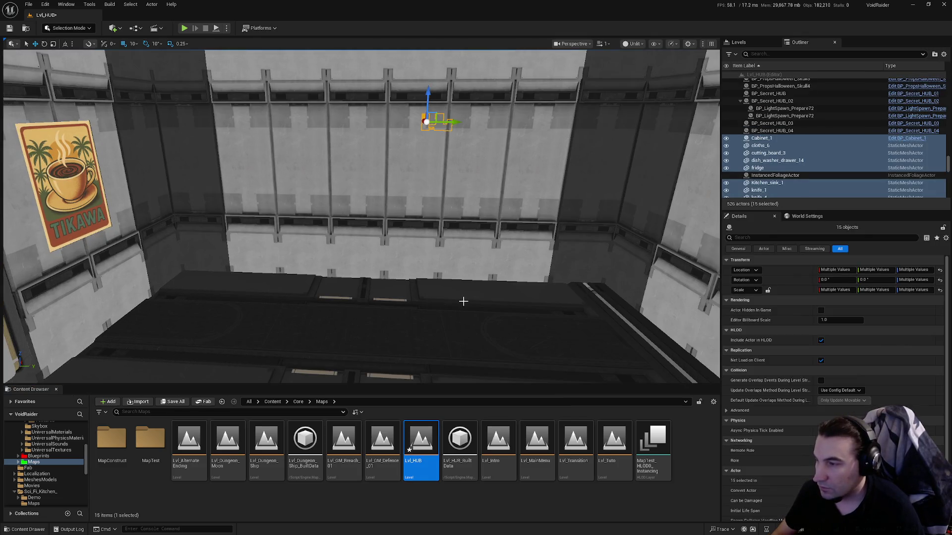
Frame the pasted kitchen pieces, lower them to the floor, turn them 180° and slide them right.
{"action": "left_click_drag", "start_coordinate": [463, 299], "coordinate": [426, 258]}
{"action": "left_click_drag", "start_coordinate": [187, 122], "coordinate": [120, 169]}
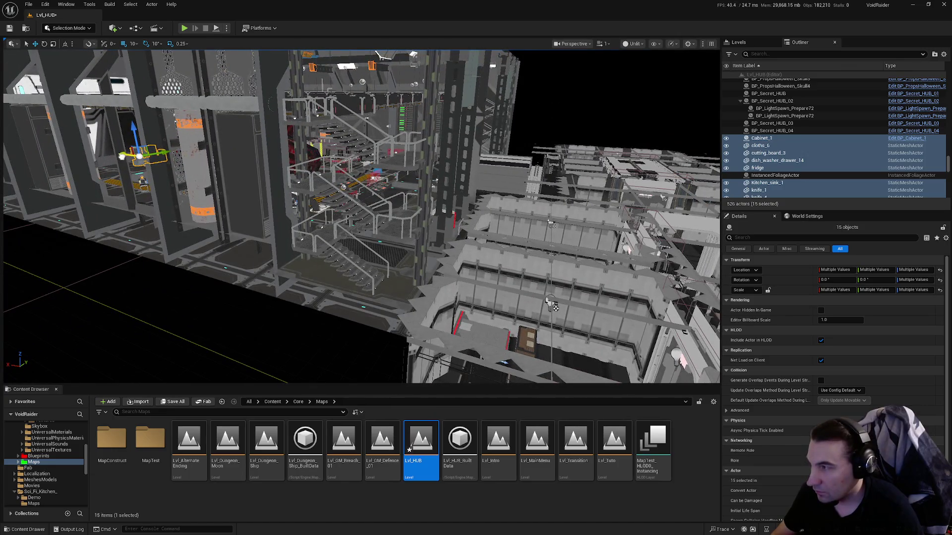
{"action": "mouse_move", "coordinate": [531, 253]}
{"action": "left_mouse_down"}
{"action": "mouse_move", "coordinate": [512, 233]}
{"action": "mouse_move", "coordinate": [545, 228]}
{"action": "mouse_move", "coordinate": [296, 293]}
{"action": "left_mouse_up"}
{"action": "key", "text": "f"}
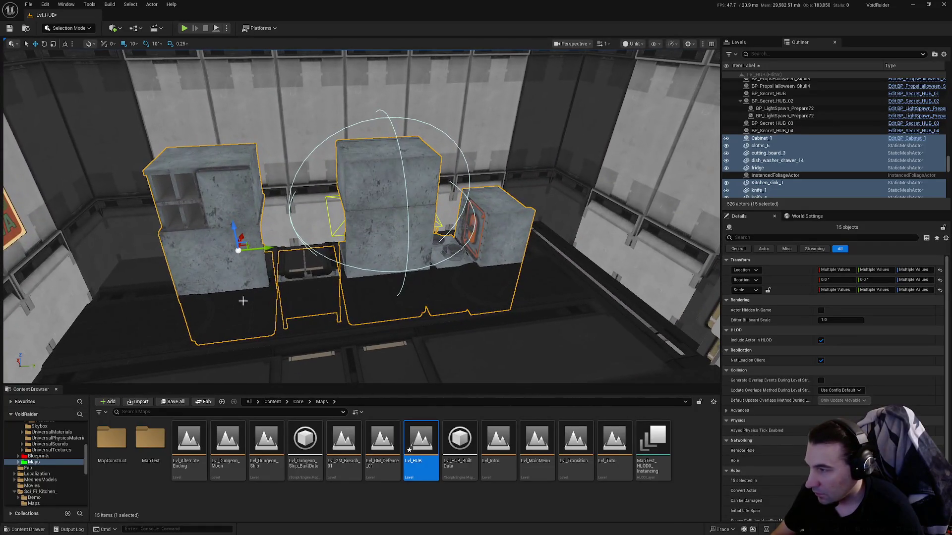
{"action": "mouse_move", "coordinate": [242, 236]}
{"action": "left_mouse_down"}
{"action": "mouse_move", "coordinate": [241, 253]}
{"action": "mouse_move", "coordinate": [232, 179]}
{"action": "left_mouse_up"}
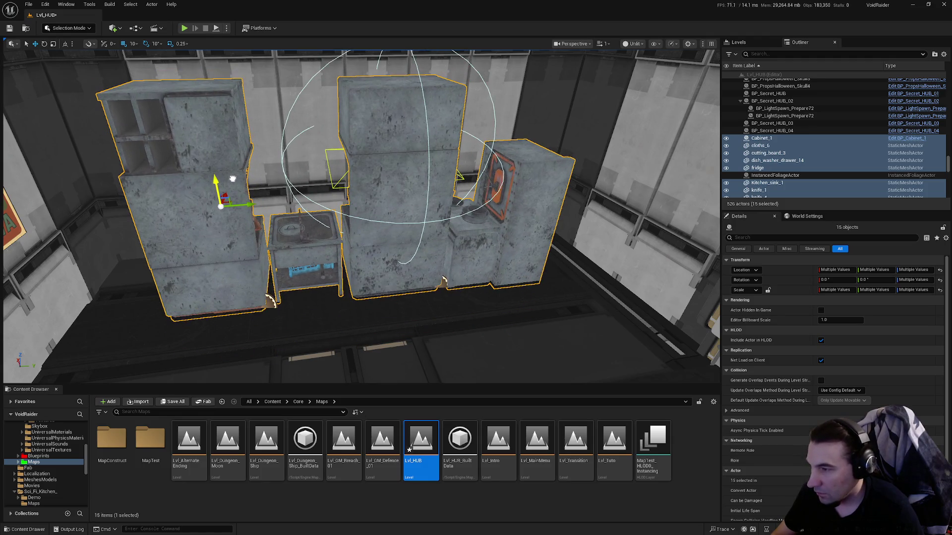
{"action": "left_click_drag", "start_coordinate": [240, 221], "coordinate": [4, 209]}
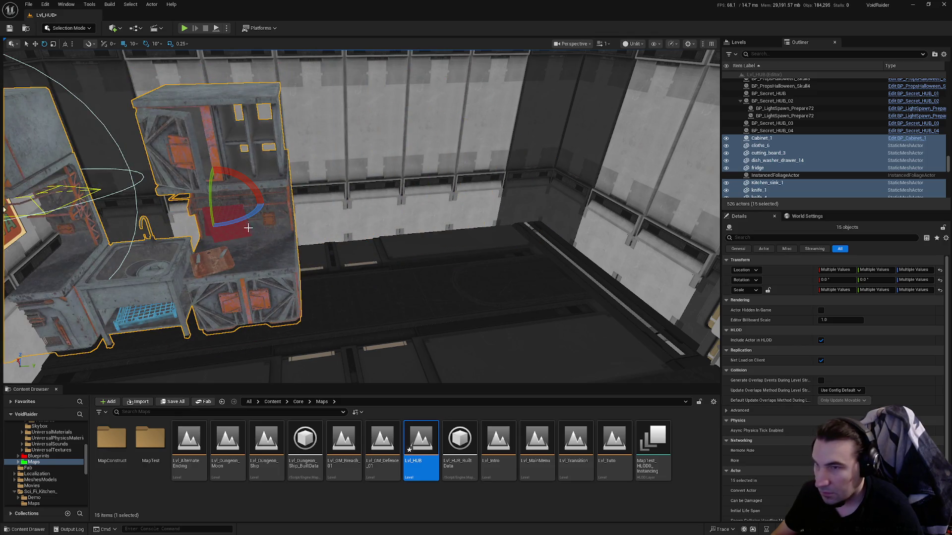
{"action": "mouse_move", "coordinate": [194, 208]}
{"action": "left_mouse_down"}
{"action": "mouse_move", "coordinate": [411, 208]}
{"action": "mouse_move", "coordinate": [446, 218]}
{"action": "mouse_move", "coordinate": [412, 208]}
{"action": "mouse_move", "coordinate": [444, 231]}
{"action": "left_mouse_up"}
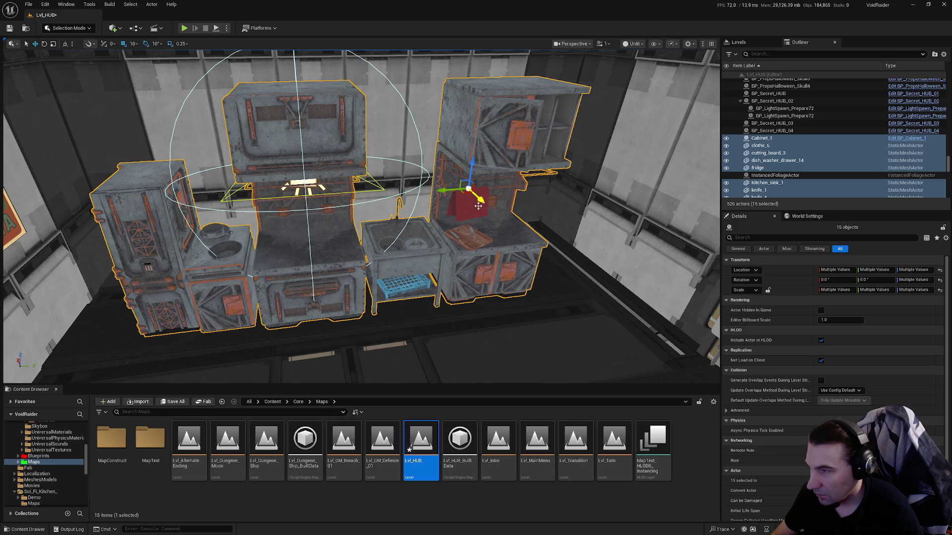
Slide the kitchen set left against the coffee poster wall.
{"action": "scroll", "coordinate": [644, 127], "scroll_direction": "down", "scroll_amount": 10}
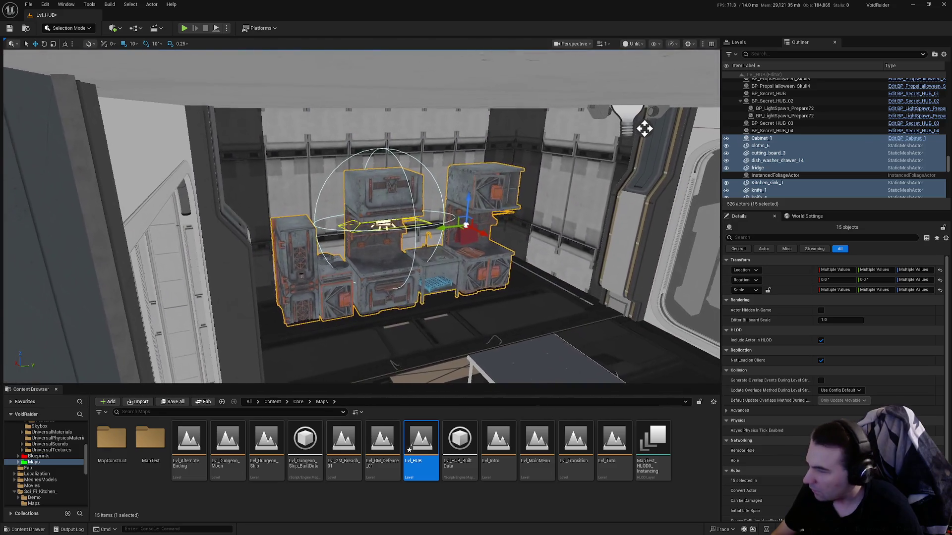
{"action": "scroll", "coordinate": [635, 117], "scroll_direction": "up", "scroll_amount": 5}
{"action": "left_click_drag", "start_coordinate": [635, 117], "coordinate": [520, 121]}
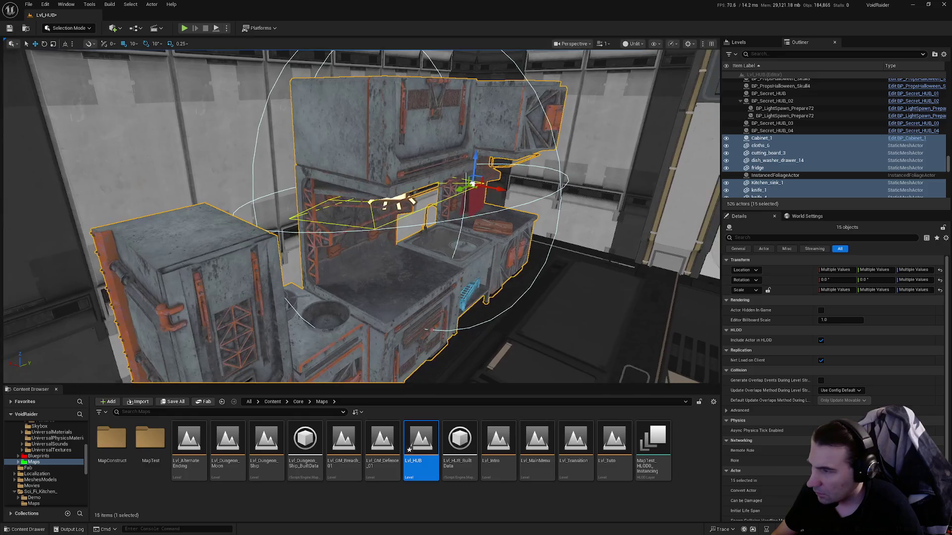
{"action": "scroll", "coordinate": [521, 122], "scroll_direction": "down", "scroll_amount": 10}
{"action": "scroll", "coordinate": [866, 149], "scroll_direction": "down", "scroll_amount": 5}
{"action": "scroll", "coordinate": [833, 151], "scroll_direction": "up", "scroll_amount": 5}
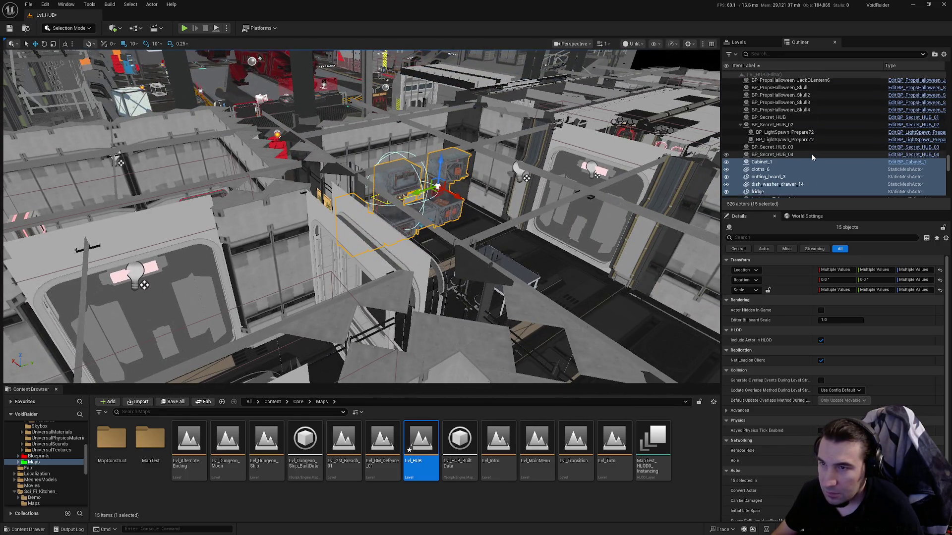
{"action": "scroll", "coordinate": [812, 147], "scroll_direction": "up", "scroll_amount": 5}
{"action": "scroll", "coordinate": [797, 144], "scroll_direction": "down", "scroll_amount": 5}
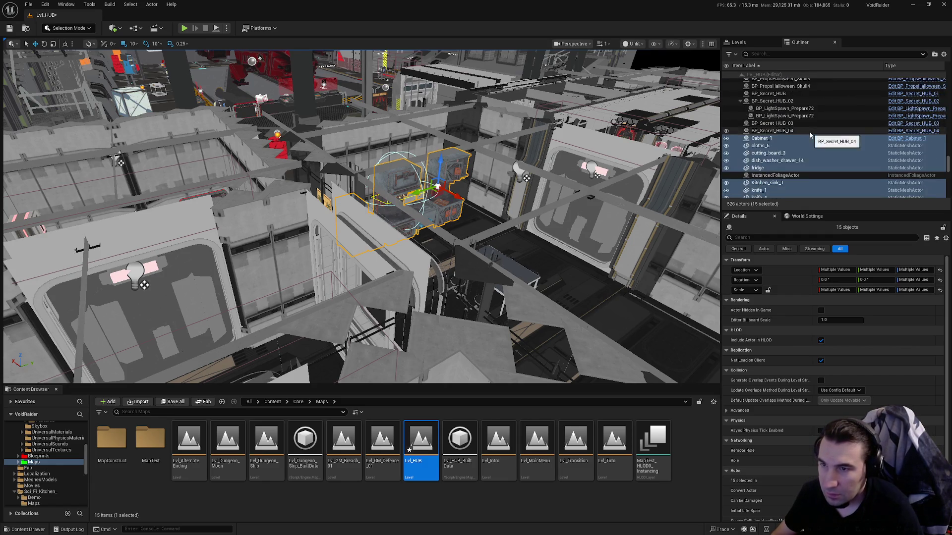
{"action": "scroll", "coordinate": [810, 135], "scroll_direction": "down", "scroll_amount": 2}
{"action": "scroll", "coordinate": [599, 184], "scroll_direction": "up", "scroll_amount": 5}
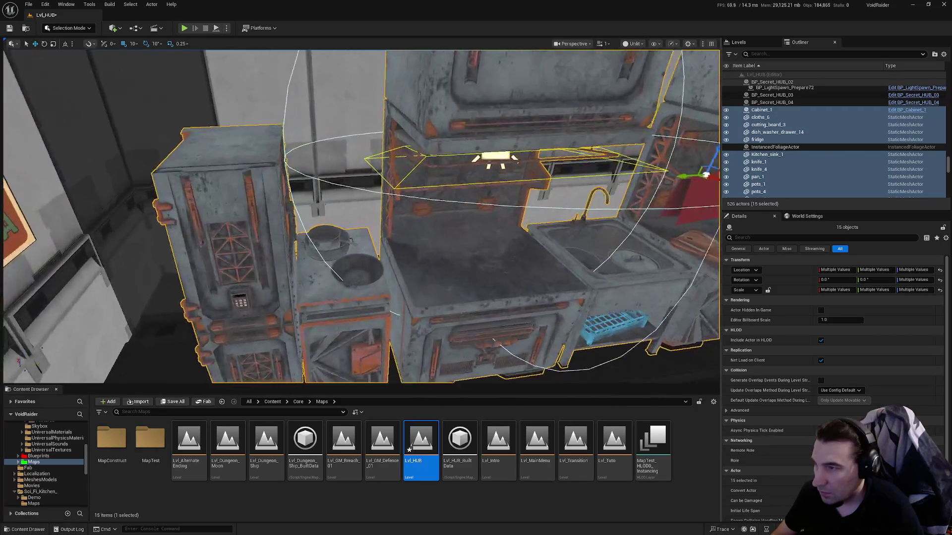
{"action": "scroll", "coordinate": [595, 171], "scroll_direction": "down", "scroll_amount": 4}
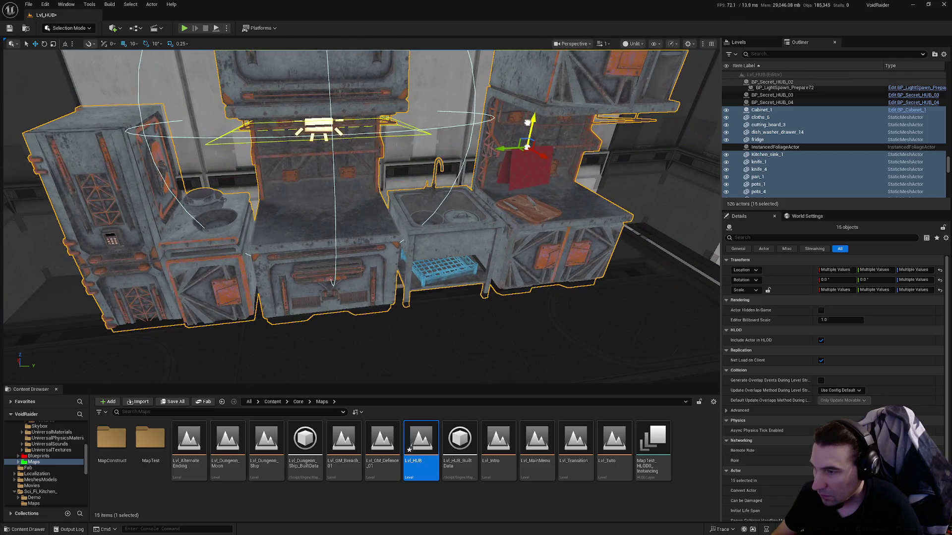
{"action": "scroll", "coordinate": [527, 122], "scroll_direction": "down", "scroll_amount": 5}
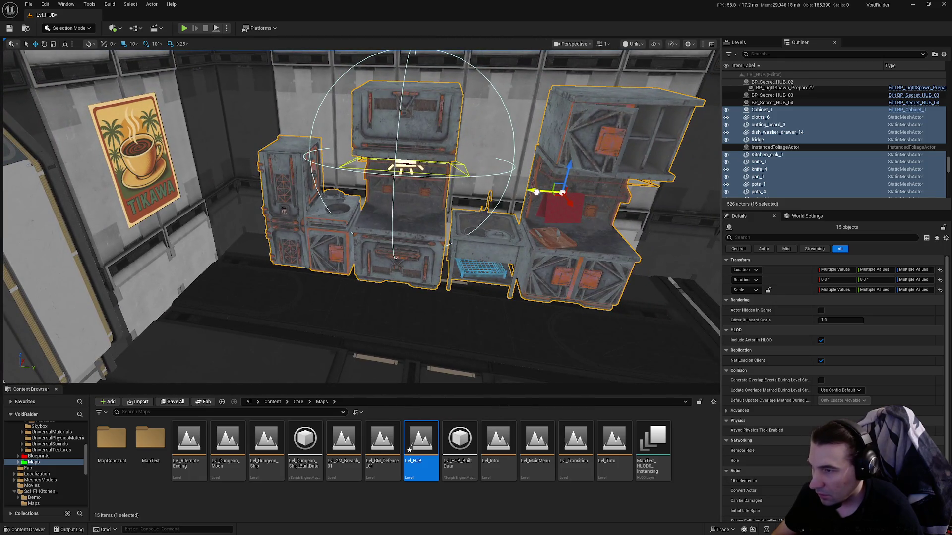
{"action": "left_click_drag", "start_coordinate": [536, 191], "coordinate": [468, 189]}
{"action": "scroll", "coordinate": [456, 188], "scroll_direction": "up", "scroll_amount": 10}
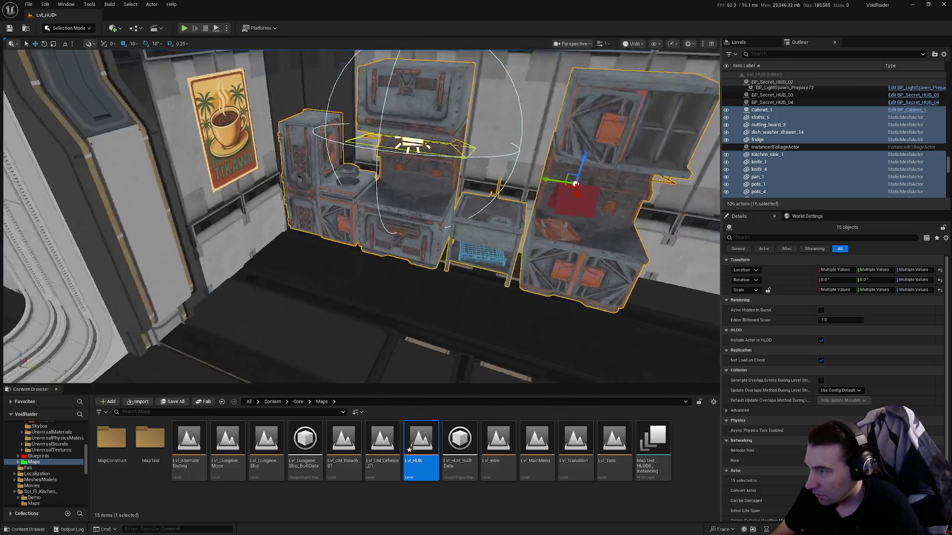
Frame the oven and delete the large kitchen cabinet on the right.
{"action": "scroll", "coordinate": [345, 259], "scroll_direction": "down", "scroll_amount": 8}
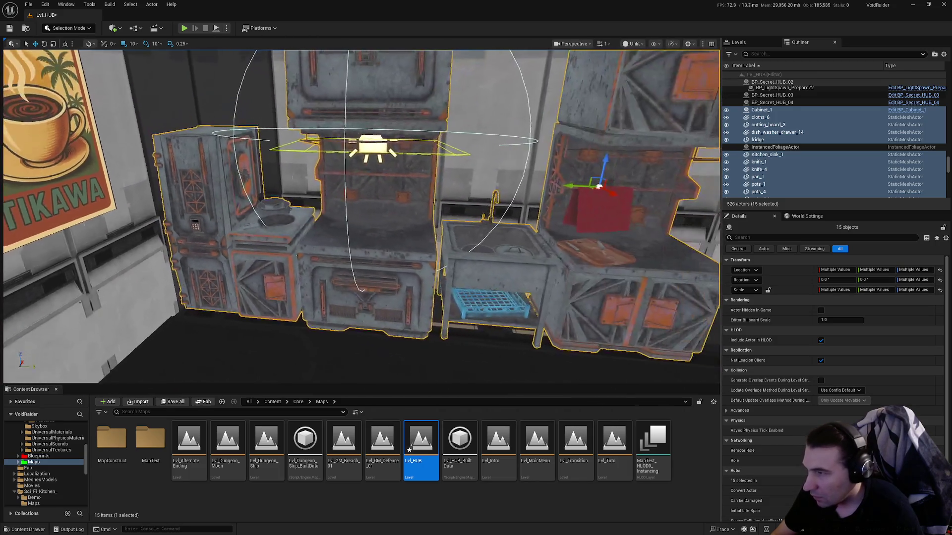
{"action": "left_click", "coordinate": [345, 260]}
{"action": "key", "text": "f"}
{"action": "scroll", "coordinate": [346, 259], "scroll_direction": "up", "scroll_amount": 5}
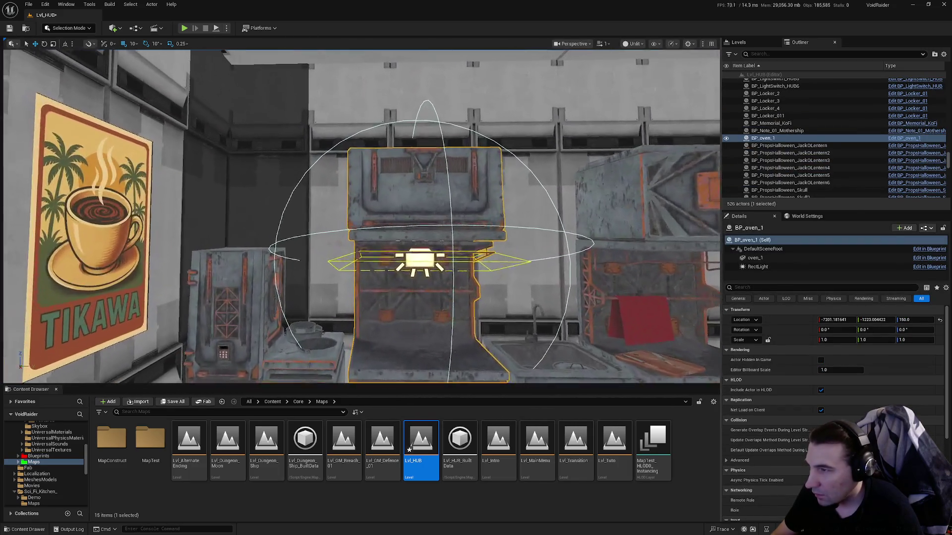
{"action": "scroll", "coordinate": [384, 272], "scroll_direction": "down", "scroll_amount": 8}
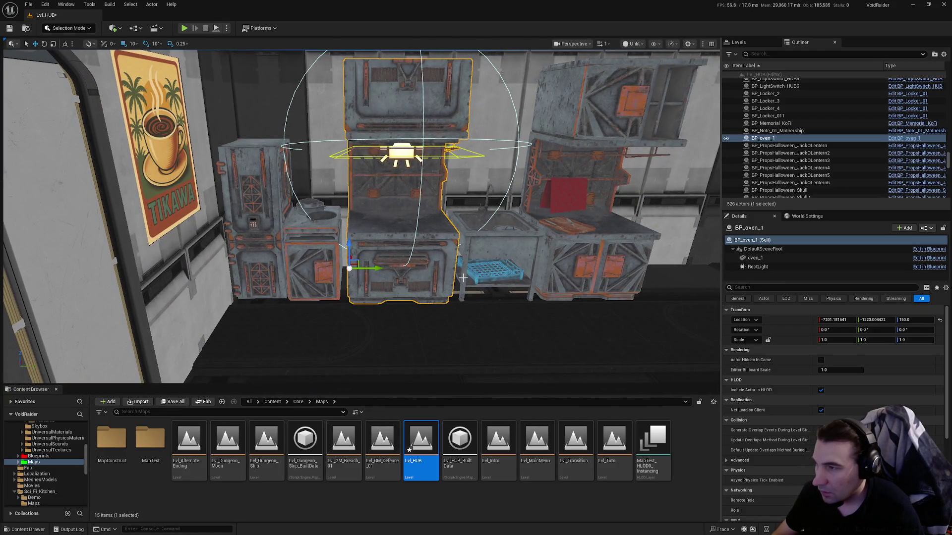
{"action": "left_click", "coordinate": [601, 244]}
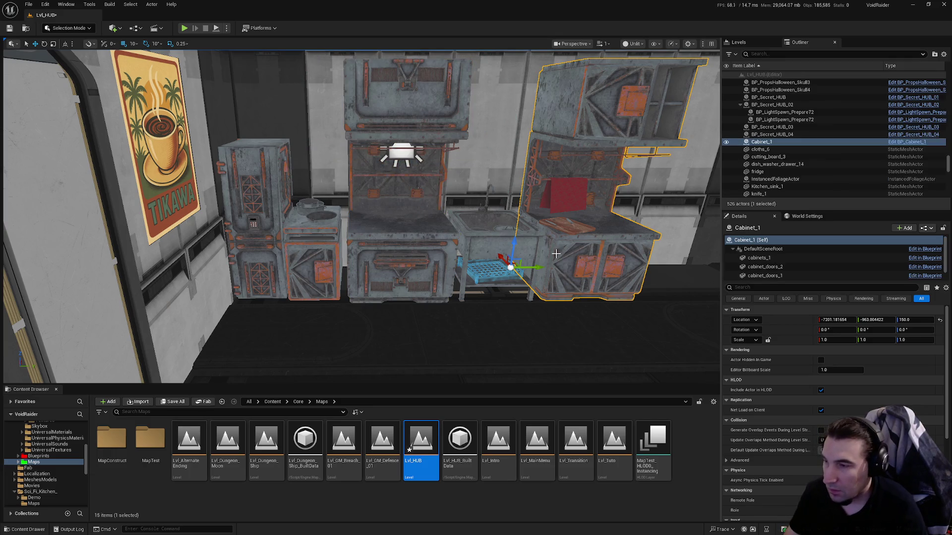
{"action": "key", "text": "Delete"}
Delete the oven and the small stove cabinet from the level.
{"action": "left_click", "coordinate": [561, 214]}
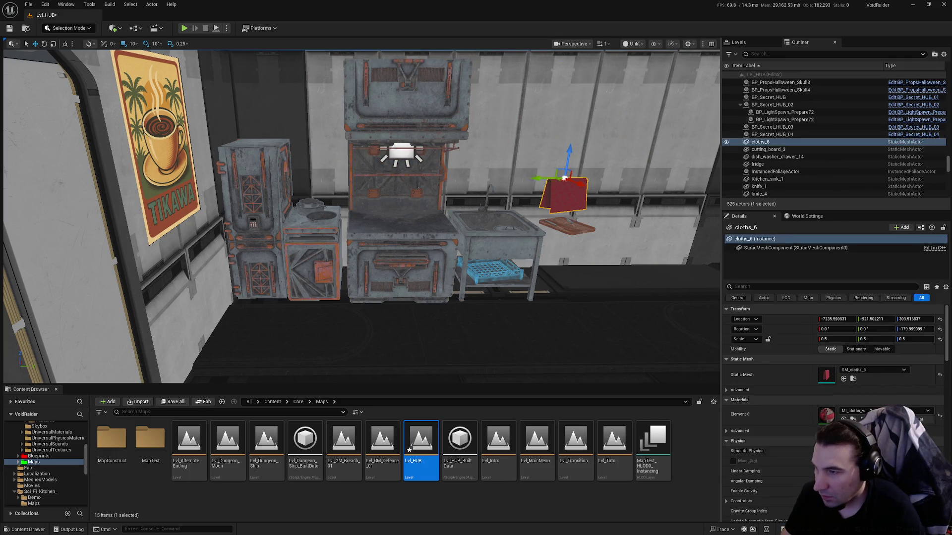
{"action": "left_click", "coordinate": [516, 239]}
{"action": "left_click", "coordinate": [362, 232]}
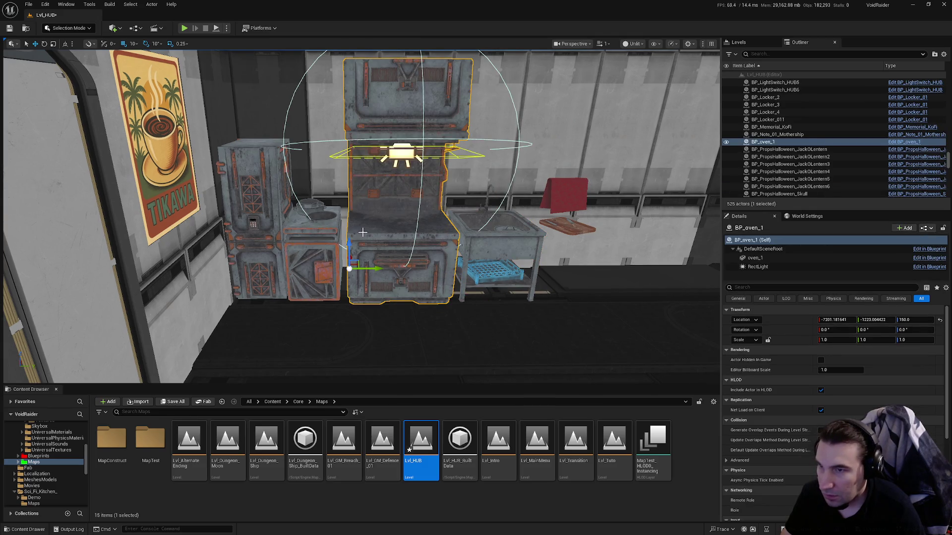
{"action": "key", "text": "Delete"}
{"action": "left_click", "coordinate": [316, 231]}
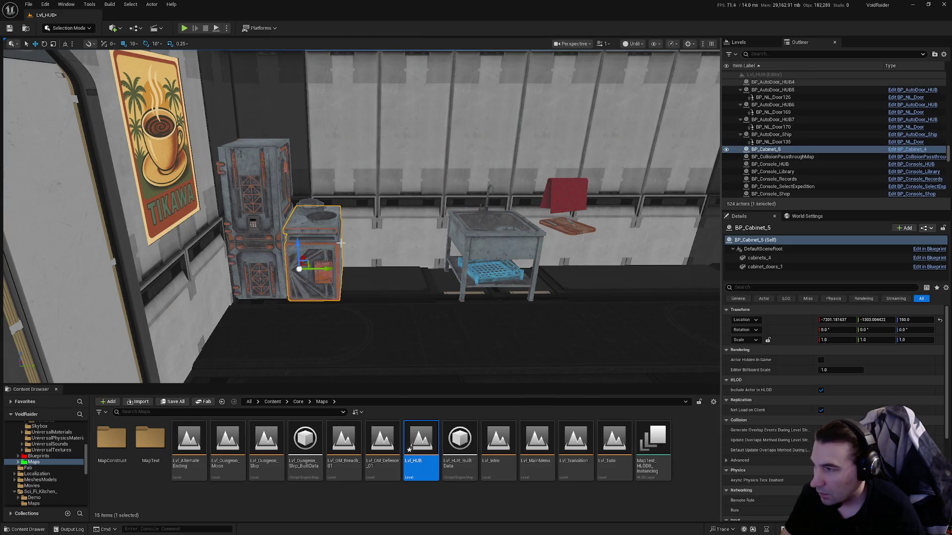
{"action": "key", "text": "Delete"}
Select the fridge standing beside the kitchen sink.
{"action": "left_click", "coordinate": [270, 241]}
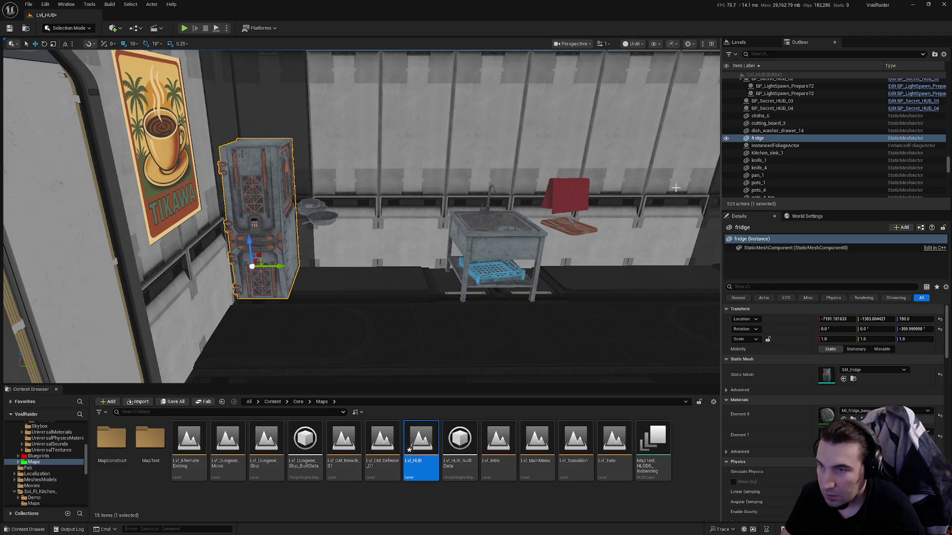
{"action": "scroll", "coordinate": [341, 217], "scroll_direction": "up", "scroll_amount": 6}
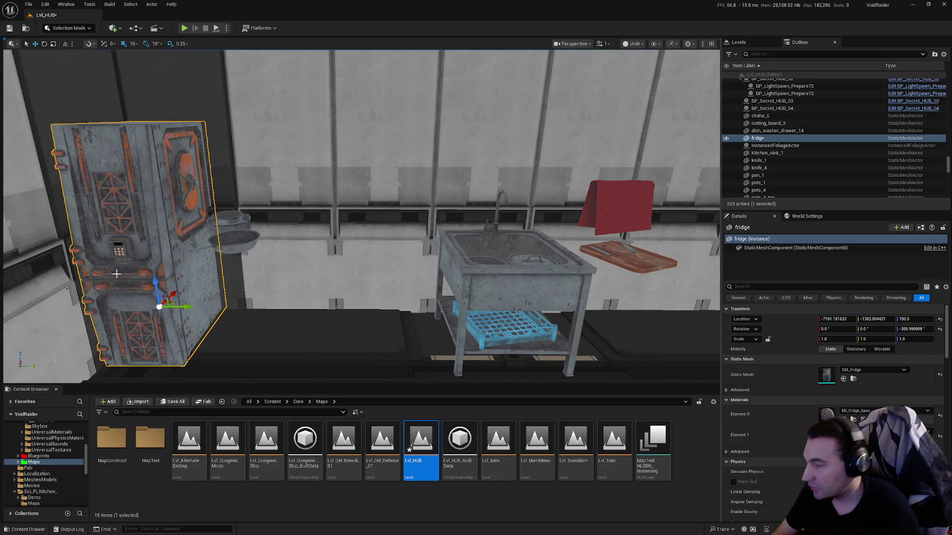
{"action": "scroll", "coordinate": [55, 464], "scroll_direction": "up", "scroll_amount": 3}
{"action": "scroll", "coordinate": [55, 464], "scroll_direction": "down", "scroll_amount": 10}
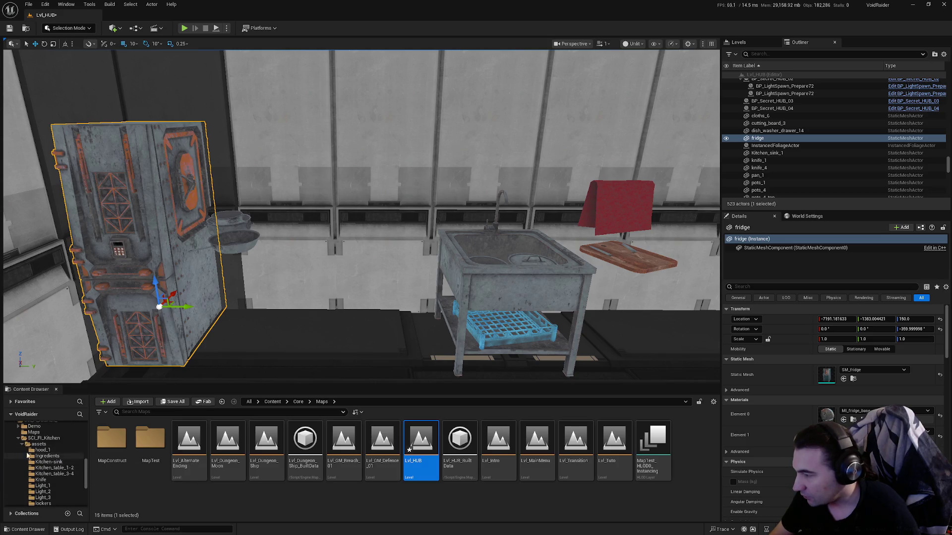
Open the SCI_FI_Kitchen BP_ folder, place BP_Cabinet_1 in the level and inspect its blueprint.
{"action": "left_click", "coordinate": [23, 448]}
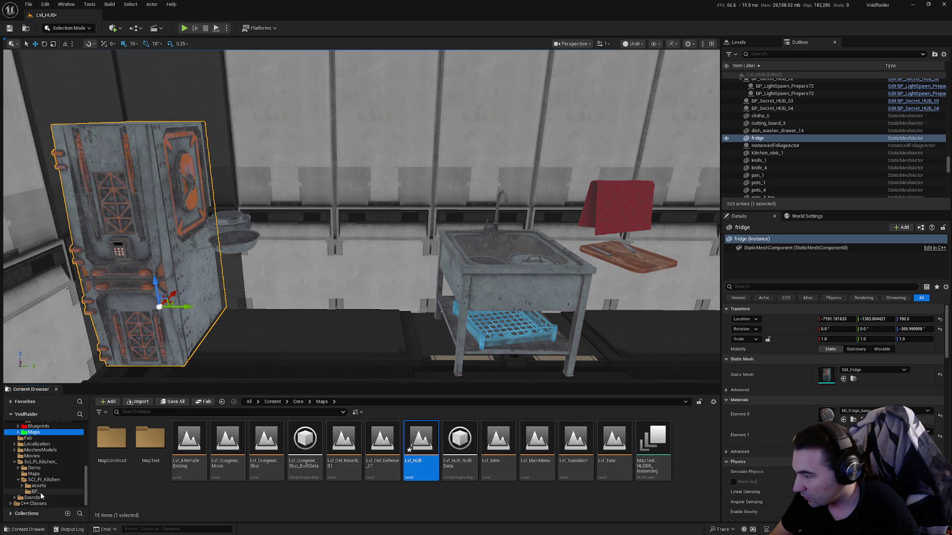
{"action": "left_click", "coordinate": [40, 492]}
{"action": "mouse_move", "coordinate": [111, 438]}
{"action": "left_mouse_down"}
{"action": "mouse_move", "coordinate": [307, 317]}
{"action": "mouse_move", "coordinate": [238, 330]}
{"action": "left_mouse_up"}
{"action": "double_click", "coordinate": [112, 439]}
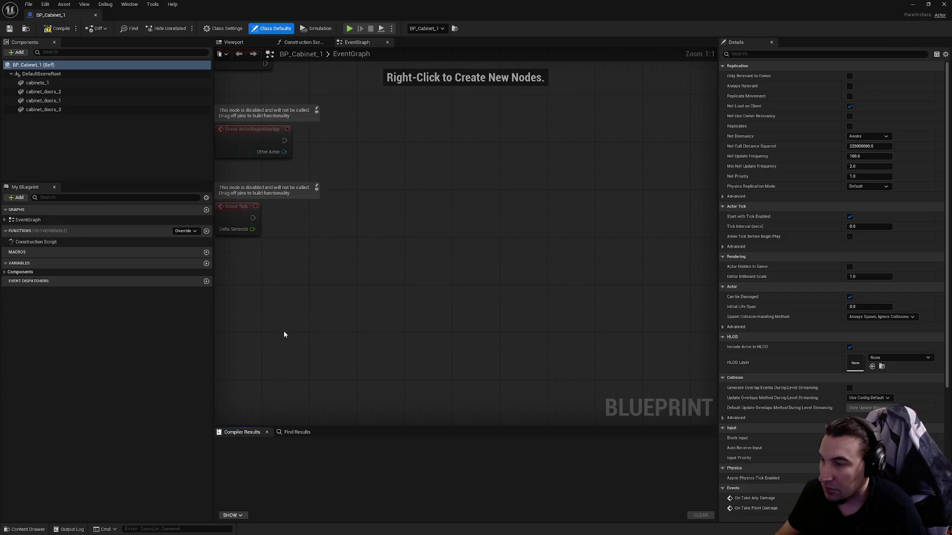
{"action": "left_click", "coordinate": [233, 43]}
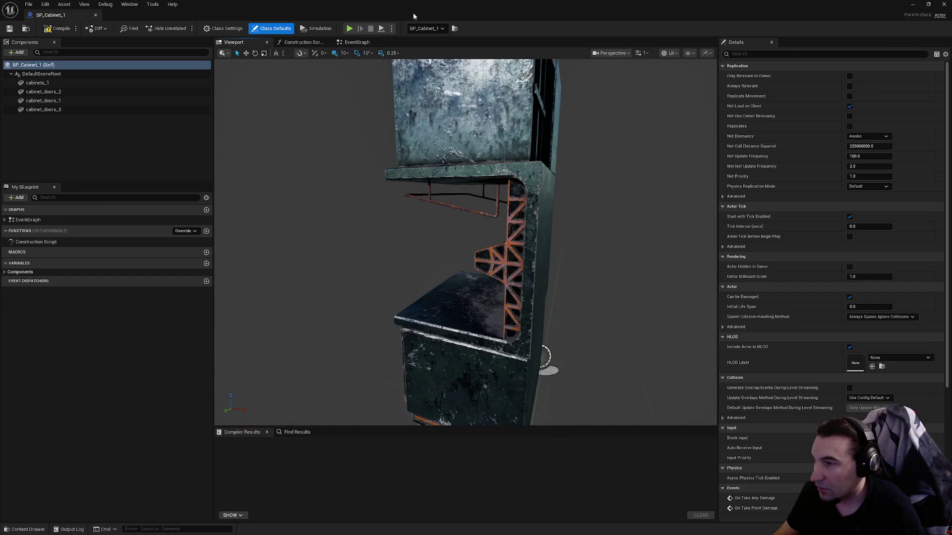
Delete the trial BP_Cabinet_1 actor from the level.
{"action": "left_click", "coordinate": [781, 149]}
{"action": "key", "text": "Delete"}
{"action": "scroll", "coordinate": [790, 169], "scroll_direction": "down", "scroll_amount": 10}
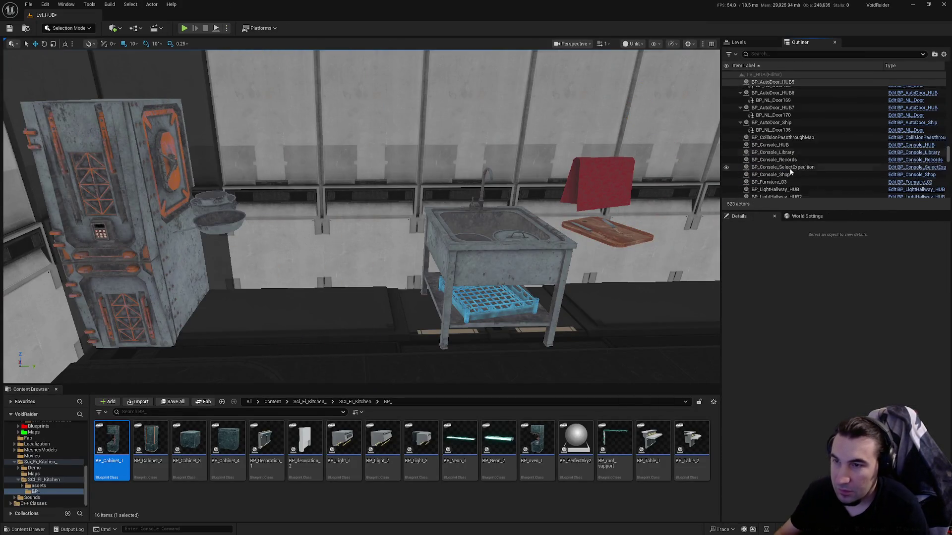
Select the kitchen props, from cloths_6 and cutting_board_3 through the knives, pans and pots.
{"action": "scroll", "coordinate": [804, 173], "scroll_direction": "down", "scroll_amount": 5}
{"action": "left_click", "coordinate": [773, 159]}
{"action": "left_click", "coordinate": [775, 166], "text": "ctrl"}
{"action": "left_click", "coordinate": [776, 173], "text": "ctrl"}
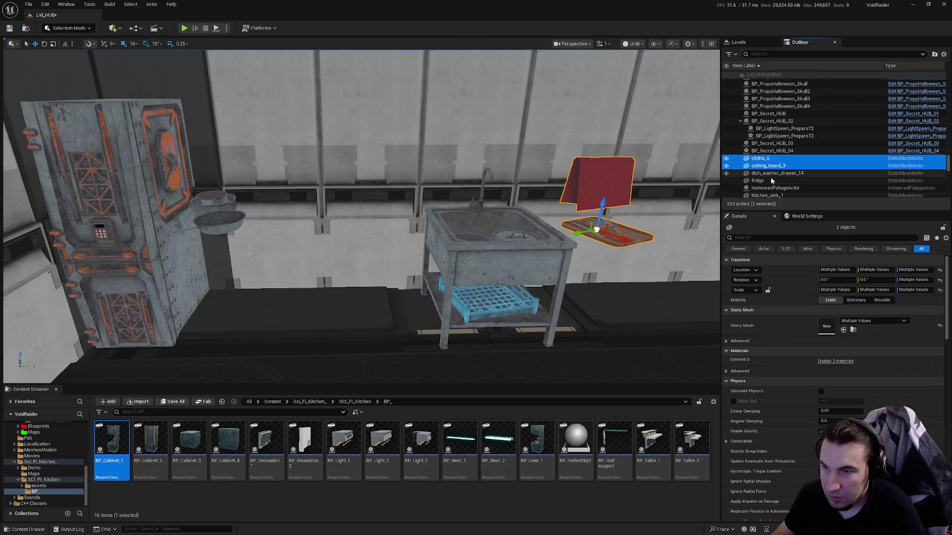
{"action": "left_click", "coordinate": [776, 181], "text": "ctrl"}
{"action": "scroll", "coordinate": [777, 179], "scroll_direction": "down", "scroll_amount": 3}
{"action": "left_click", "coordinate": [773, 160], "text": "ctrl"}
{"action": "left_click", "coordinate": [770, 167], "text": "ctrl"}
{"action": "left_click", "coordinate": [768, 174], "text": "ctrl"}
{"action": "left_click", "coordinate": [766, 182], "text": "ctrl"}
{"action": "left_click", "coordinate": [765, 190], "text": "ctrl"}
{"action": "left_click", "coordinate": [765, 197], "text": "ctrl"}
{"action": "scroll", "coordinate": [764, 197], "scroll_direction": "down", "scroll_amount": 5}
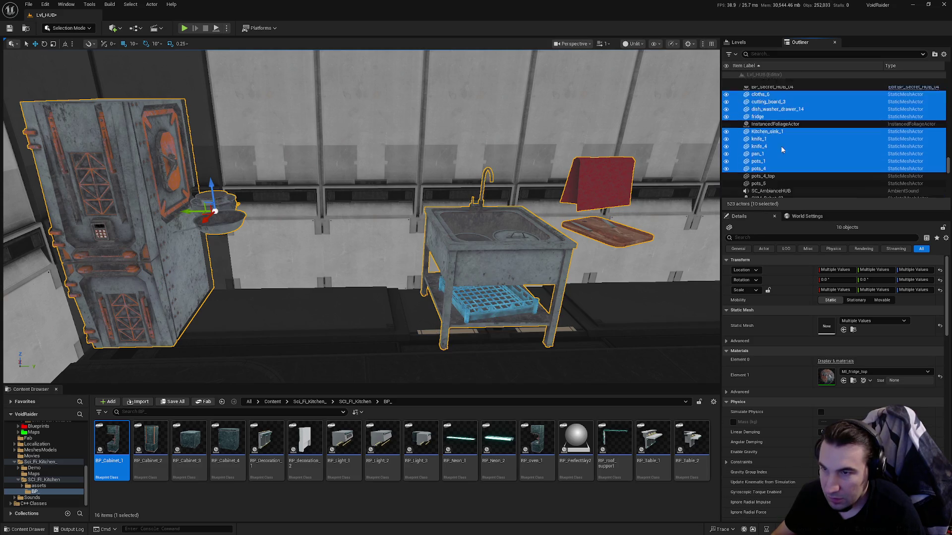
{"action": "left_click", "coordinate": [764, 133], "text": "ctrl"}
{"action": "left_click", "coordinate": [764, 141], "text": "ctrl"}
{"action": "scroll", "coordinate": [789, 157], "scroll_direction": "up", "scroll_amount": 4}
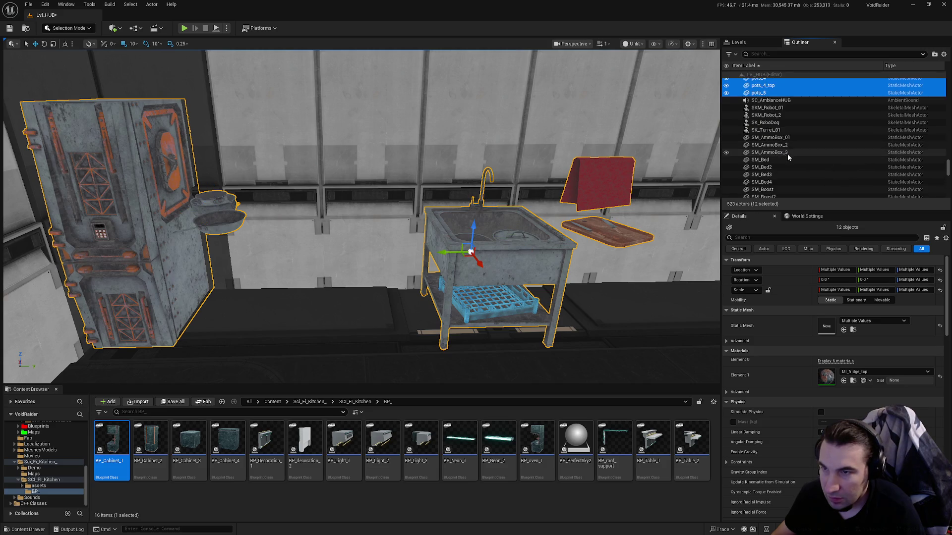
Collapse Decals and Hangar, then file the selected props in a new LevelDesign/Props folder.
{"action": "left_click_drag", "start_coordinate": [947, 165], "coordinate": [943, 79]}
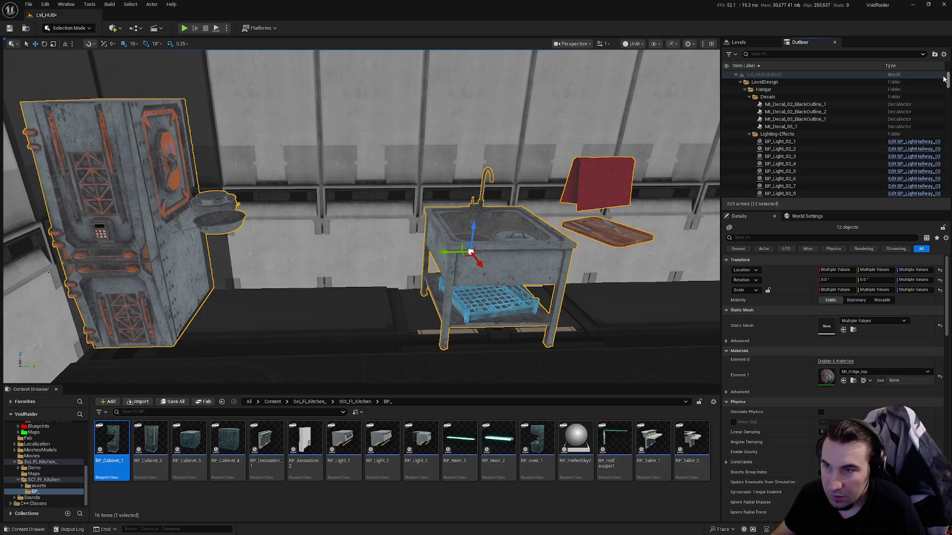
{"action": "left_click", "coordinate": [749, 97]}
{"action": "left_click", "coordinate": [745, 90]}
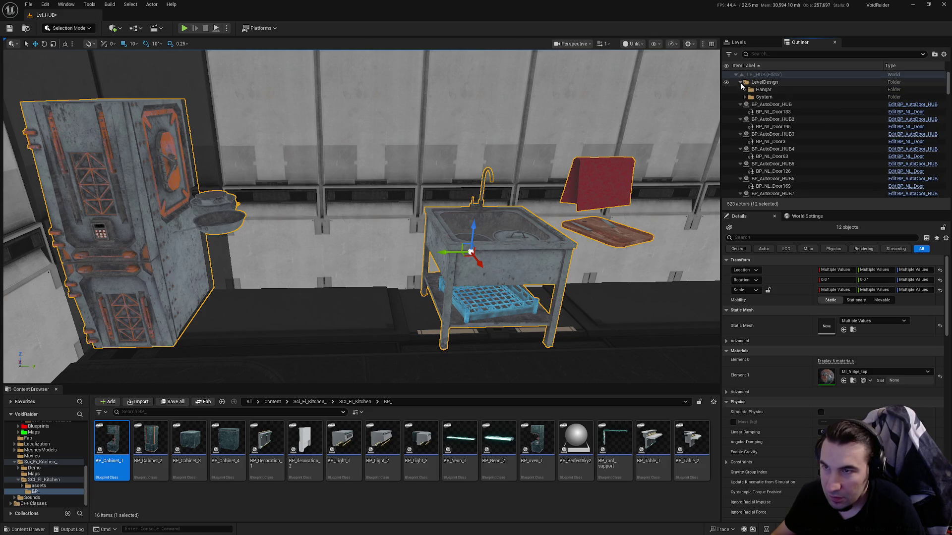
{"action": "left_click", "coordinate": [835, 83]}
{"action": "left_click", "coordinate": [933, 55]}
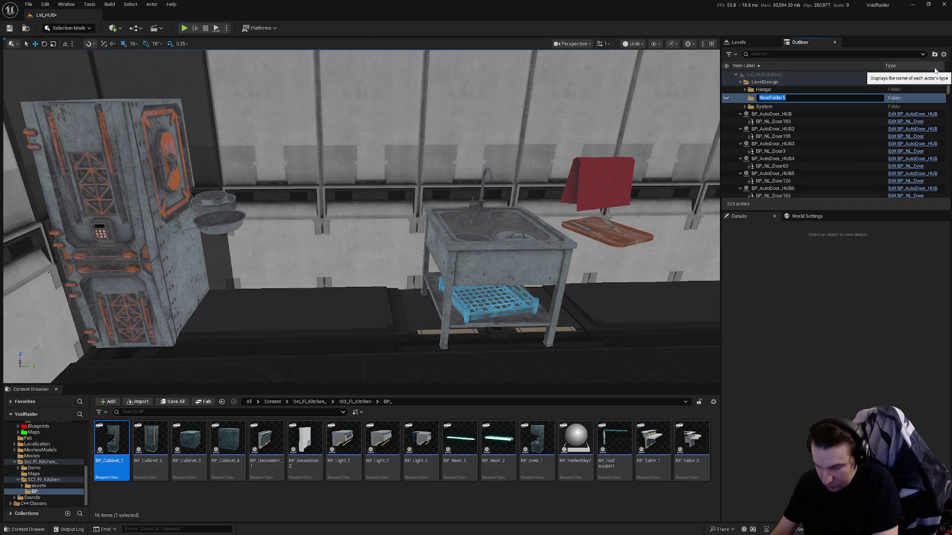
{"action": "type", "text": "Props"}
{"action": "key", "text": "Return"}
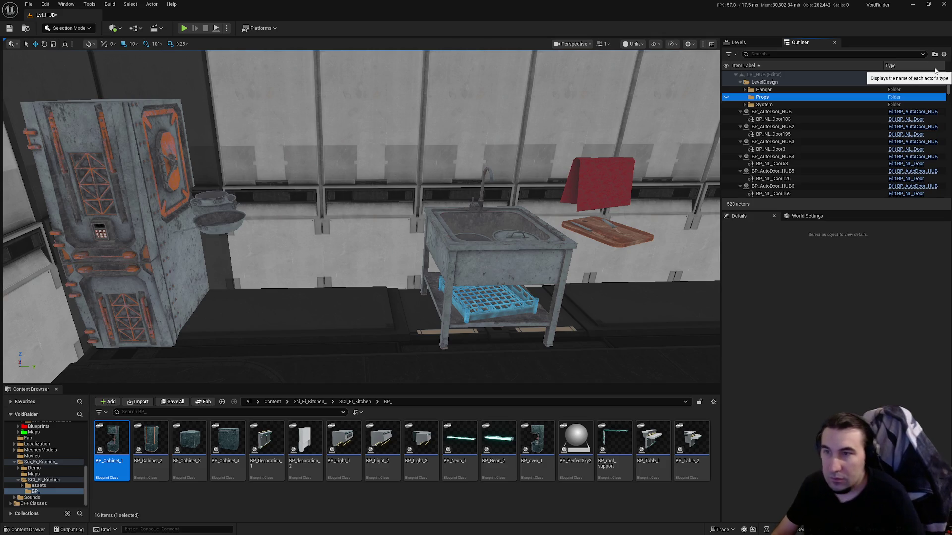
Move InstancedFoliageActor into the System folder.
{"action": "mouse_move", "coordinate": [783, 134]}
{"action": "left_mouse_down"}
{"action": "mouse_move", "coordinate": [766, 101]}
{"action": "mouse_move", "coordinate": [848, 134]}
{"action": "mouse_move", "coordinate": [841, 142]}
{"action": "mouse_move", "coordinate": [762, 134]}
{"action": "left_mouse_up"}
{"action": "scroll", "coordinate": [816, 120], "scroll_direction": "down", "scroll_amount": 10}
{"action": "scroll", "coordinate": [836, 125], "scroll_direction": "down", "scroll_amount": 5}
{"action": "scroll", "coordinate": [842, 131], "scroll_direction": "down", "scroll_amount": 8}
{"action": "scroll", "coordinate": [814, 150], "scroll_direction": "down", "scroll_amount": 3}
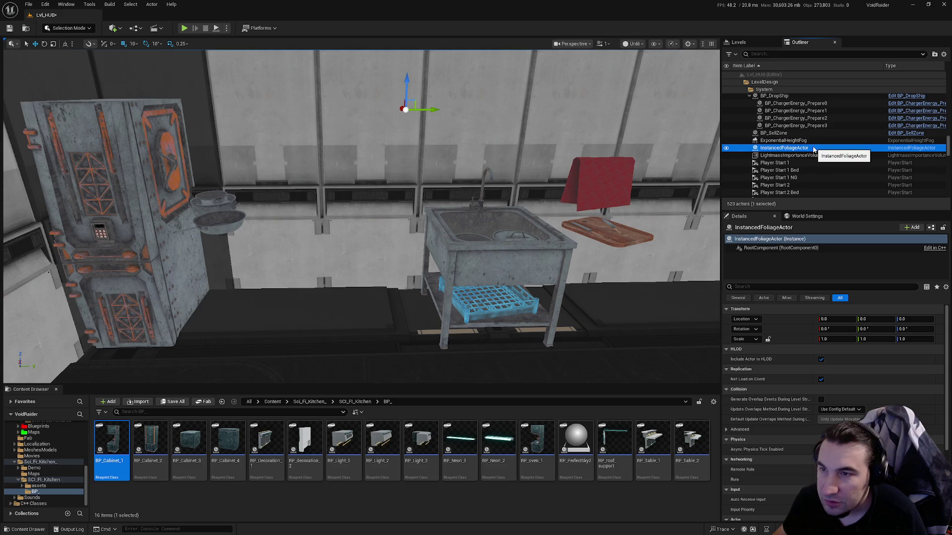
{"action": "scroll", "coordinate": [805, 143], "scroll_direction": "down", "scroll_amount": 6}
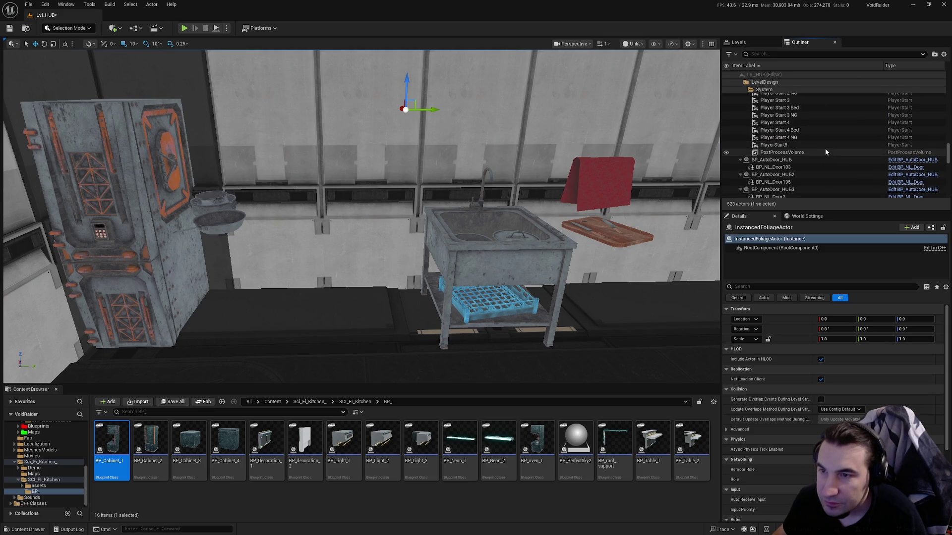
Select BP_AutoDoor_HUB through BP_AutoDoor_HUB7 plus BP_AutoDoor_Ship.
{"action": "left_click", "coordinate": [792, 136]}
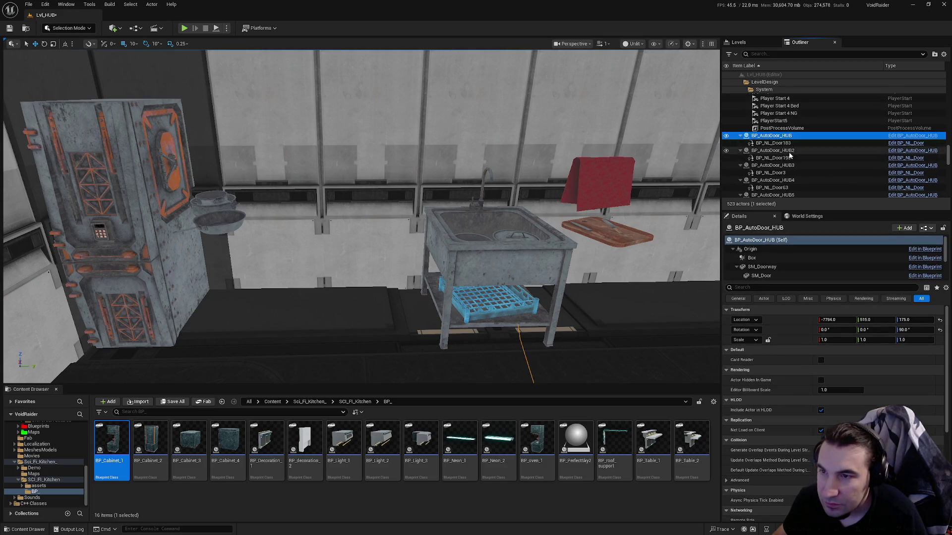
{"action": "left_click", "coordinate": [790, 150], "text": "ctrl"}
{"action": "left_click", "coordinate": [790, 165], "text": "ctrl"}
{"action": "left_click", "coordinate": [795, 195], "text": "ctrl"}
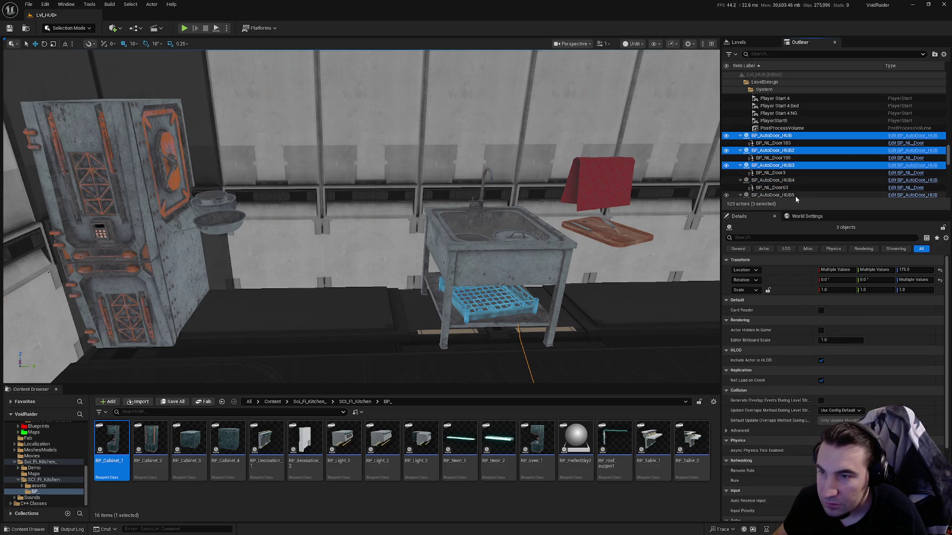
{"action": "left_click", "coordinate": [792, 180], "text": "ctrl"}
{"action": "scroll", "coordinate": [791, 163], "scroll_direction": "down", "scroll_amount": 4}
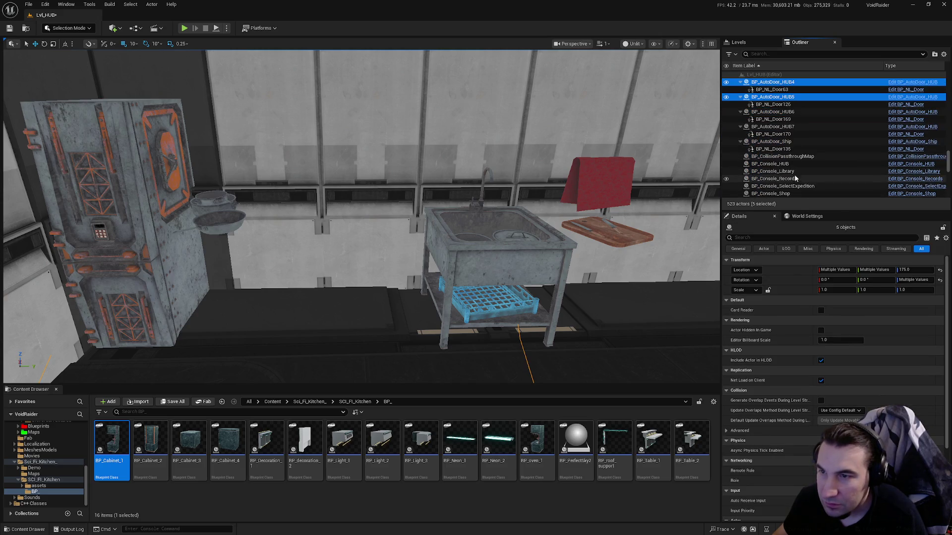
{"action": "left_click", "coordinate": [782, 112], "text": "ctrl"}
{"action": "left_click", "coordinate": [788, 126], "text": "ctrl"}
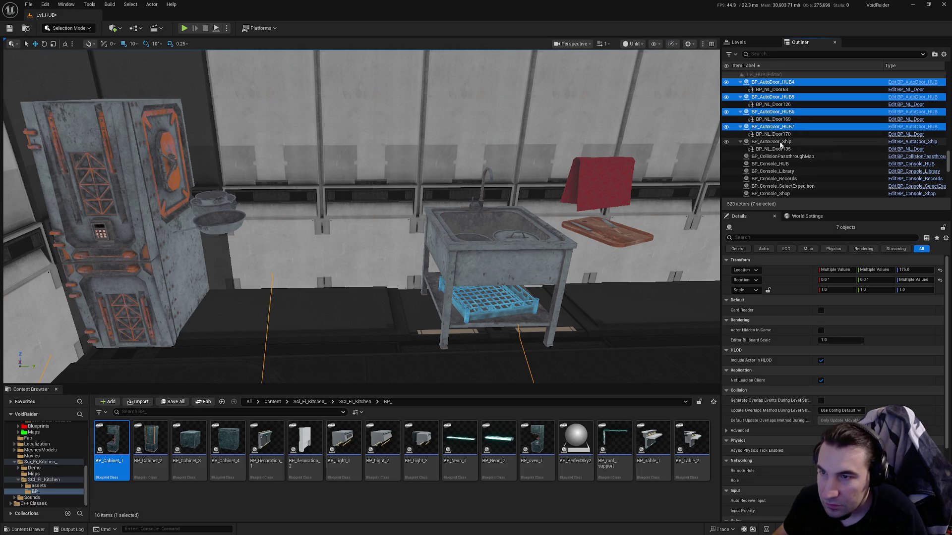
{"action": "left_click", "coordinate": [790, 141], "text": "ctrl"}
{"action": "scroll", "coordinate": [799, 134], "scroll_direction": "up", "scroll_amount": 3}
{"action": "scroll", "coordinate": [814, 135], "scroll_direction": "down", "scroll_amount": 10}
{"action": "mouse_move", "coordinate": [797, 128]}
{"action": "left_mouse_down"}
{"action": "mouse_move", "coordinate": [813, 135]}
{"action": "mouse_move", "coordinate": [812, 150]}
{"action": "mouse_move", "coordinate": [833, 153]}
{"action": "mouse_move", "coordinate": [834, 139]}
{"action": "mouse_move", "coordinate": [776, 102]}
{"action": "left_mouse_up"}
Put the selected doors in a new Doors folder, collapsing Props, Doors and System.
{"action": "scroll", "coordinate": [820, 149], "scroll_direction": "up", "scroll_amount": 10}
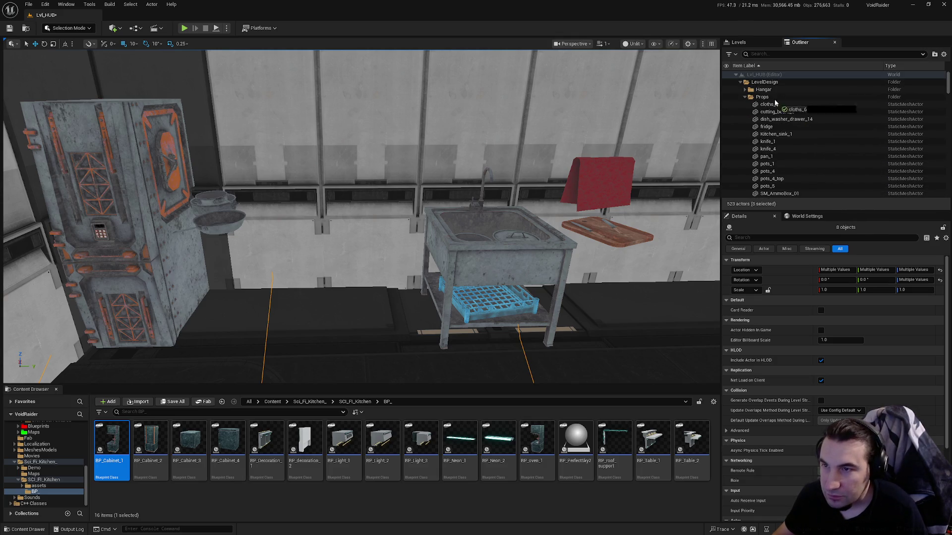
{"action": "left_click", "coordinate": [745, 97]}
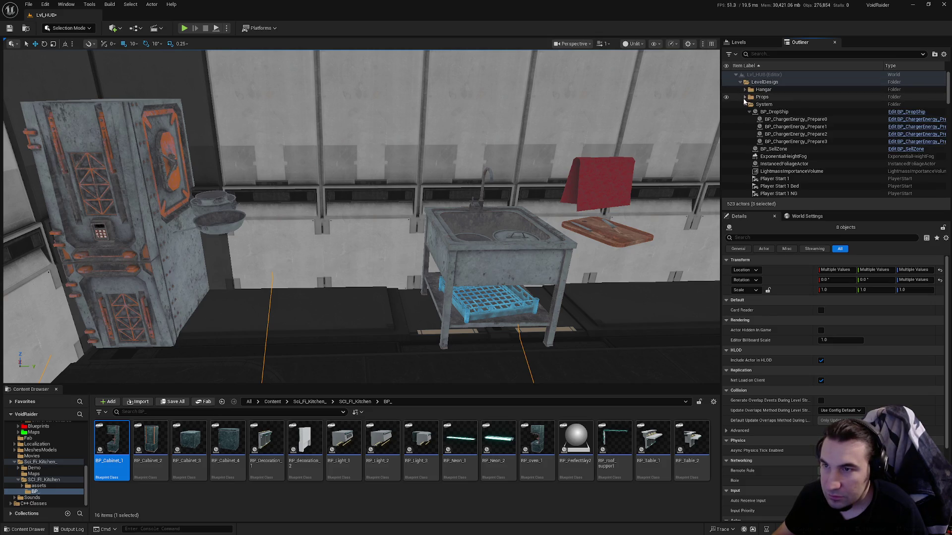
{"action": "left_click", "coordinate": [745, 104]}
{"action": "left_click", "coordinate": [745, 104]}
{"action": "scroll", "coordinate": [741, 113], "scroll_direction": "down", "scroll_amount": 5}
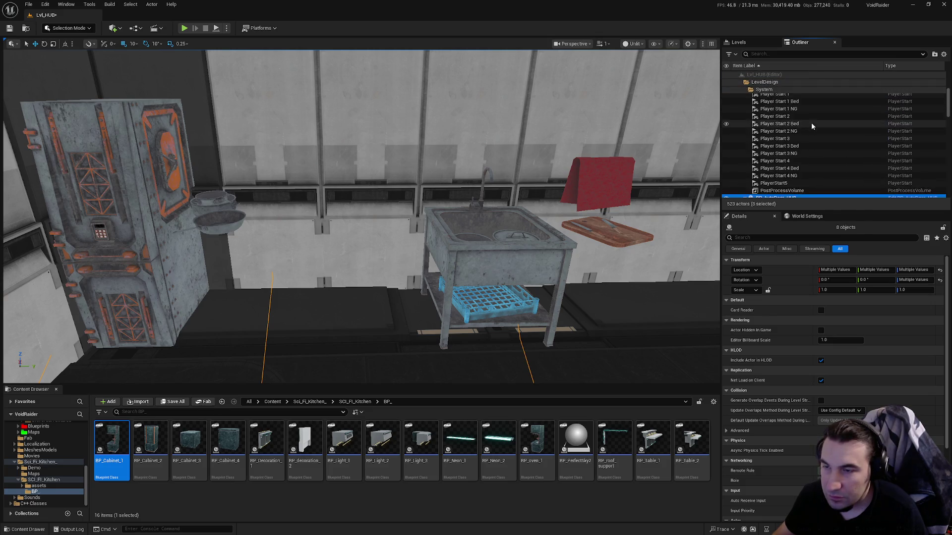
{"action": "left_click", "coordinate": [935, 55]}
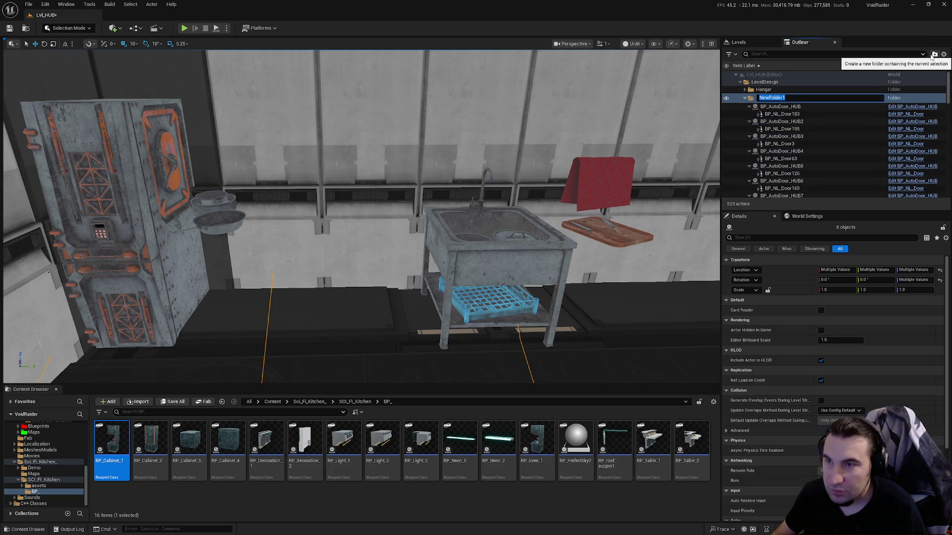
{"action": "type", "text": "Doors"}
{"action": "key", "text": "Return"}
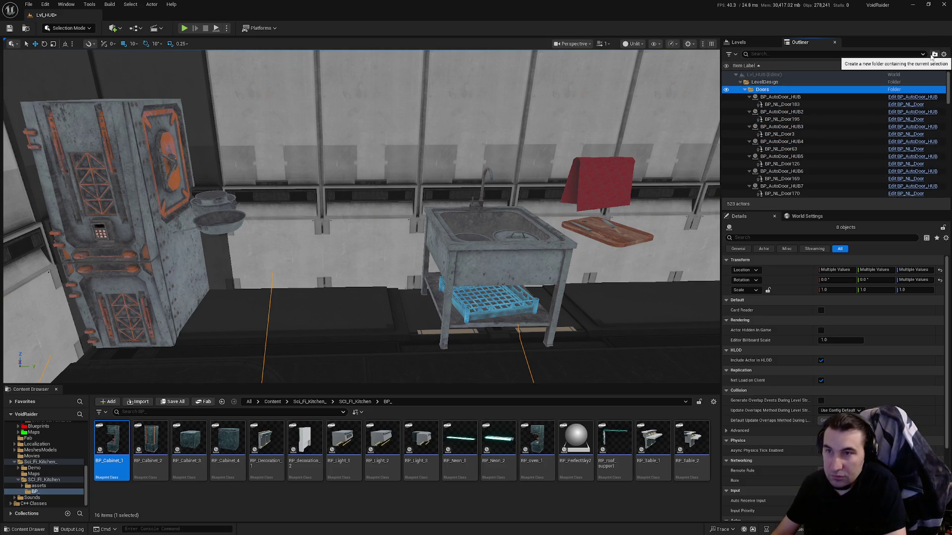
{"action": "left_click", "coordinate": [749, 91]}
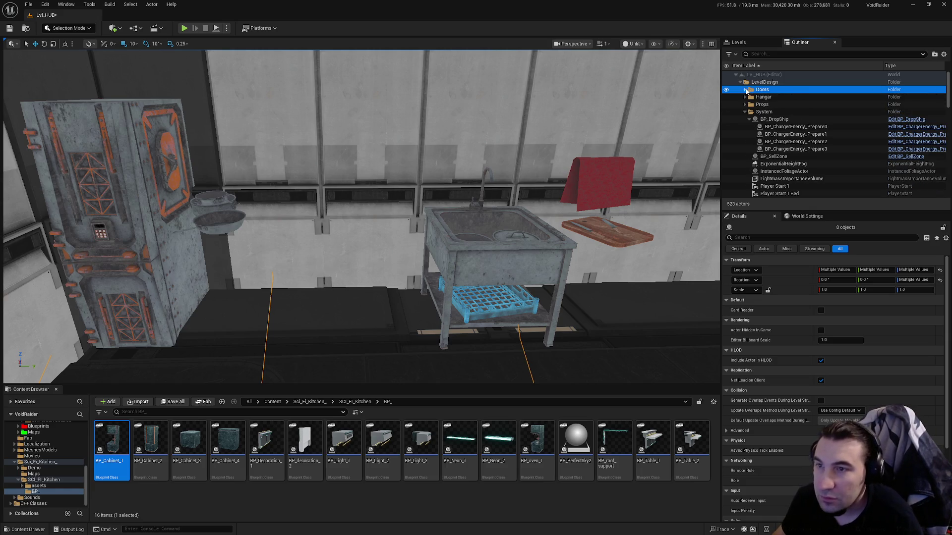
{"action": "left_click", "coordinate": [745, 107]}
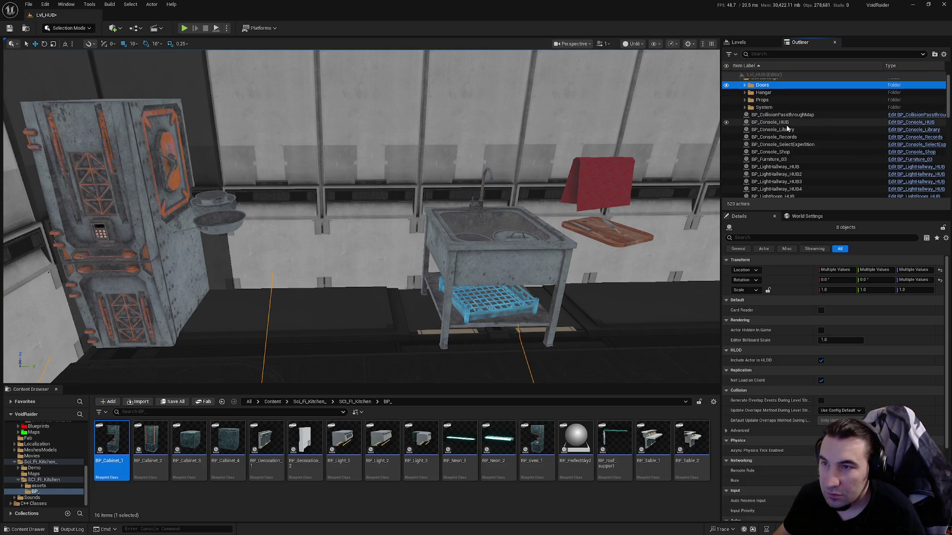
Move BP_CollisionPassthroughMap into the System folder.
{"action": "double_click", "coordinate": [782, 114]}
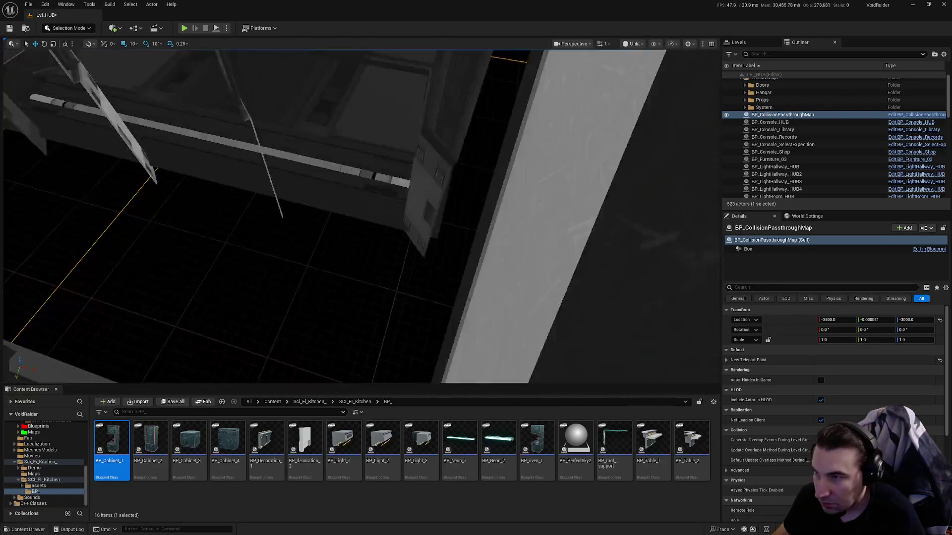
{"action": "scroll", "coordinate": [797, 130], "scroll_direction": "up", "scroll_amount": 1}
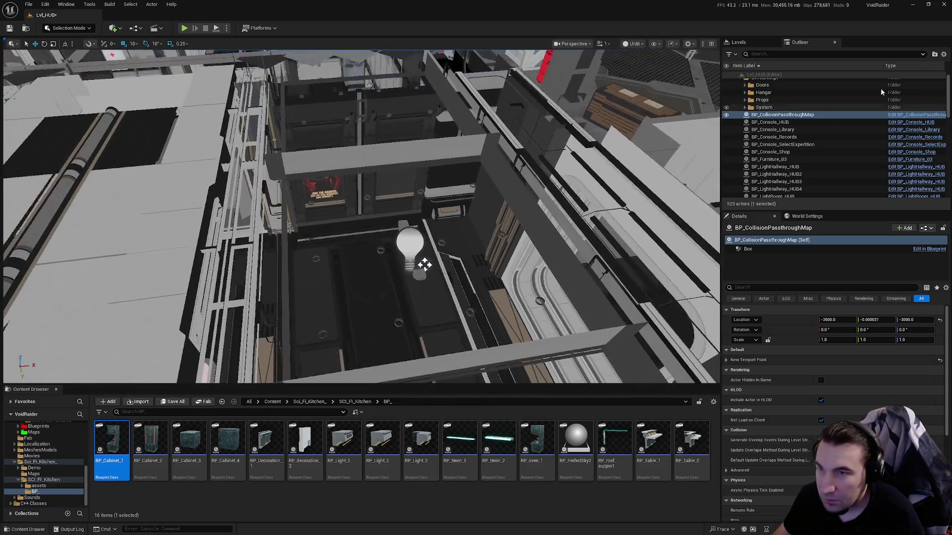
{"action": "left_click", "coordinate": [777, 121]}
{"action": "left_click_drag", "start_coordinate": [761, 115], "coordinate": [762, 113]}
Group BP_Console_HUB through BP_Console_Shop in a new Consoles folder and collapse it.
{"action": "left_click", "coordinate": [803, 121]}
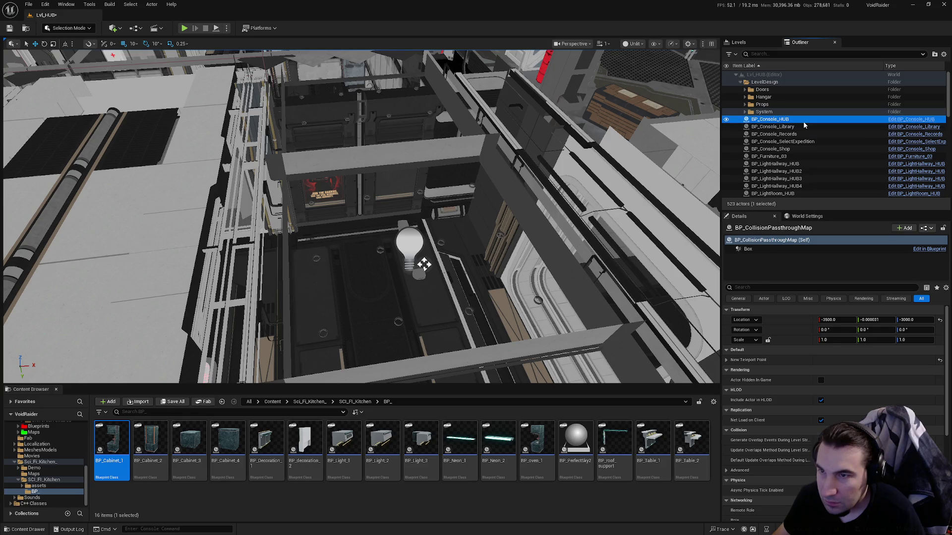
{"action": "left_click", "coordinate": [795, 148], "text": "shift"}
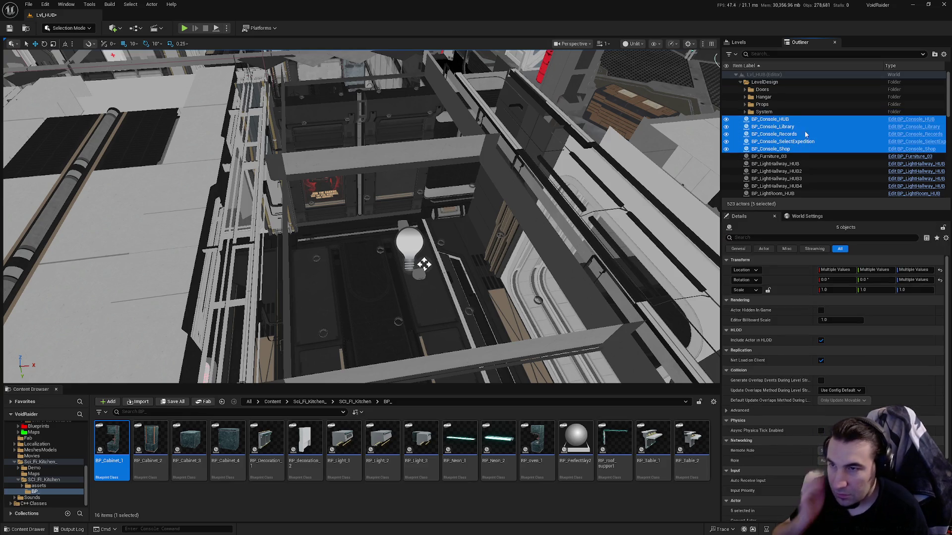
{"action": "mouse_move", "coordinate": [796, 136]}
{"action": "left_mouse_down"}
{"action": "mouse_move", "coordinate": [774, 134]}
{"action": "mouse_move", "coordinate": [762, 84]}
{"action": "left_mouse_up"}
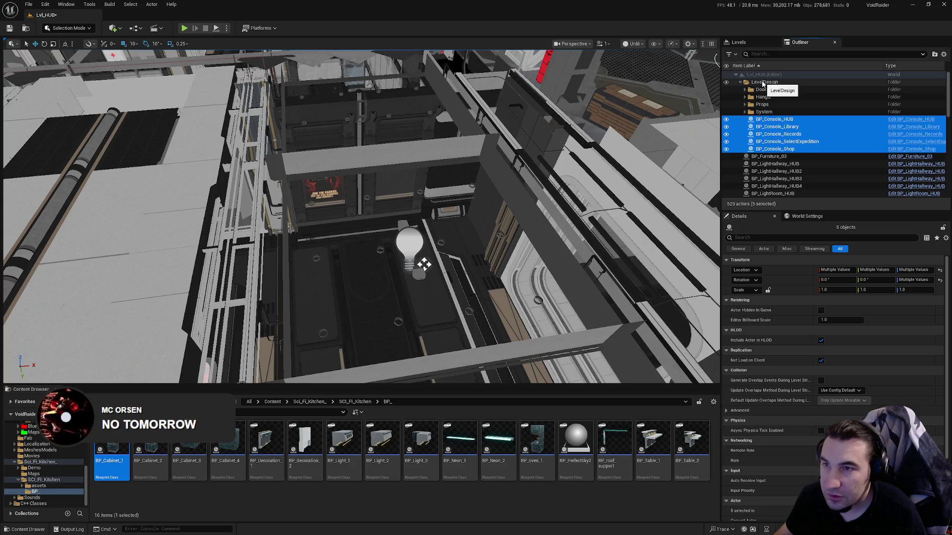
{"action": "left_click", "coordinate": [935, 55]}
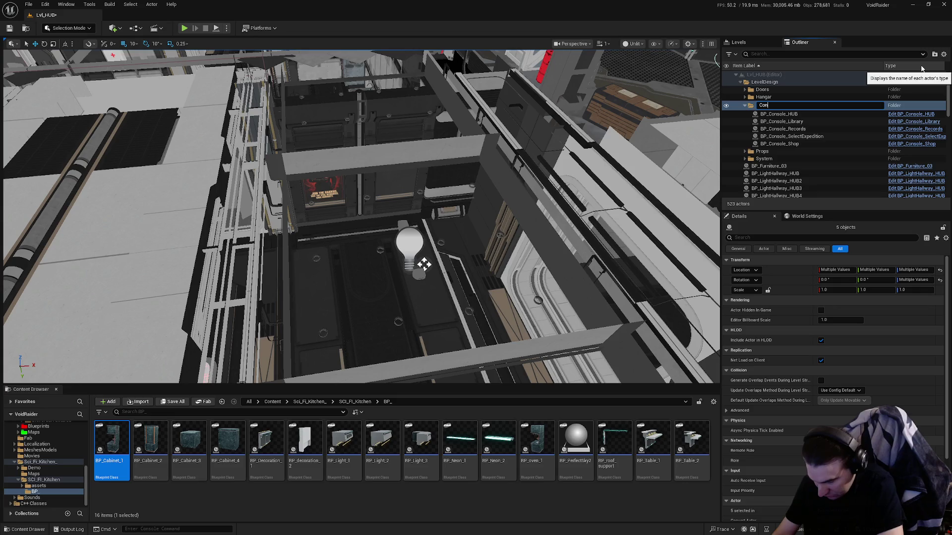
{"action": "type", "text": "sole"}
{"action": "key", "text": "Return"}
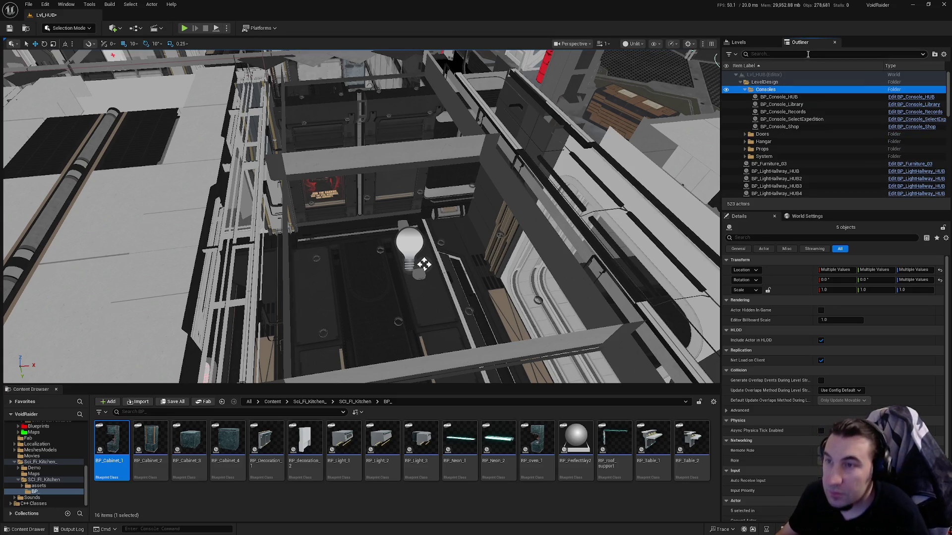
{"action": "left_click", "coordinate": [744, 90]}
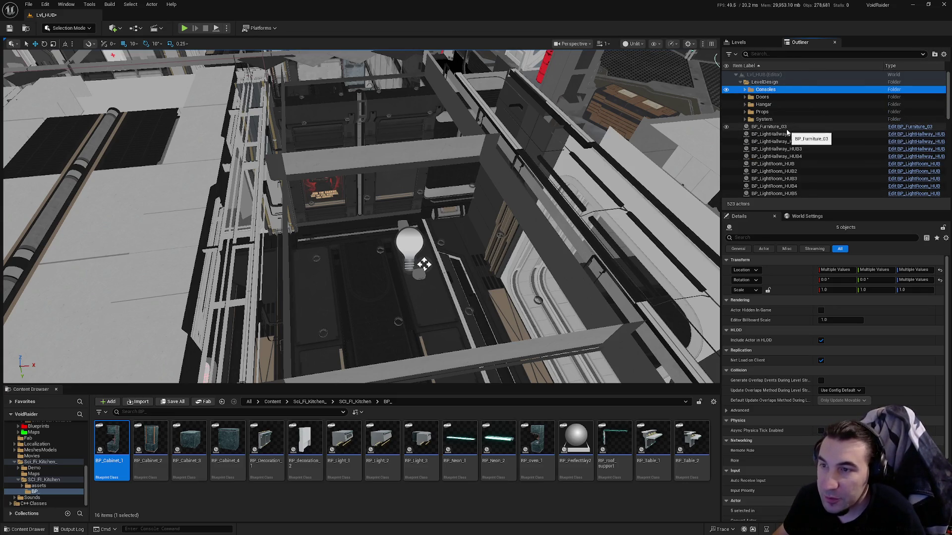
Put BP_Furniture_03 in a new folder, move it into LevelDesign and name it Furnitures.
{"action": "double_click", "coordinate": [771, 127]}
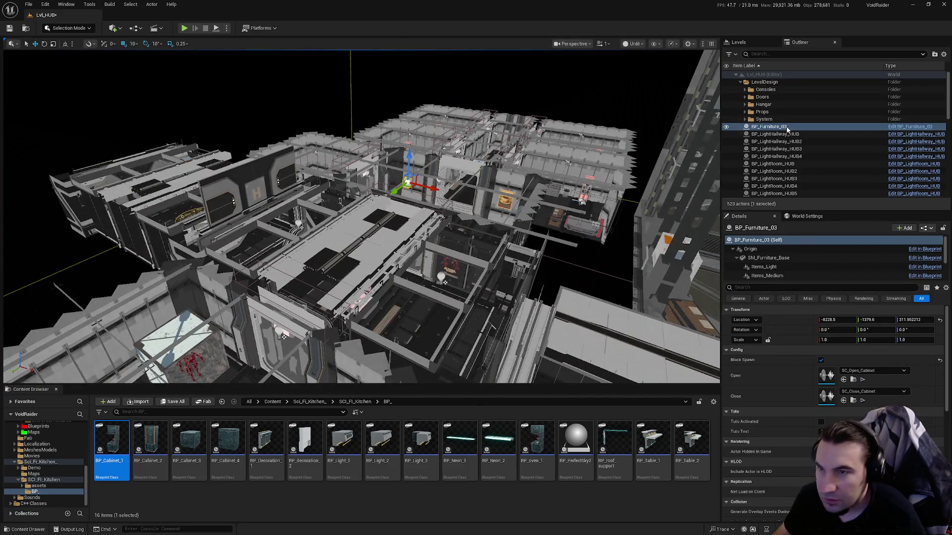
{"action": "double_click", "coordinate": [785, 128]}
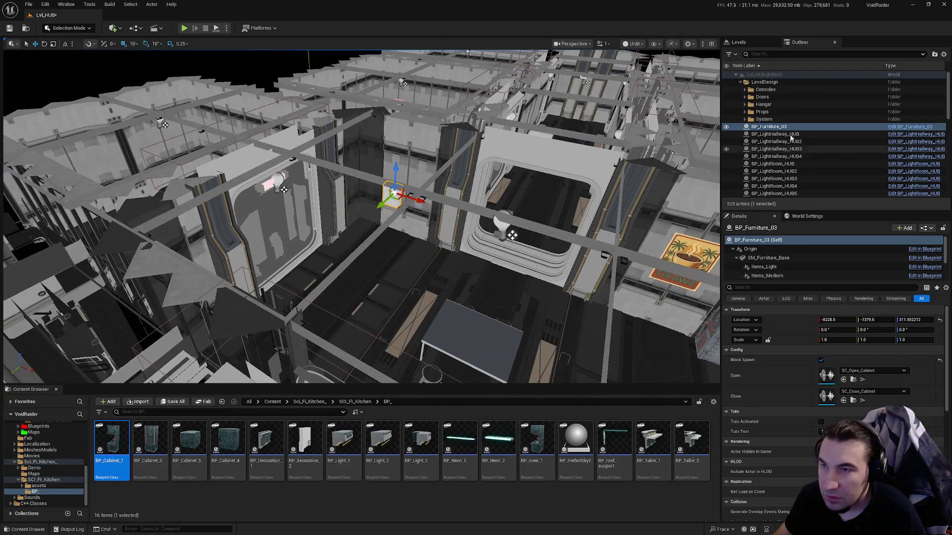
{"action": "left_click", "coordinate": [935, 54]}
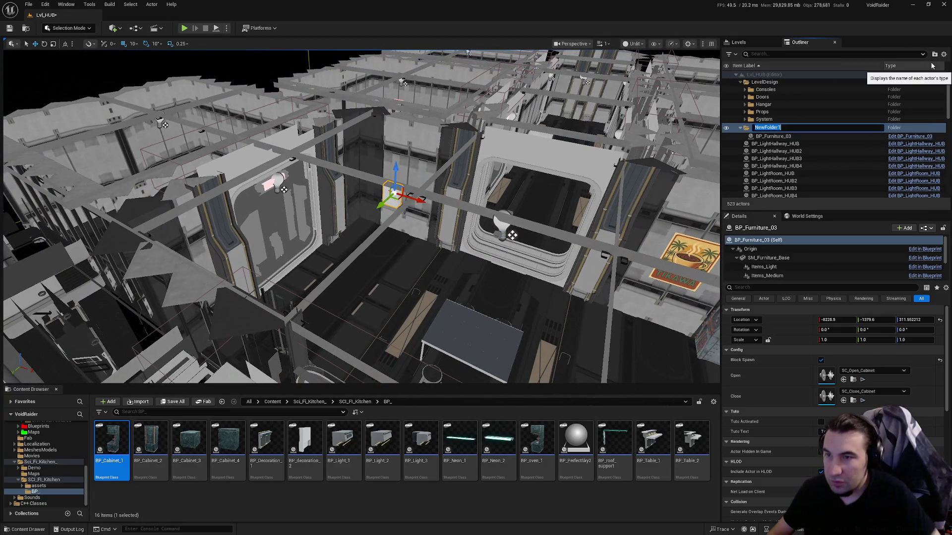
{"action": "left_click", "coordinate": [799, 114]}
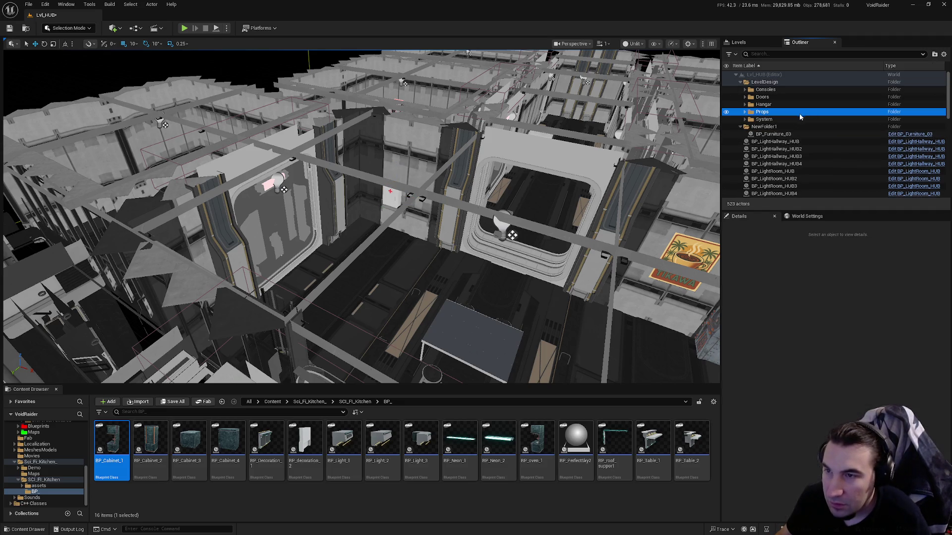
{"action": "left_click", "coordinate": [765, 127]}
{"action": "left_click_drag", "start_coordinate": [775, 128], "coordinate": [765, 83]}
{"action": "type", "text": "Furniture"}
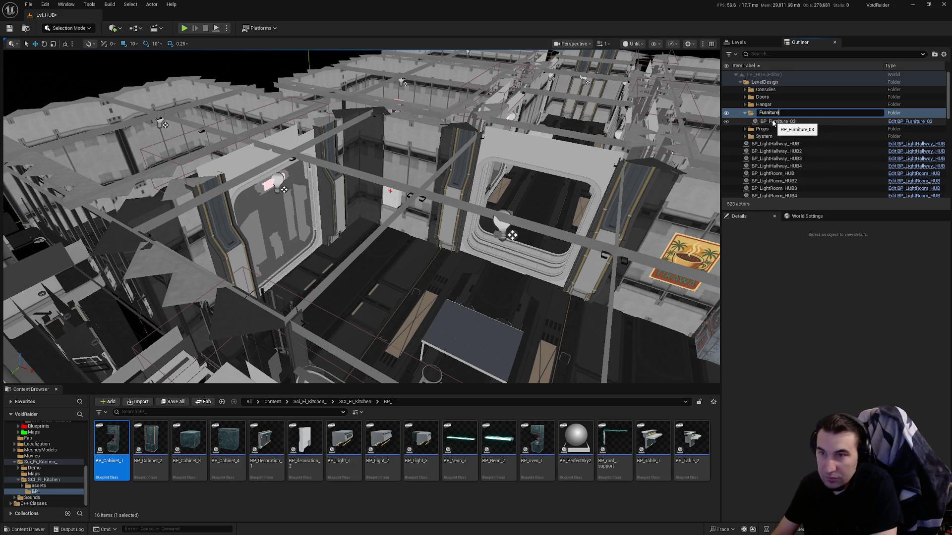
{"action": "type", "text": "s"}
{"action": "key", "text": "Return"}
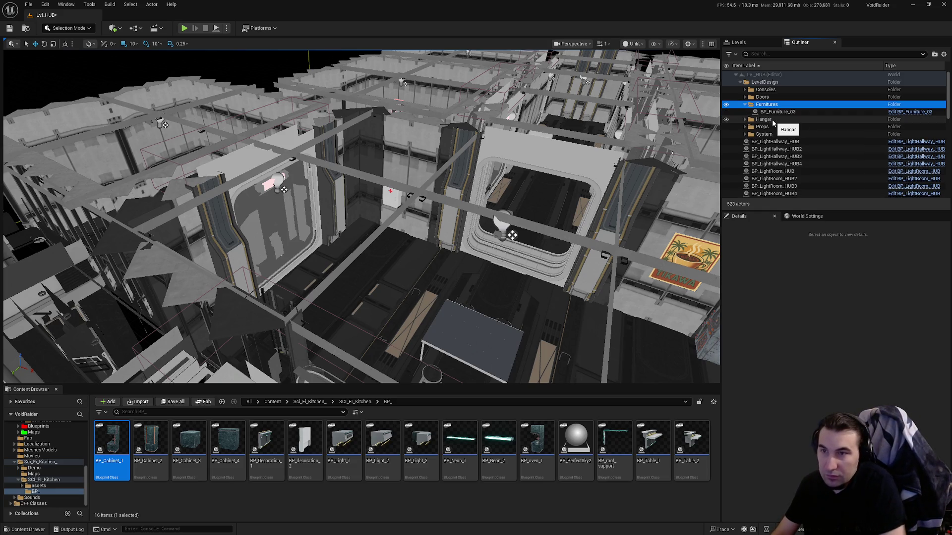
Select the light actors from BP_LightHallway_HUB through BP_LightSwitch_HUB6.
{"action": "left_click", "coordinate": [775, 142]}
{"action": "scroll", "coordinate": [801, 148], "scroll_direction": "down", "scroll_amount": 5}
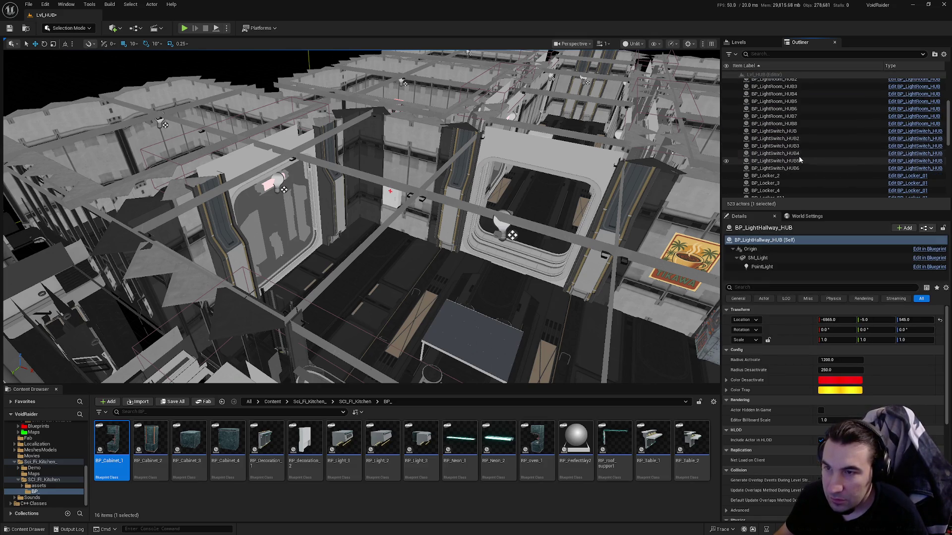
{"action": "left_click", "coordinate": [788, 168], "text": "shift"}
{"action": "scroll", "coordinate": [868, 82], "scroll_direction": "up", "scroll_amount": 3}
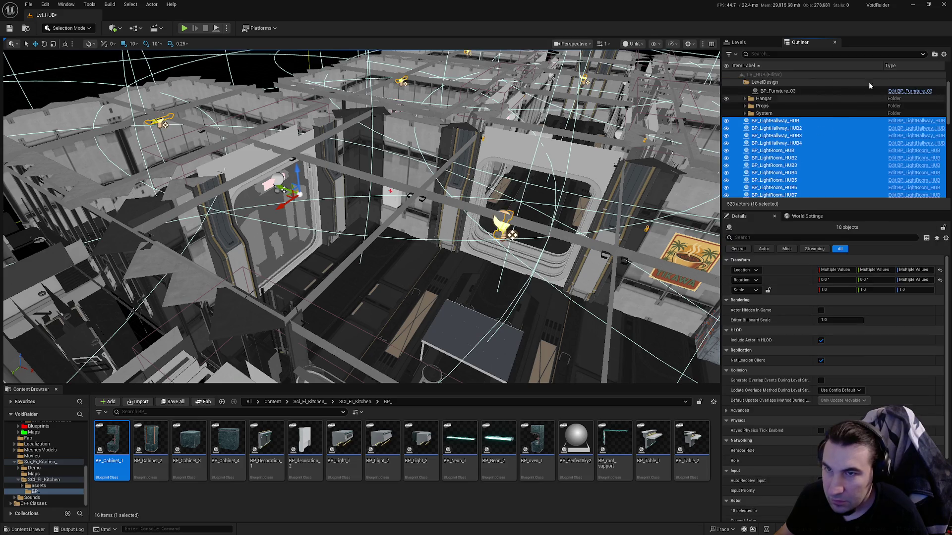
Put the 18 light actors in a new Lights folder inside LevelDesign and collapse it.
{"action": "left_click", "coordinate": [935, 55]}
{"action": "type", "text": "Lights"}
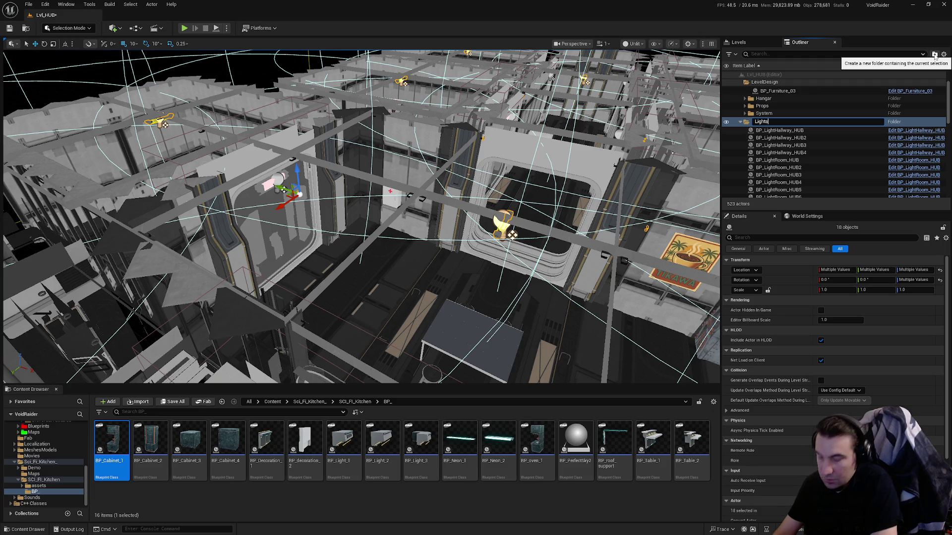
{"action": "key", "text": "Return"}
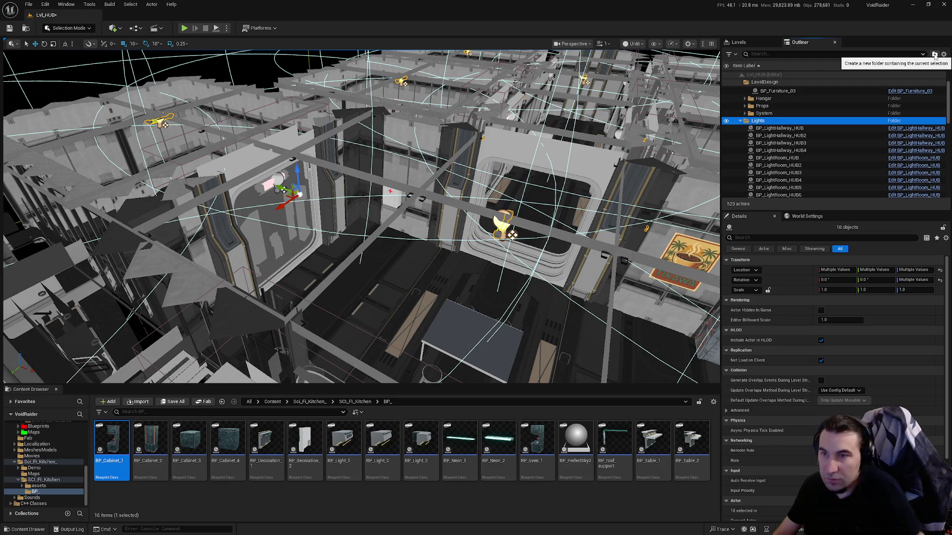
{"action": "scroll", "coordinate": [768, 134], "scroll_direction": "up", "scroll_amount": 1}
{"action": "left_click_drag", "start_coordinate": [767, 143], "coordinate": [766, 83]}
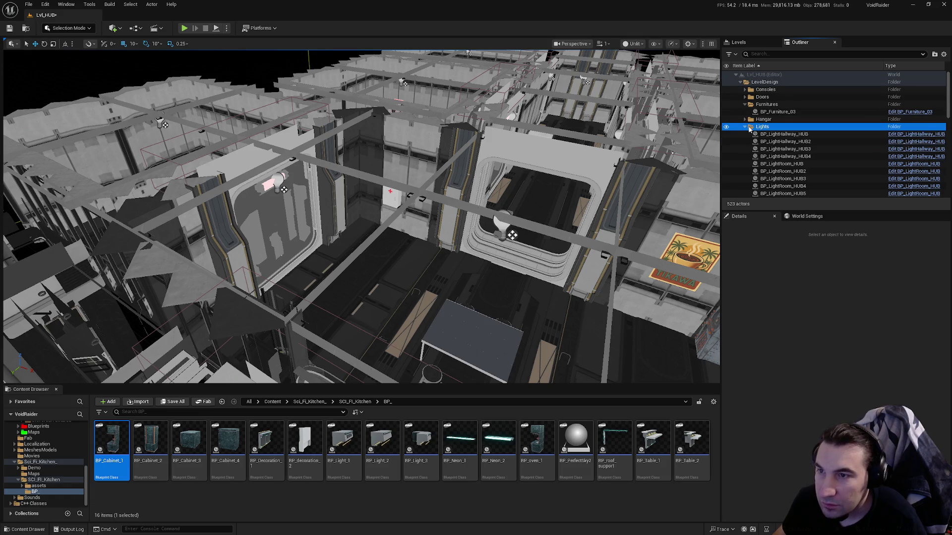
{"action": "left_click", "coordinate": [746, 127]}
{"action": "left_click", "coordinate": [773, 149]}
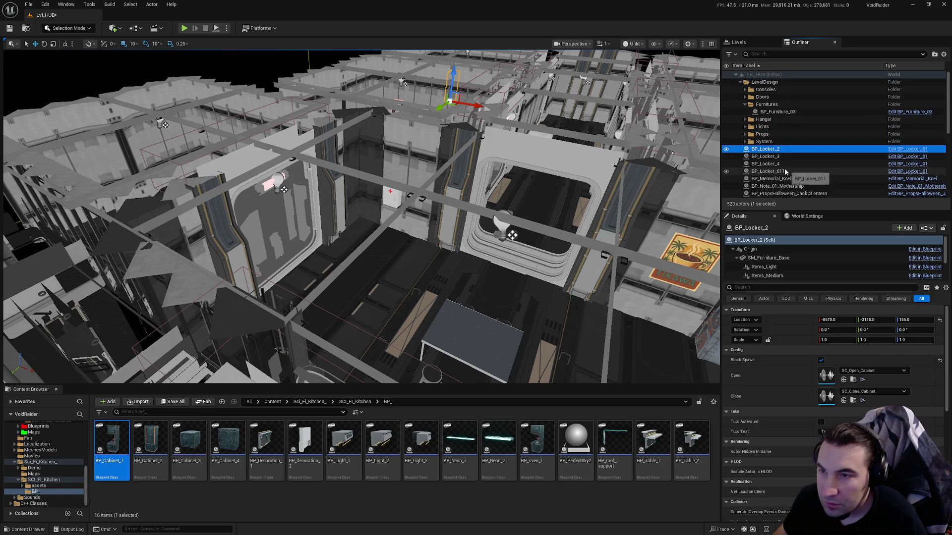
Rename the lockers to BP_Locker_01, BP_Locker_02, BP_Locker_03 and BP_Locker_04.
{"action": "left_click", "coordinate": [788, 171]}
{"action": "key", "text": "BackSpace"}
{"action": "key", "text": "Return"}
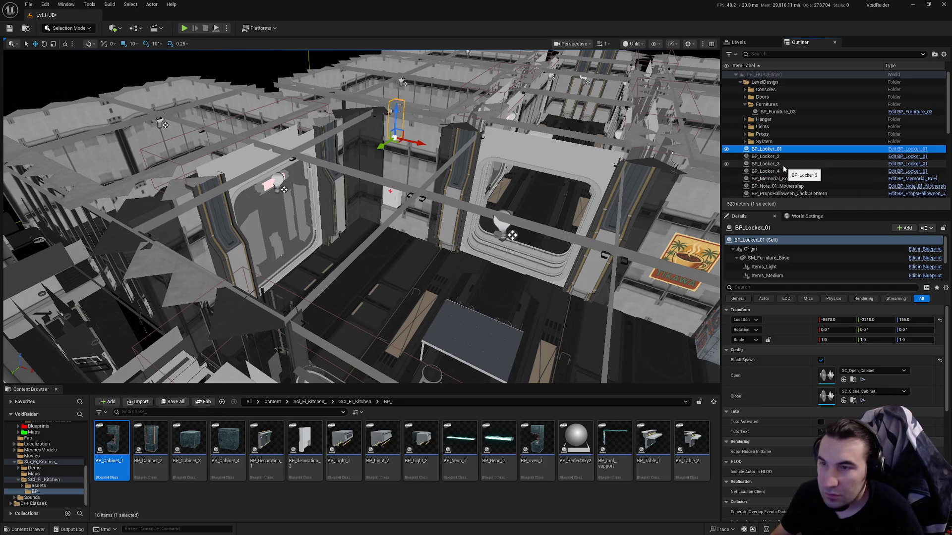
{"action": "key", "text": "Down"}
{"action": "key", "text": "F2"}
{"action": "key", "text": "Return"}
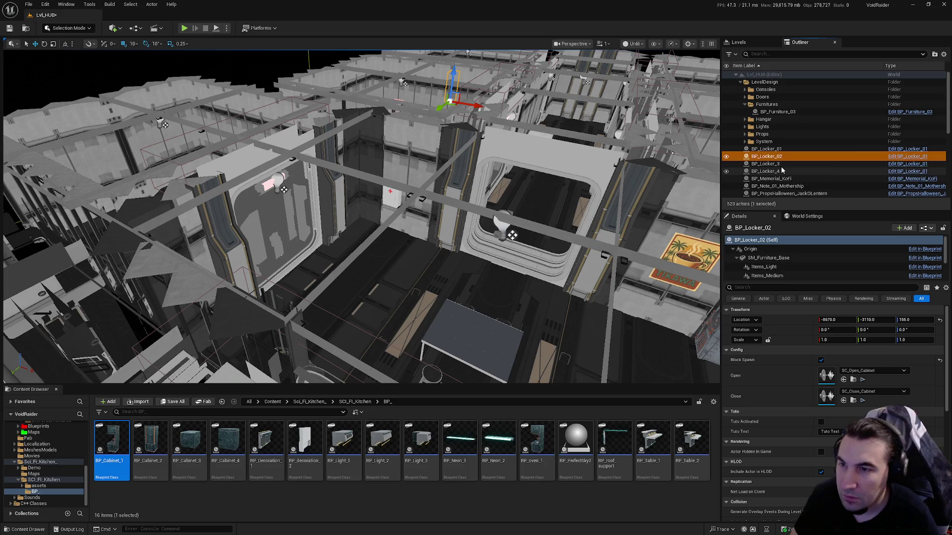
{"action": "key", "text": "Down"}
{"action": "key", "text": "F2"}
{"action": "key", "text": "Return"}
{"action": "key", "text": "Down"}
{"action": "key", "text": "F2"}
{"action": "key", "text": "Return"}
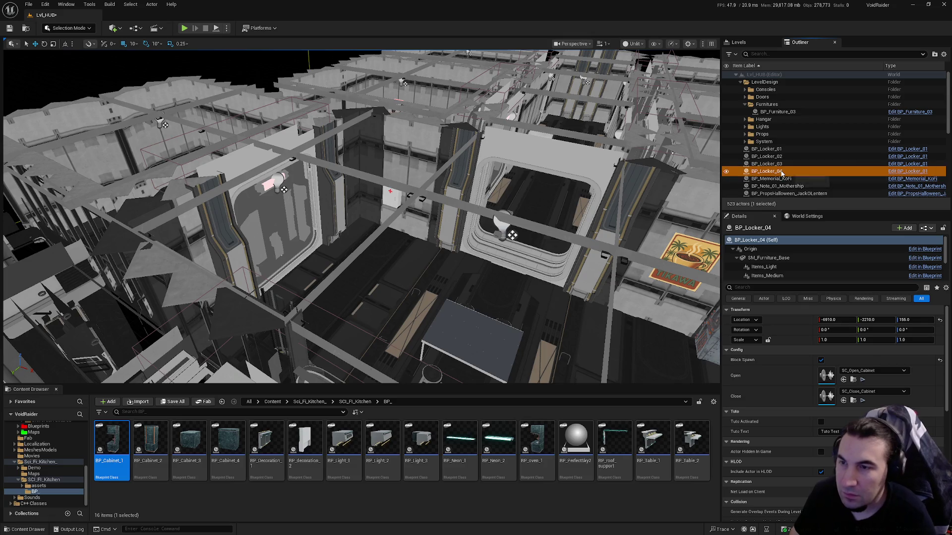
Move the four lockers into Furnitures and BP_Memorial_KoFi into System.
{"action": "left_click", "coordinate": [766, 149], "text": "shift"}
{"action": "left_click_drag", "start_coordinate": [766, 149], "coordinate": [777, 113]}
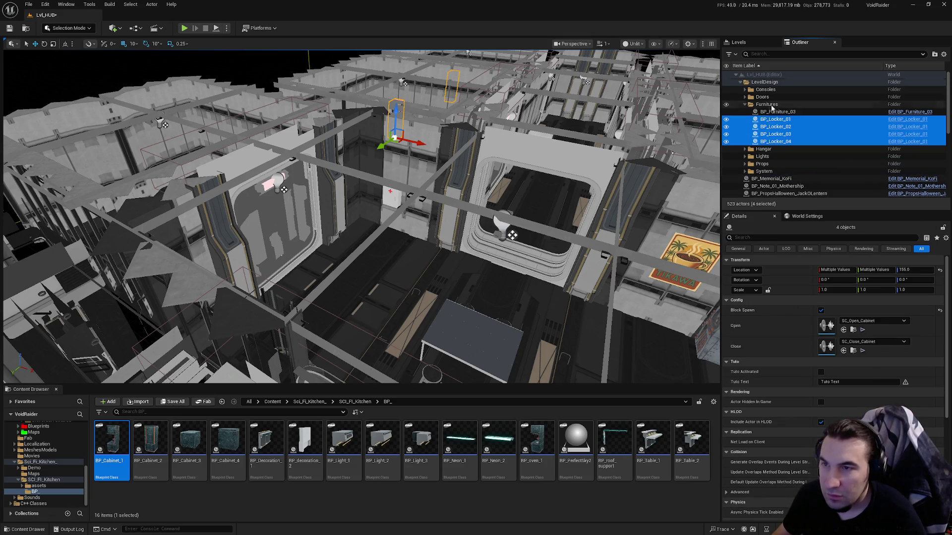
{"action": "left_click", "coordinate": [776, 142]}
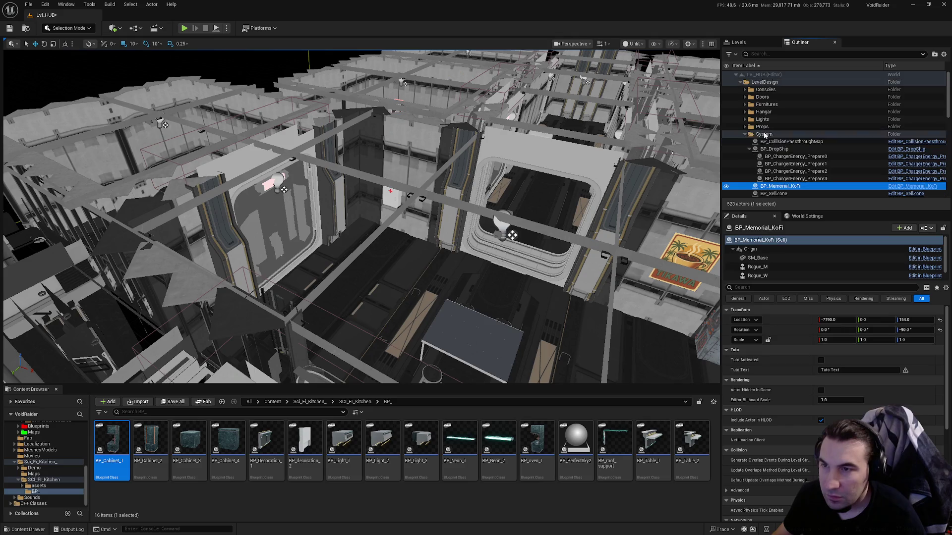
{"action": "left_click_drag", "start_coordinate": [776, 142], "coordinate": [760, 134]}
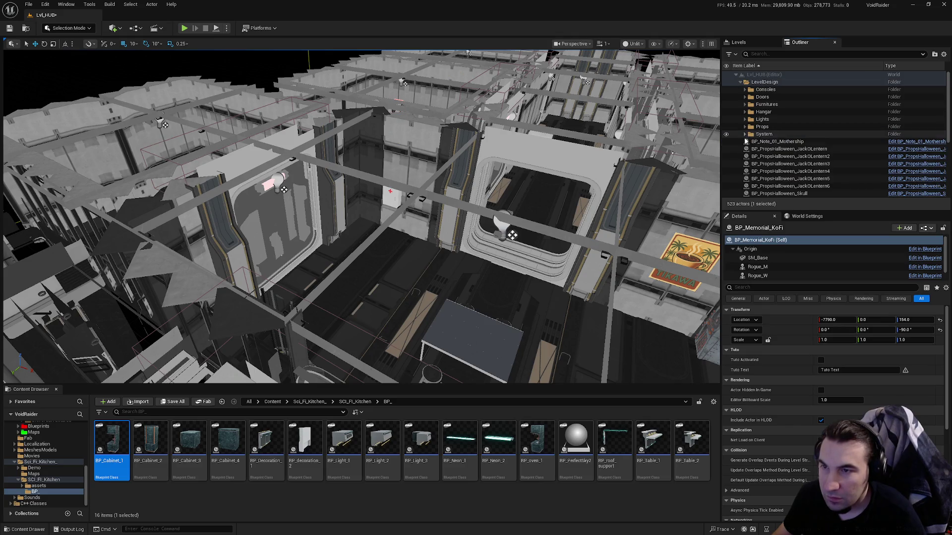
{"action": "left_click", "coordinate": [792, 148]}
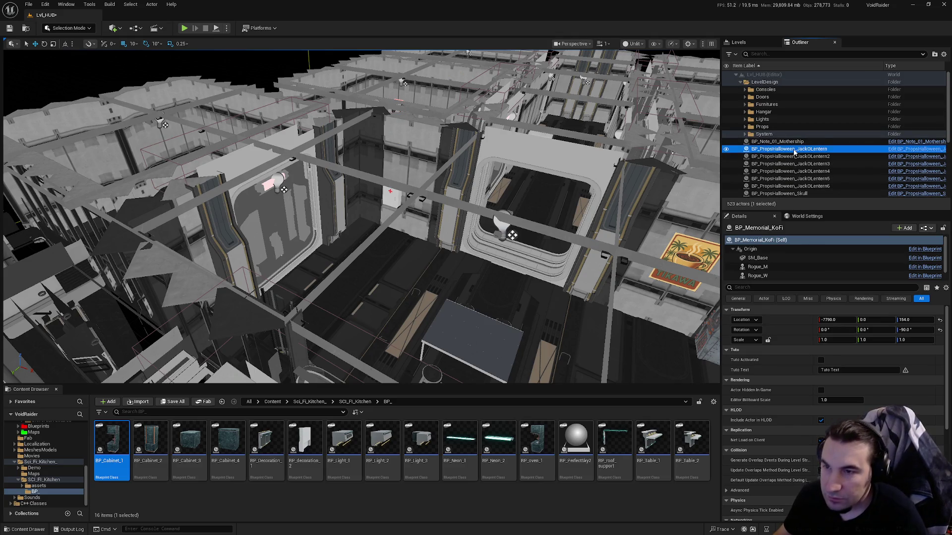
File the six JackOLantern and four Skull actors in a new Halloween folder inside LevelDesign.
{"action": "scroll", "coordinate": [803, 156], "scroll_direction": "down", "scroll_amount": 2}
{"action": "left_click", "coordinate": [803, 183], "text": "shift"}
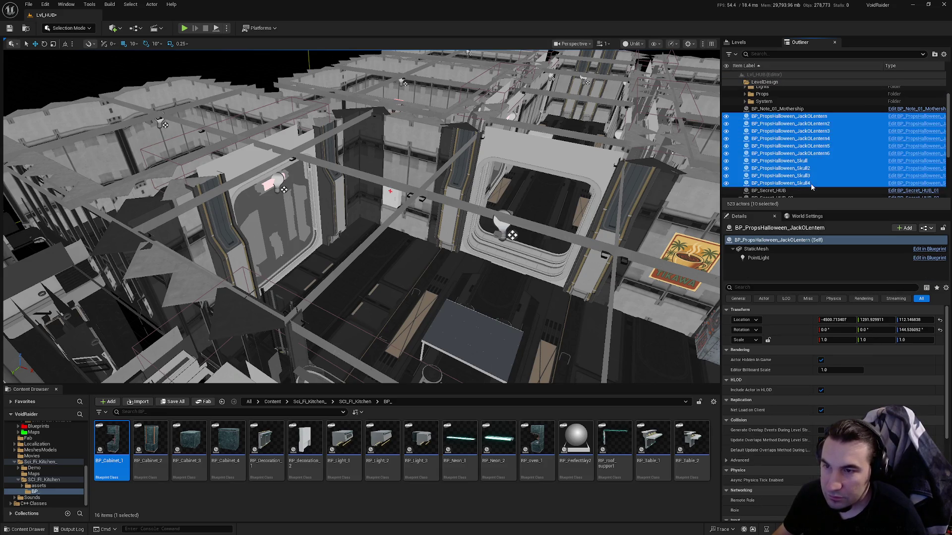
{"action": "left_click", "coordinate": [935, 55]}
{"action": "type", "text": "Halloween"}
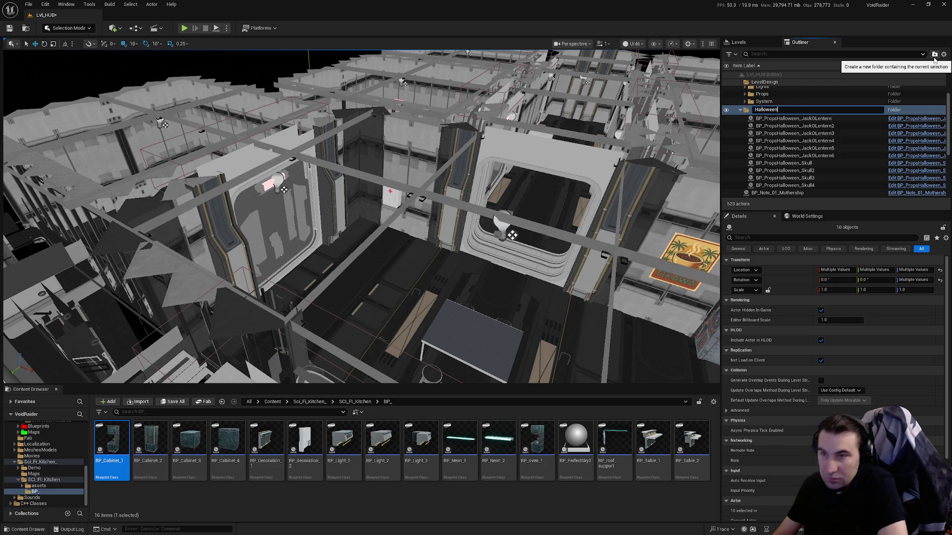
{"action": "key", "text": "Return"}
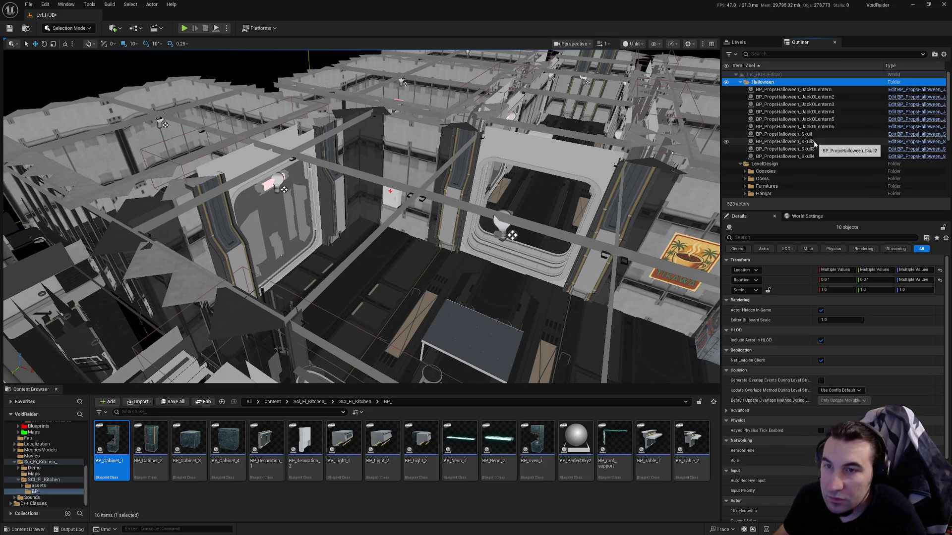
{"action": "left_click", "coordinate": [740, 82]}
{"action": "left_click_drag", "start_coordinate": [763, 82], "coordinate": [766, 90]}
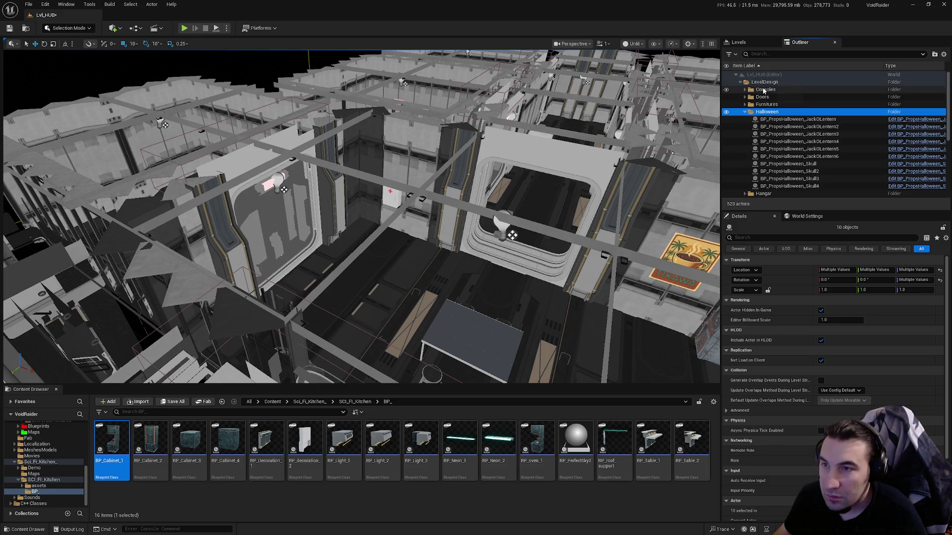
{"action": "left_click", "coordinate": [744, 113]}
{"action": "scroll", "coordinate": [775, 128], "scroll_direction": "down", "scroll_amount": 1}
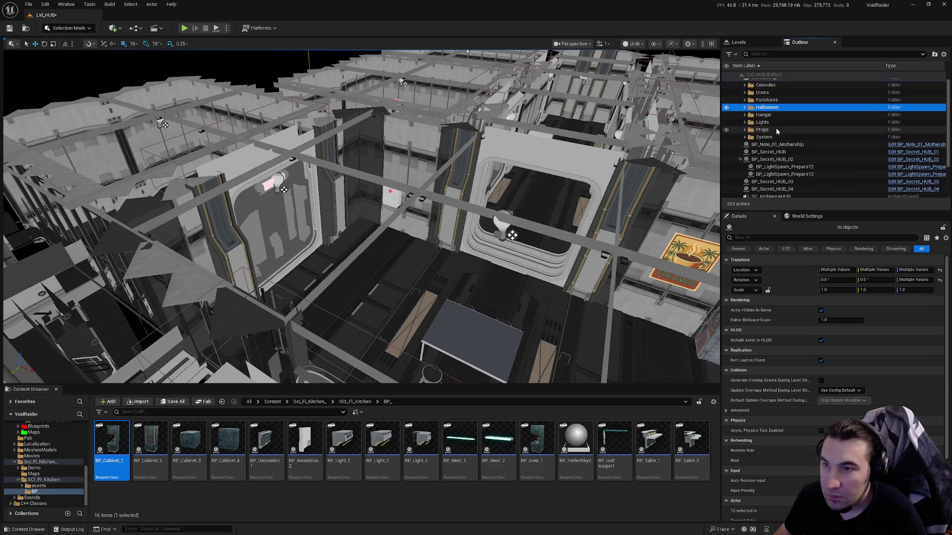
{"action": "left_click", "coordinate": [795, 153]}
Move BP_Secret_HUB through BP_Secret_HUB_04 into the LevelDesign folder.
{"action": "left_click", "coordinate": [793, 159], "text": "ctrl"}
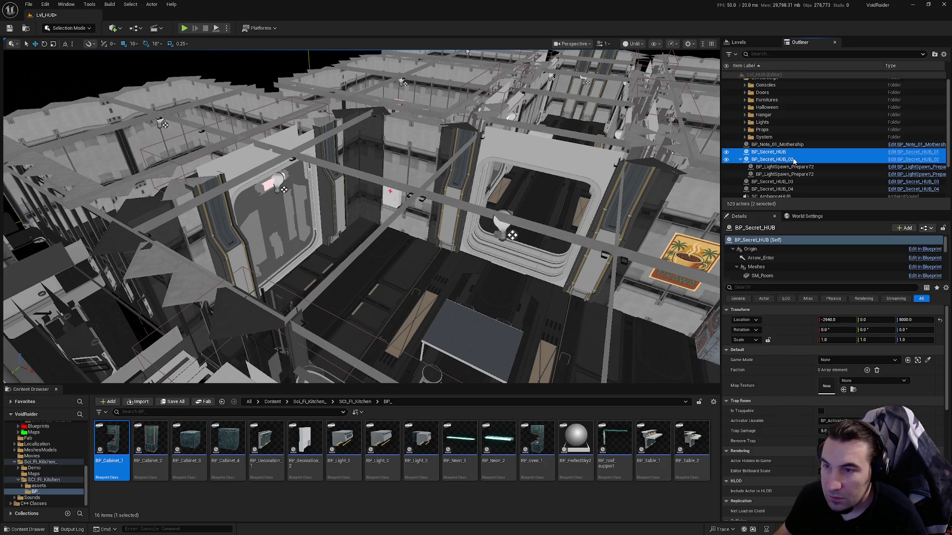
{"action": "left_click", "coordinate": [792, 181], "text": "ctrl"}
{"action": "left_click", "coordinate": [792, 189], "text": "ctrl"}
{"action": "scroll", "coordinate": [790, 170], "scroll_direction": "down", "scroll_amount": 1}
{"action": "scroll", "coordinate": [789, 164], "scroll_direction": "up", "scroll_amount": 2}
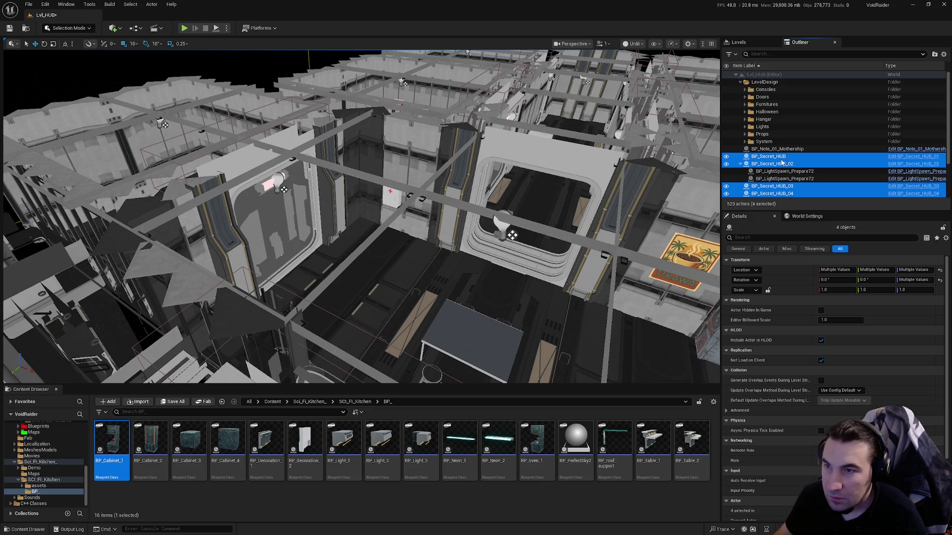
{"action": "left_click_drag", "start_coordinate": [780, 162], "coordinate": [765, 82]}
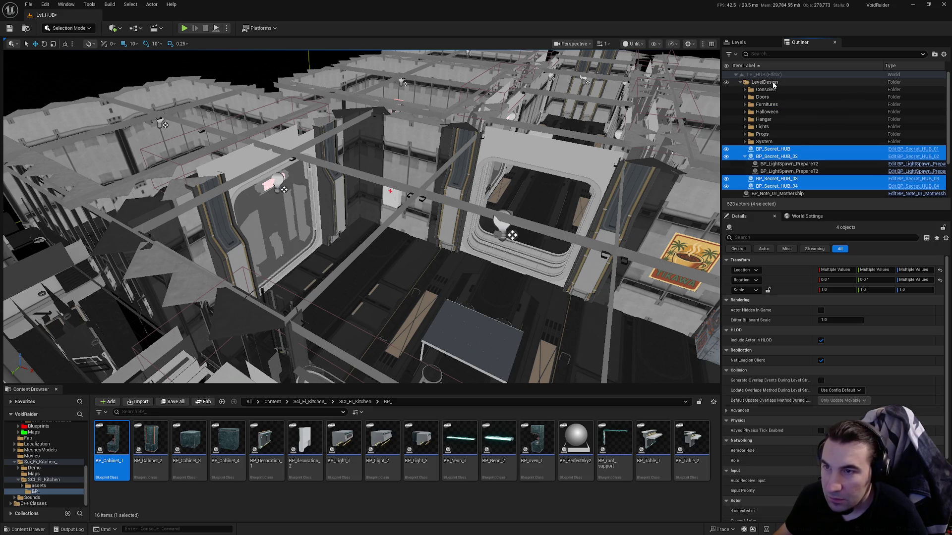
Move BP_Note_01_Mothership and SC_AmbianceHUB into LevelDesign, and the robot and turret actors into Props.
{"action": "left_click", "coordinate": [794, 165]}
{"action": "scroll", "coordinate": [793, 169], "scroll_direction": "down", "scroll_amount": 1}
{"action": "left_click_drag", "start_coordinate": [792, 172], "coordinate": [775, 84]}
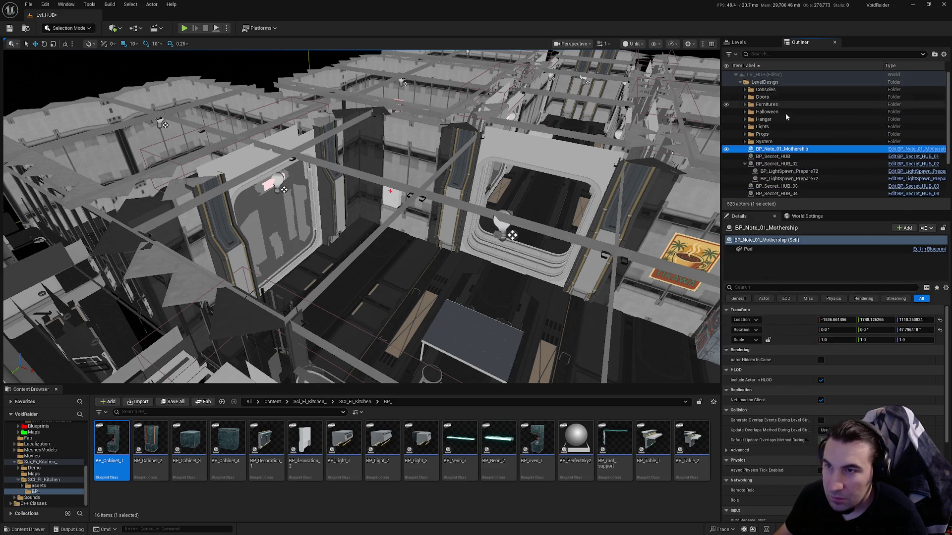
{"action": "scroll", "coordinate": [785, 113], "scroll_direction": "down", "scroll_amount": 2}
{"action": "left_click", "coordinate": [749, 157]}
{"action": "left_click", "coordinate": [766, 179], "text": "shift"}
{"action": "mouse_move", "coordinate": [766, 179]}
{"action": "left_mouse_down"}
{"action": "mouse_move", "coordinate": [817, 160]}
{"action": "mouse_move", "coordinate": [786, 108]}
{"action": "mouse_move", "coordinate": [774, 112]}
{"action": "mouse_move", "coordinate": [771, 137]}
{"action": "left_mouse_up"}
{"action": "scroll", "coordinate": [817, 160], "scroll_direction": "up", "scroll_amount": 2}
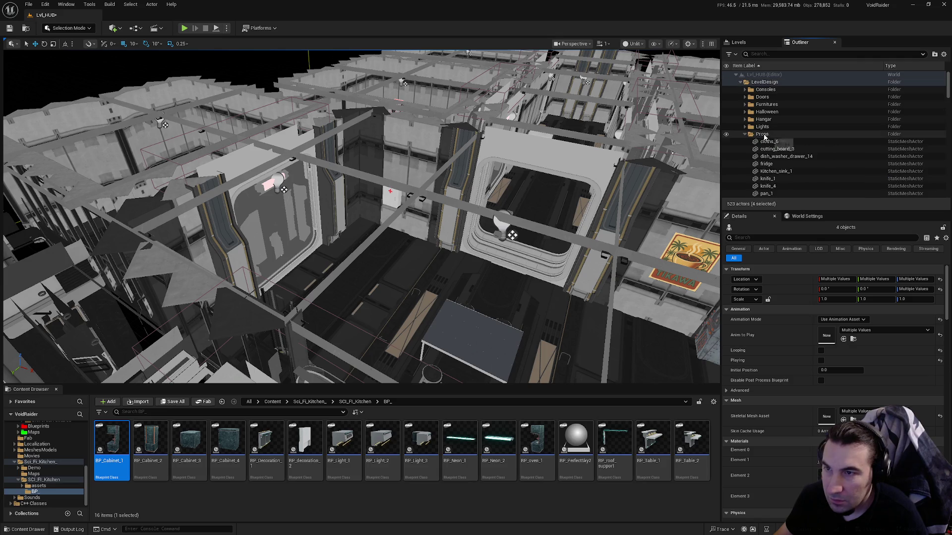
{"action": "scroll", "coordinate": [807, 149], "scroll_direction": "down", "scroll_amount": 1}
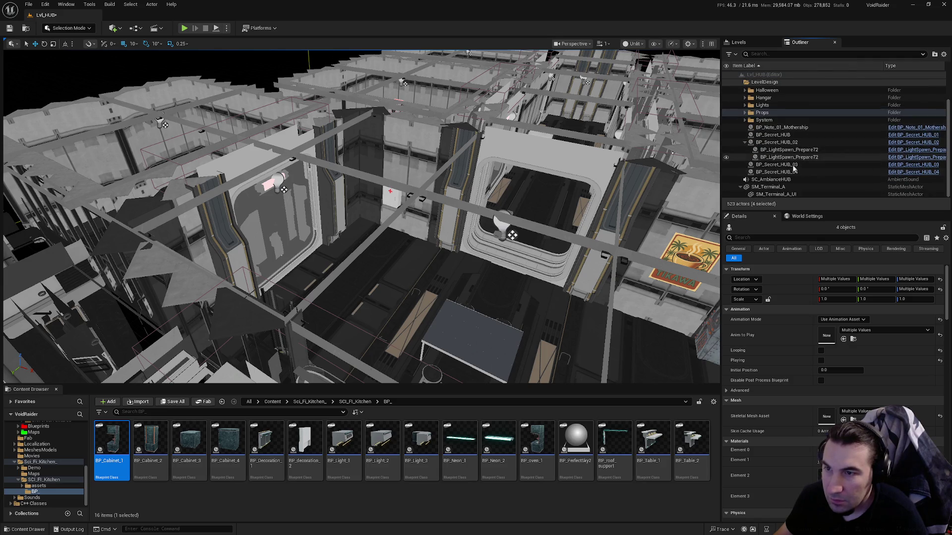
{"action": "mouse_move", "coordinate": [773, 180]}
{"action": "left_mouse_down"}
{"action": "mouse_move", "coordinate": [801, 136]}
{"action": "mouse_move", "coordinate": [785, 88]}
{"action": "left_mouse_up"}
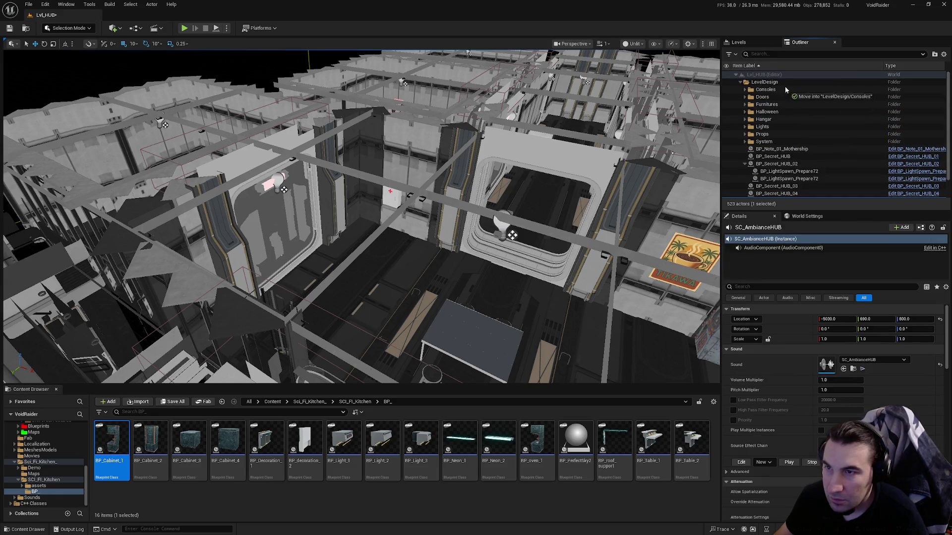
Select SM_Terminal_A's UI child actor and start saving the level.
{"action": "scroll", "coordinate": [776, 85], "scroll_direction": "down", "scroll_amount": 1}
{"action": "left_click", "coordinate": [790, 188]}
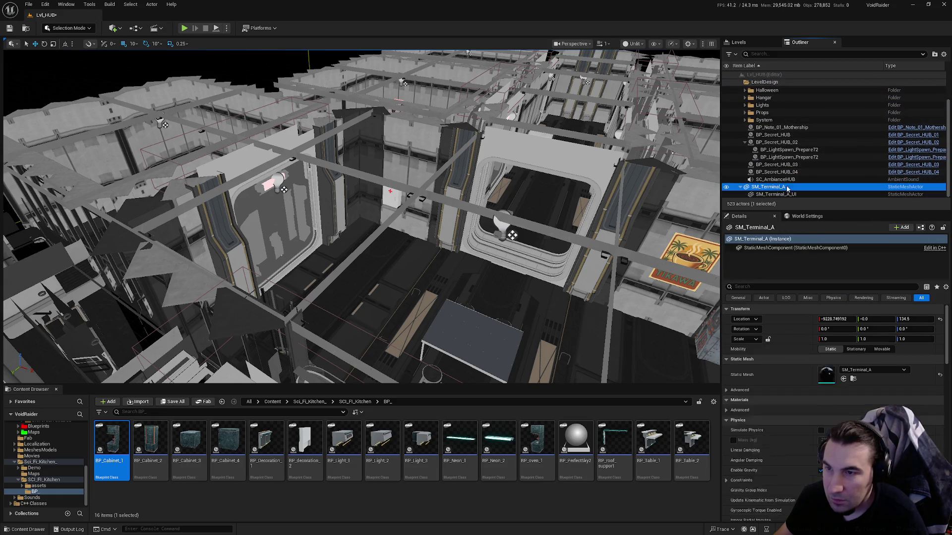
{"action": "left_click", "coordinate": [794, 194]}
{"action": "left_click", "coordinate": [172, 402]}
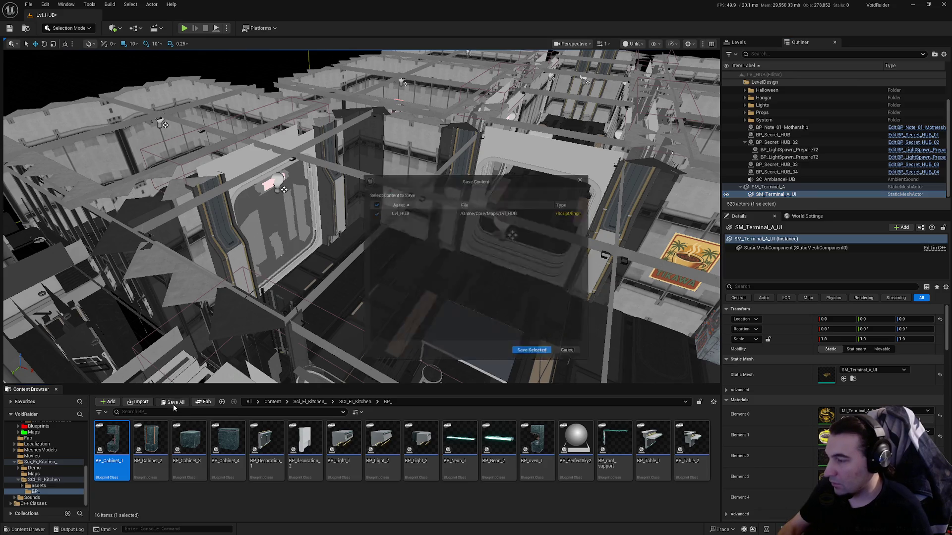
Save Lvl_HUB, then look over the level and select the LevelDesign folder.
{"action": "left_click", "coordinate": [551, 358]}
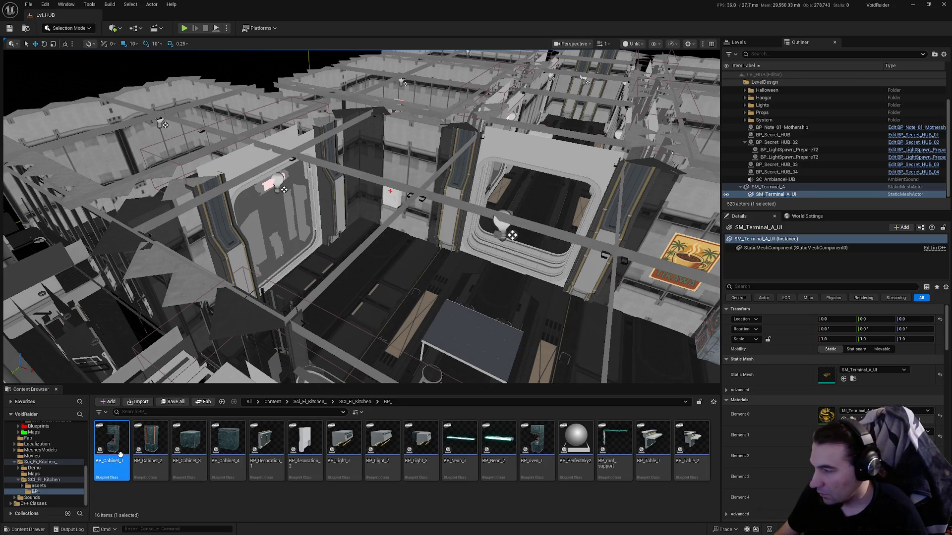
{"action": "key", "text": "f"}
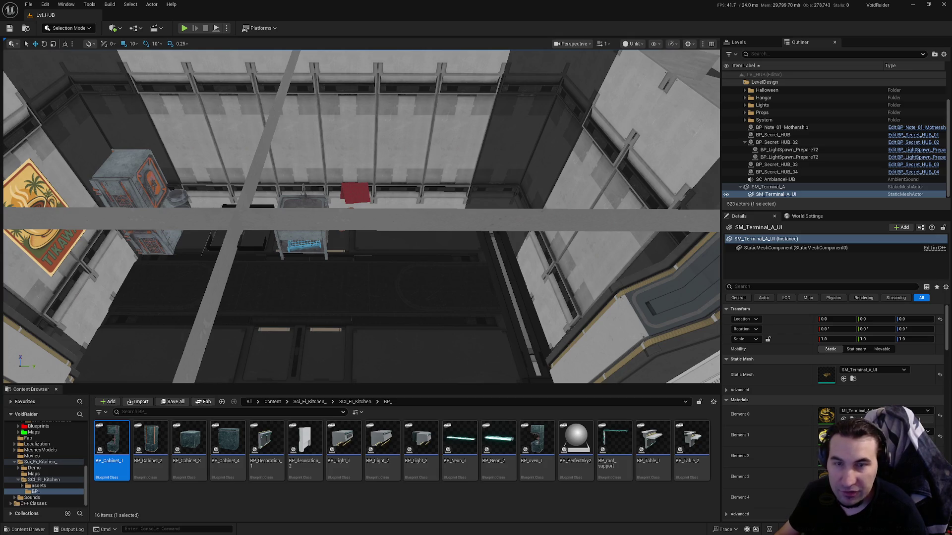
{"action": "left_click_drag", "start_coordinate": [304, 205], "coordinate": [397, 215]}
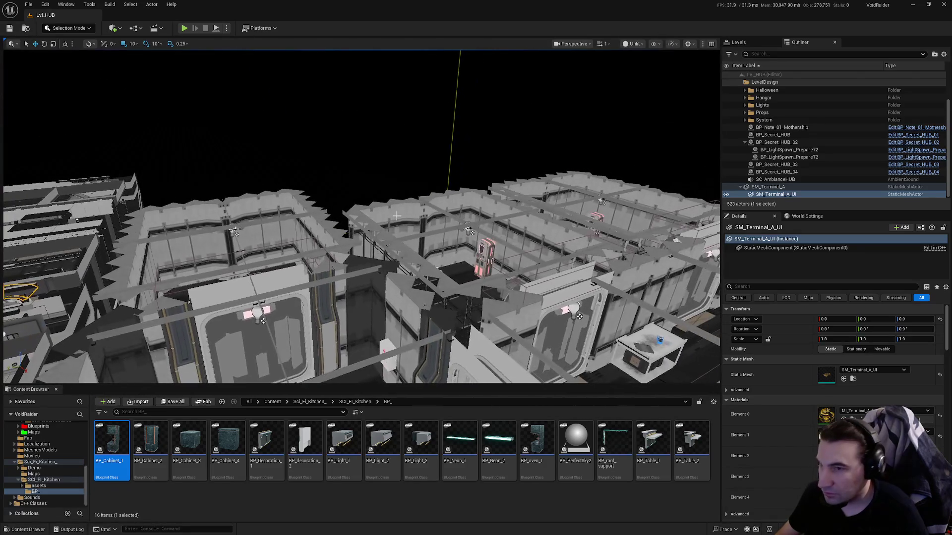
{"action": "left_click", "coordinate": [775, 83]}
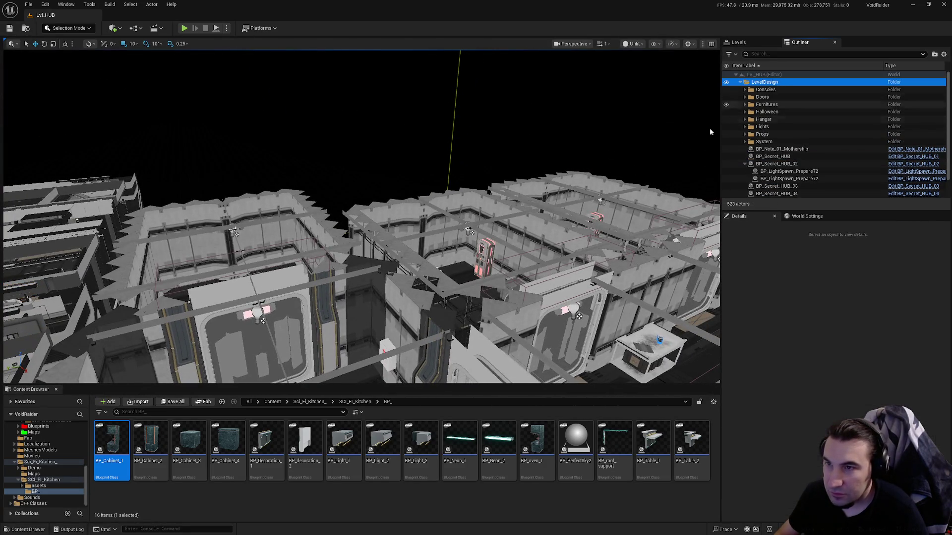
{"action": "left_click_drag", "start_coordinate": [572, 157], "coordinate": [573, 157]}
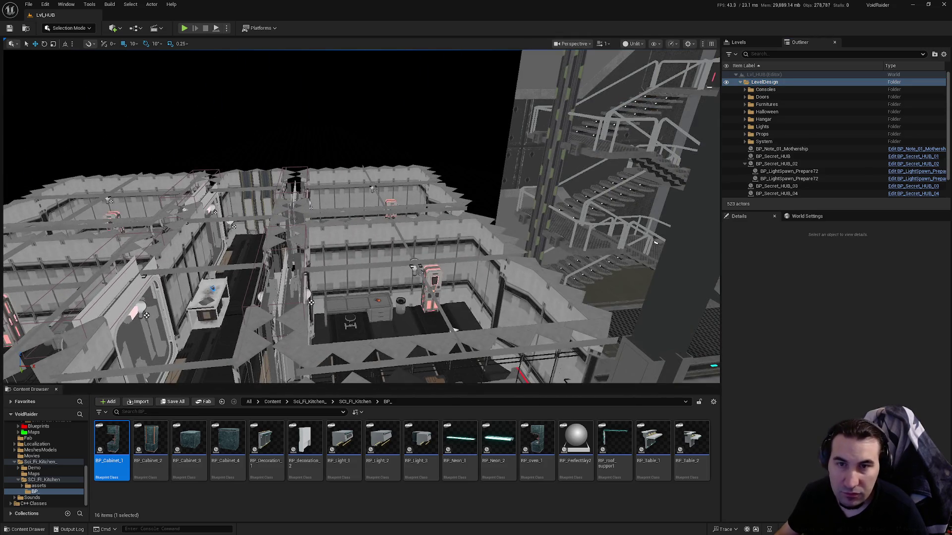
{"action": "left_click", "coordinate": [756, 83]}
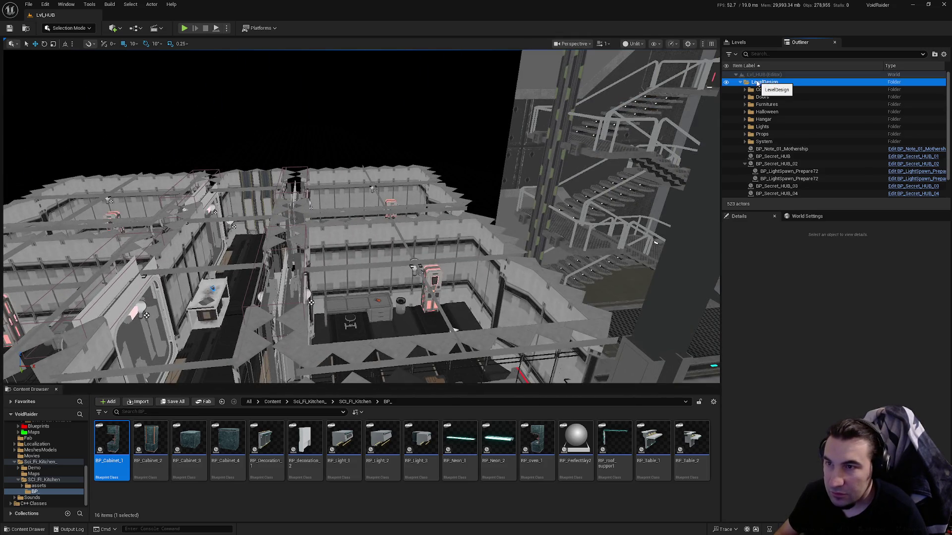
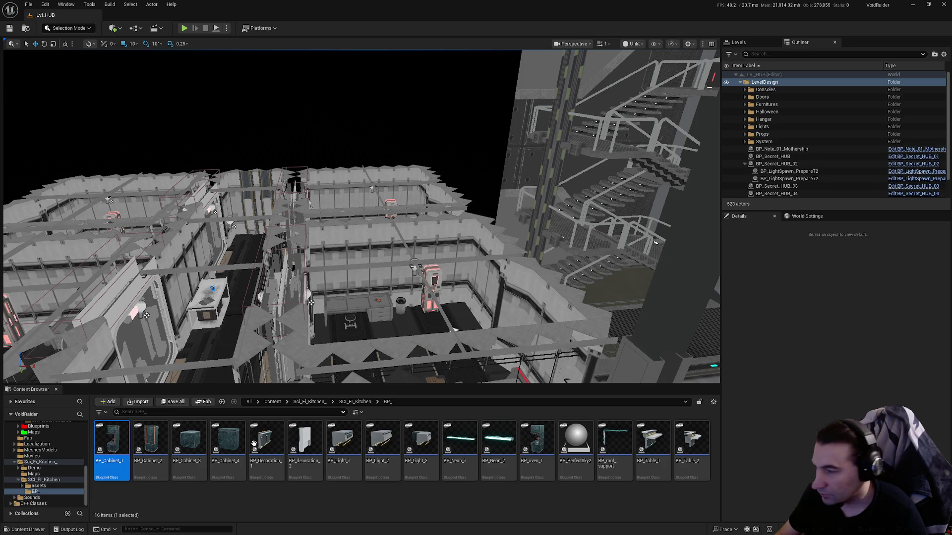
Place BP_Cabinet_1 from the Content Browser into the Lvl_HUB kitchen area.
{"action": "mouse_move", "coordinate": [266, 318]}
{"action": "left_mouse_down"}
{"action": "mouse_move", "coordinate": [41, 300]}
{"action": "mouse_move", "coordinate": [57, 367]}
{"action": "left_mouse_up"}
{"action": "mouse_move", "coordinate": [112, 439]}
{"action": "left_mouse_down"}
{"action": "mouse_move", "coordinate": [246, 278]}
{"action": "mouse_move", "coordinate": [239, 257]}
{"action": "mouse_move", "coordinate": [242, 270]}
{"action": "left_mouse_up"}
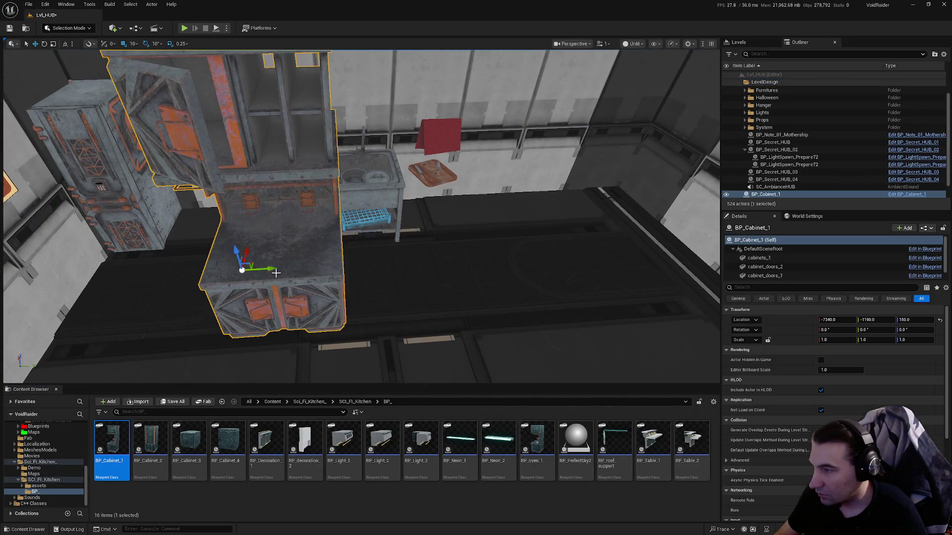
{"action": "right_click", "coordinate": [787, 194]}
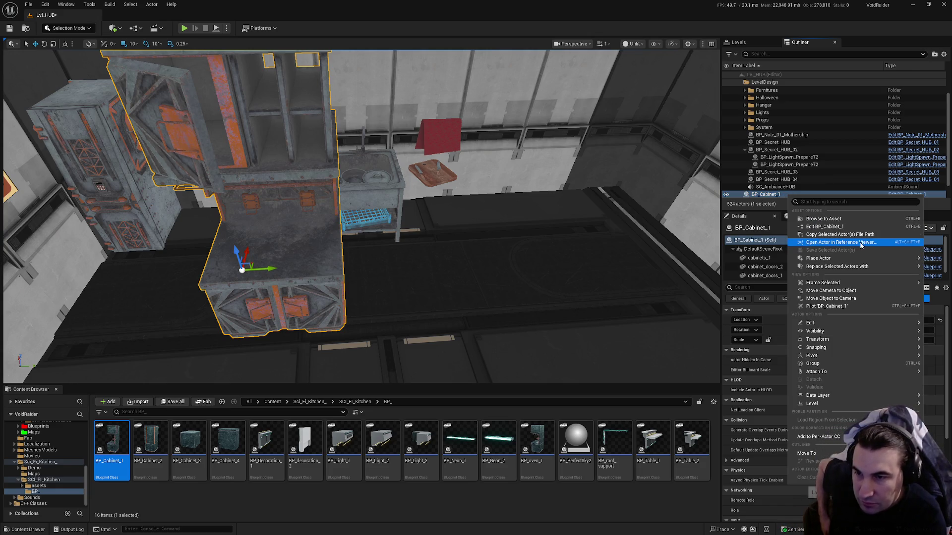
{"action": "mouse_move", "coordinate": [856, 267]}
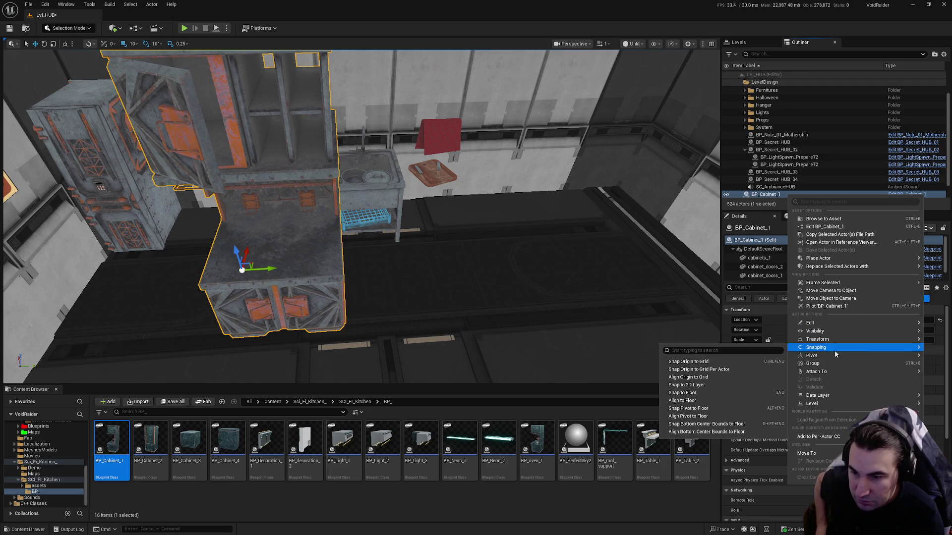
{"action": "mouse_move", "coordinate": [836, 357]}
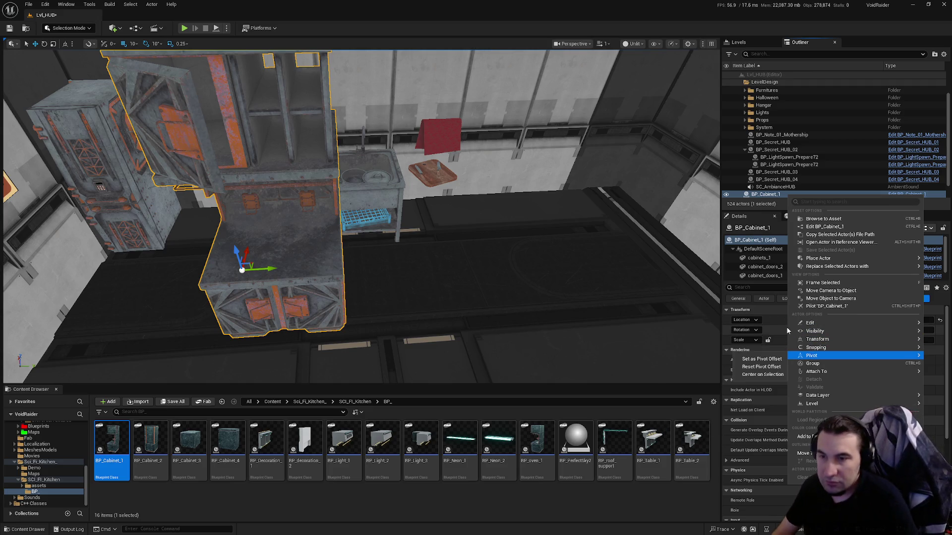
Slide the cabinet along Y beside the sink to location -7340, -790, 150.
{"action": "mouse_move", "coordinate": [450, 216]}
{"action": "left_mouse_down"}
{"action": "mouse_move", "coordinate": [436, 218]}
{"action": "mouse_move", "coordinate": [451, 178]}
{"action": "left_mouse_up"}
{"action": "left_click_drag", "start_coordinate": [338, 284], "coordinate": [337, 284]}
{"action": "left_click_drag", "start_coordinate": [252, 308], "coordinate": [717, 338]}
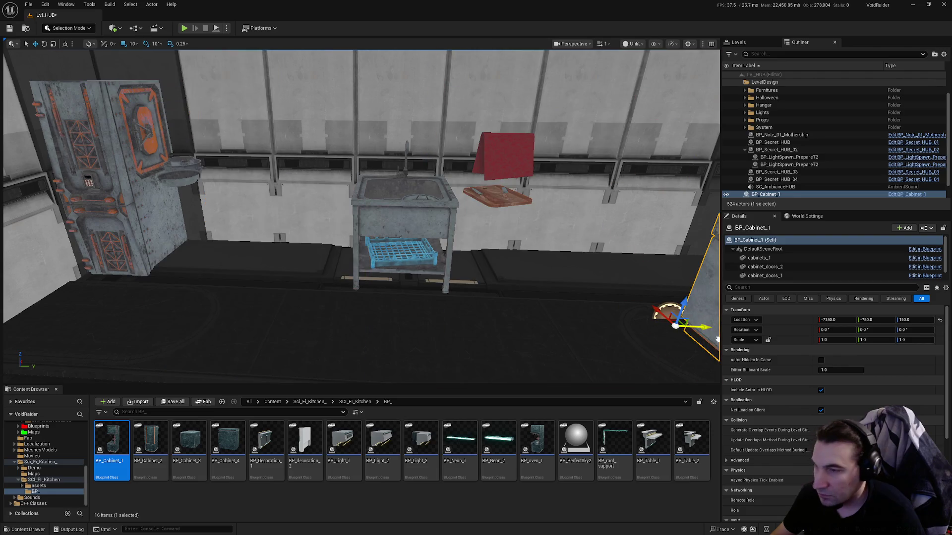
{"action": "key", "text": "f"}
{"action": "scroll", "coordinate": [791, 196], "scroll_direction": "down", "scroll_amount": 1}
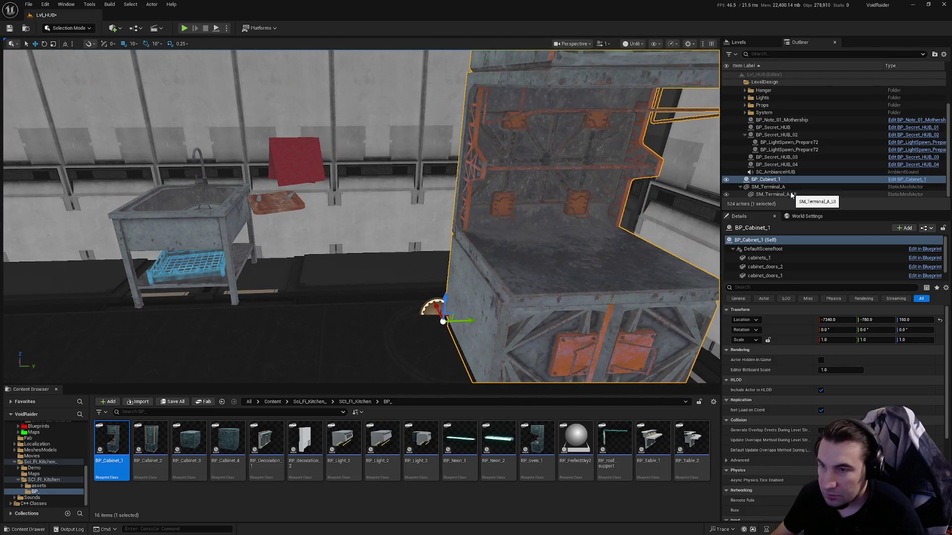
Inspect the cabinet's components in Details, selecting the cabinets_1 component.
{"action": "left_click", "coordinate": [763, 258]}
{"action": "scroll", "coordinate": [776, 272], "scroll_direction": "down", "scroll_amount": 1}
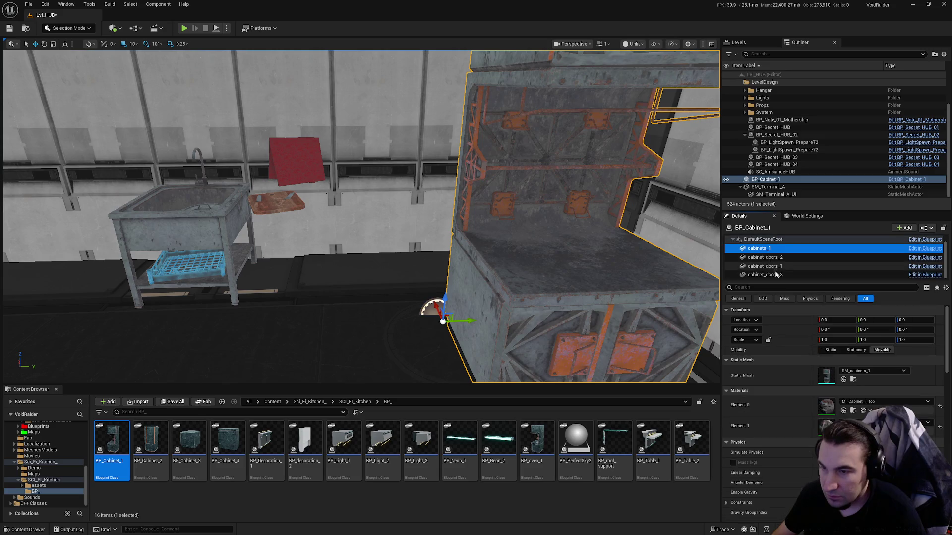
{"action": "left_click", "coordinate": [777, 275], "text": "shift"}
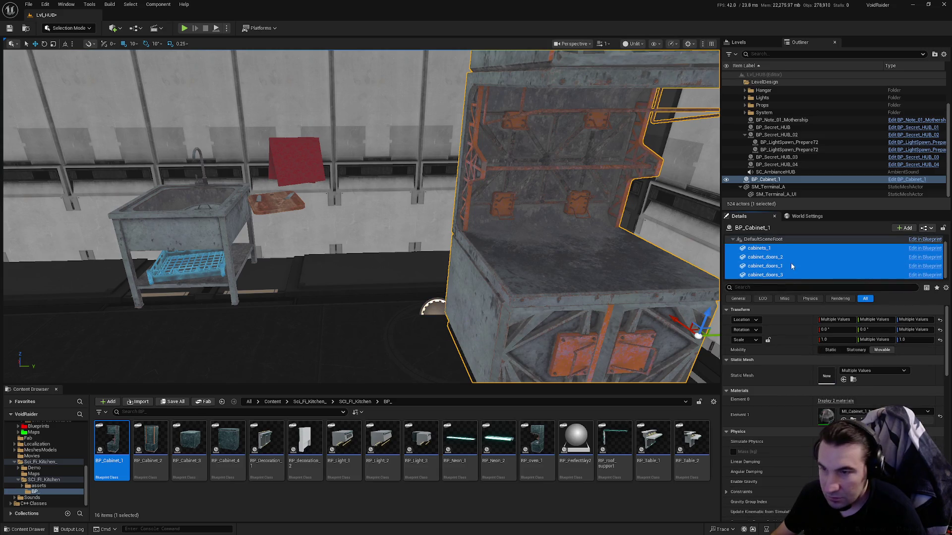
{"action": "left_click", "coordinate": [767, 249]}
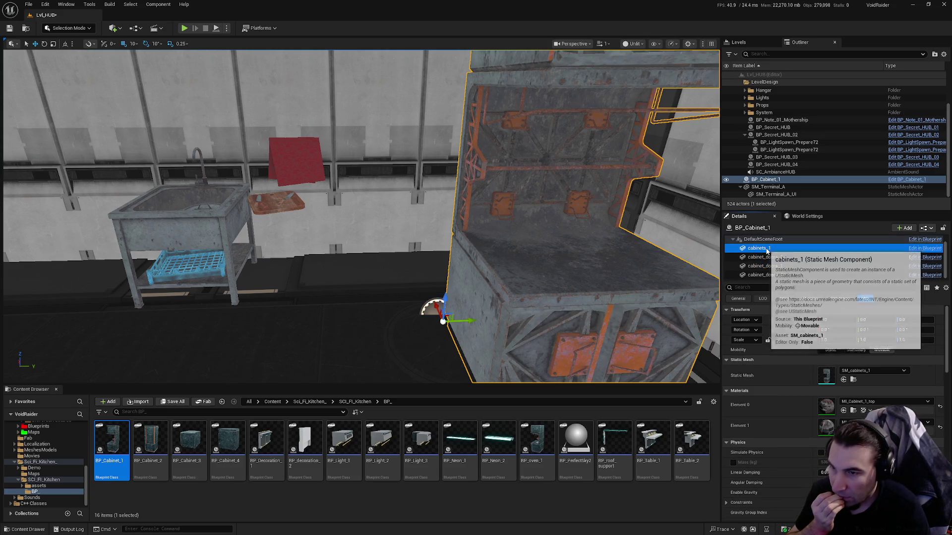
{"action": "right_click", "coordinate": [766, 250]}
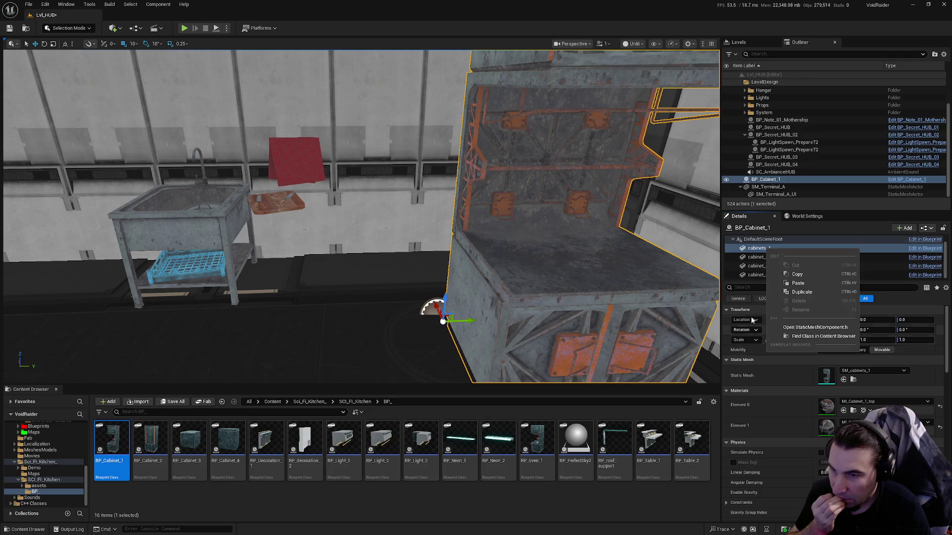
{"action": "key", "text": "Escape"}
Multi-select the three cabinet door components and cabinets_1, then select the whole BP_Cabinet_1 actor.
{"action": "left_click", "coordinate": [764, 274], "text": "ctrl"}
{"action": "left_click", "coordinate": [776, 266], "text": "ctrl"}
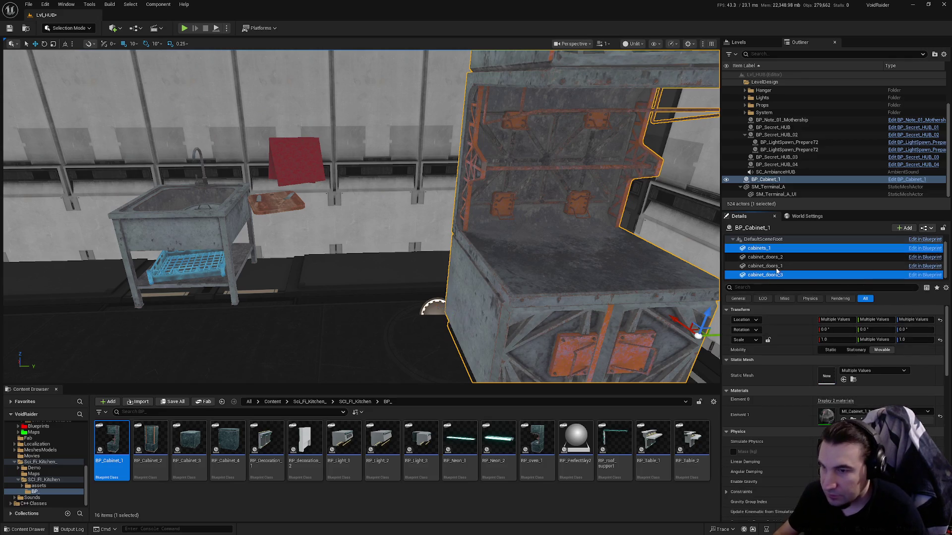
{"action": "left_click", "coordinate": [765, 275]}
{"action": "left_click", "coordinate": [779, 258], "text": "ctrl"}
{"action": "left_click", "coordinate": [779, 266], "text": "ctrl"}
{"action": "left_click", "coordinate": [763, 249], "text": "ctrl"}
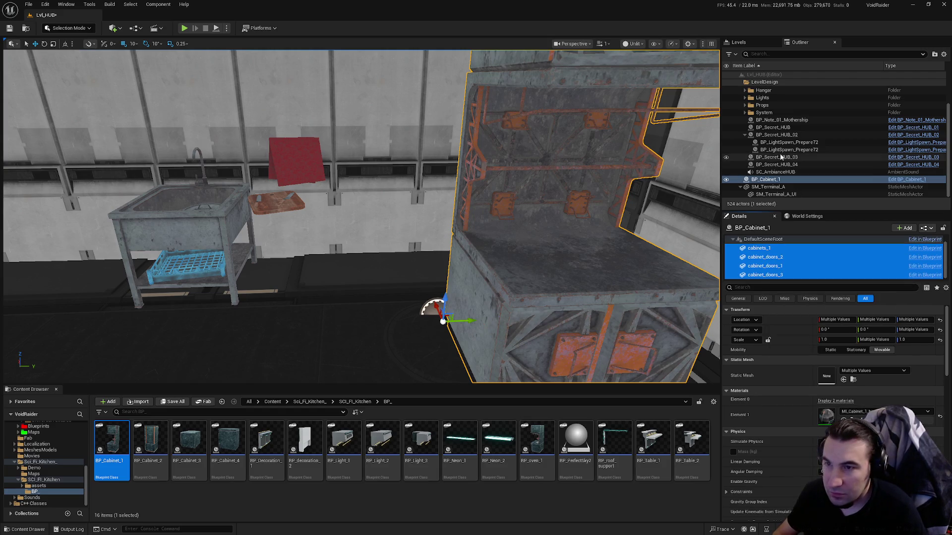
{"action": "left_click", "coordinate": [778, 180]}
Collapse the LevelDesign folder in the Outliner, focus on BP_Cabinet_1, and browse to Core/Assets/LevelDesign/Meshes.
{"action": "scroll", "coordinate": [788, 187], "scroll_direction": "up", "scroll_amount": 2}
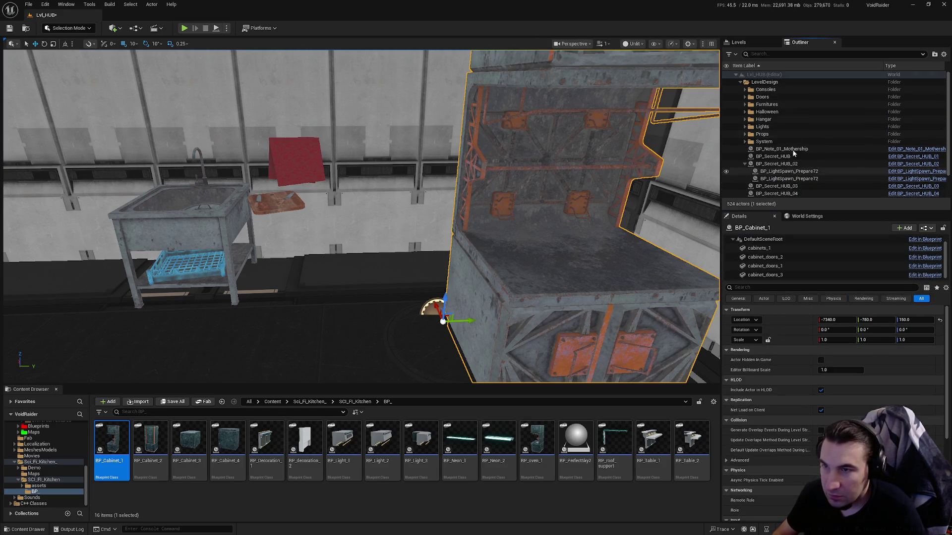
{"action": "left_click", "coordinate": [411, 231]}
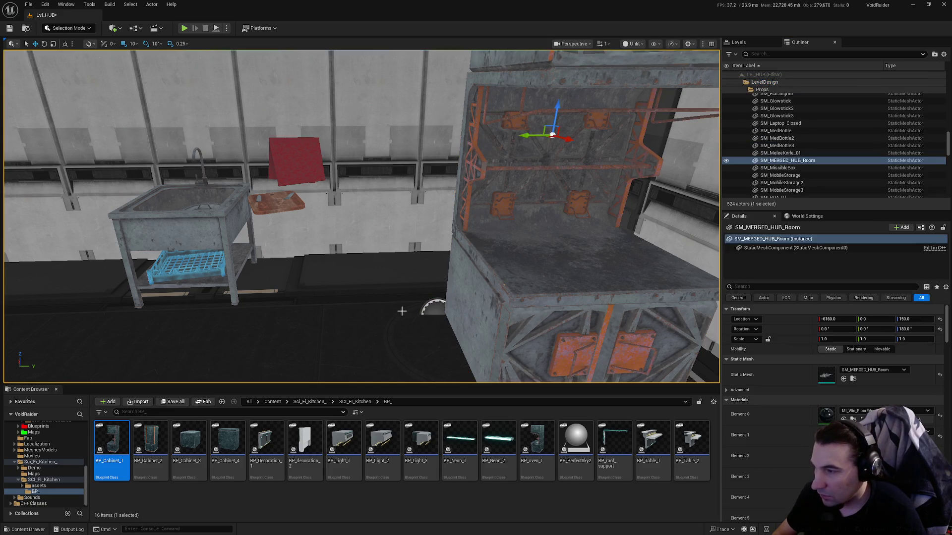
{"action": "scroll", "coordinate": [946, 83], "scroll_direction": "up", "scroll_amount": 10}
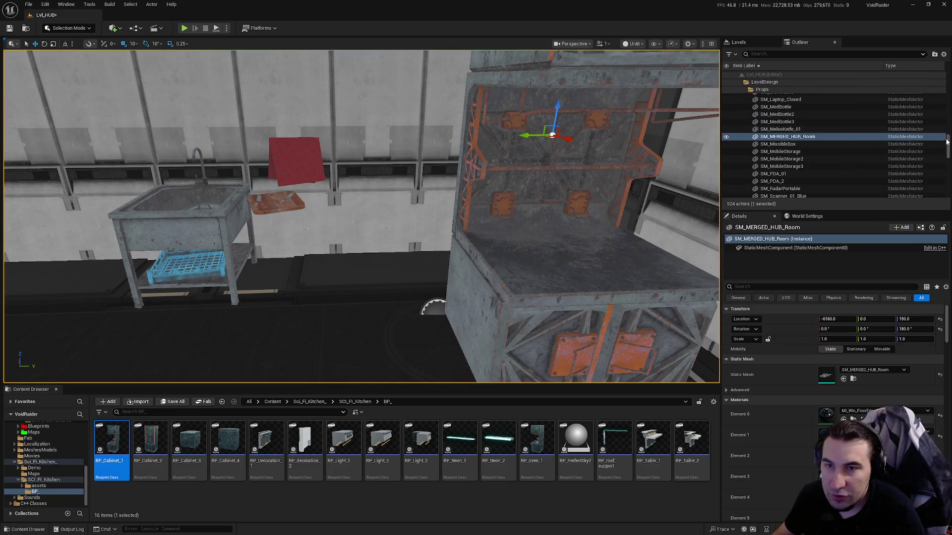
{"action": "left_click", "coordinate": [740, 82]}
{"action": "left_click", "coordinate": [765, 147]}
{"action": "double_click", "coordinate": [750, 91]}
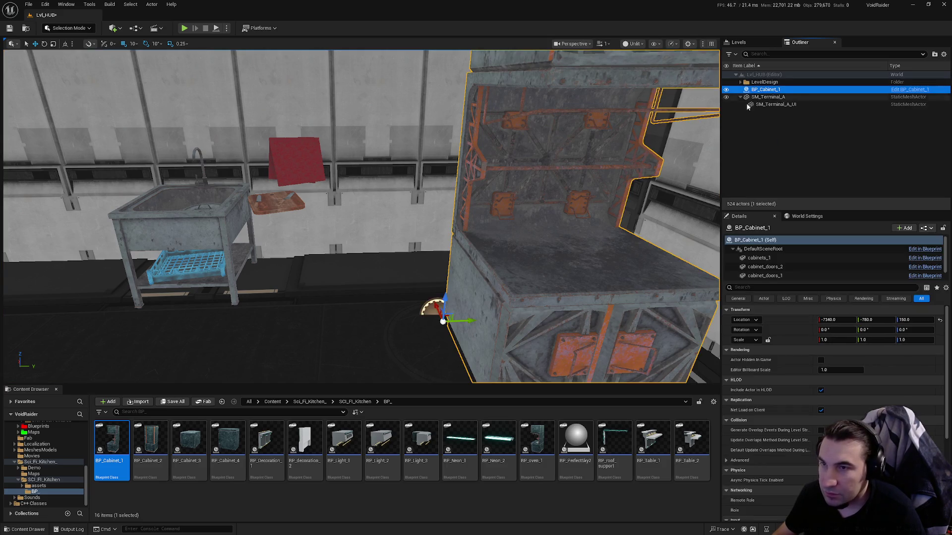
{"action": "scroll", "coordinate": [549, 228], "scroll_direction": "up", "scroll_amount": 5}
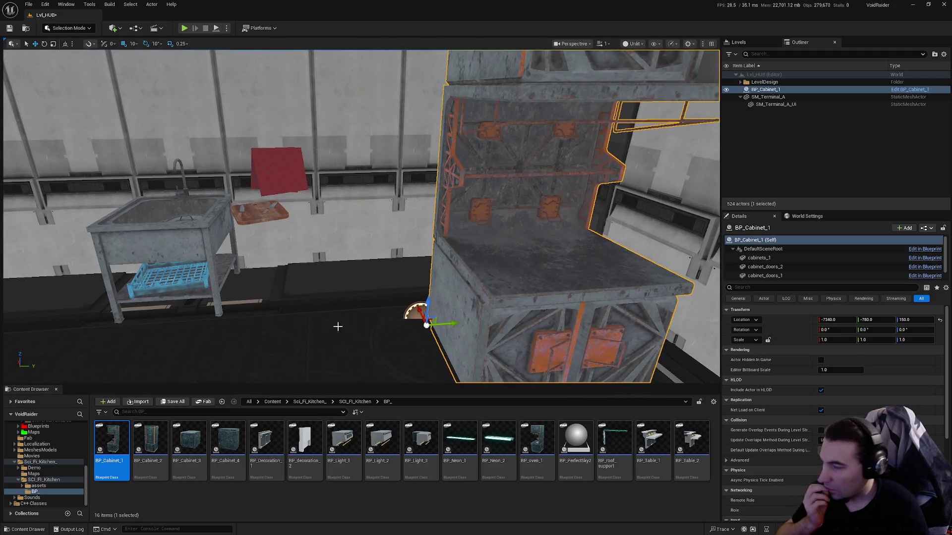
{"action": "scroll", "coordinate": [58, 463], "scroll_direction": "up", "scroll_amount": 3}
{"action": "left_click", "coordinate": [55, 457]}
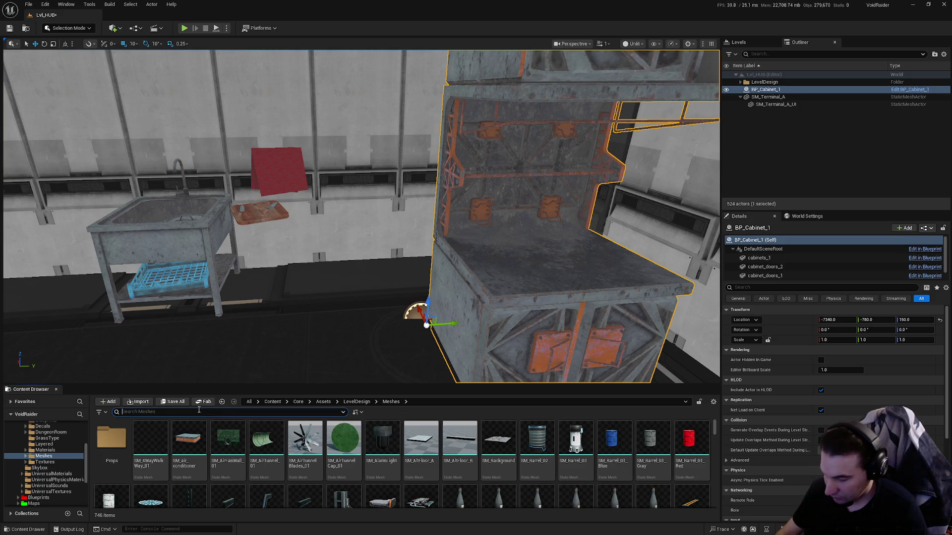
Search the Meshes folder for 'abin' and place SM_cabinets_1 left of the blueprint cabinet.
{"action": "type", "text": "cabin"}
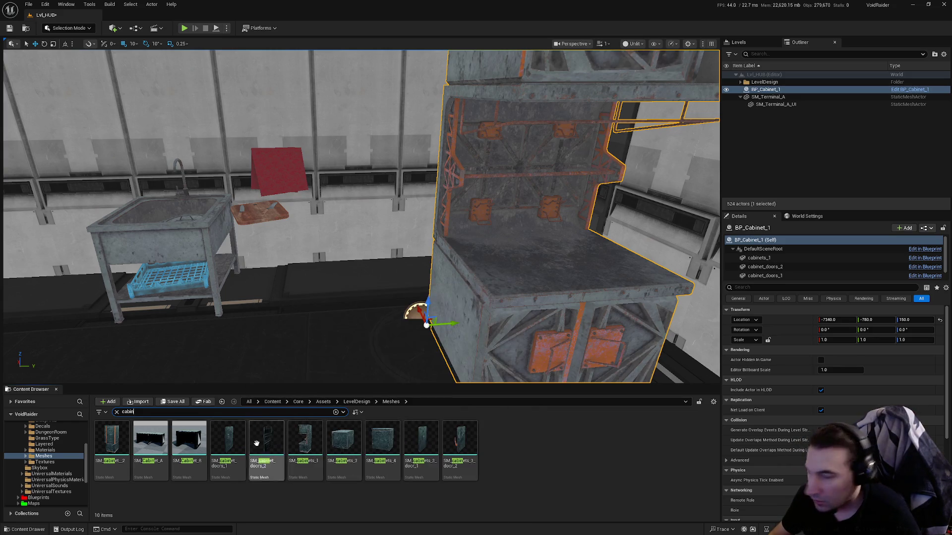
{"action": "left_click", "coordinate": [307, 432]}
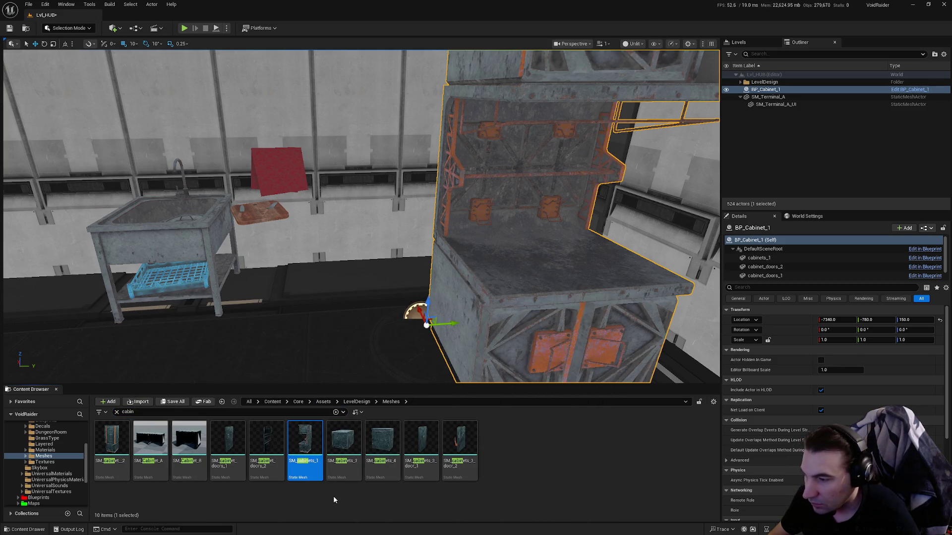
{"action": "scroll", "coordinate": [843, 263], "scroll_direction": "down", "scroll_amount": 1}
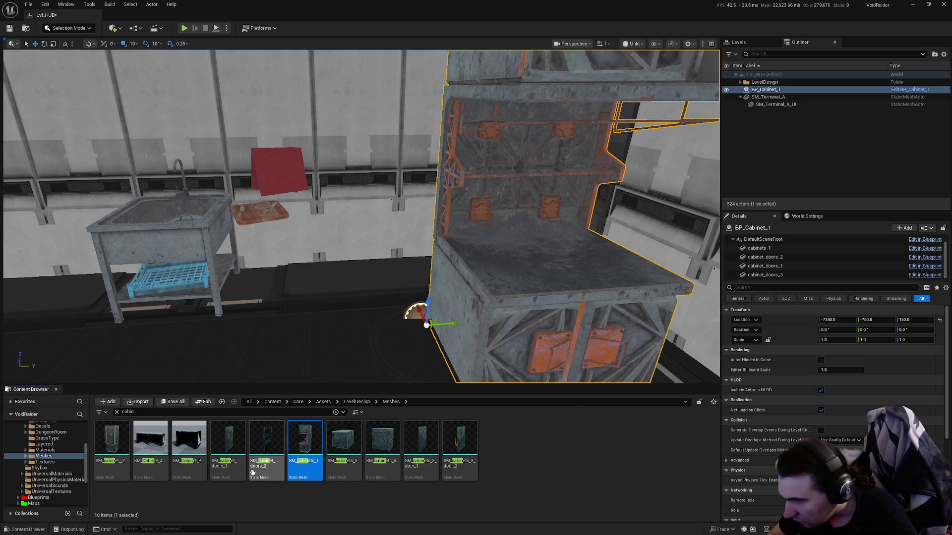
{"action": "mouse_move", "coordinate": [304, 443]}
{"action": "left_mouse_down"}
{"action": "mouse_move", "coordinate": [302, 317]}
{"action": "mouse_move", "coordinate": [251, 314]}
{"action": "mouse_move", "coordinate": [259, 323]}
{"action": "left_mouse_up"}
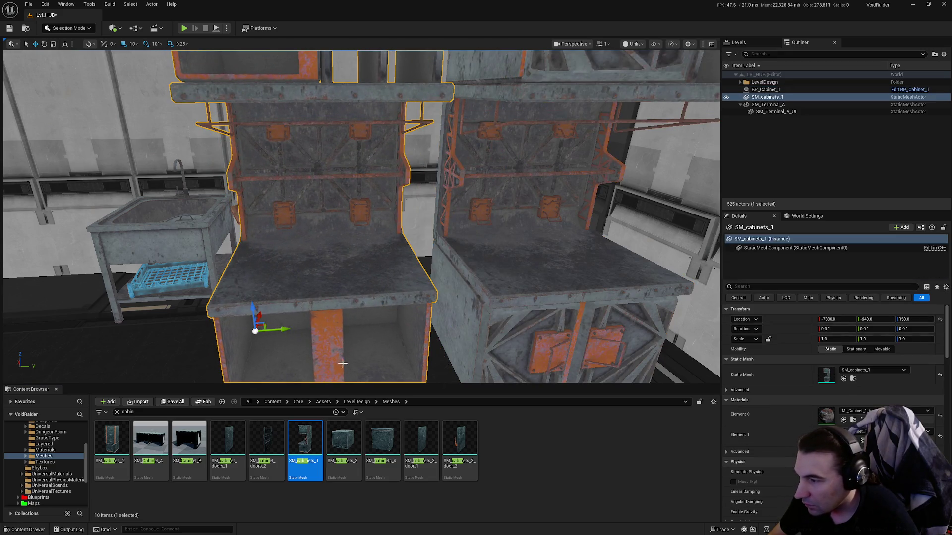
{"action": "scroll", "coordinate": [347, 317], "scroll_direction": "down", "scroll_amount": 5}
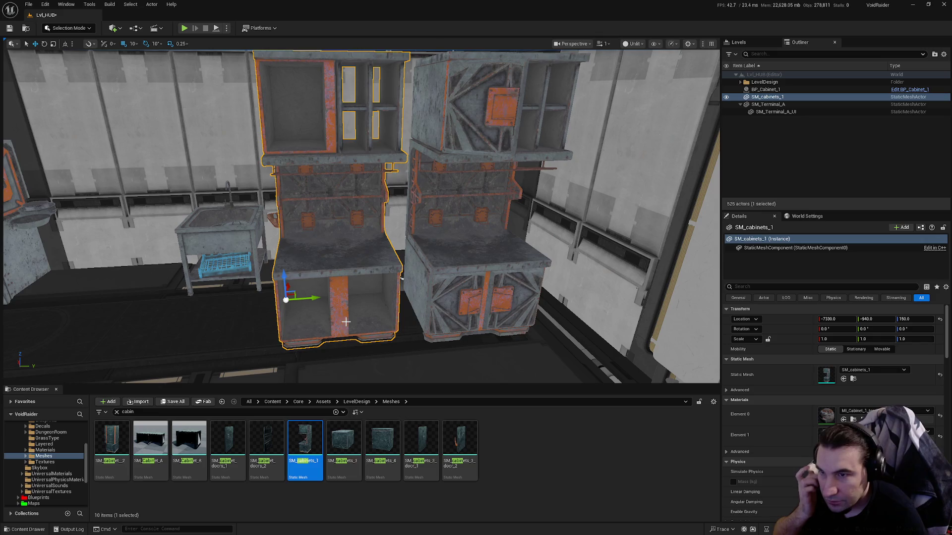
{"action": "left_click_drag", "start_coordinate": [360, 347], "coordinate": [337, 347]}
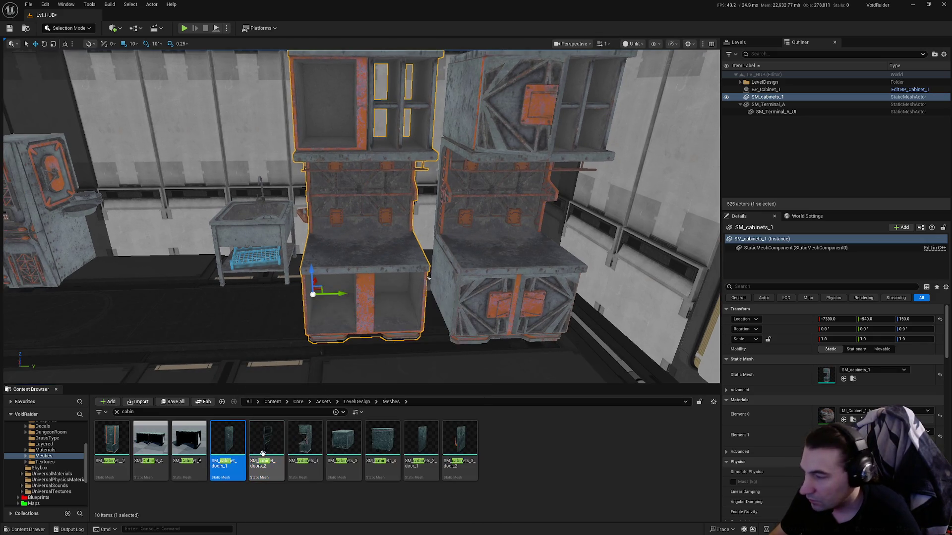
Place SM_cabinet_doors_1 and SM_cabinet_doors_2 and attach them under SM_cabinets_1.
{"action": "left_click_drag", "start_coordinate": [288, 431], "coordinate": [780, 97]}
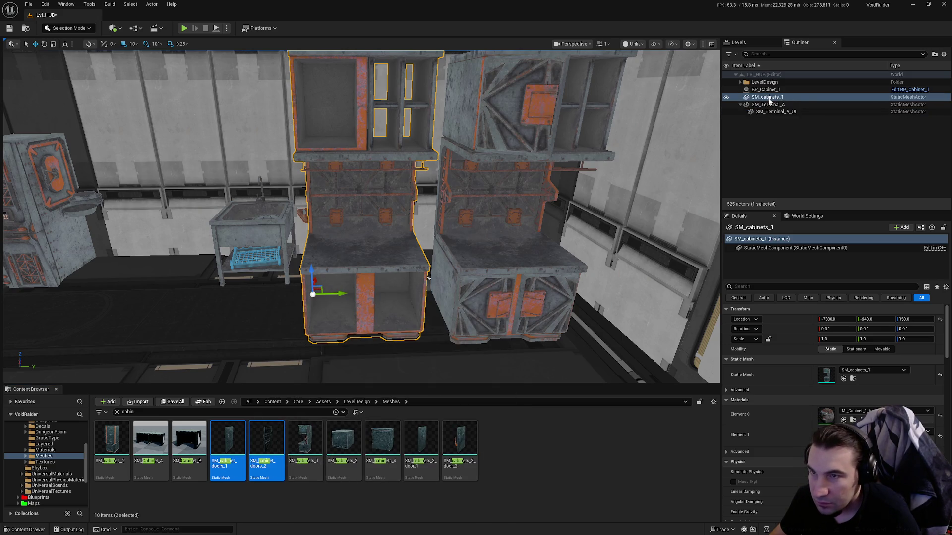
{"action": "mouse_move", "coordinate": [266, 442]}
{"action": "left_mouse_down"}
{"action": "mouse_move", "coordinate": [251, 337]}
{"action": "mouse_move", "coordinate": [263, 318]}
{"action": "left_mouse_up"}
{"action": "scroll", "coordinate": [263, 317], "scroll_direction": "up", "scroll_amount": 3}
{"action": "scroll", "coordinate": [264, 317], "scroll_direction": "down", "scroll_amount": 4}
{"action": "left_click_drag", "start_coordinate": [771, 102], "coordinate": [778, 113]}
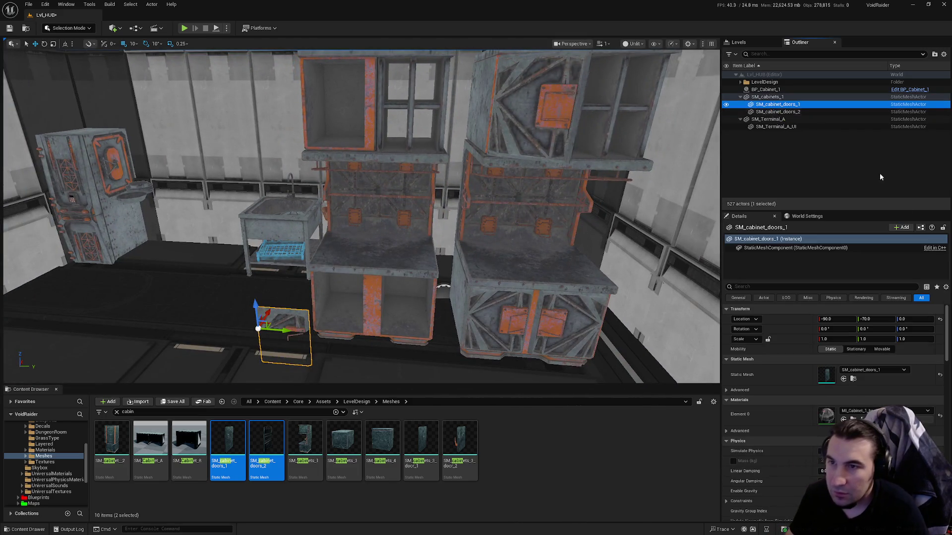
Set the selected cabinet door's Location X and Y to 0.
{"action": "left_click", "coordinate": [837, 319]}
{"action": "type", "text": "0"}
{"action": "key", "text": "Tab"}
{"action": "type", "text": "0"}
{"action": "key", "text": "Return"}
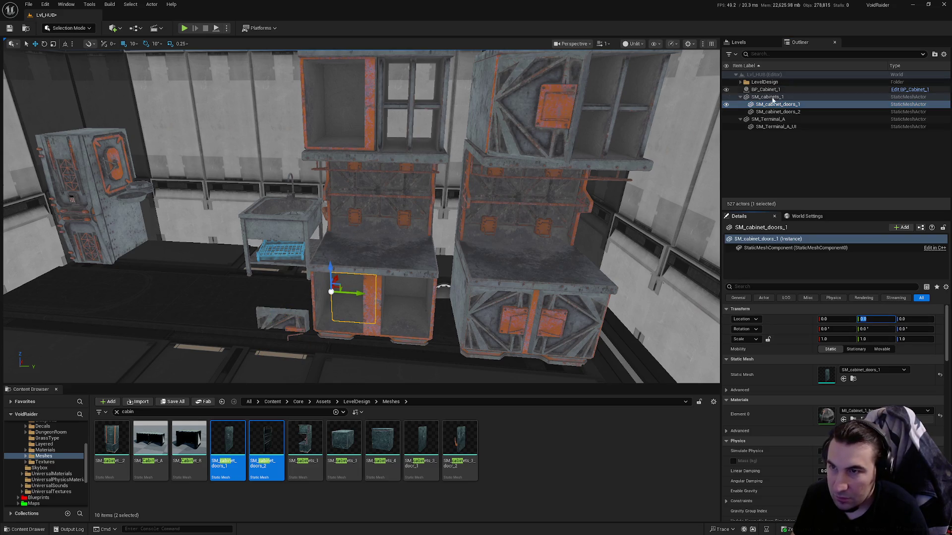
Select SM_Terminal_A and set its location value to 0.
{"action": "left_click", "coordinate": [780, 120]}
{"action": "left_click", "coordinate": [873, 319]}
{"action": "type", "text": "0"}
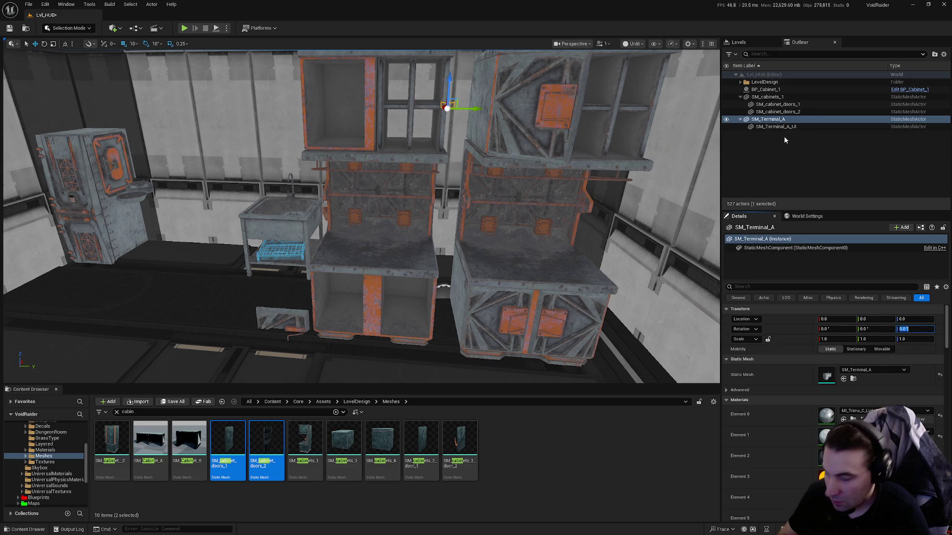
{"action": "left_click_drag", "start_coordinate": [692, 172], "coordinate": [607, 172]}
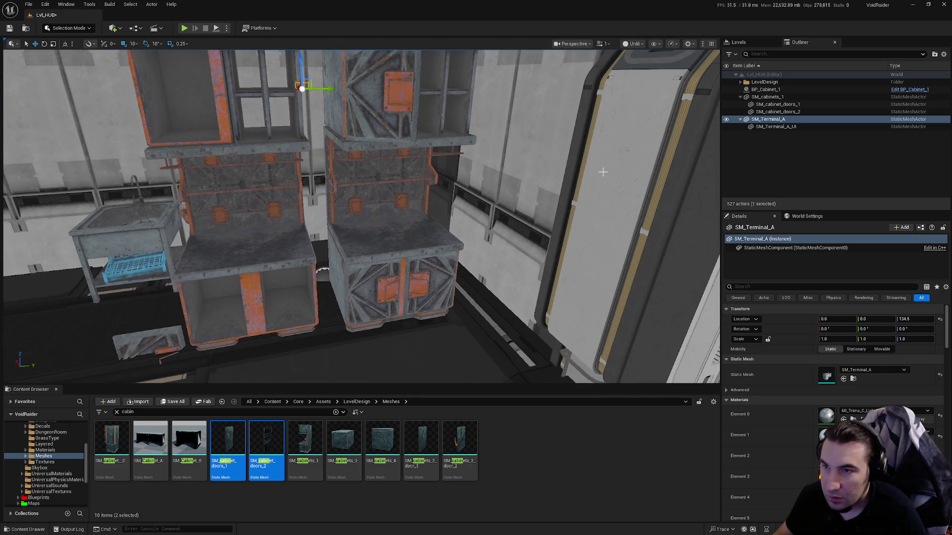
Zero the second cabinet door's Location X and Y as well.
{"action": "left_click", "coordinate": [808, 112]}
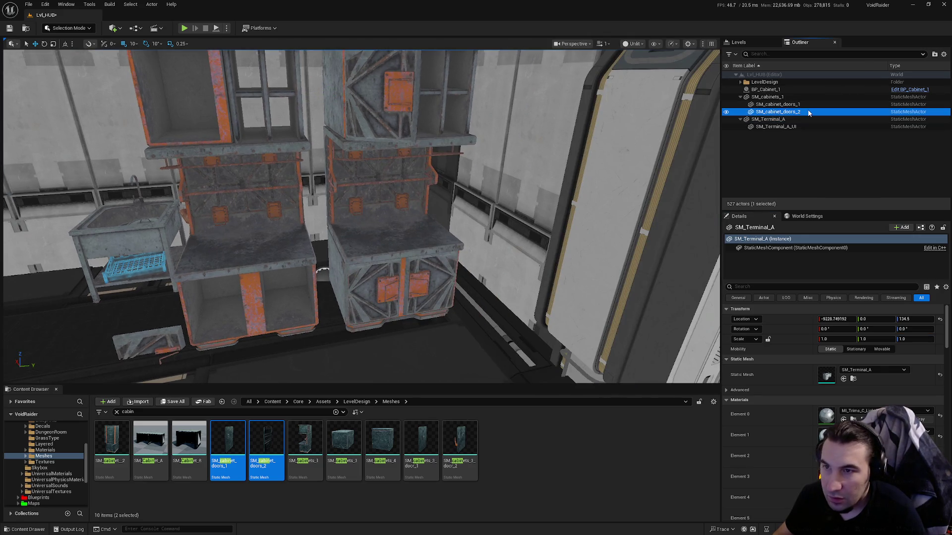
{"action": "left_click", "coordinate": [836, 319]}
{"action": "type", "text": "0"}
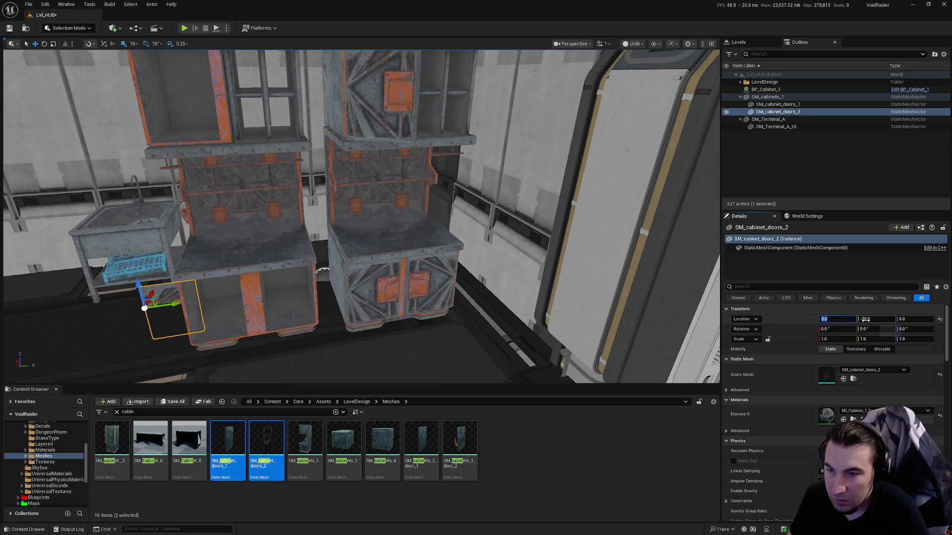
{"action": "key", "text": "Tab"}
{"action": "type", "text": "0"}
{"action": "key", "text": "Return"}
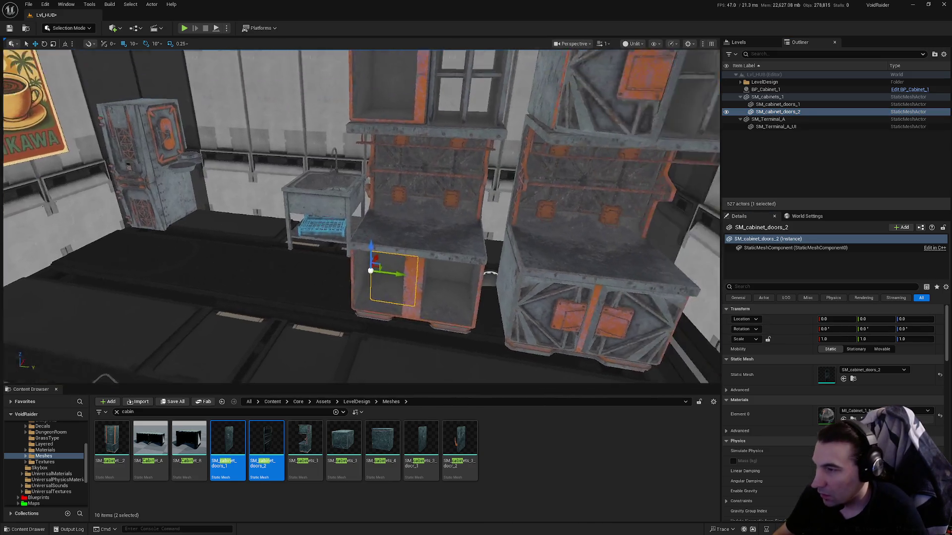
Slide the first cabinet door along X to -110 onto the cabinet, then select both doors.
{"action": "mouse_move", "coordinate": [347, 258]}
{"action": "left_mouse_down"}
{"action": "mouse_move", "coordinate": [518, 254]}
{"action": "mouse_move", "coordinate": [685, 134]}
{"action": "left_mouse_up"}
{"action": "left_click", "coordinate": [805, 104]}
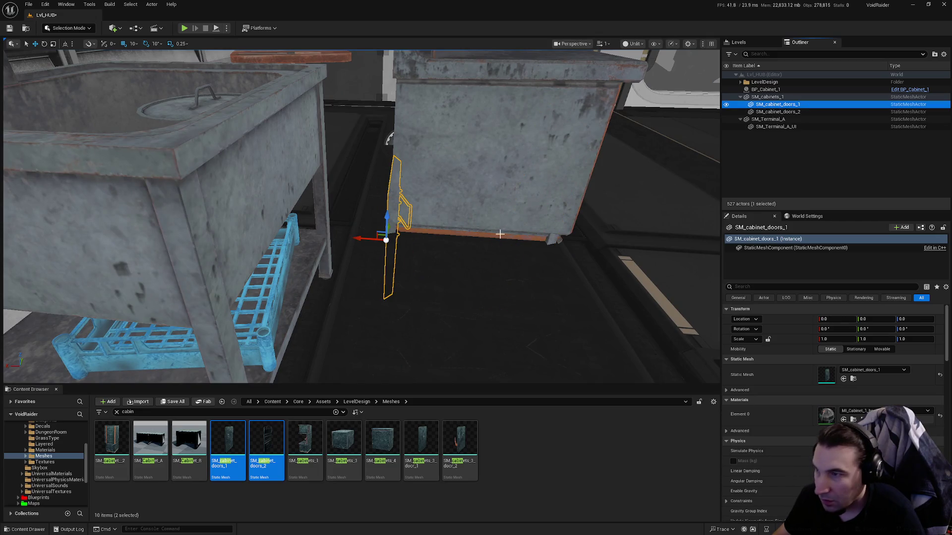
{"action": "mouse_move", "coordinate": [365, 239]}
{"action": "left_mouse_down"}
{"action": "mouse_move", "coordinate": [556, 245]}
{"action": "mouse_move", "coordinate": [607, 160]}
{"action": "left_mouse_up"}
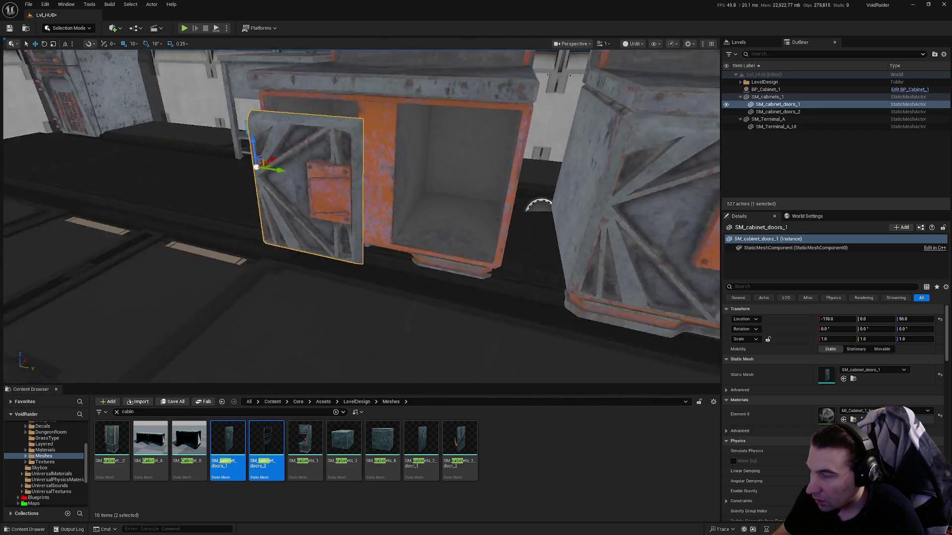
{"action": "scroll", "coordinate": [451, 245], "scroll_direction": "down", "scroll_amount": 3}
{"action": "scroll", "coordinate": [451, 245], "scroll_direction": "up", "scroll_amount": 2}
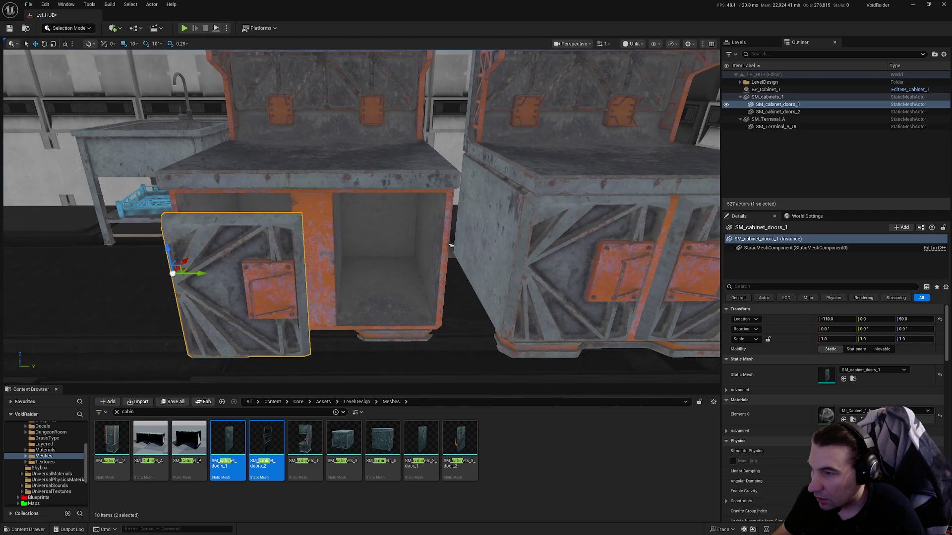
{"action": "scroll", "coordinate": [451, 244], "scroll_direction": "down", "scroll_amount": 5}
{"action": "left_click", "coordinate": [803, 112], "text": "shift"}
Delete both cabinet doors, the old static cabinet and the cabinet blueprint.
{"action": "key", "text": "Delete"}
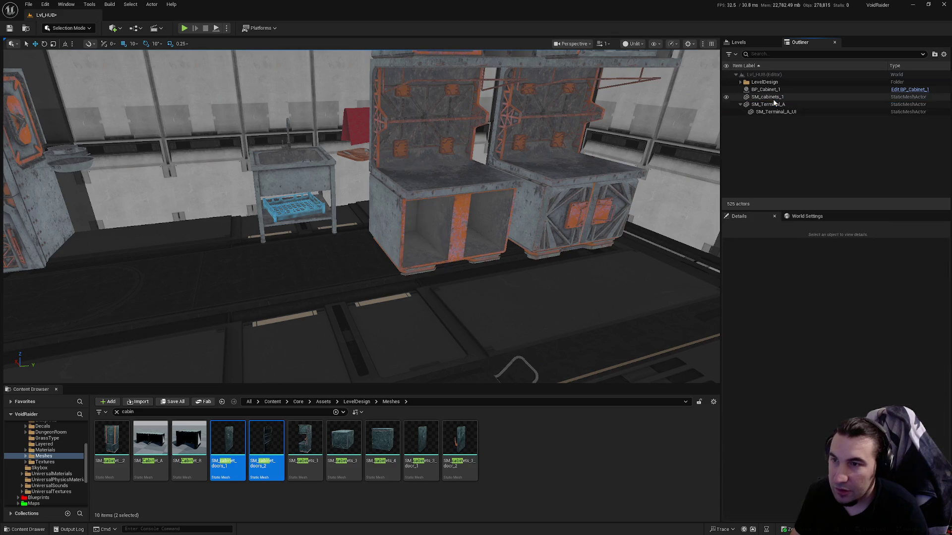
{"action": "left_click", "coordinate": [773, 98]}
{"action": "key", "text": "Delete"}
{"action": "left_click", "coordinate": [766, 89]}
{"action": "key", "text": "f"}
{"action": "mouse_move", "coordinate": [515, 233]}
{"action": "left_mouse_down"}
{"action": "mouse_move", "coordinate": [491, 243]}
{"action": "mouse_move", "coordinate": [501, 253]}
{"action": "mouse_move", "coordinate": [347, 259]}
{"action": "mouse_move", "coordinate": [327, 248]}
{"action": "mouse_move", "coordinate": [366, 246]}
{"action": "left_mouse_up"}
{"action": "key", "text": "Delete"}
Delete the cutting board, undoing the accidental deletion of the wall counter.
{"action": "left_click", "coordinate": [512, 224]}
{"action": "key", "text": "Delete"}
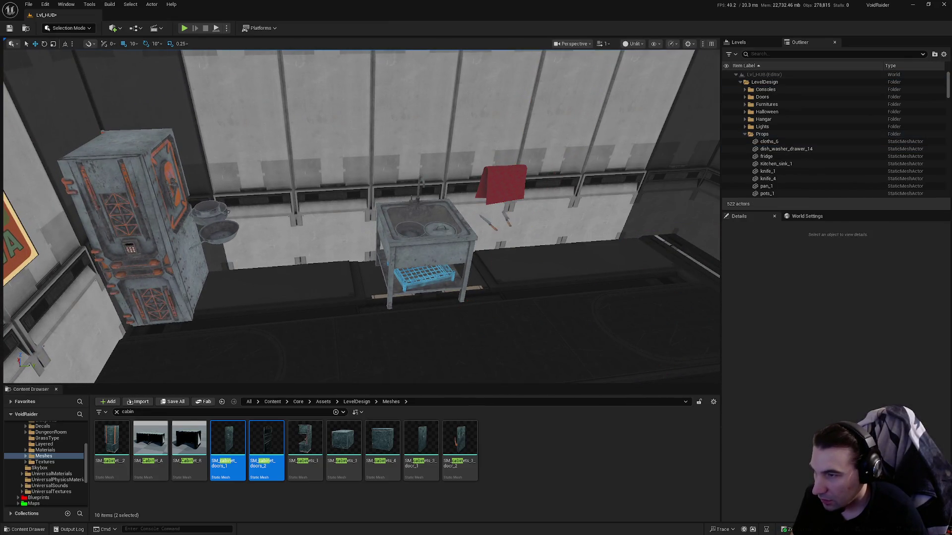
{"action": "left_click", "coordinate": [503, 227]}
{"action": "key", "text": "Delete"}
{"action": "key", "text": "ctrl+z"}
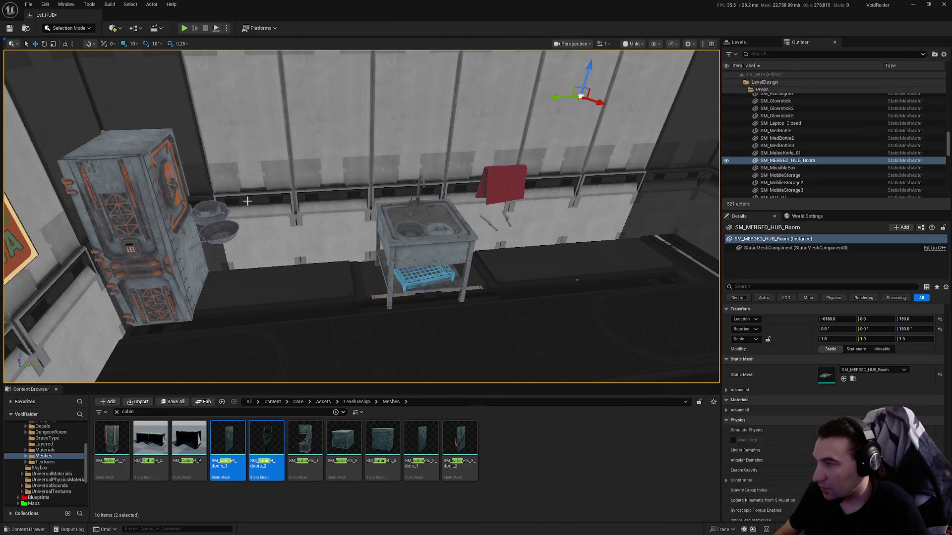
Delete the pot, fridge, kitchen sink, pots and blue dish basket.
{"action": "left_click", "coordinate": [216, 232]}
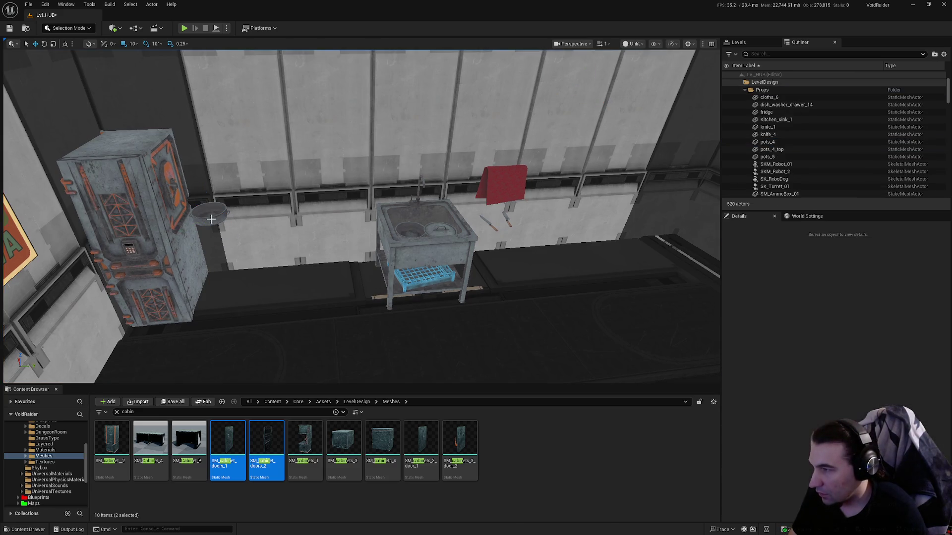
{"action": "left_click", "coordinate": [211, 218]}
{"action": "left_click", "coordinate": [129, 223], "text": "ctrl"}
{"action": "key", "text": "Delete"}
{"action": "left_click", "coordinate": [424, 234]}
{"action": "left_click", "coordinate": [436, 229], "text": "ctrl"}
{"action": "key", "text": "Delete"}
{"action": "left_click", "coordinate": [435, 277]}
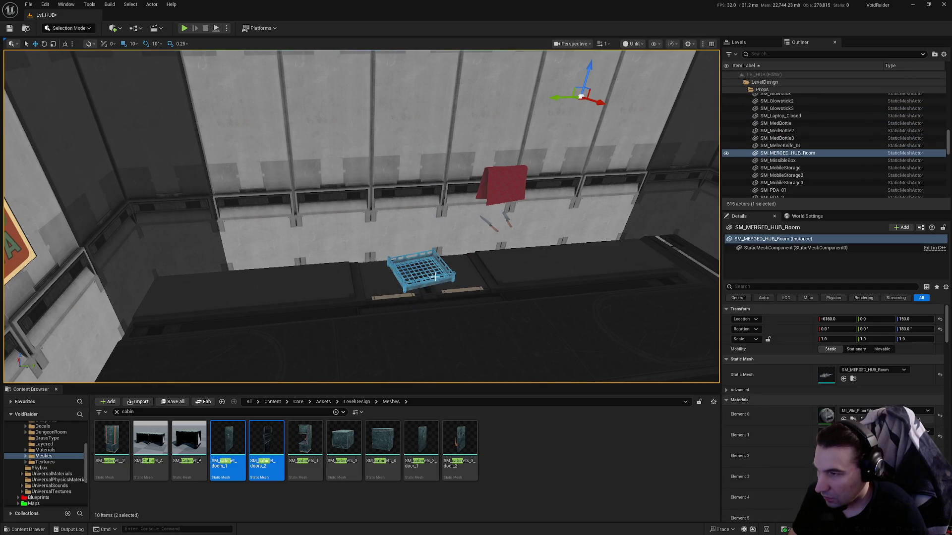
{"action": "key", "text": "Delete"}
Delete the red cloth and both knives from the counter.
{"action": "left_click", "coordinate": [502, 168]}
{"action": "key", "text": "Delete"}
{"action": "left_click", "coordinate": [509, 226]}
{"action": "key", "text": "Delete"}
{"action": "left_click", "coordinate": [490, 228]}
{"action": "key", "text": "Delete"}
{"action": "left_click", "coordinate": [48, 503]}
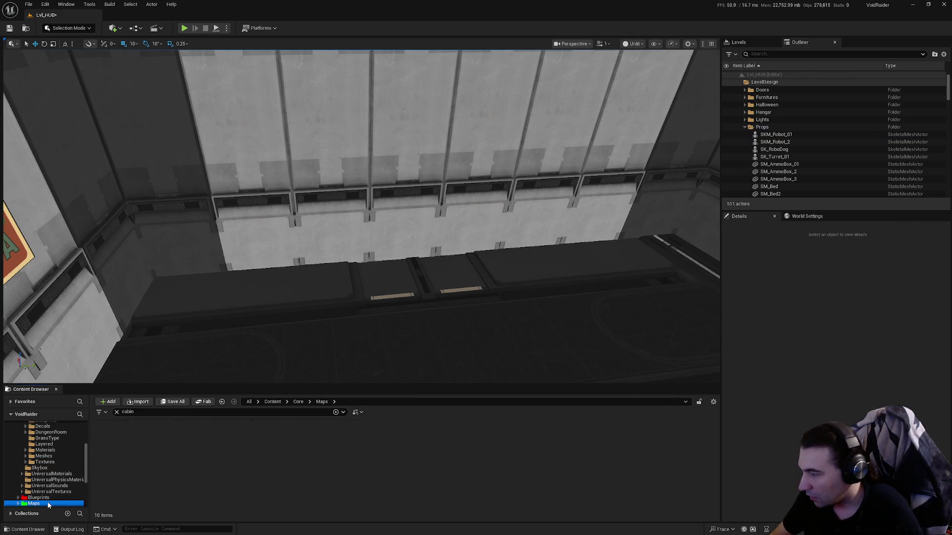
Clear the 'cabin' search, open the kitchen pack's Preview map, and save Lvl_HUB when prompted.
{"action": "left_click", "coordinate": [116, 412]}
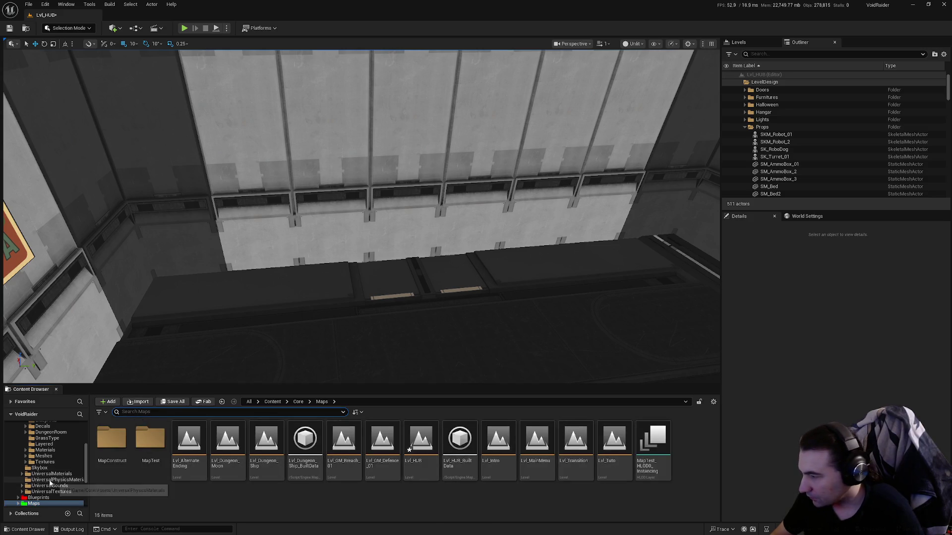
{"action": "scroll", "coordinate": [50, 484], "scroll_direction": "down", "scroll_amount": 4}
{"action": "left_click", "coordinate": [42, 475]}
{"action": "double_click", "coordinate": [151, 456]}
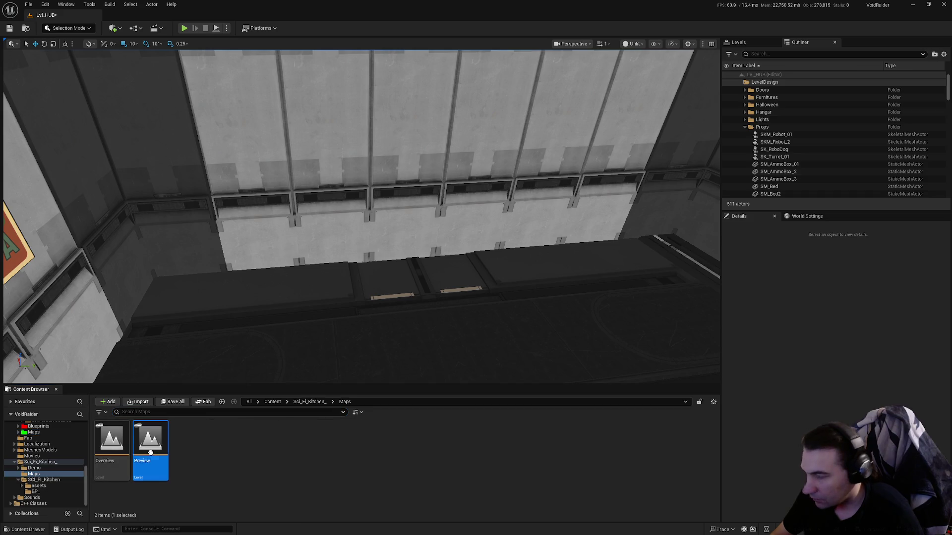
{"action": "left_click", "coordinate": [501, 355]}
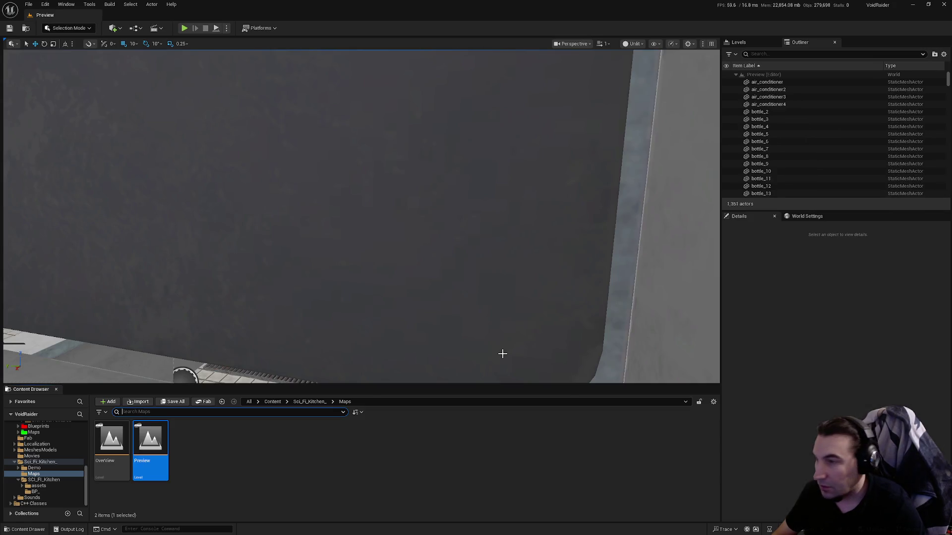
Select the tall cabinet, stove unit, pan, pot and upper wall cabinets in the Preview kitchen.
{"action": "left_click_drag", "start_coordinate": [112, 227], "coordinate": [258, 265]}
{"action": "left_click", "coordinate": [317, 328]}
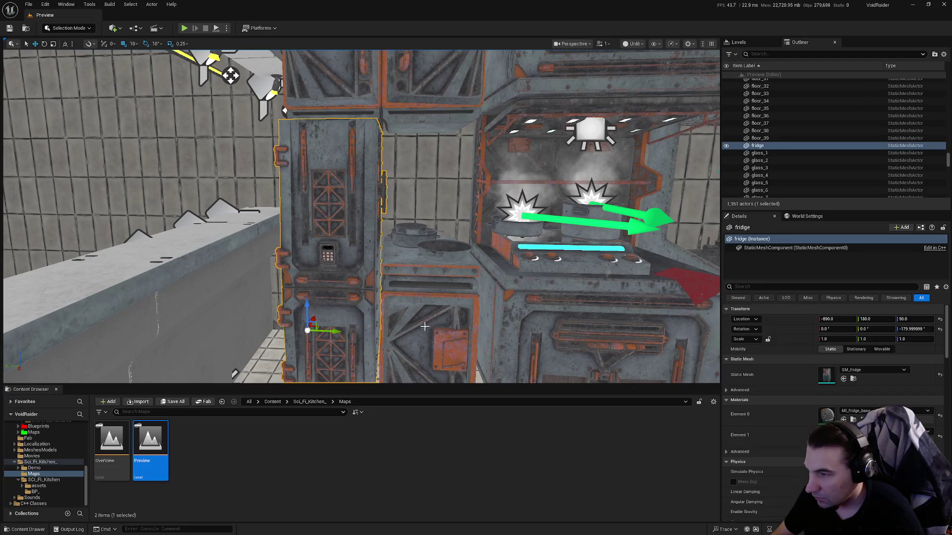
{"action": "left_click", "coordinate": [388, 334], "text": "ctrl"}
{"action": "key", "text": "f"}
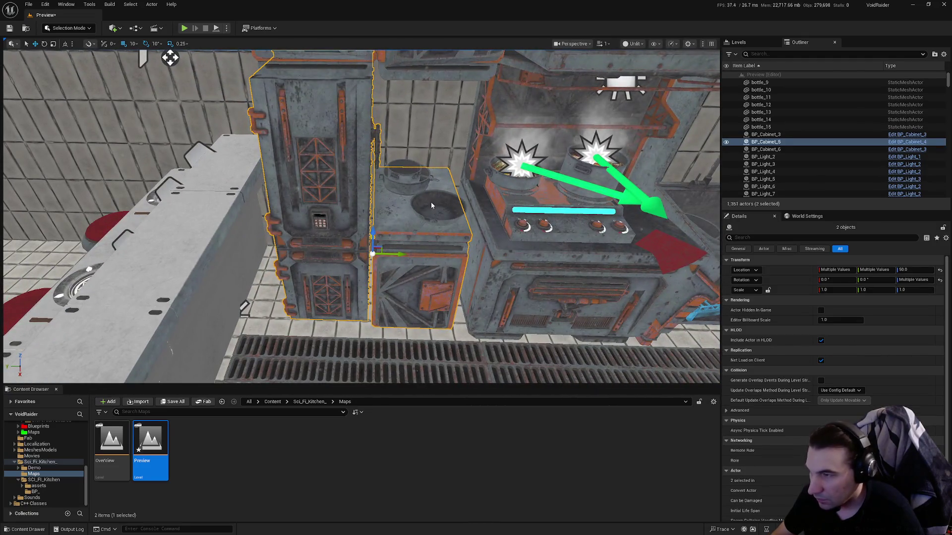
{"action": "left_click", "coordinate": [431, 205], "text": "ctrl"}
{"action": "key", "text": "f"}
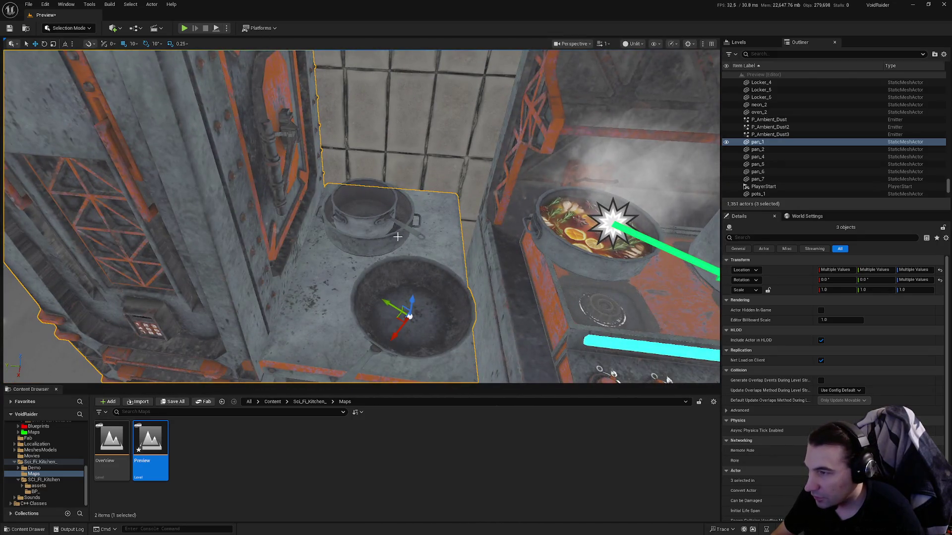
{"action": "left_click", "coordinate": [393, 234], "text": "ctrl"}
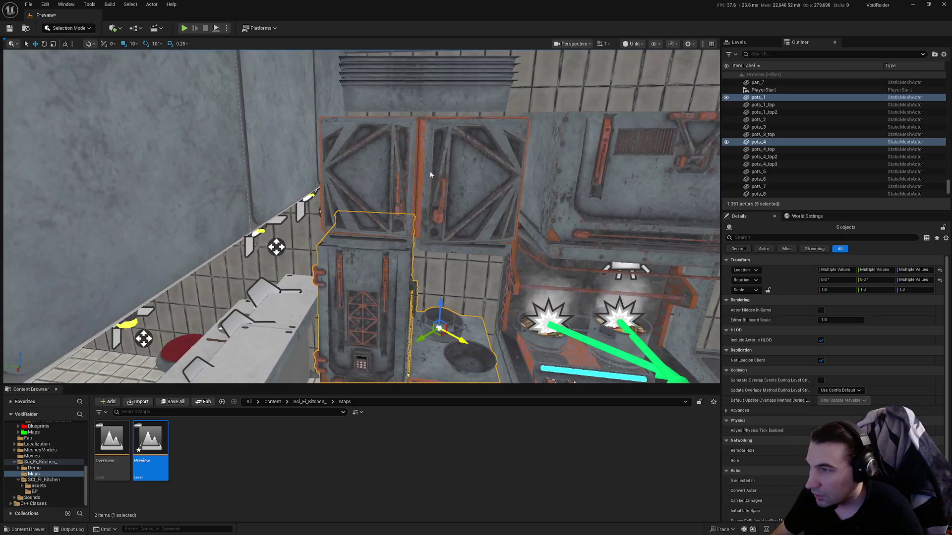
{"action": "left_click", "coordinate": [438, 193], "text": "ctrl"}
{"action": "mouse_move", "coordinate": [437, 193]}
{"action": "left_mouse_down"}
{"action": "mouse_move", "coordinate": [404, 177]}
{"action": "mouse_move", "coordinate": [357, 198]}
{"action": "left_mouse_up"}
Add the oven, cooker, steam emitters, right pot, stove top and another pot to the selection.
{"action": "left_click", "coordinate": [434, 216], "text": "ctrl"}
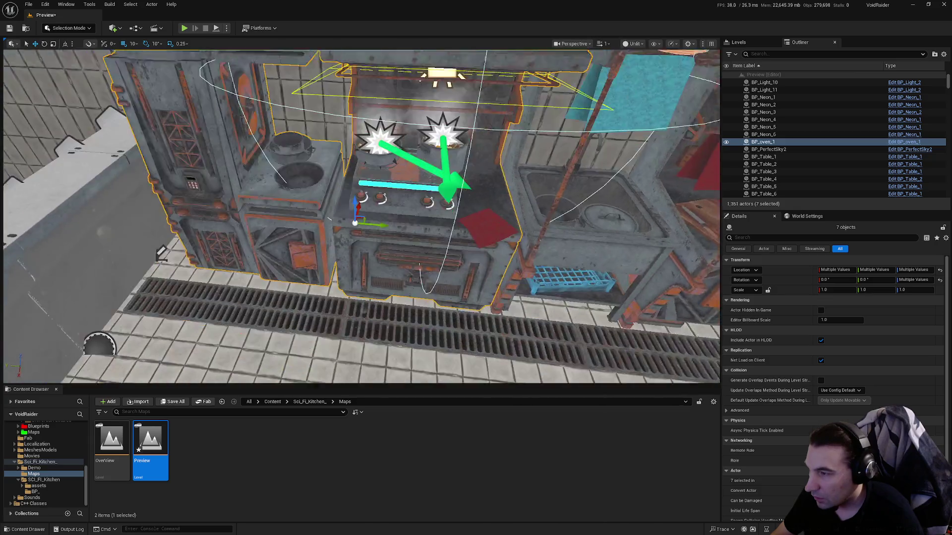
{"action": "scroll", "coordinate": [425, 257], "scroll_direction": "up", "scroll_amount": 5}
{"action": "left_click", "coordinate": [425, 257], "text": "ctrl"}
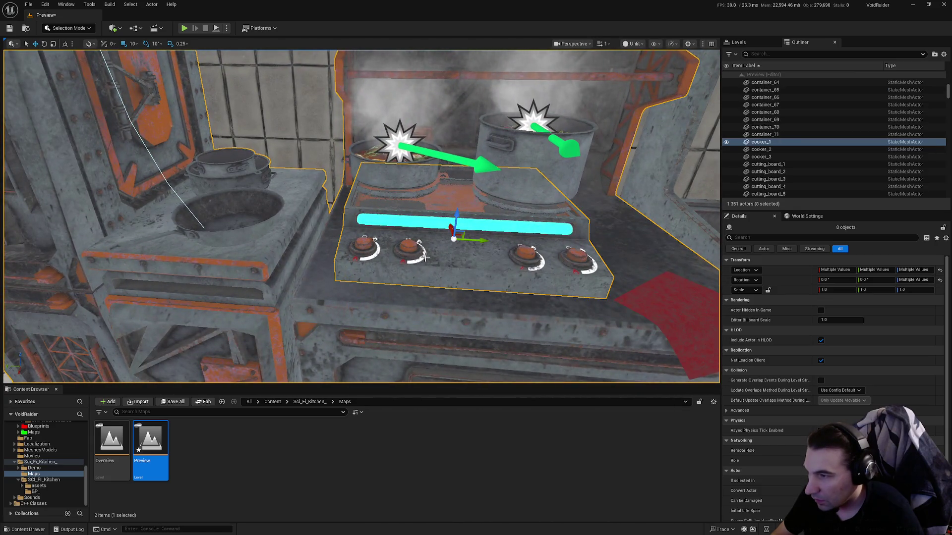
{"action": "left_click", "coordinate": [404, 177], "text": "ctrl"}
{"action": "left_click", "coordinate": [538, 167], "text": "ctrl"}
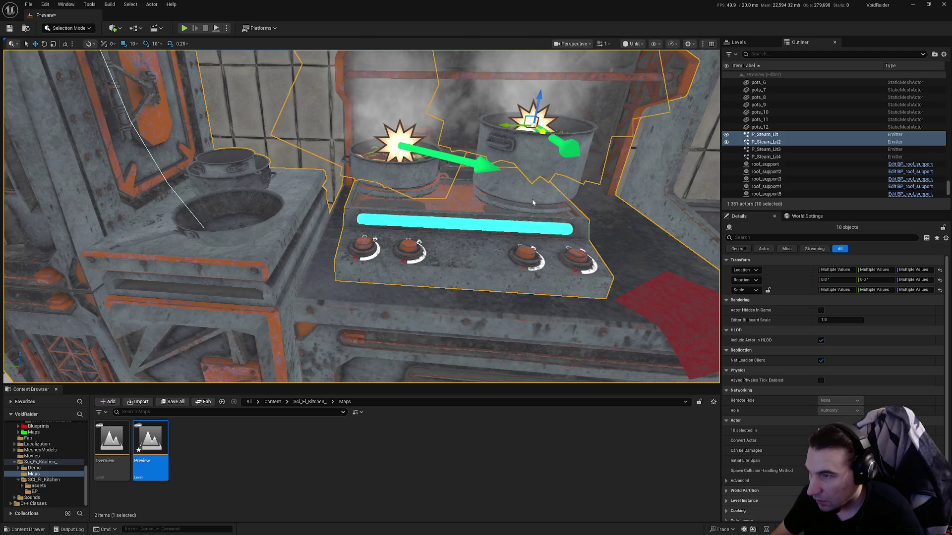
{"action": "left_click", "coordinate": [511, 195], "text": "ctrl"}
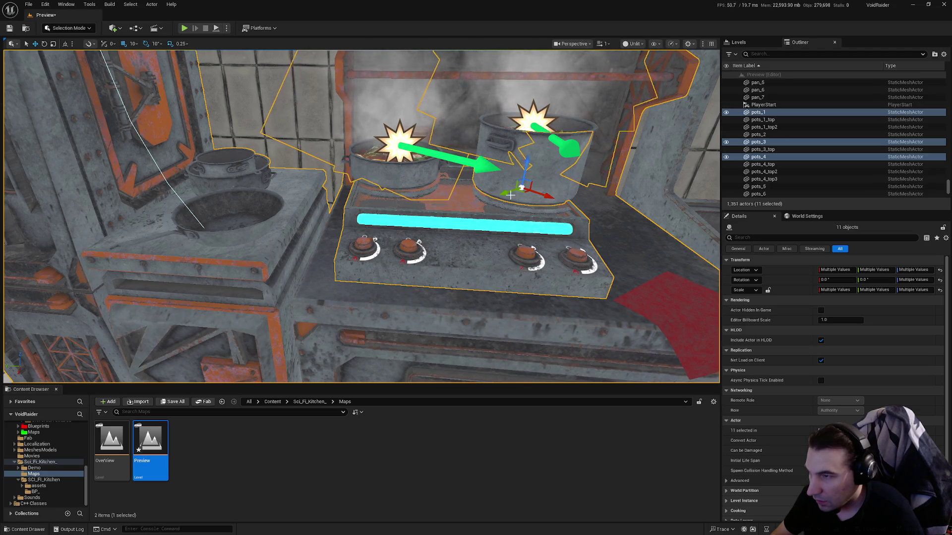
{"action": "left_click", "coordinate": [398, 194], "text": "ctrl"}
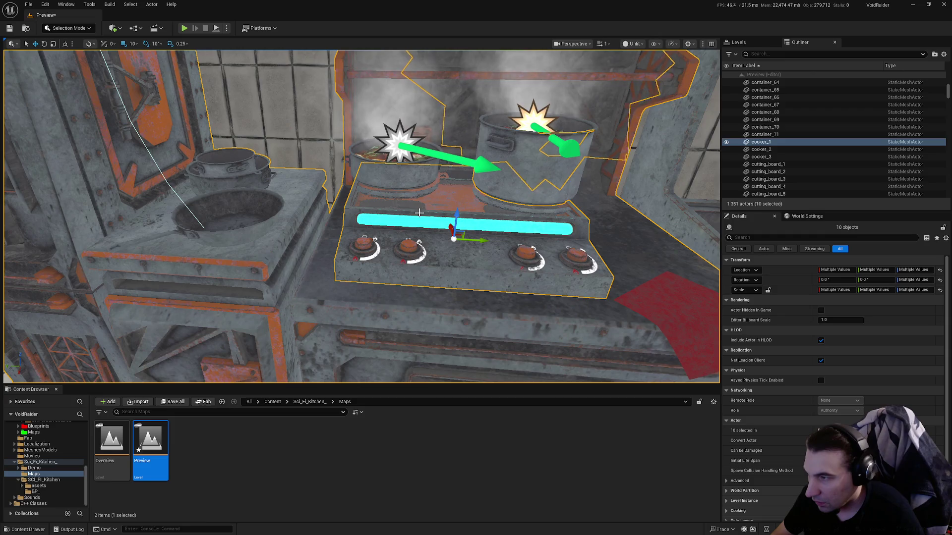
{"action": "scroll", "coordinate": [419, 212], "scroll_direction": "up", "scroll_amount": 5}
{"action": "left_click", "coordinate": [419, 212], "text": "ctrl"}
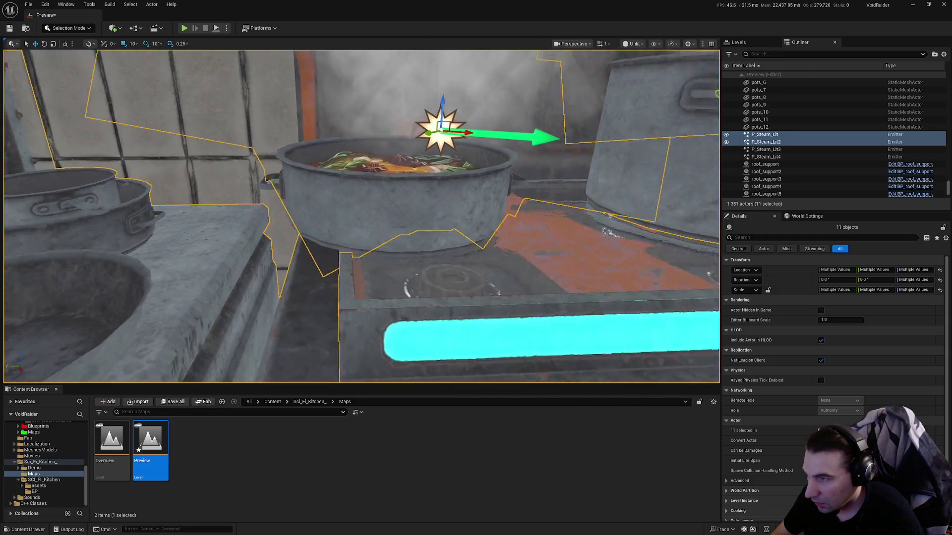
{"action": "scroll", "coordinate": [382, 229], "scroll_direction": "down", "scroll_amount": 5}
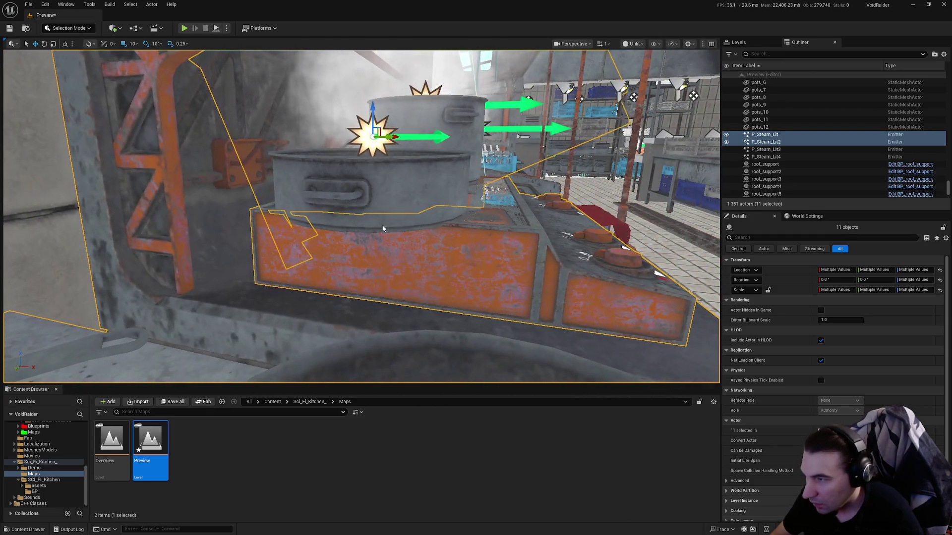
{"action": "left_click", "coordinate": [382, 229], "text": "ctrl"}
Add the cloths stand shelf, blue cloth and both plate stacks to the selection.
{"action": "left_click_drag", "start_coordinate": [382, 228], "coordinate": [382, 228]}
{"action": "left_click_drag", "start_coordinate": [442, 225], "coordinate": [442, 226]}
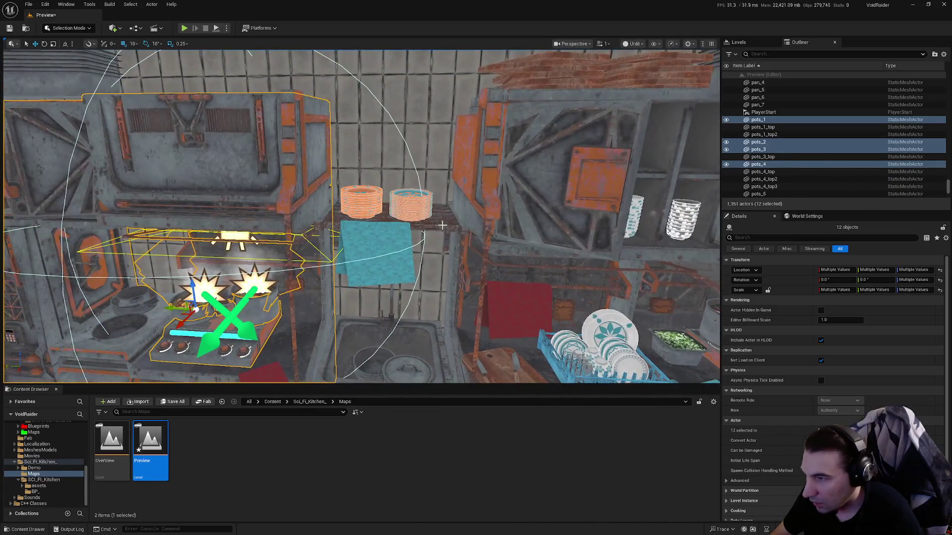
{"action": "left_click", "coordinate": [414, 240], "text": "ctrl"}
{"action": "left_click", "coordinate": [393, 252], "text": "ctrl"}
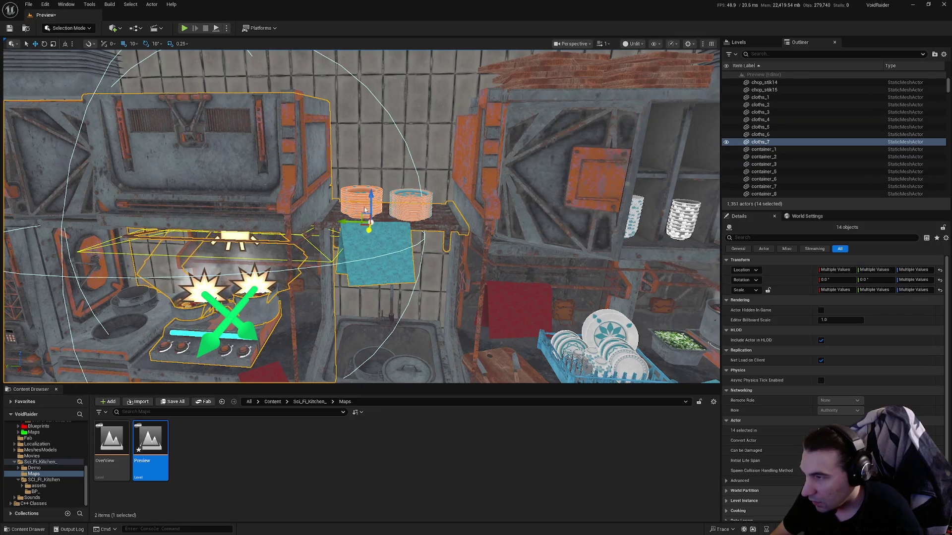
{"action": "left_click", "coordinate": [411, 203], "text": "ctrl"}
{"action": "left_click", "coordinate": [361, 200], "text": "ctrl"}
{"action": "left_click_drag", "start_coordinate": [361, 200], "coordinate": [362, 200]}
Select the two pots, sink cabinet, blue rack, Cabinet_1, knives, cutting board and dish rack.
{"action": "left_click", "coordinate": [412, 253], "text": "ctrl"}
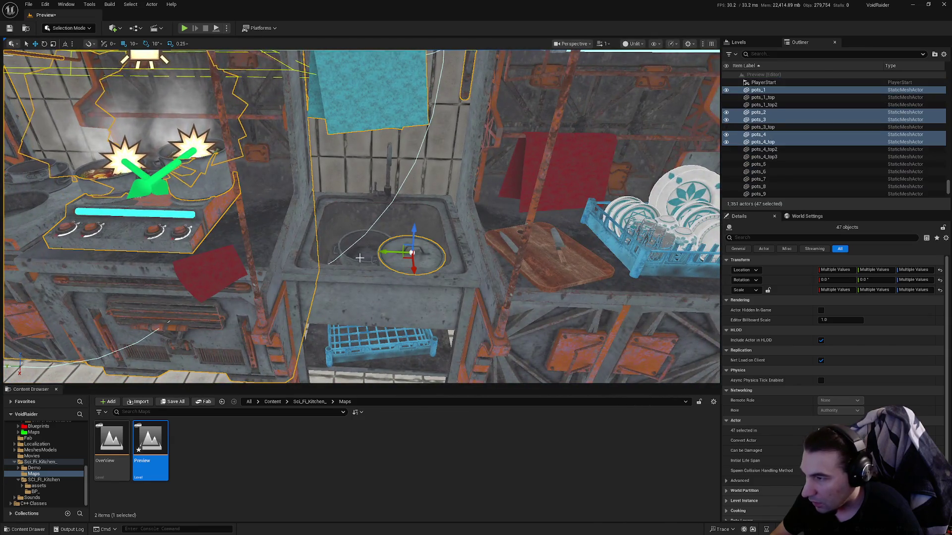
{"action": "left_click", "coordinate": [350, 258], "text": "ctrl"}
{"action": "left_click", "coordinate": [393, 337], "text": "ctrl"}
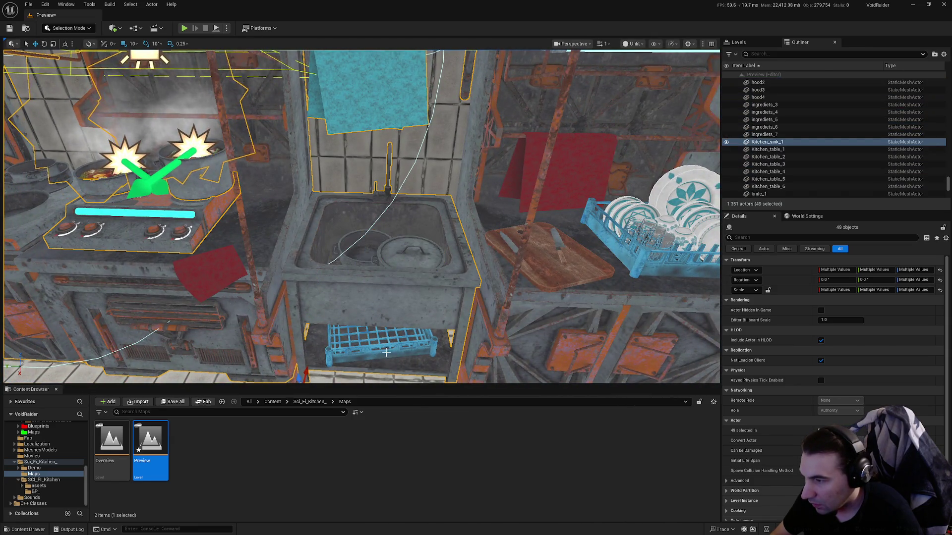
{"action": "left_click", "coordinate": [388, 356], "text": "ctrl"}
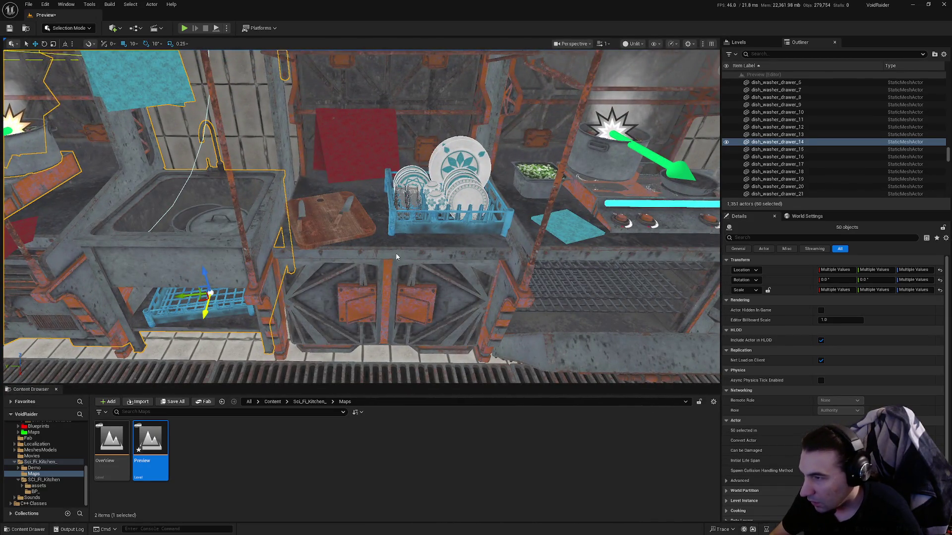
{"action": "left_click", "coordinate": [396, 257], "text": "ctrl"}
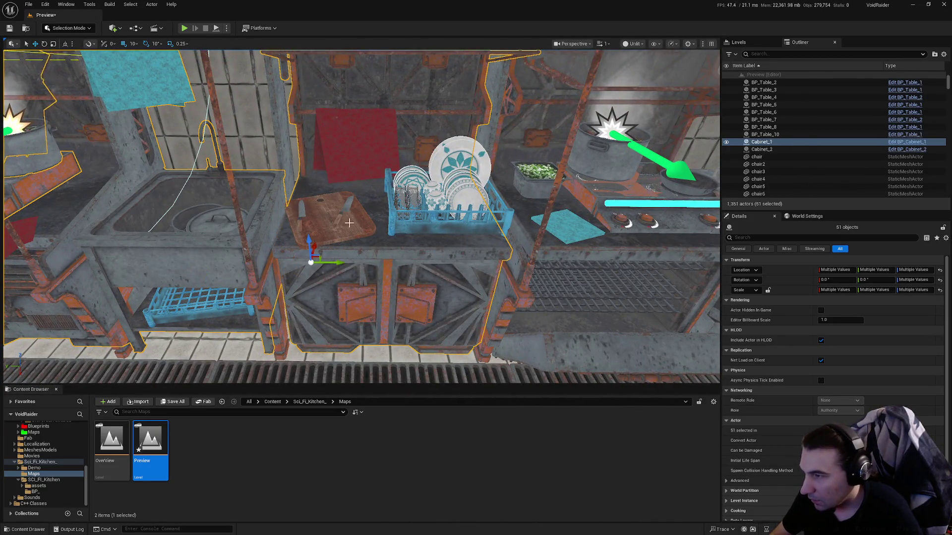
{"action": "left_click", "coordinate": [343, 212], "text": "ctrl"}
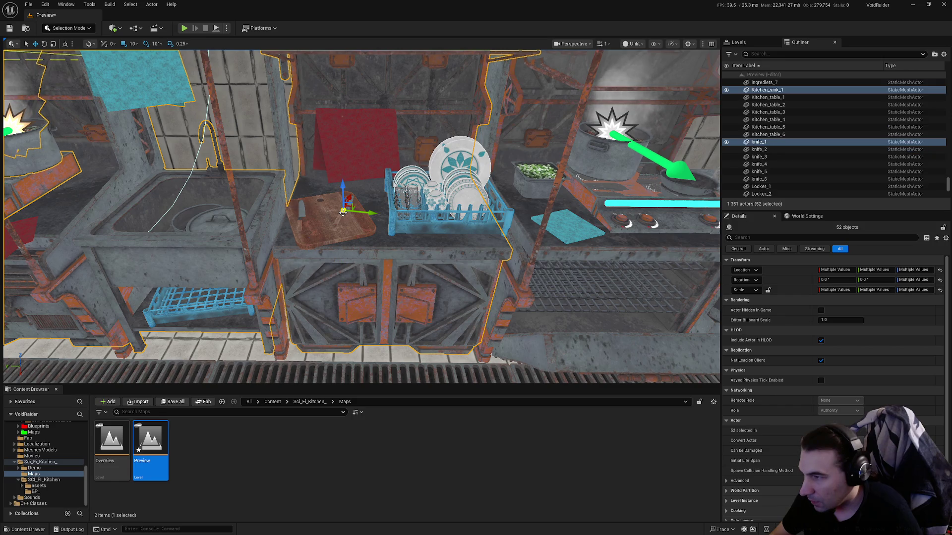
{"action": "left_click", "coordinate": [311, 232], "text": "ctrl"}
{"action": "left_click", "coordinate": [301, 231], "text": "ctrl"}
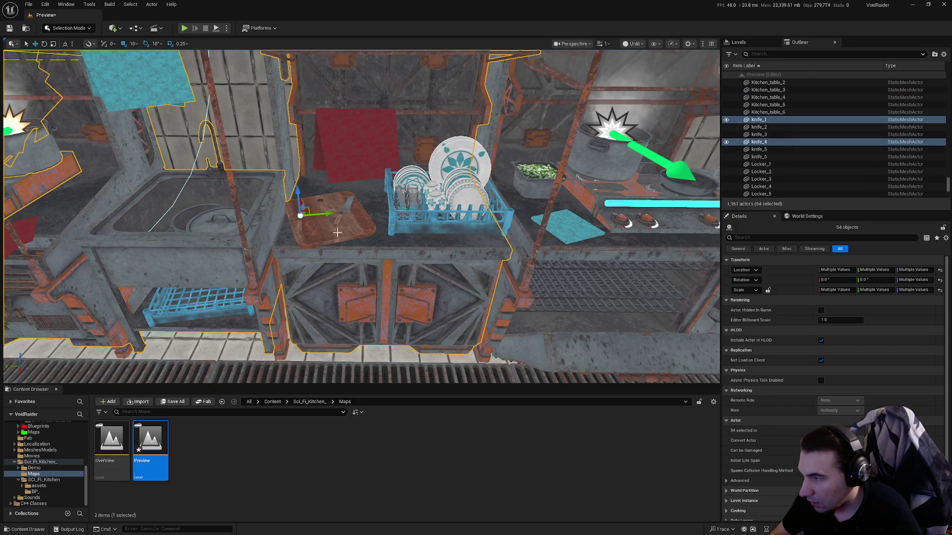
{"action": "left_click", "coordinate": [434, 220], "text": "ctrl"}
{"action": "key", "text": "f"}
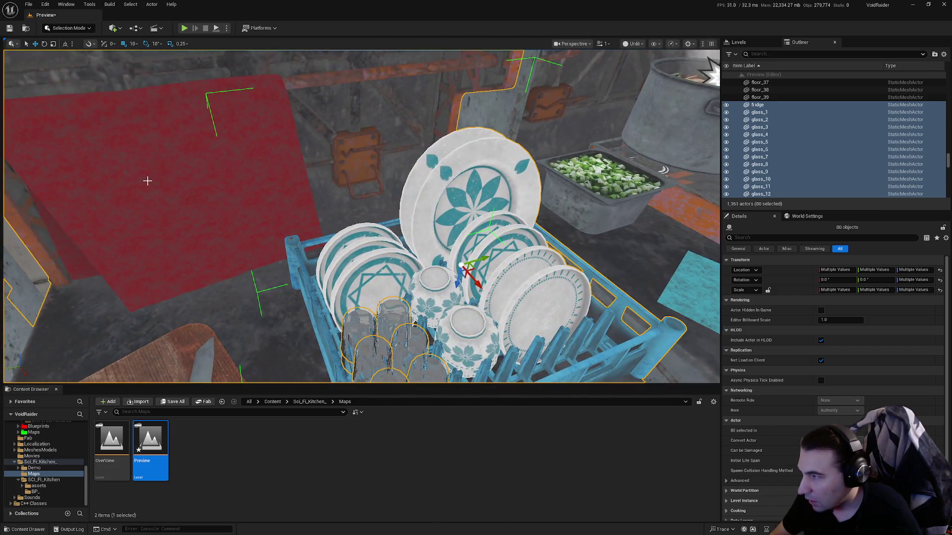
Add the red cloth, another cabinet and container_16, bringing the selection to 82 props.
{"action": "left_click", "coordinate": [174, 190], "text": "ctrl"}
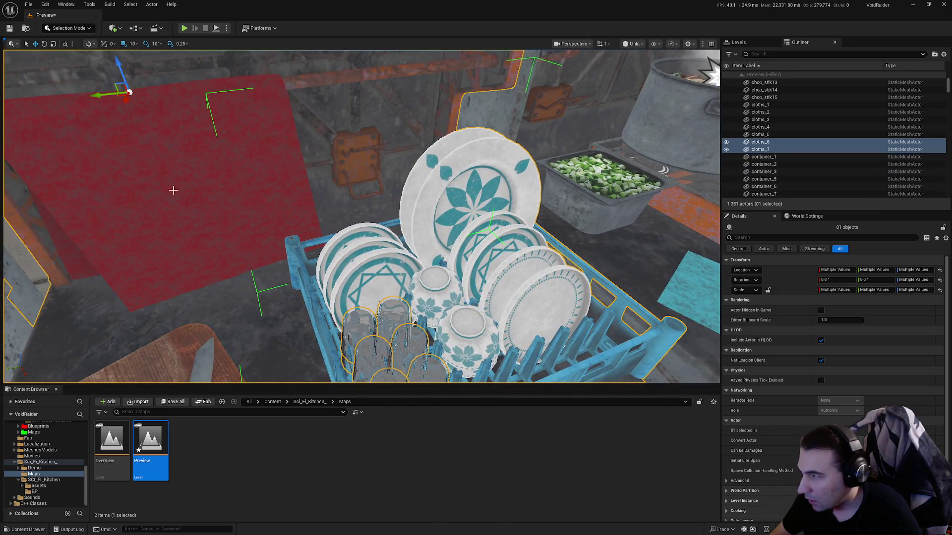
{"action": "mouse_move", "coordinate": [174, 190]}
{"action": "left_mouse_down"}
{"action": "mouse_move", "coordinate": [76, 124]}
{"action": "mouse_move", "coordinate": [62, 295]}
{"action": "mouse_move", "coordinate": [696, 246]}
{"action": "left_mouse_up"}
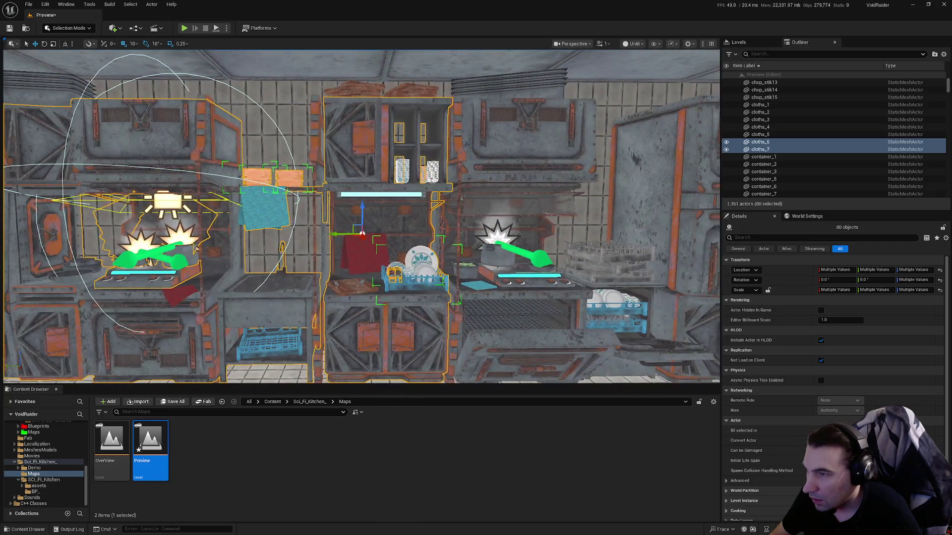
{"action": "left_click_drag", "start_coordinate": [696, 247], "coordinate": [714, 246]}
{"action": "mouse_move", "coordinate": [578, 321]}
{"action": "left_mouse_down"}
{"action": "mouse_move", "coordinate": [577, 305]}
{"action": "mouse_move", "coordinate": [400, 251]}
{"action": "left_mouse_up"}
{"action": "left_click", "coordinate": [382, 243], "text": "ctrl"}
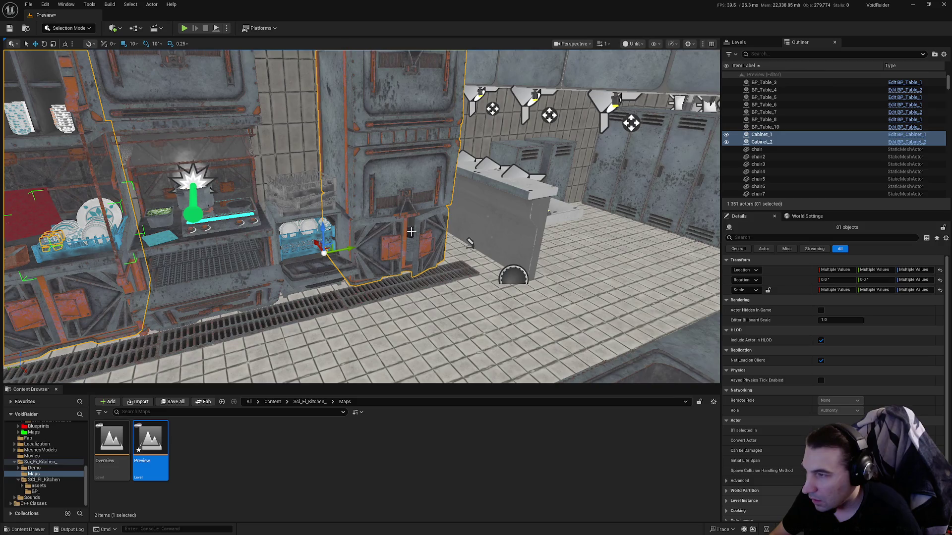
{"action": "scroll", "coordinate": [476, 238], "scroll_direction": "up", "scroll_amount": 5}
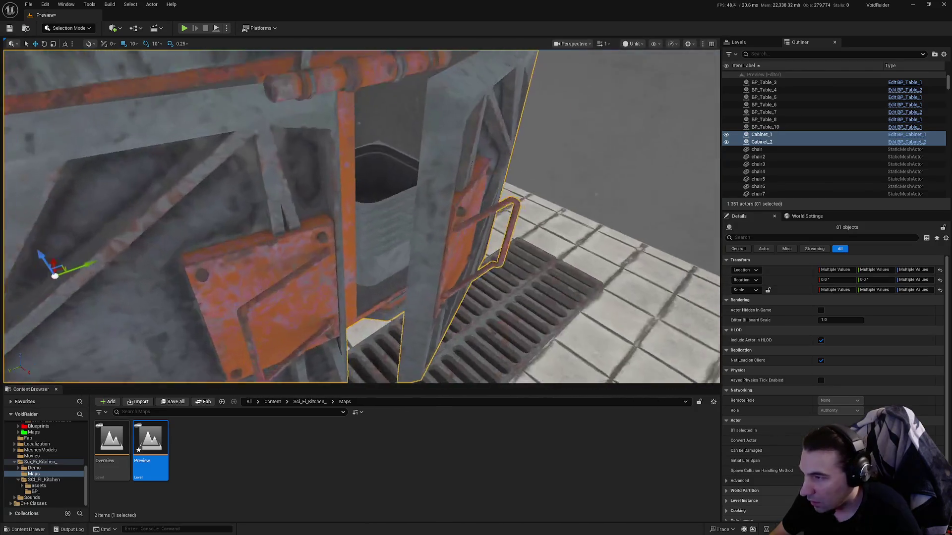
{"action": "left_click", "coordinate": [403, 233], "text": "ctrl"}
{"action": "scroll", "coordinate": [483, 225], "scroll_direction": "down", "scroll_amount": 5}
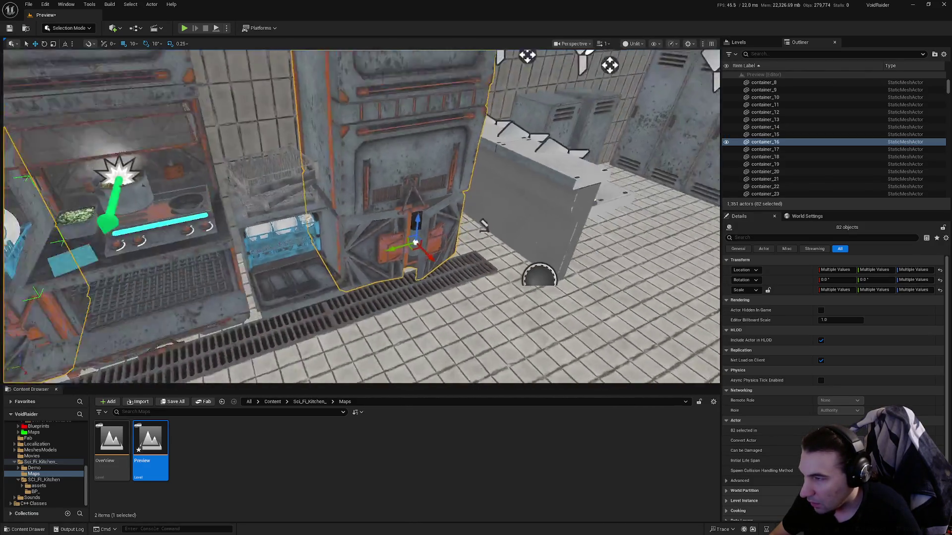
{"action": "key", "text": "h"}
{"action": "scroll", "coordinate": [484, 226], "scroll_direction": "down", "scroll_amount": 3}
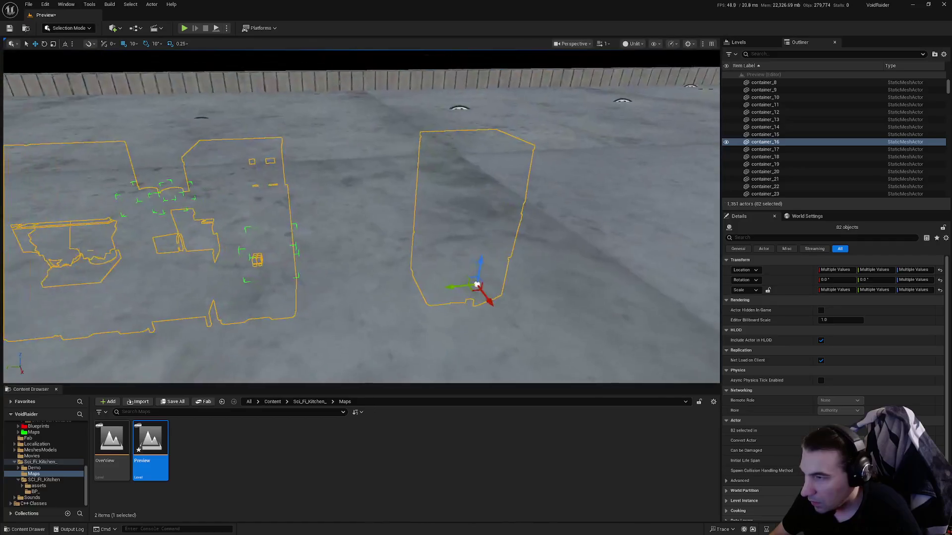
Open Lvl_HUB from Core/Maps, saving the Preview level, and paste in the 82 kitchen props.
{"action": "left_click", "coordinate": [55, 468]}
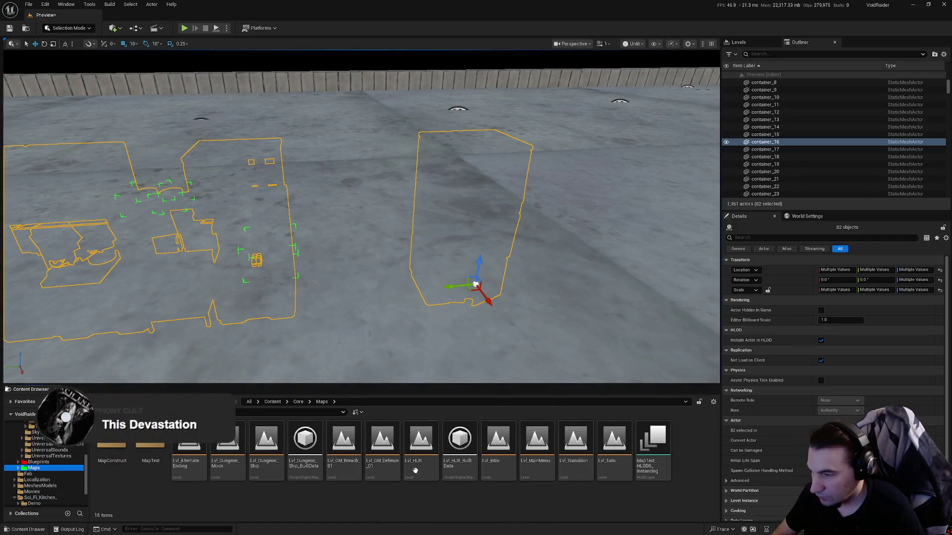
{"action": "double_click", "coordinate": [414, 439]}
{"action": "left_click", "coordinate": [494, 356]}
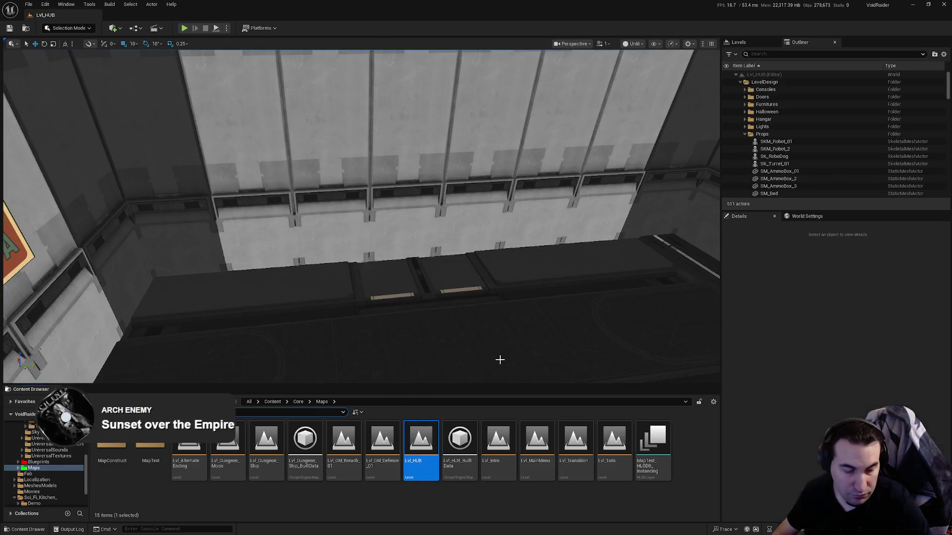
{"action": "scroll", "coordinate": [425, 241], "scroll_direction": "down", "scroll_amount": 5}
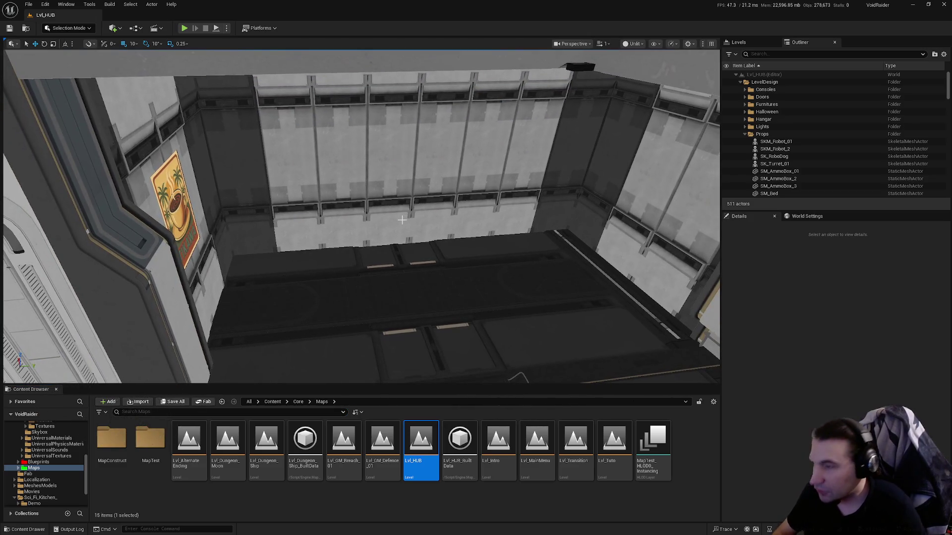
{"action": "key", "text": "ctrl+v"}
{"action": "scroll", "coordinate": [424, 241], "scroll_direction": "down", "scroll_amount": 10}
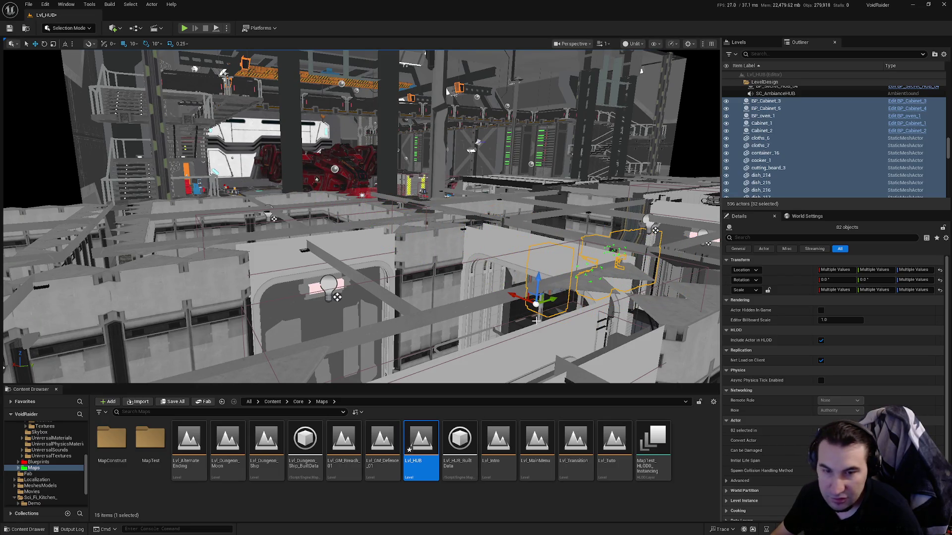
Rotate the pasted kitchen set 180 degrees and move it against the wall by the TIKAWA poster.
{"action": "scroll", "coordinate": [536, 319], "scroll_direction": "up", "scroll_amount": 12}
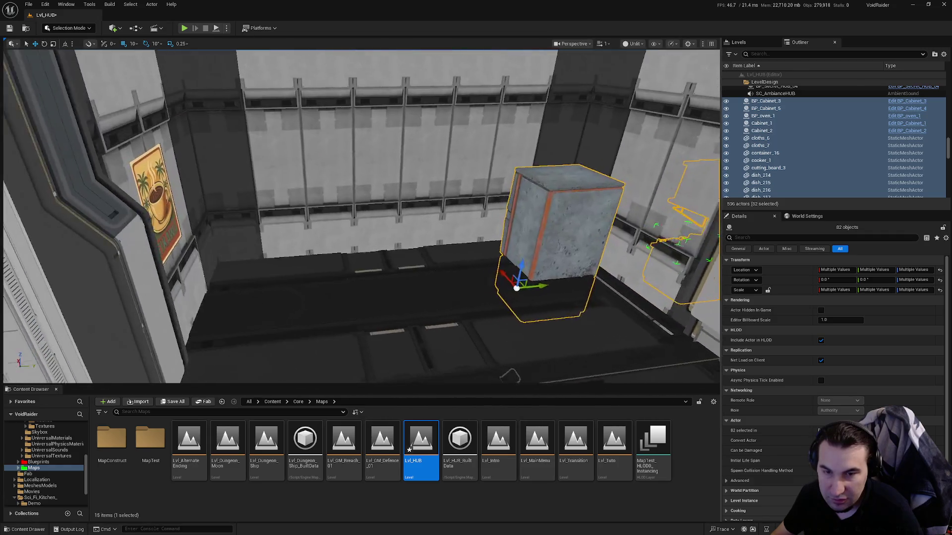
{"action": "scroll", "coordinate": [461, 284], "scroll_direction": "up", "scroll_amount": 6}
{"action": "key", "text": "e"}
{"action": "left_click_drag", "start_coordinate": [470, 274], "coordinate": [524, 286]}
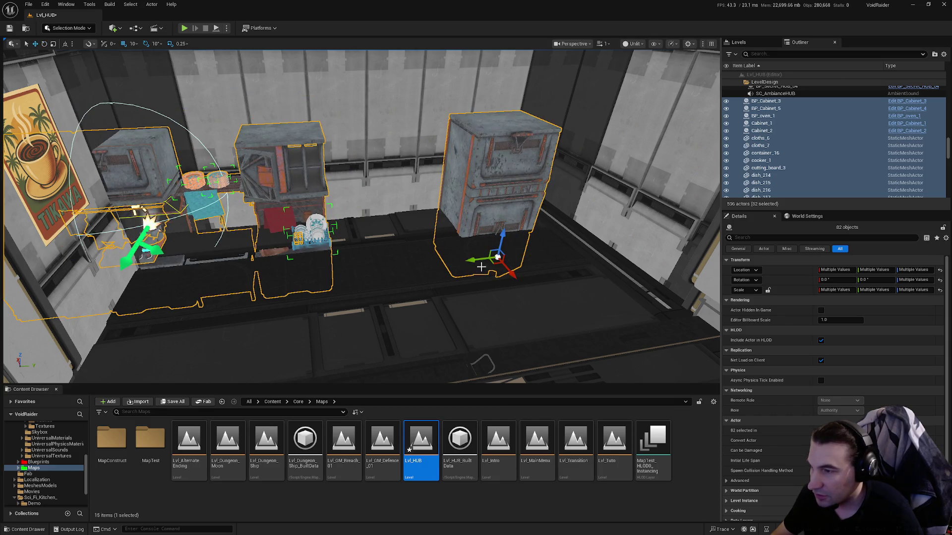
{"action": "mouse_move", "coordinate": [475, 262]}
{"action": "left_mouse_down"}
{"action": "mouse_move", "coordinate": [604, 254]}
{"action": "mouse_move", "coordinate": [570, 257]}
{"action": "left_mouse_up"}
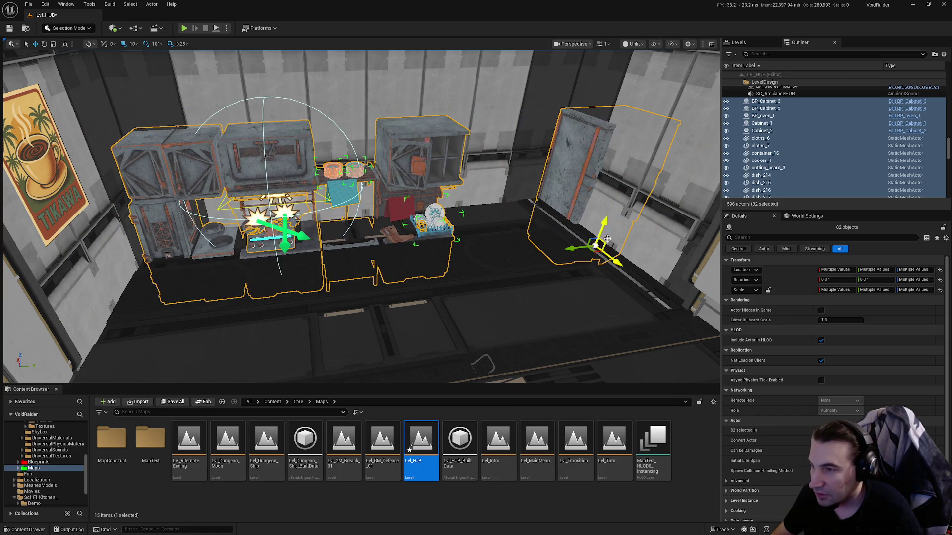
{"action": "mouse_move", "coordinate": [605, 221]}
{"action": "left_mouse_down"}
{"action": "mouse_move", "coordinate": [590, 178]}
{"action": "mouse_move", "coordinate": [467, 218]}
{"action": "left_mouse_up"}
Shift Cabinet_2 10 units along Y to line it up with the wall units.
{"action": "left_click", "coordinate": [557, 179]}
{"action": "key", "text": "f"}
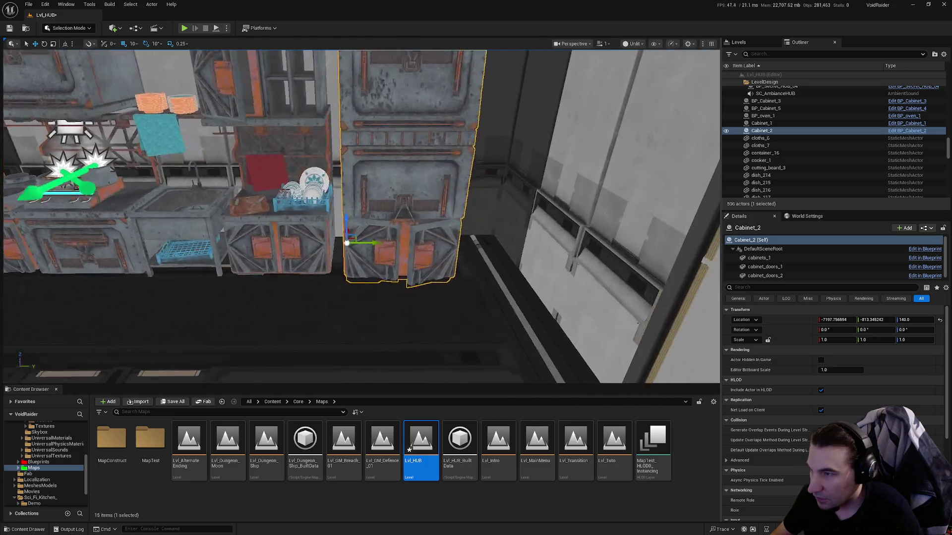
{"action": "left_click_drag", "start_coordinate": [336, 242], "coordinate": [327, 242]}
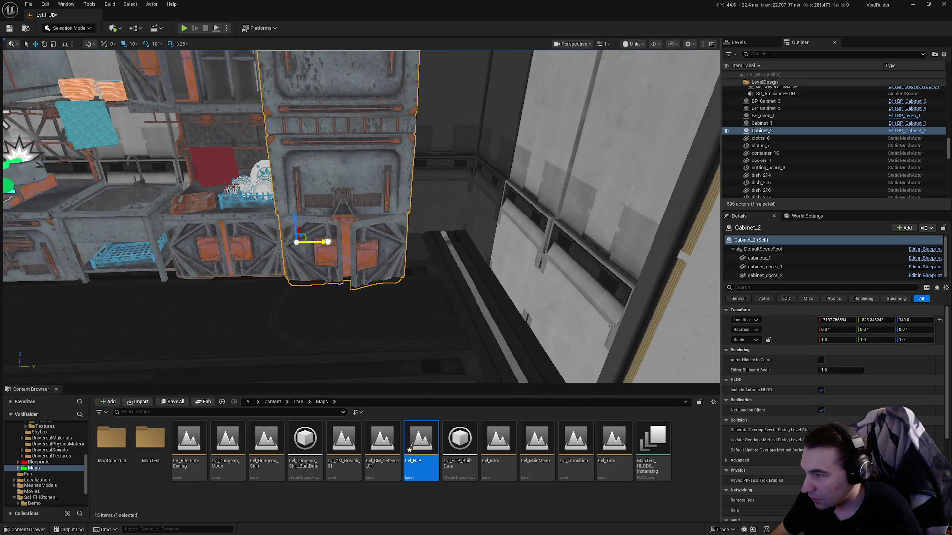
{"action": "left_click_drag", "start_coordinate": [371, 267], "coordinate": [345, 267]}
{"action": "scroll", "coordinate": [416, 302], "scroll_direction": "down", "scroll_amount": 10}
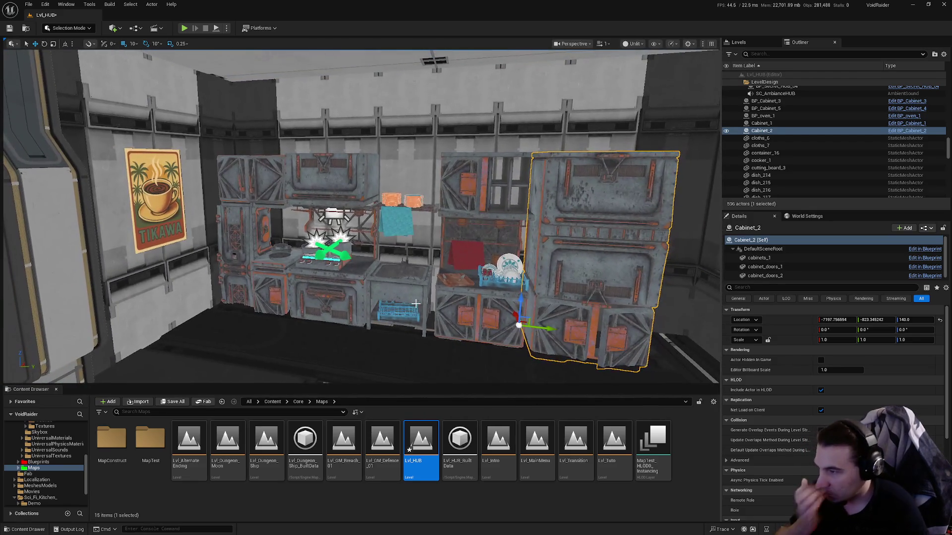
{"action": "mouse_move", "coordinate": [344, 268]}
{"action": "left_mouse_down"}
{"action": "mouse_move", "coordinate": [334, 248]}
{"action": "mouse_move", "coordinate": [361, 309]}
{"action": "left_mouse_up"}
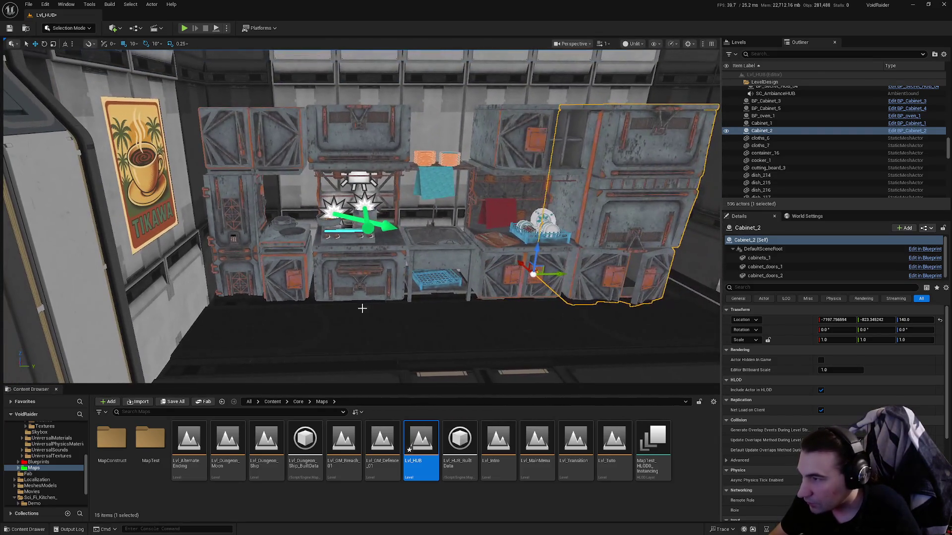
{"action": "left_click", "coordinate": [782, 101]}
Collapse the Props and LevelDesign folders in the Outliner.
{"action": "scroll", "coordinate": [810, 124], "scroll_direction": "down", "scroll_amount": 10}
{"action": "scroll", "coordinate": [883, 128], "scroll_direction": "up", "scroll_amount": 5}
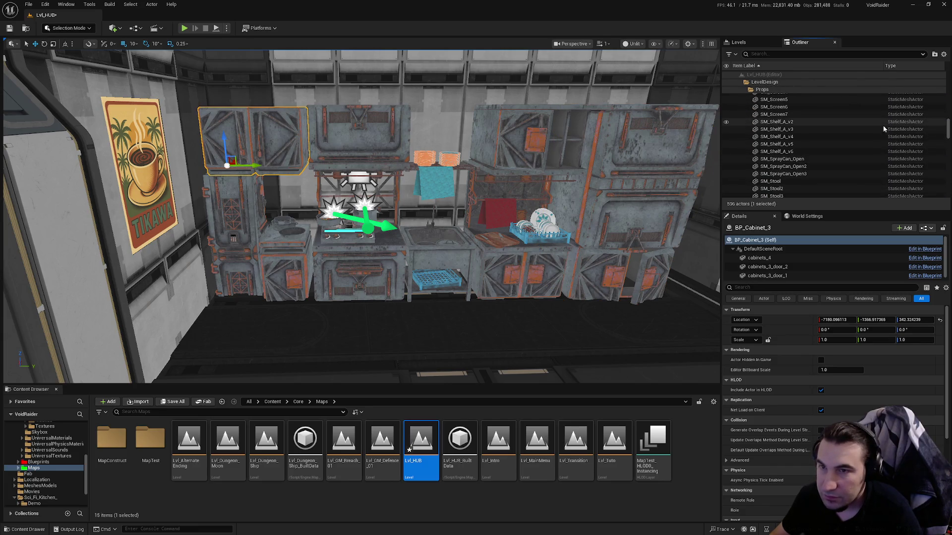
{"action": "left_click_drag", "start_coordinate": [948, 132], "coordinate": [949, 79]}
{"action": "left_click", "coordinate": [745, 134]}
{"action": "left_click", "coordinate": [741, 82]}
{"action": "scroll", "coordinate": [775, 126], "scroll_direction": "down", "scroll_amount": 10}
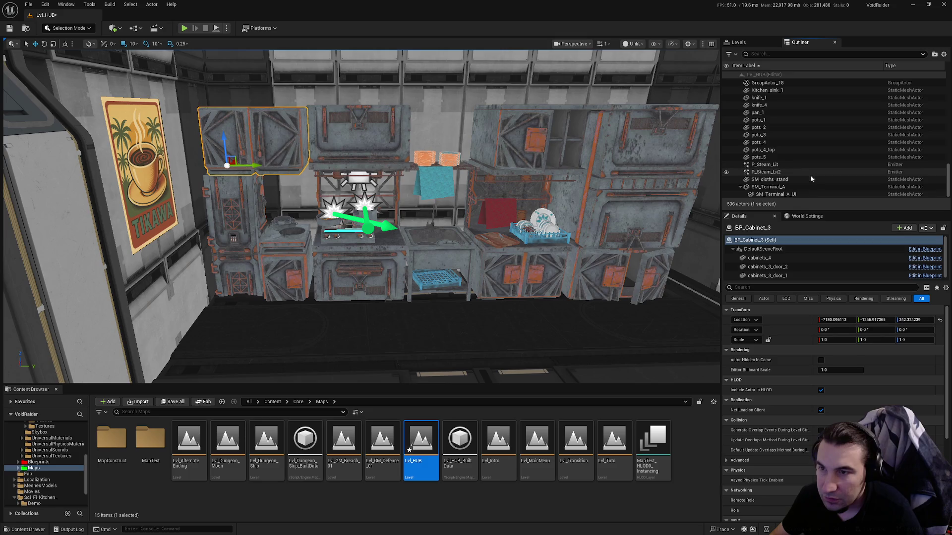
Select and inspect the fridge, BP_Cabinet_3 and the red cloth cloths_6.
{"action": "left_click", "coordinate": [253, 277]}
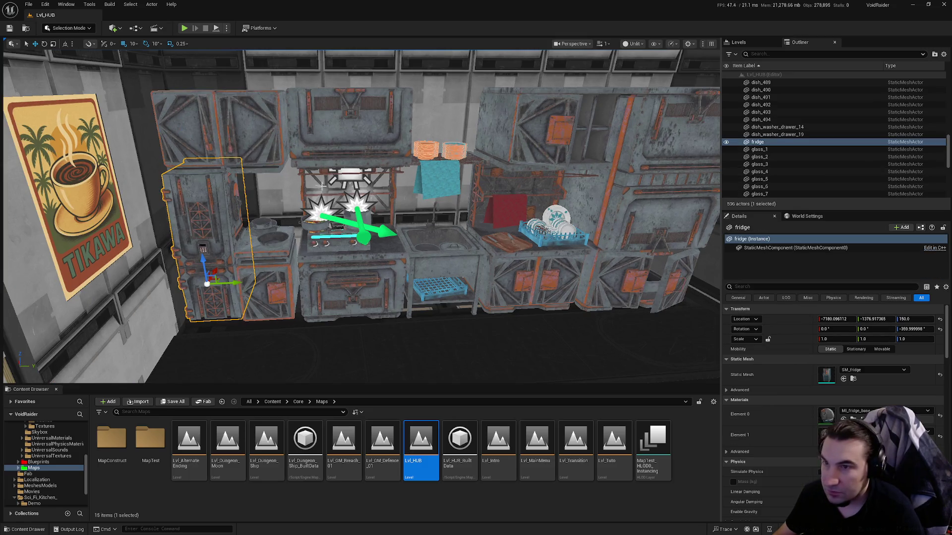
{"action": "key", "text": "f"}
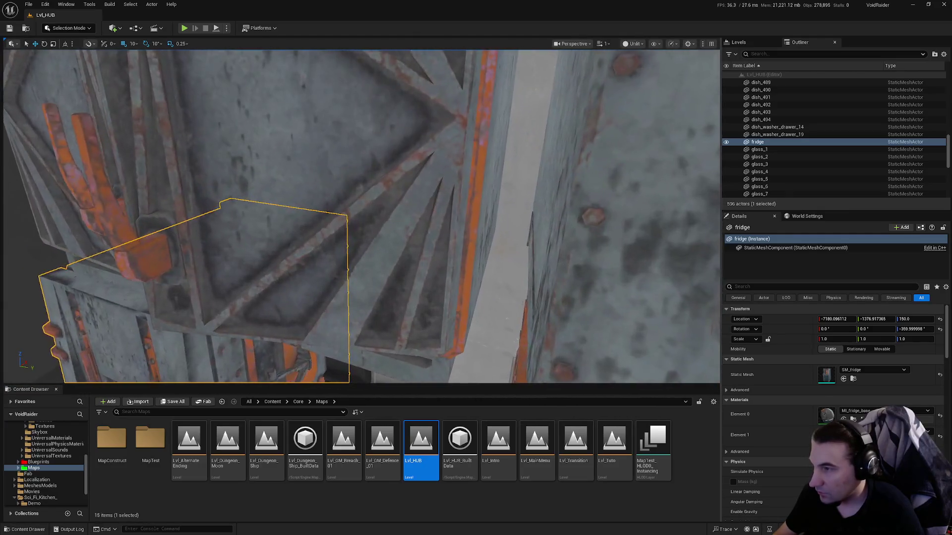
{"action": "left_click", "coordinate": [317, 208]}
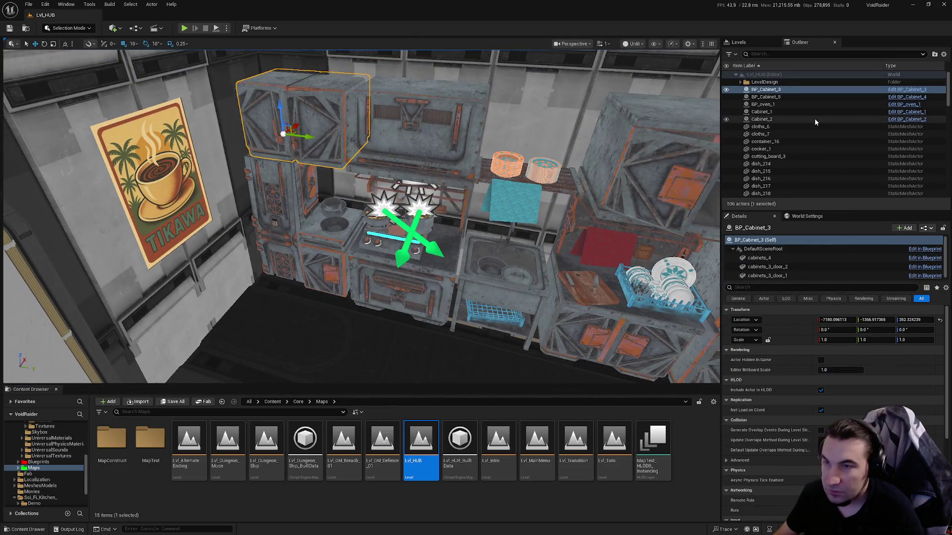
{"action": "left_click", "coordinate": [776, 127]}
{"action": "scroll", "coordinate": [793, 147], "scroll_direction": "down", "scroll_amount": 15}
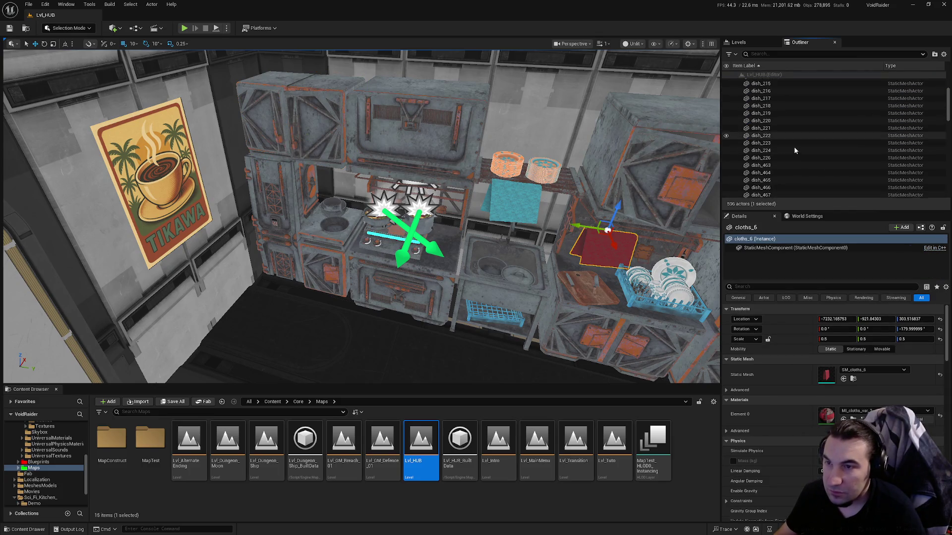
Move the kitchen actors up to glass_12 into the LevelDesign folder.
{"action": "scroll", "coordinate": [797, 147], "scroll_direction": "down", "scroll_amount": 8}
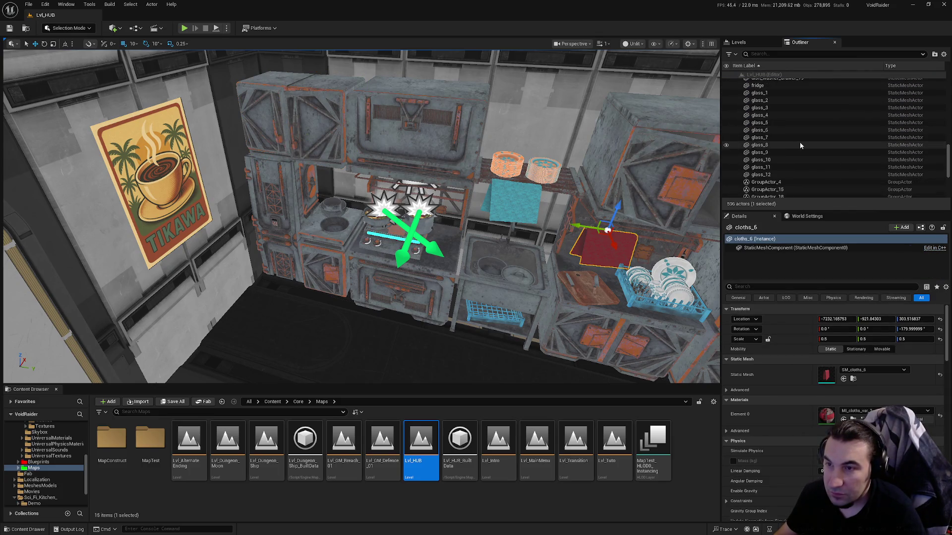
{"action": "left_click", "coordinate": [783, 151], "text": "shift"}
{"action": "scroll", "coordinate": [813, 163], "scroll_direction": "up", "scroll_amount": 20}
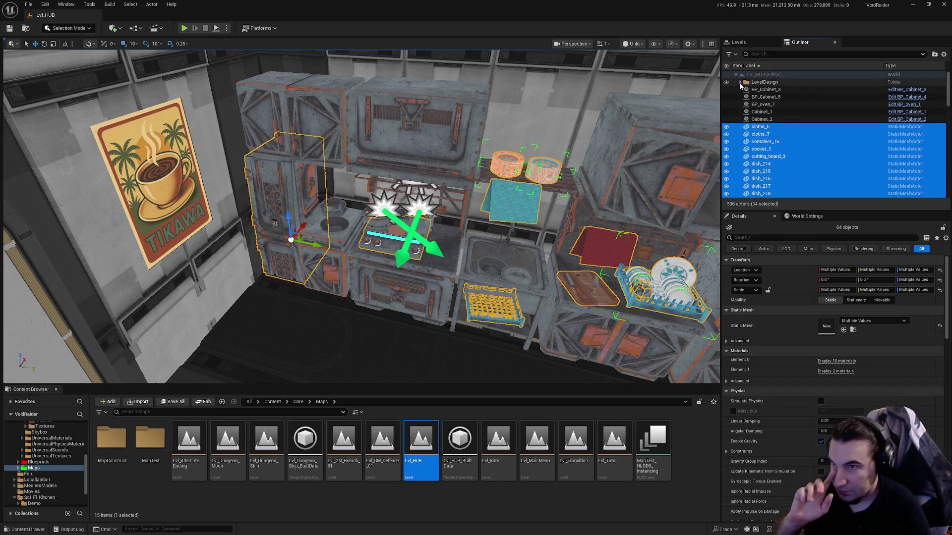
{"action": "left_click", "coordinate": [740, 82]}
{"action": "scroll", "coordinate": [793, 144], "scroll_direction": "down", "scroll_amount": 3}
{"action": "mouse_move", "coordinate": [773, 145]}
{"action": "left_mouse_down"}
{"action": "mouse_move", "coordinate": [817, 156]}
{"action": "mouse_move", "coordinate": [785, 156]}
{"action": "mouse_move", "coordinate": [763, 136]}
{"action": "left_mouse_up"}
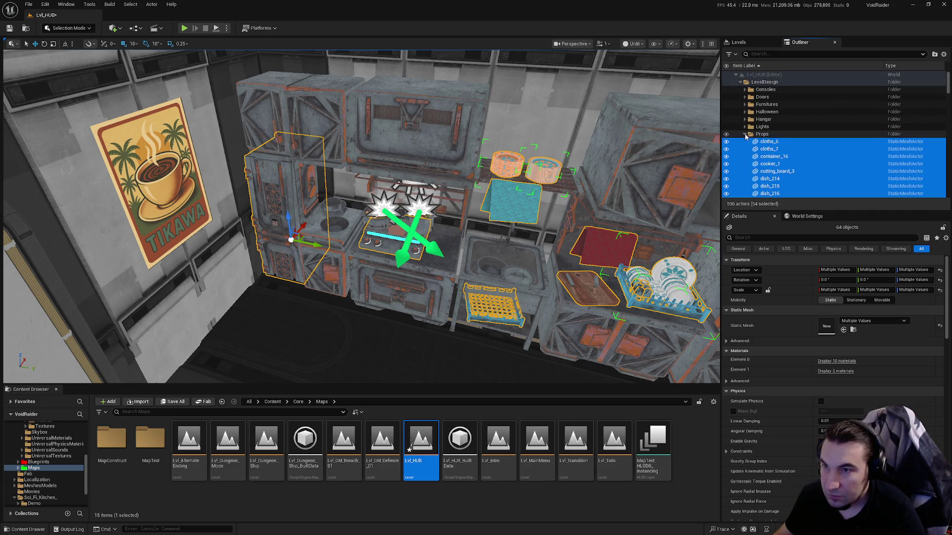
{"action": "left_click", "coordinate": [744, 134]}
{"action": "left_click", "coordinate": [741, 82]}
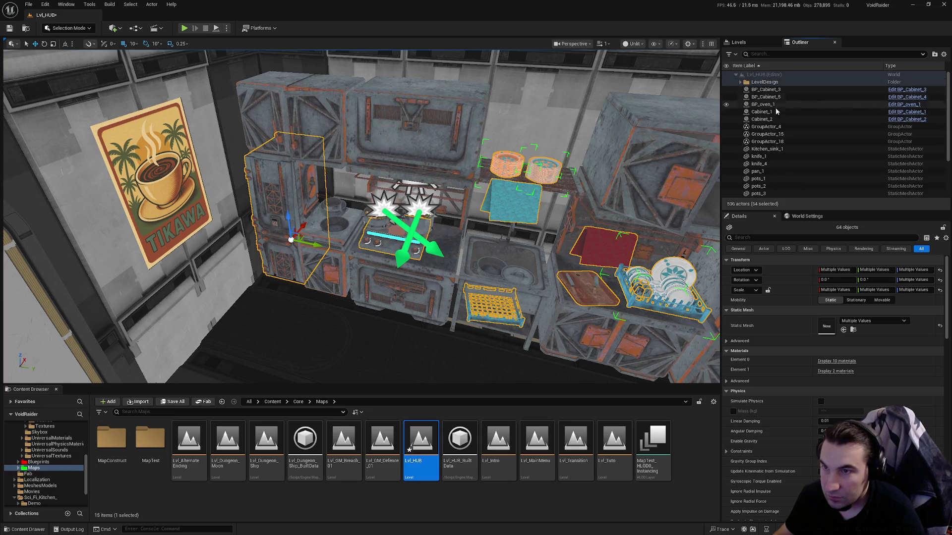
Select GroupActor_4 through GroupActor_18 and reorganize them in the LevelDesign folder.
{"action": "left_click", "coordinate": [776, 133]}
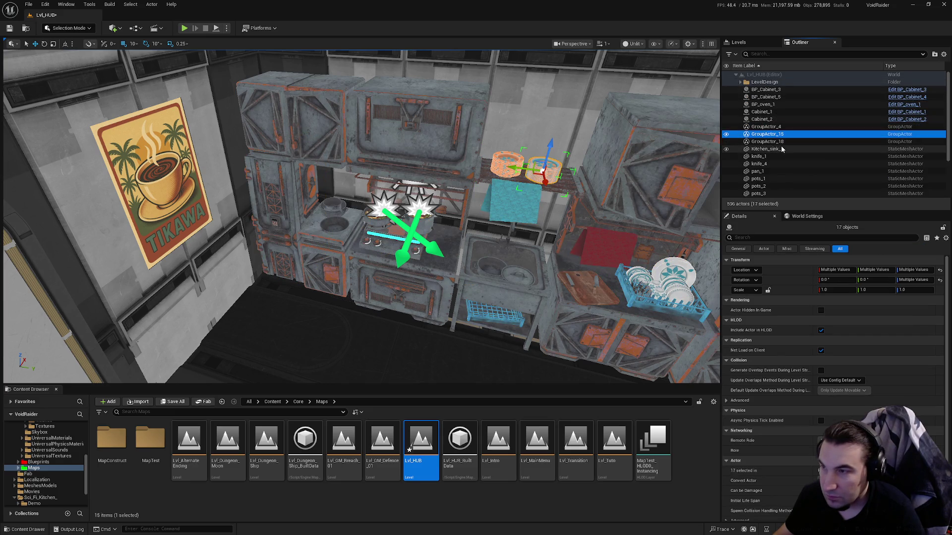
{"action": "left_click", "coordinate": [776, 142]}
{"action": "left_click", "coordinate": [779, 128], "text": "shift"}
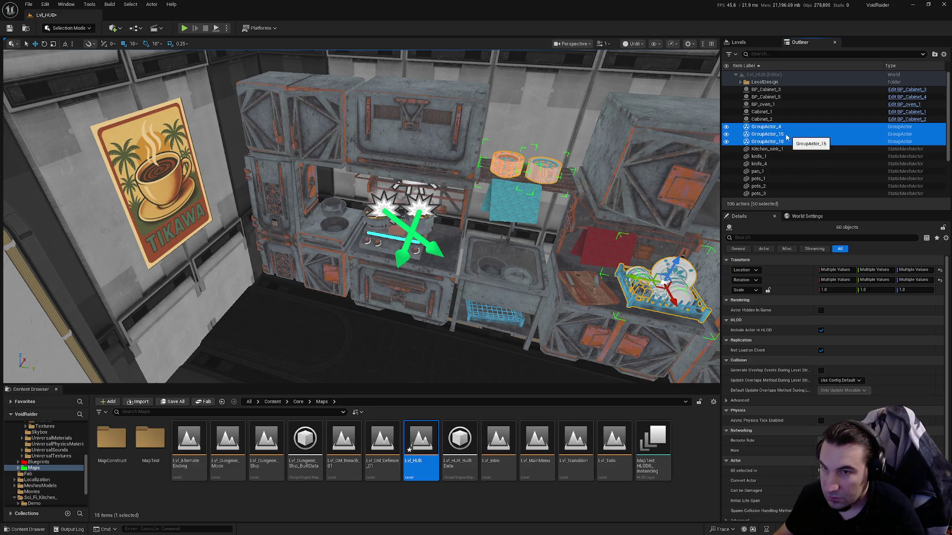
{"action": "left_click", "coordinate": [739, 82]}
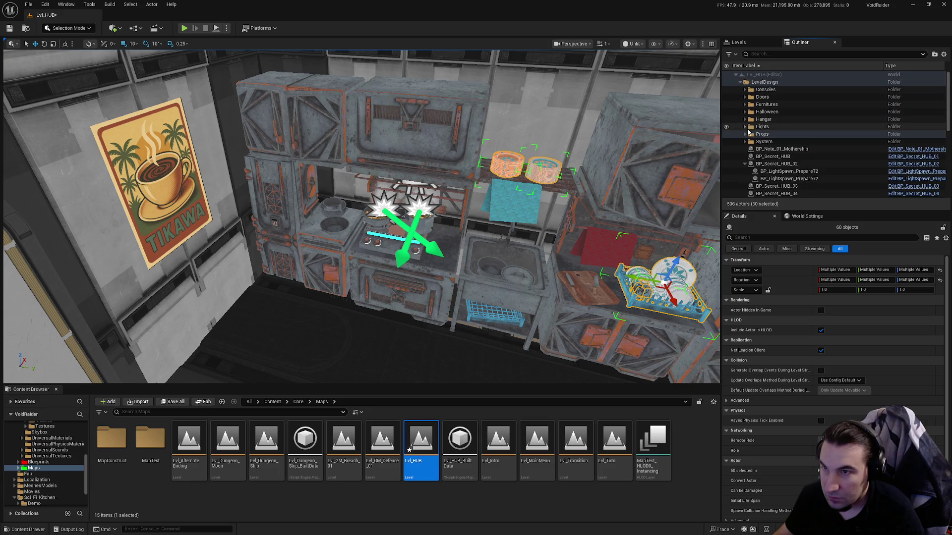
{"action": "scroll", "coordinate": [765, 132], "scroll_direction": "down", "scroll_amount": 3}
{"action": "scroll", "coordinate": [793, 143], "scroll_direction": "down", "scroll_amount": 10}
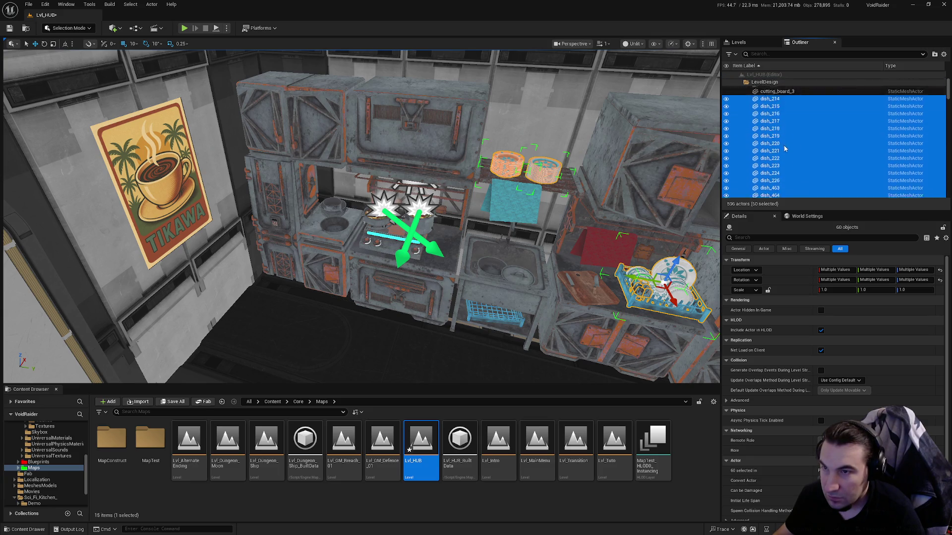
{"action": "scroll", "coordinate": [820, 128], "scroll_direction": "down", "scroll_amount": 15}
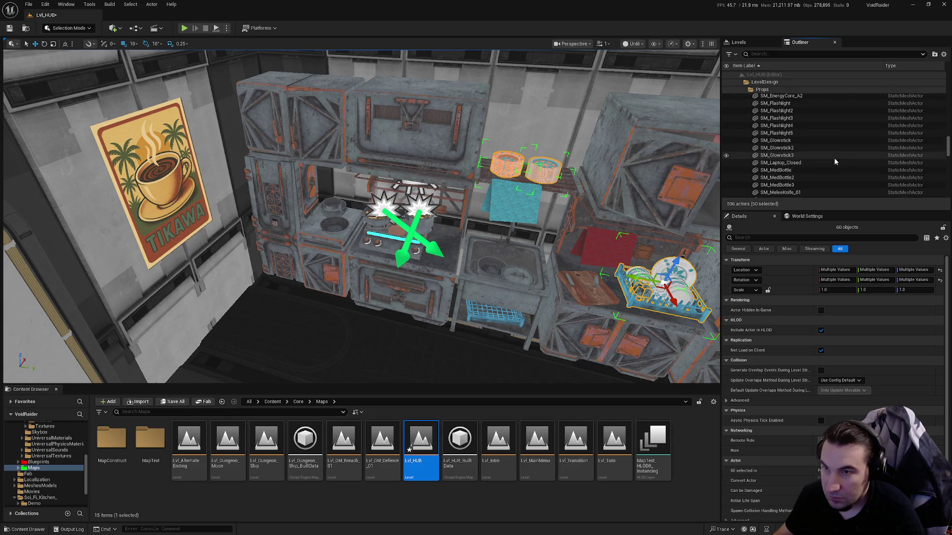
{"action": "scroll", "coordinate": [793, 130], "scroll_direction": "down", "scroll_amount": 10}
{"action": "mouse_move", "coordinate": [825, 122]}
{"action": "left_mouse_down"}
{"action": "mouse_move", "coordinate": [869, 135]}
{"action": "mouse_move", "coordinate": [847, 144]}
{"action": "left_mouse_up"}
{"action": "scroll", "coordinate": [828, 121], "scroll_direction": "up", "scroll_amount": 15}
{"action": "scroll", "coordinate": [870, 141], "scroll_direction": "up", "scroll_amount": 5}
{"action": "scroll", "coordinate": [863, 142], "scroll_direction": "up", "scroll_amount": 3}
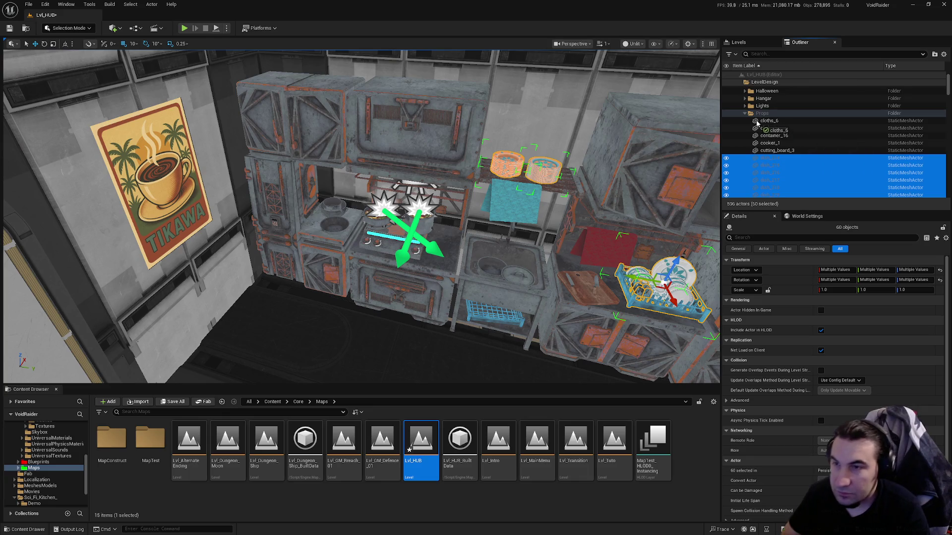
{"action": "left_click_drag", "start_coordinate": [763, 115], "coordinate": [763, 115]}
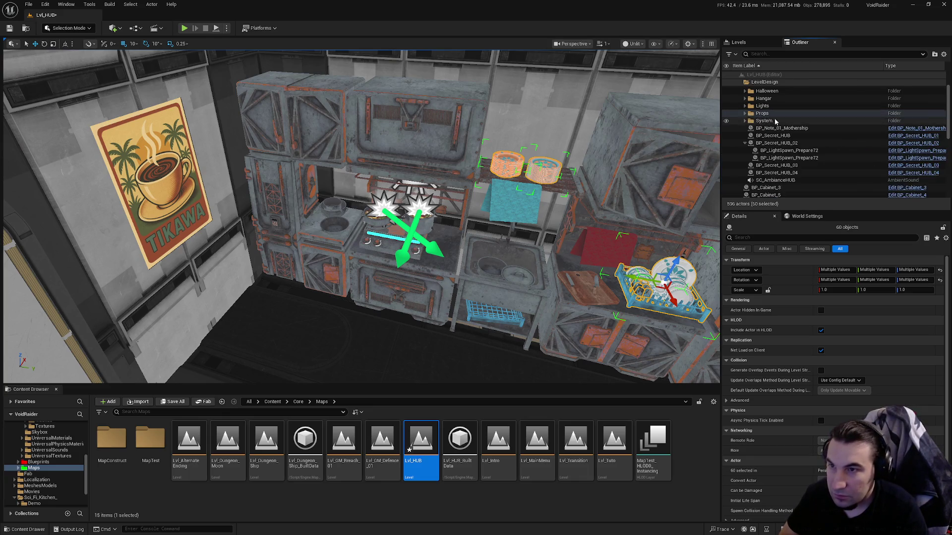
{"action": "scroll", "coordinate": [817, 134], "scroll_direction": "down", "scroll_amount": 3}
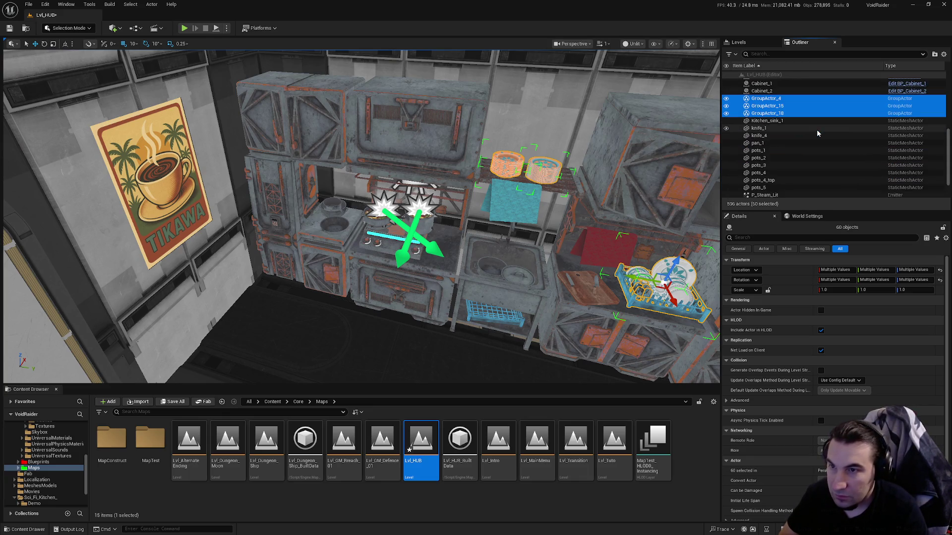
Move Kitchen_sink_1 through pots_5 and SM_cloths_stand into the LevelDesign Props folder.
{"action": "left_click", "coordinate": [755, 122]}
{"action": "scroll", "coordinate": [758, 121], "scroll_direction": "down", "scroll_amount": 1}
{"action": "left_click", "coordinate": [759, 157], "text": "shift"}
{"action": "left_click_drag", "start_coordinate": [767, 113], "coordinate": [825, 124]}
{"action": "scroll", "coordinate": [798, 122], "scroll_direction": "up", "scroll_amount": 5}
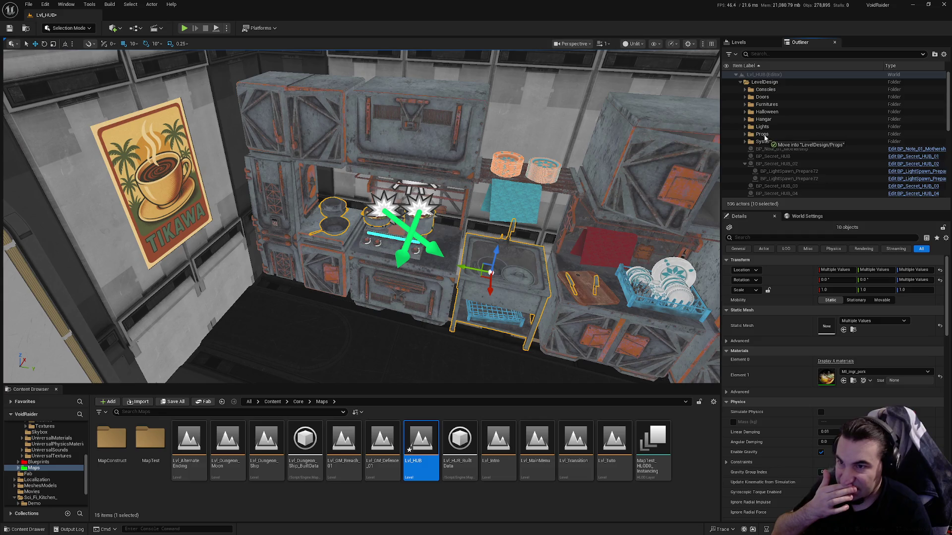
{"action": "left_click_drag", "start_coordinate": [764, 138], "coordinate": [764, 138]}
{"action": "scroll", "coordinate": [796, 135], "scroll_direction": "down", "scroll_amount": 5}
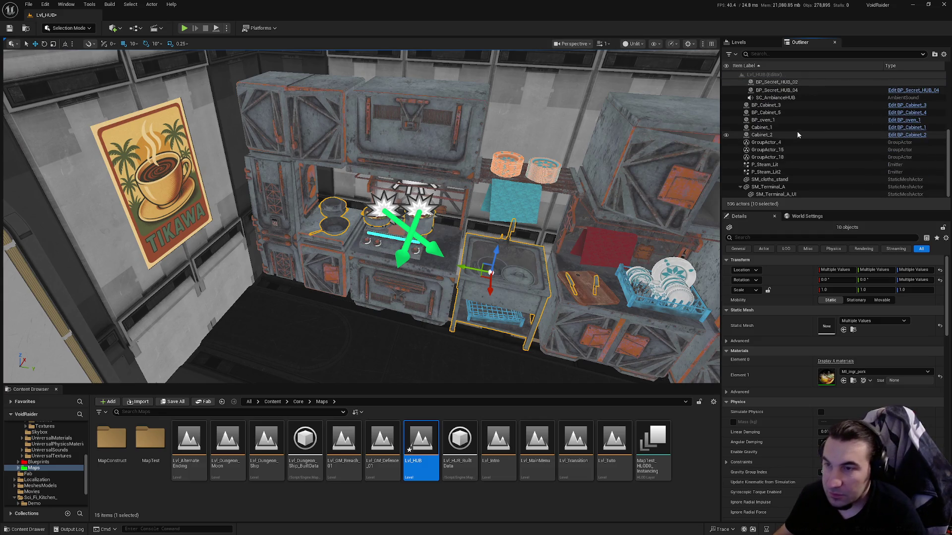
{"action": "left_click", "coordinate": [778, 181]}
{"action": "mouse_move", "coordinate": [778, 181]}
{"action": "left_mouse_down"}
{"action": "mouse_move", "coordinate": [815, 174]}
{"action": "mouse_move", "coordinate": [819, 184]}
{"action": "left_mouse_up"}
{"action": "scroll", "coordinate": [815, 174], "scroll_direction": "up", "scroll_amount": 5}
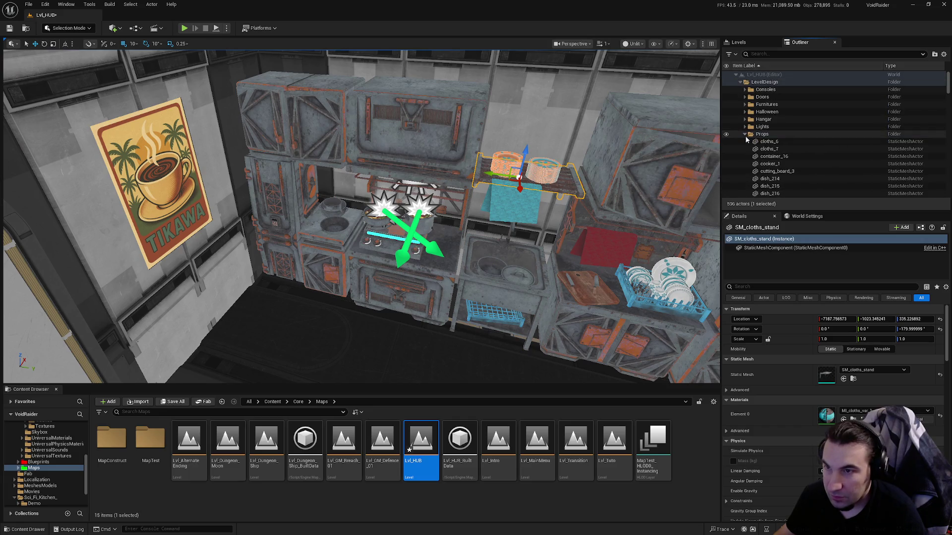
Review the P_Steam_Lit2 steam effect and BP_oven_1's RectLight component settings.
{"action": "scroll", "coordinate": [793, 152], "scroll_direction": "down", "scroll_amount": 5}
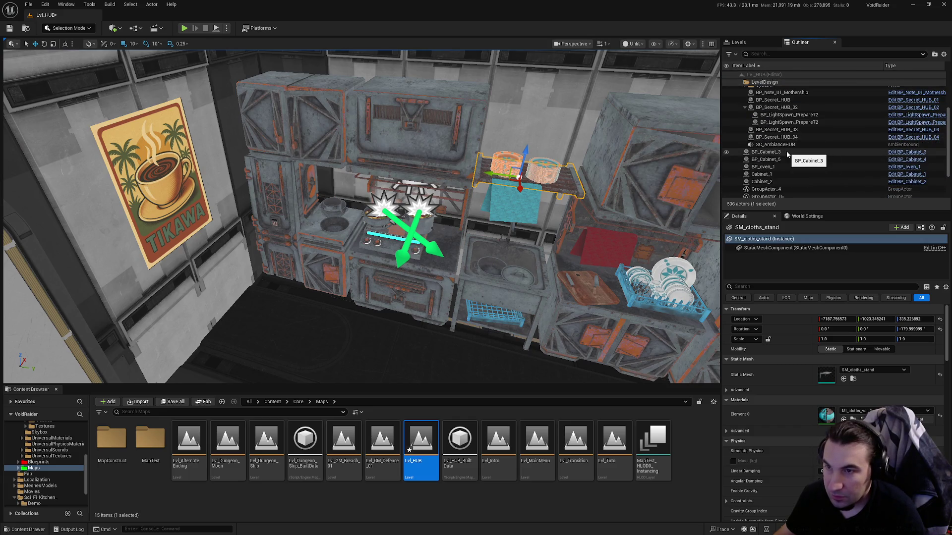
{"action": "scroll", "coordinate": [786, 155], "scroll_direction": "down", "scroll_amount": 2}
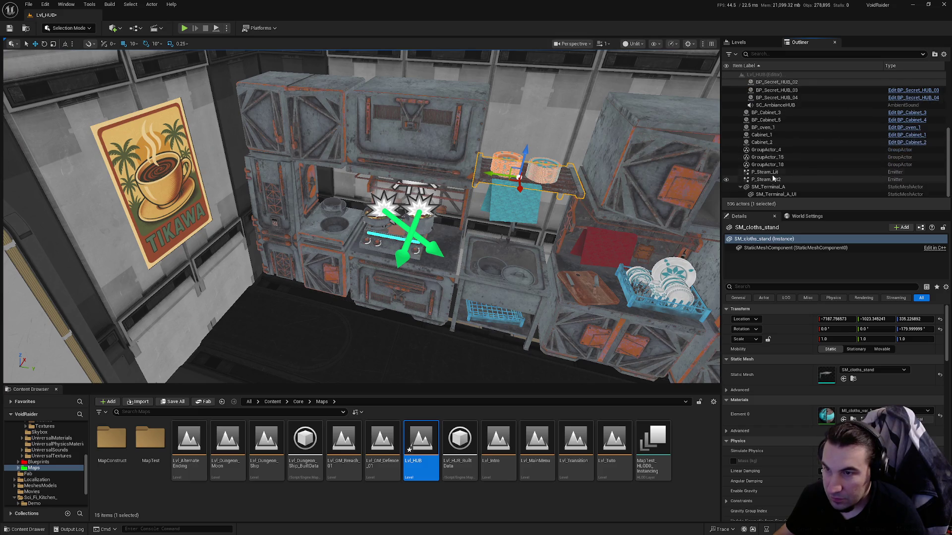
{"action": "left_click", "coordinate": [765, 179]}
{"action": "double_click", "coordinate": [766, 178]}
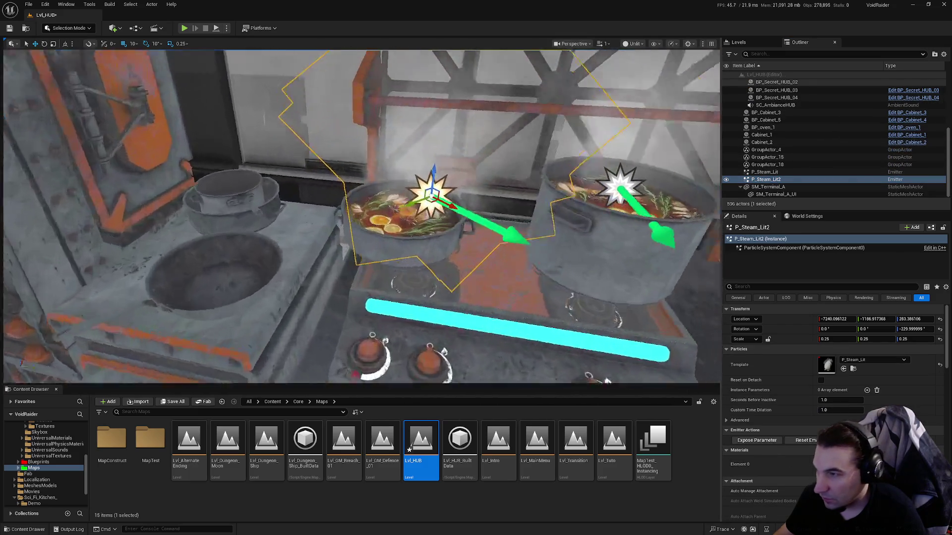
{"action": "scroll", "coordinate": [526, 237], "scroll_direction": "up", "scroll_amount": 5}
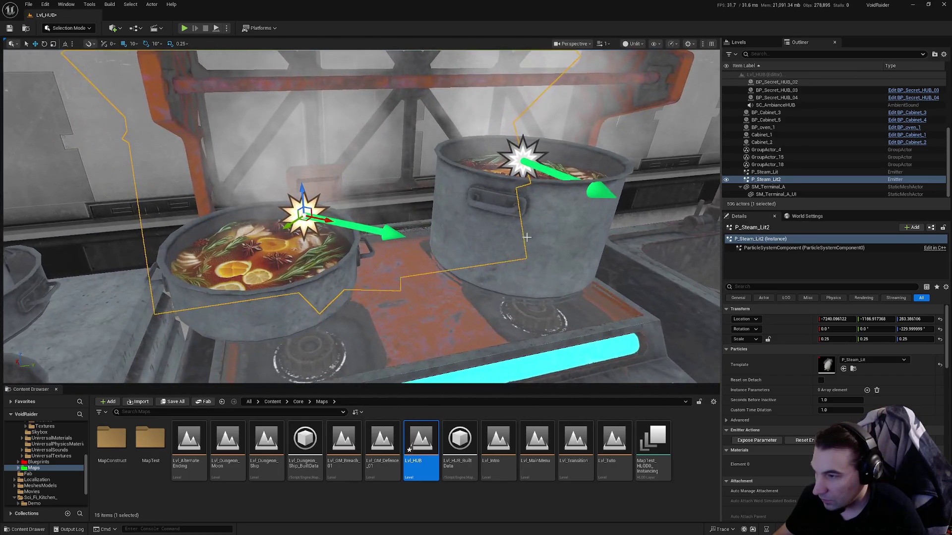
{"action": "mouse_move", "coordinate": [527, 237]}
{"action": "left_mouse_down"}
{"action": "mouse_move", "coordinate": [473, 246]}
{"action": "mouse_move", "coordinate": [416, 201]}
{"action": "left_mouse_up"}
{"action": "left_click", "coordinate": [354, 188]}
{"action": "key", "text": "f"}
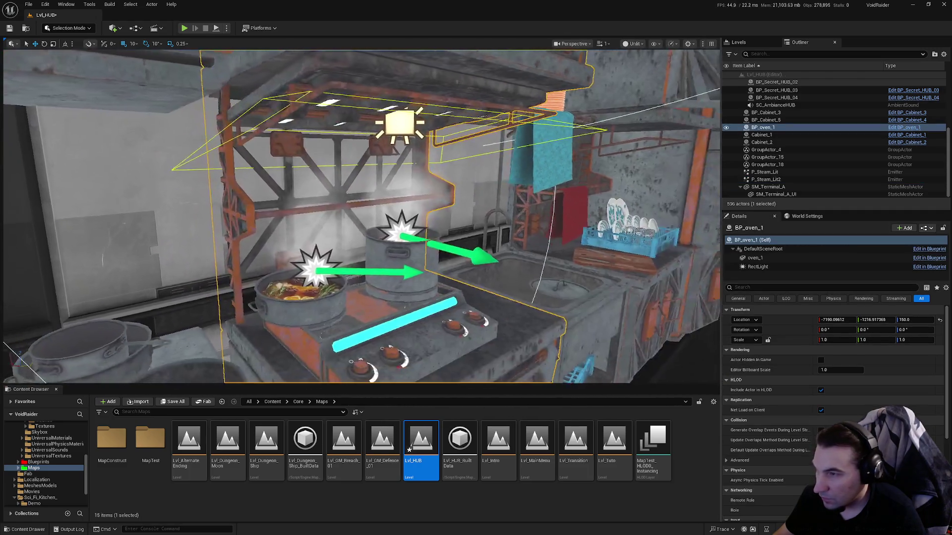
{"action": "left_click", "coordinate": [802, 268]}
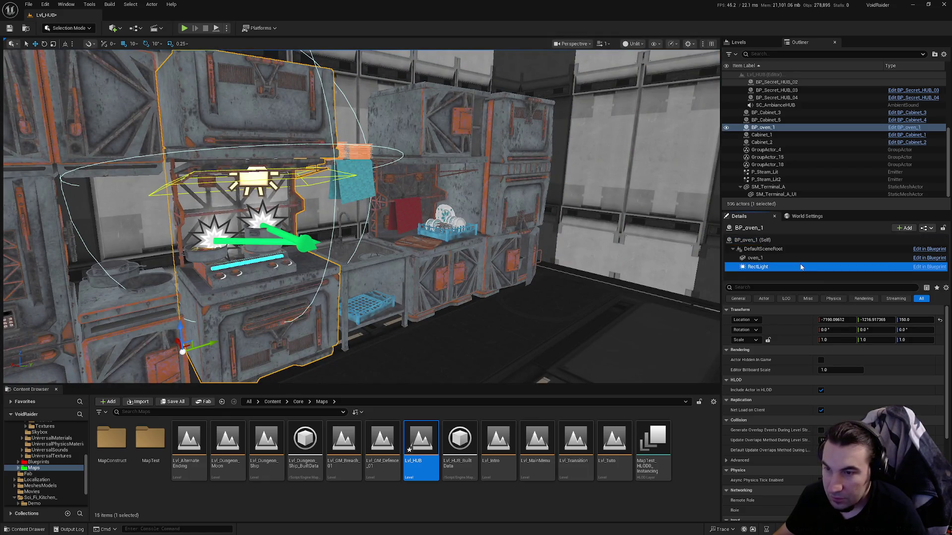
{"action": "scroll", "coordinate": [866, 397], "scroll_direction": "down", "scroll_amount": 3}
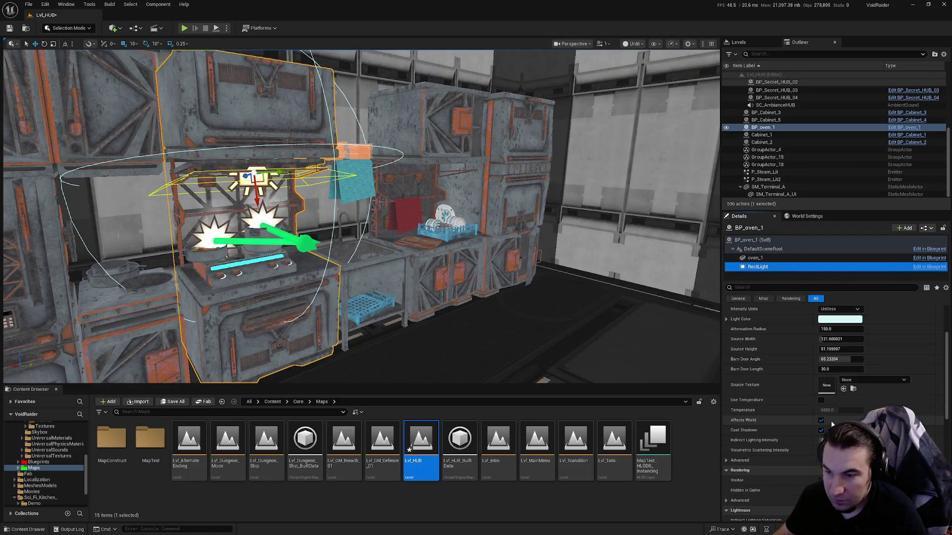
{"action": "scroll", "coordinate": [843, 396], "scroll_direction": "down", "scroll_amount": 1}
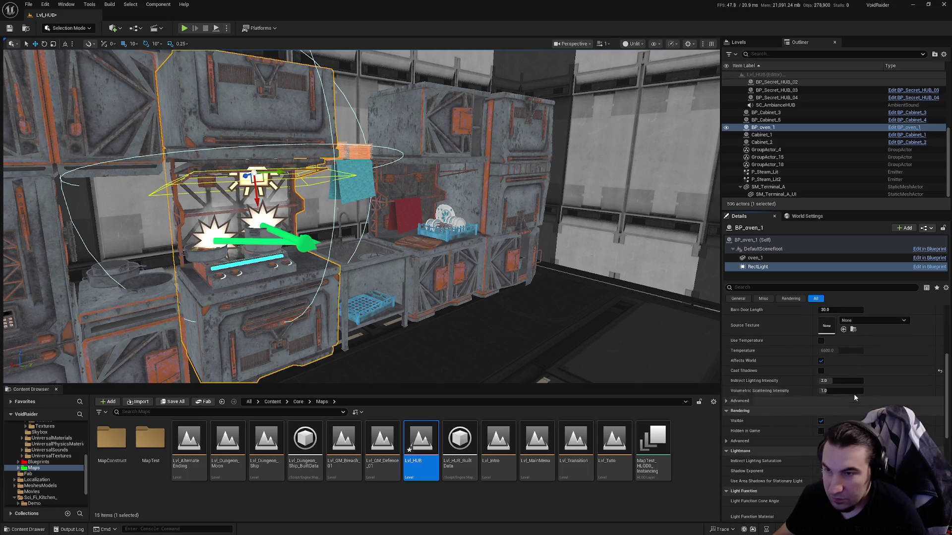
Save all changed content, including the Lvl_HUB level.
{"action": "left_click", "coordinate": [177, 403]}
{"action": "left_click", "coordinate": [533, 355]}
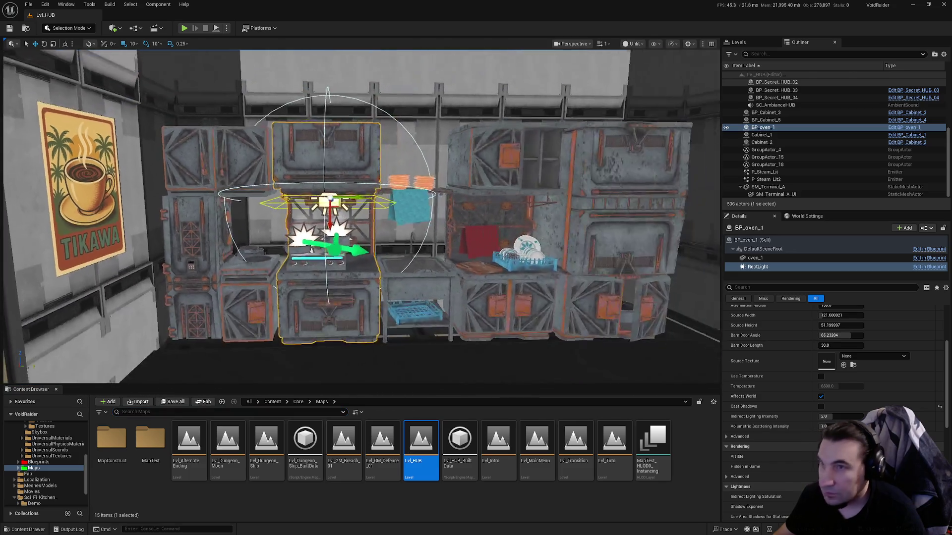
{"action": "scroll", "coordinate": [582, 303], "scroll_direction": "down", "scroll_amount": 2}
{"action": "left_click_drag", "start_coordinate": [575, 302], "coordinate": [560, 303]}
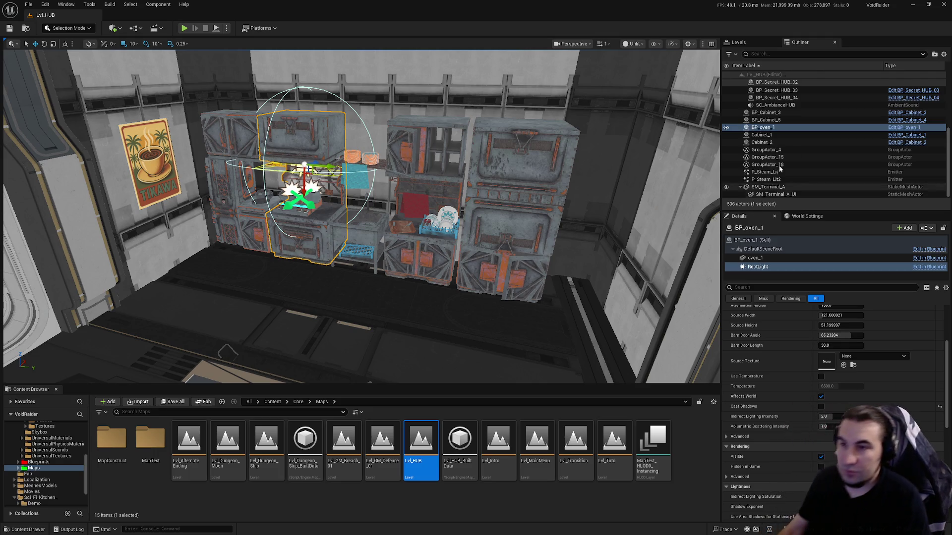
Select BP_Cabinet_3 and frame it in the viewport.
{"action": "scroll", "coordinate": [801, 149], "scroll_direction": "up", "scroll_amount": 1}
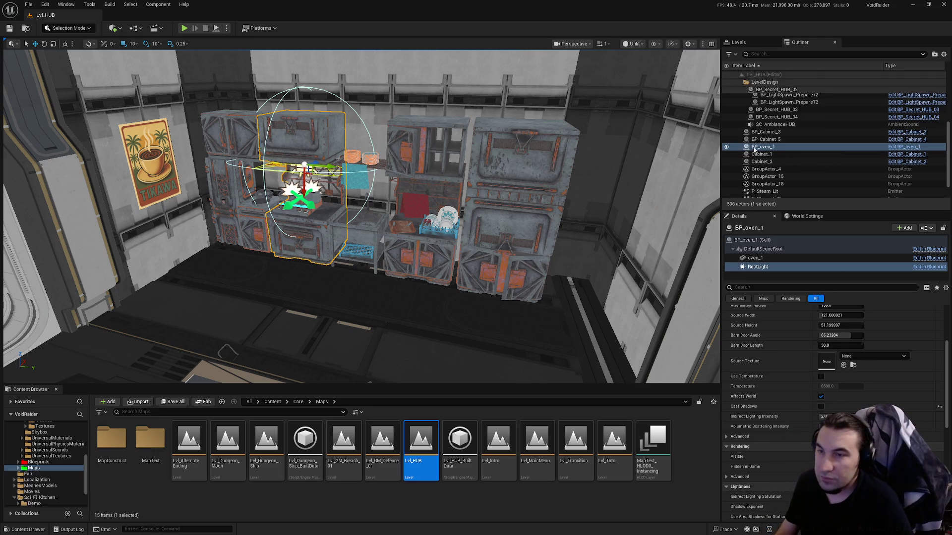
{"action": "double_click", "coordinate": [766, 132]}
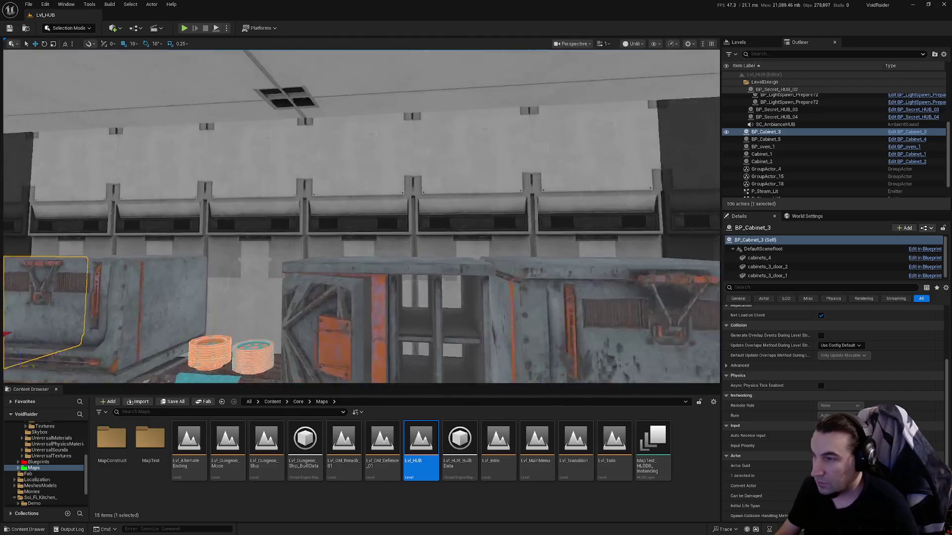
{"action": "scroll", "coordinate": [487, 188], "scroll_direction": "down", "scroll_amount": 5}
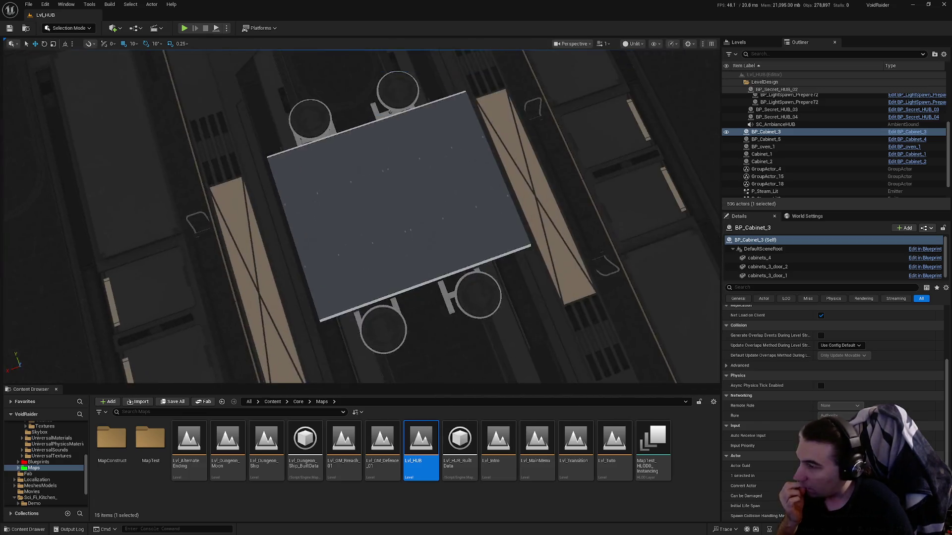
{"action": "key", "text": "f"}
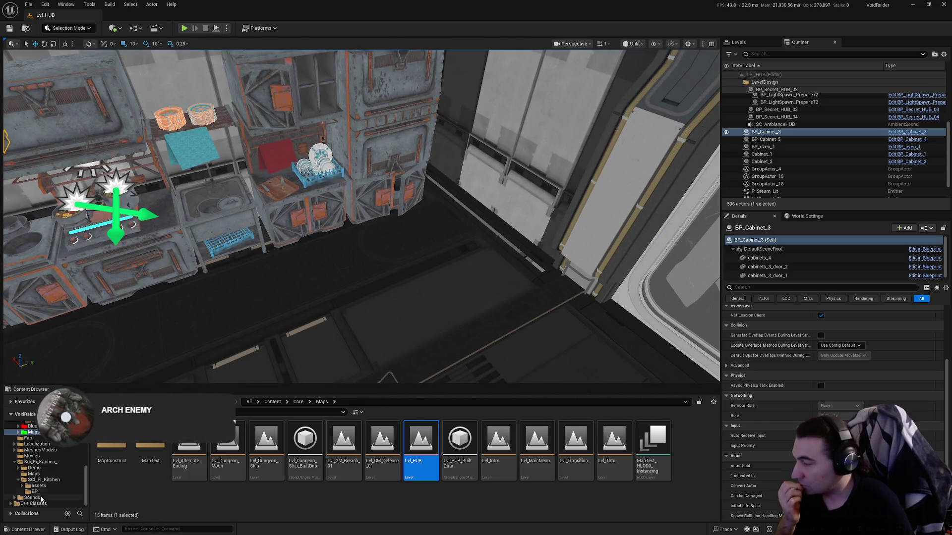
Delete the SCI_FI_Kitchen pack's assets folder and confirm the deletion.
{"action": "left_click", "coordinate": [40, 486]}
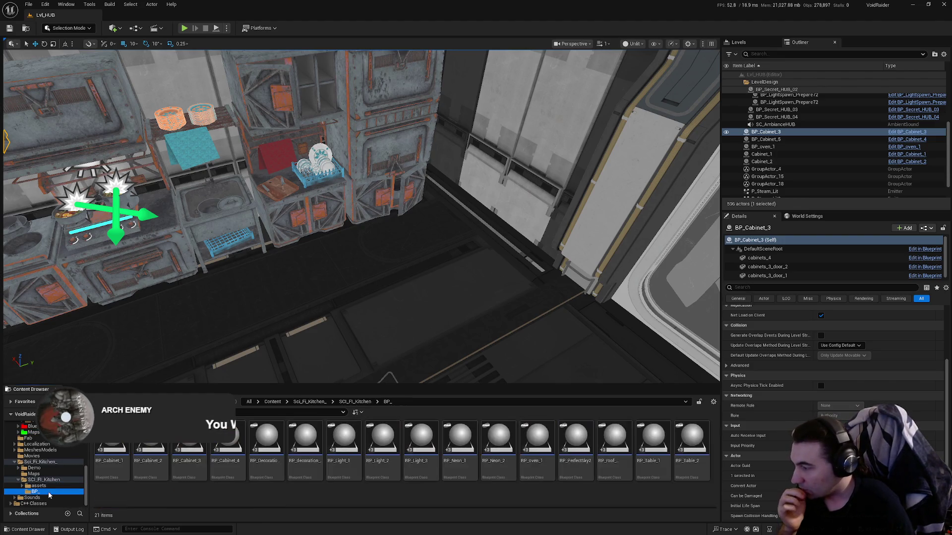
{"action": "key", "text": "Delete"}
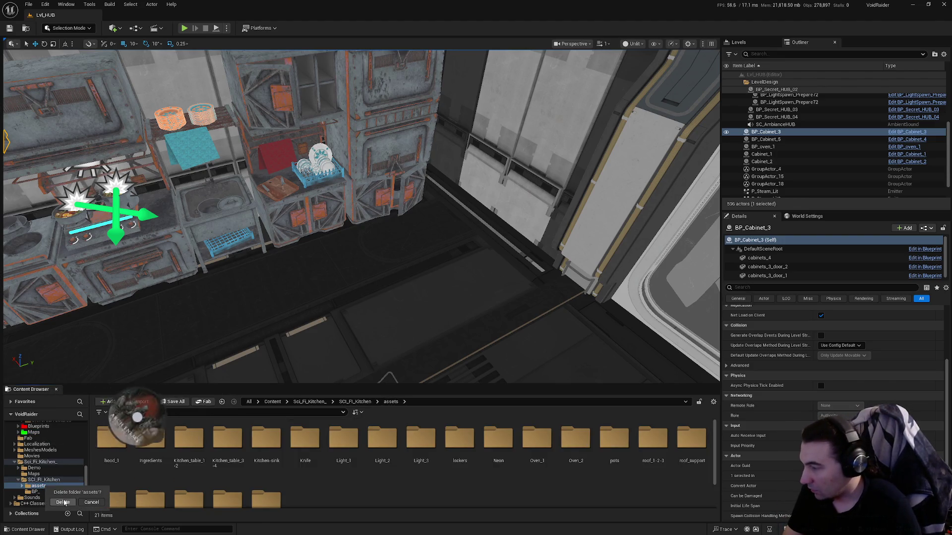
{"action": "left_click", "coordinate": [36, 492]}
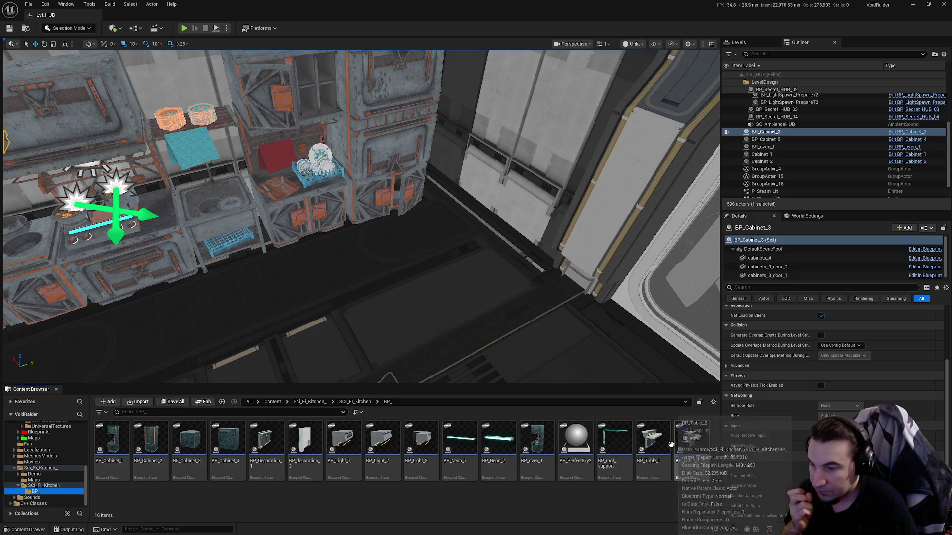
{"action": "left_click", "coordinate": [664, 444]}
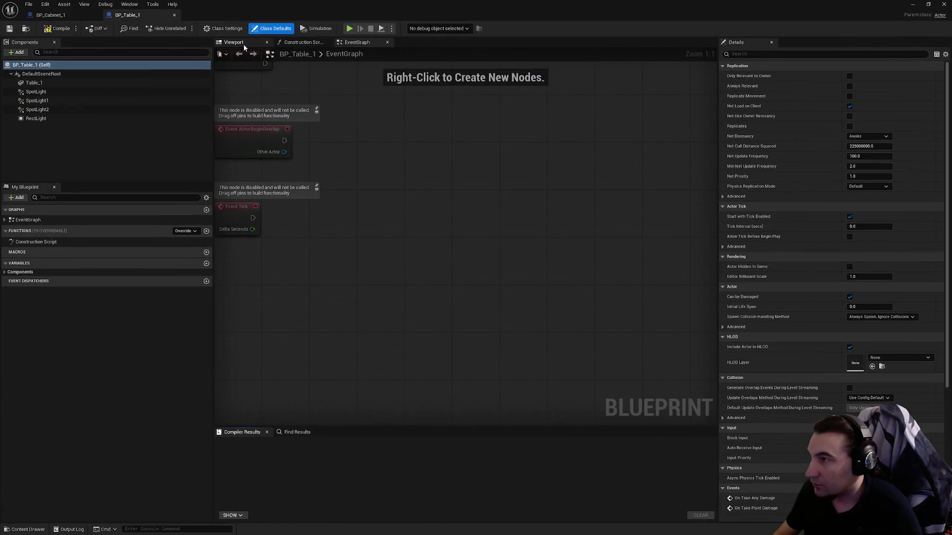
Inspect BP_Table_1's rect light and spotlights in its 3D preview, then close the editor.
{"action": "left_click", "coordinate": [236, 42]}
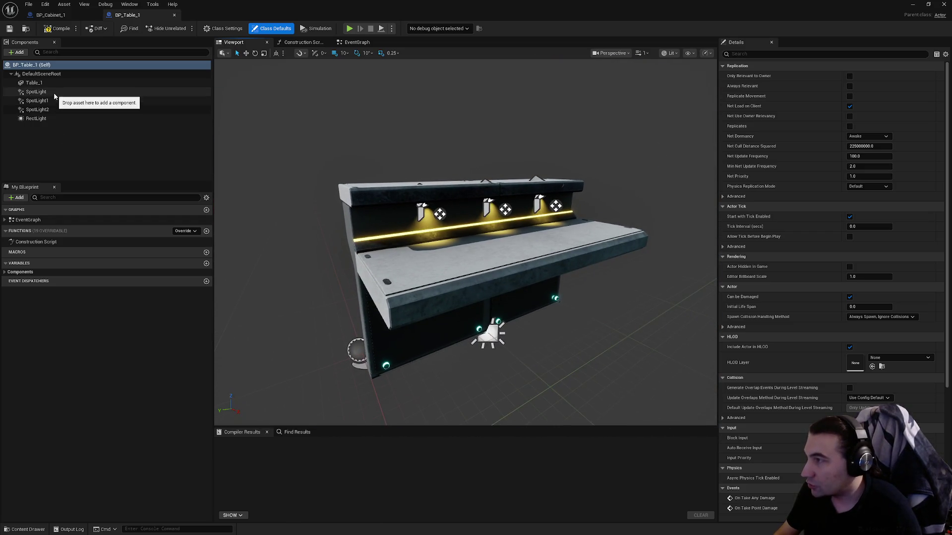
{"action": "left_click", "coordinate": [60, 119]}
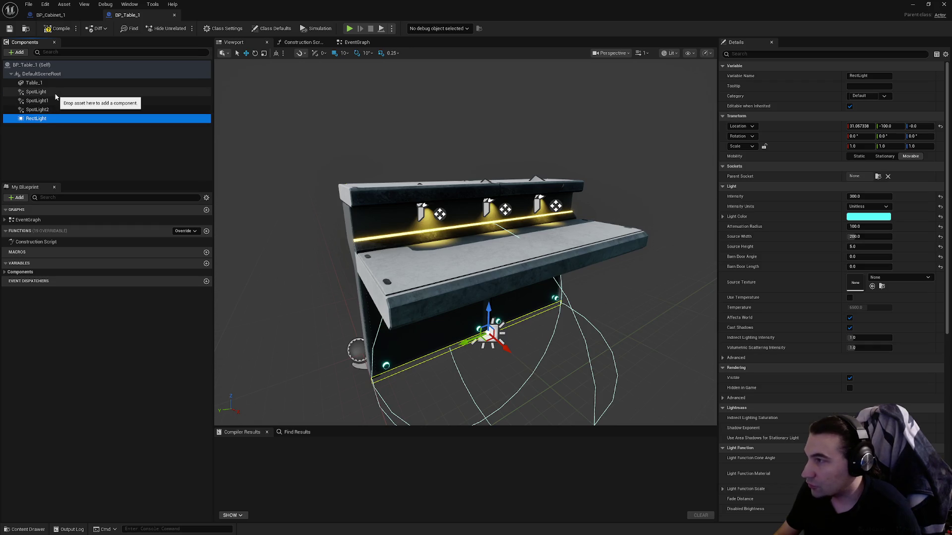
{"action": "left_click", "coordinate": [57, 92], "text": "shift"}
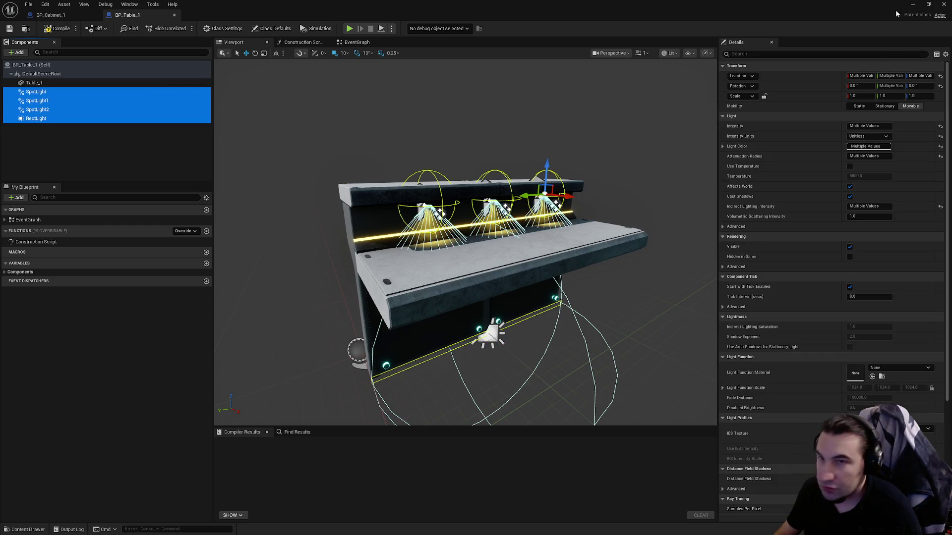
{"action": "left_click", "coordinate": [944, 5]}
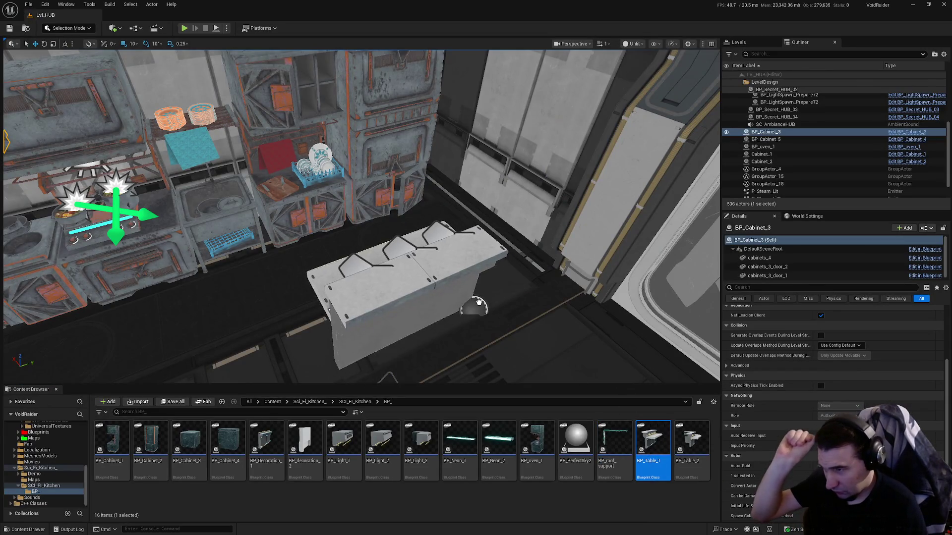
Place BP_Table_1 in the level and discard a trial duplicate.
{"action": "left_click_drag", "start_coordinate": [504, 287], "coordinate": [496, 292]}
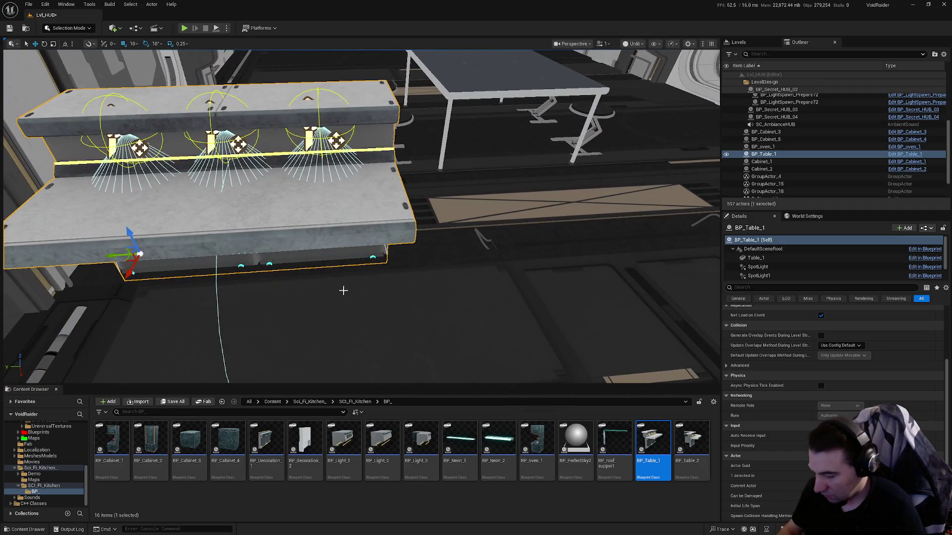
{"action": "mouse_move", "coordinate": [142, 269]}
{"action": "left_mouse_down"}
{"action": "mouse_move", "coordinate": [131, 268]}
{"action": "mouse_move", "coordinate": [381, 251]}
{"action": "mouse_move", "coordinate": [364, 252]}
{"action": "left_mouse_up"}
{"action": "mouse_move", "coordinate": [406, 286]}
{"action": "left_mouse_down"}
{"action": "mouse_move", "coordinate": [392, 297]}
{"action": "mouse_move", "coordinate": [376, 277]}
{"action": "mouse_move", "coordinate": [396, 268]}
{"action": "mouse_move", "coordinate": [406, 286]}
{"action": "mouse_move", "coordinate": [372, 287]}
{"action": "left_mouse_up"}
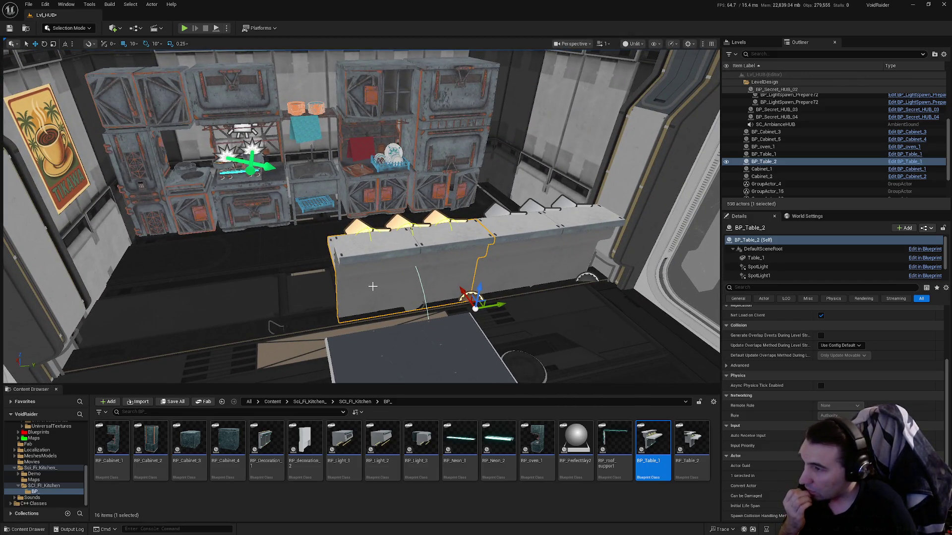
{"action": "key", "text": "Delete"}
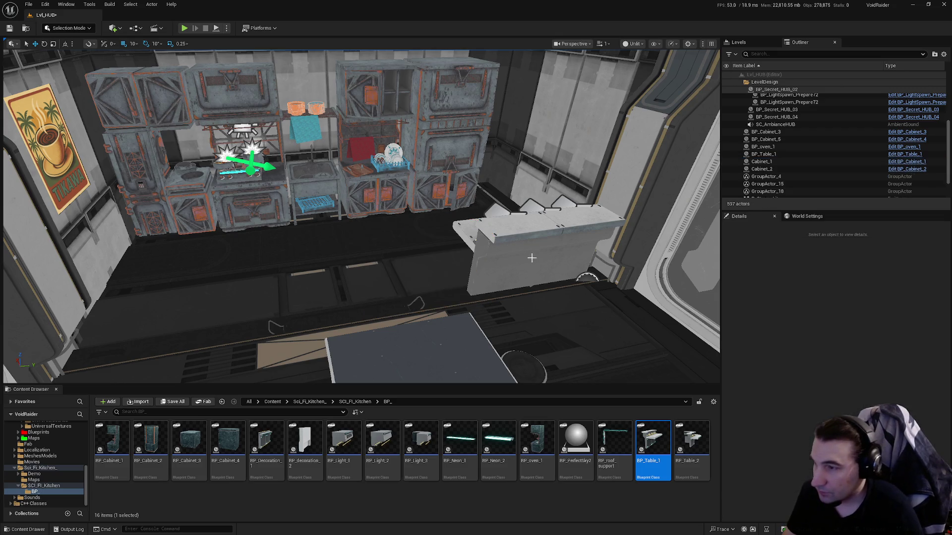
Rotate the table 180 degrees and nudge it into position along X and Y.
{"action": "left_click", "coordinate": [530, 257]}
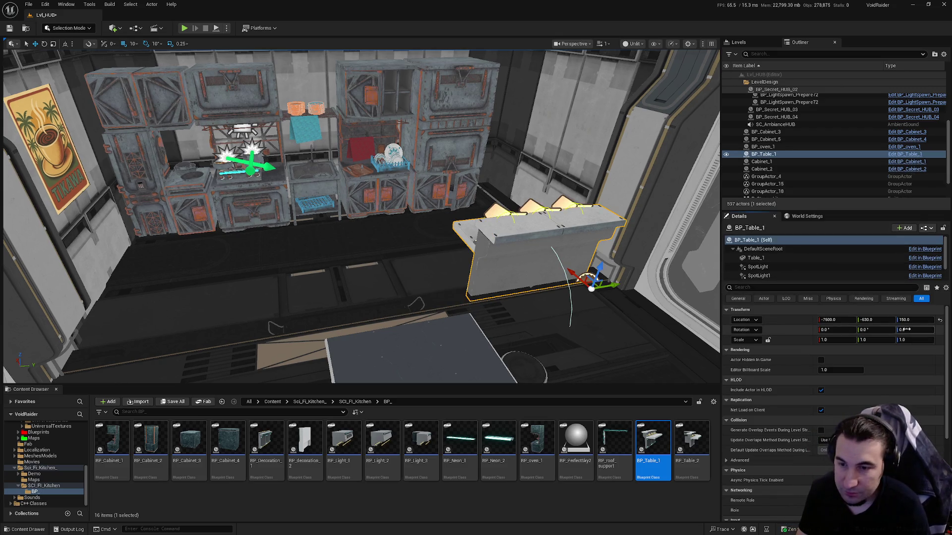
{"action": "type", "text": "180"}
{"action": "key", "text": "Return"}
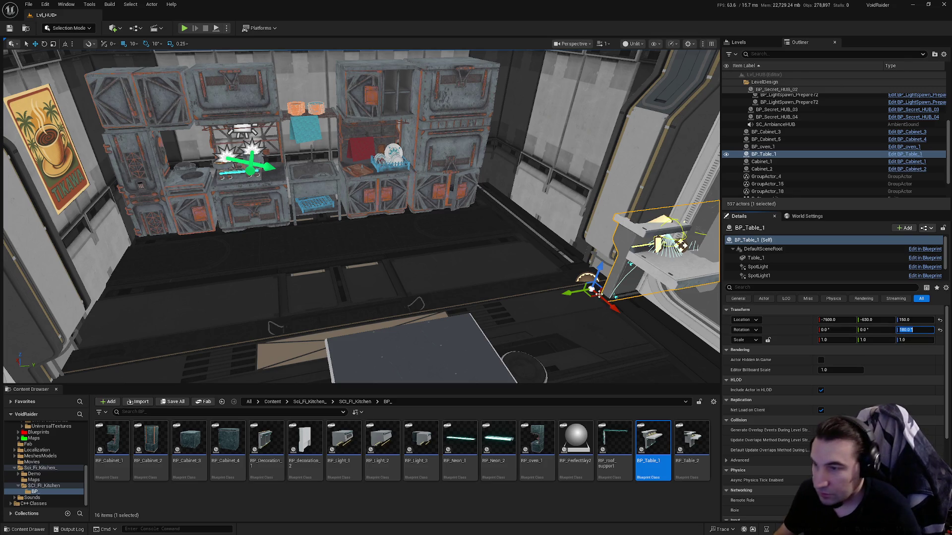
{"action": "mouse_move", "coordinate": [571, 293]}
{"action": "left_mouse_down"}
{"action": "mouse_move", "coordinate": [493, 291]}
{"action": "mouse_move", "coordinate": [425, 314]}
{"action": "mouse_move", "coordinate": [471, 298]}
{"action": "left_mouse_up"}
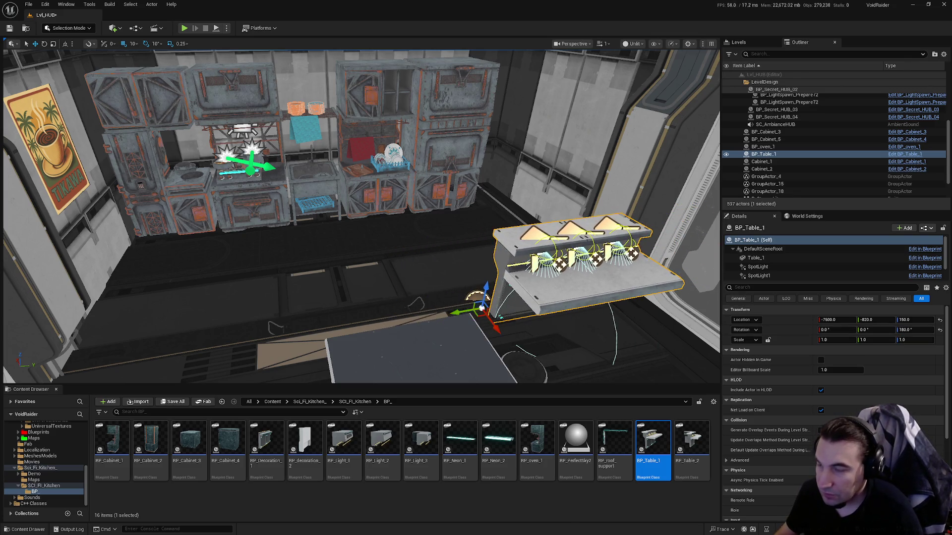
{"action": "key", "text": "f"}
{"action": "left_click_drag", "start_coordinate": [439, 372], "coordinate": [370, 372]}
{"action": "key", "text": "f"}
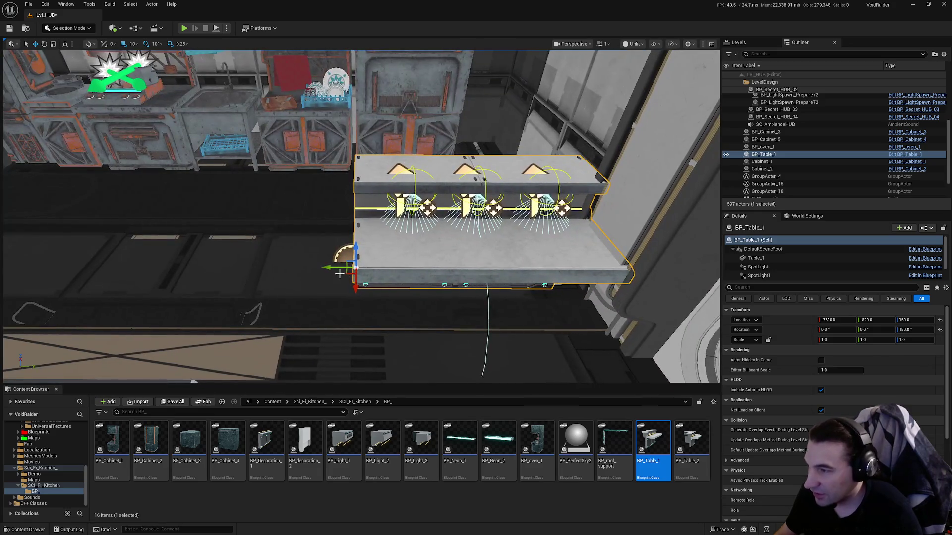
{"action": "left_click_drag", "start_coordinate": [328, 267], "coordinate": [317, 269]}
{"action": "scroll", "coordinate": [431, 266], "scroll_direction": "down", "scroll_amount": 5}
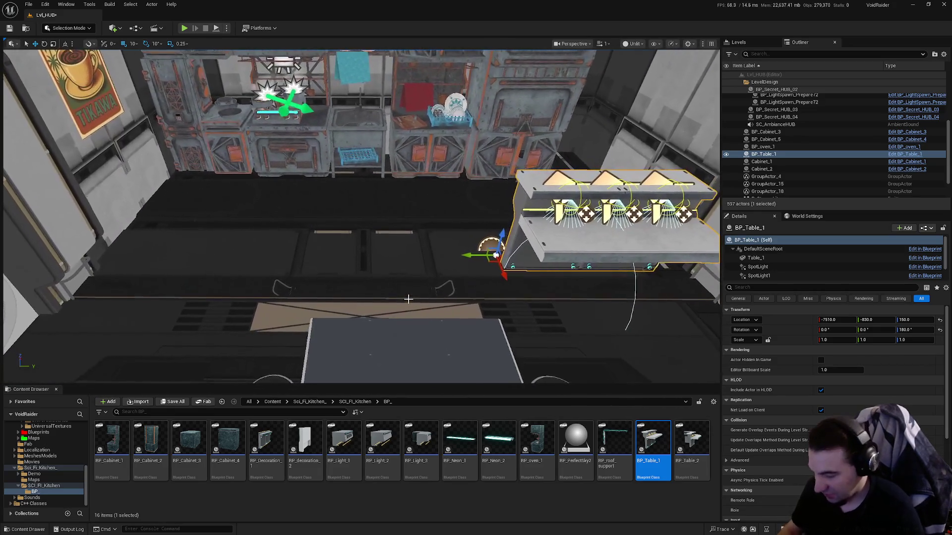
Alt-drag a second table beside it, then select both desk halves and the stools.
{"action": "mouse_move", "coordinate": [468, 255]}
{"action": "left_mouse_down", "text": "alt"}
{"action": "mouse_move", "coordinate": [275, 255]}
{"action": "mouse_move", "coordinate": [366, 243]}
{"action": "mouse_move", "coordinate": [396, 218]}
{"action": "mouse_move", "coordinate": [361, 213]}
{"action": "left_mouse_up", "text": "alt"}
{"action": "left_click", "coordinate": [361, 213]}
{"action": "left_click", "coordinate": [414, 190], "text": "ctrl"}
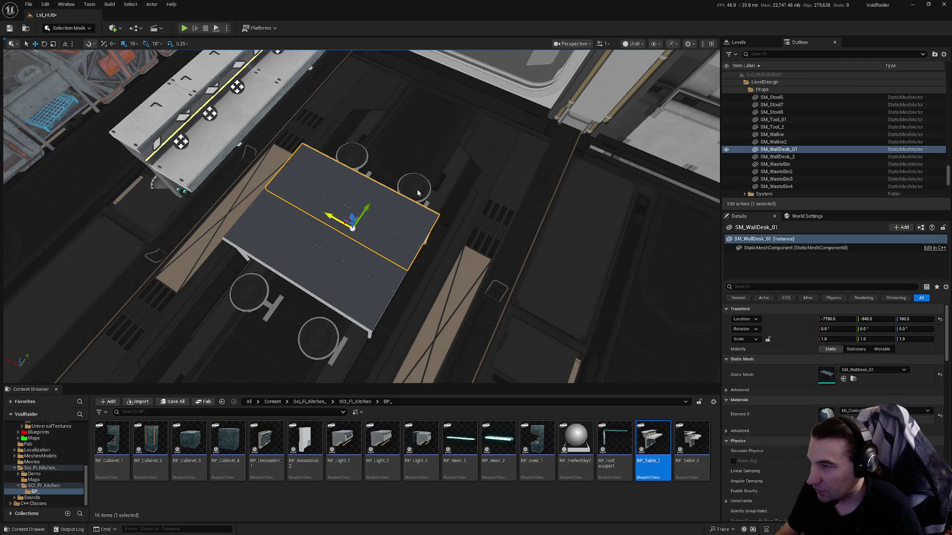
{"action": "left_click", "coordinate": [349, 158], "text": "ctrl"}
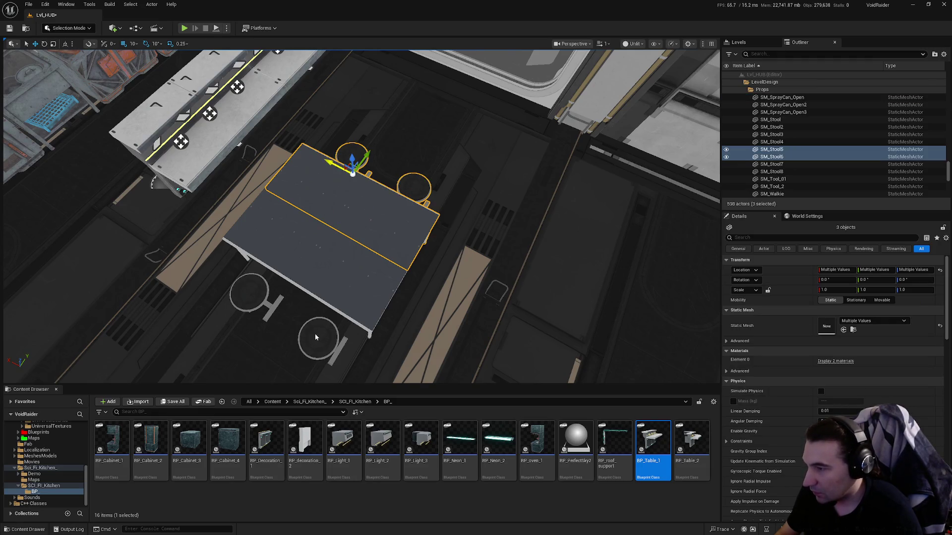
{"action": "left_click", "coordinate": [352, 251], "text": "ctrl"}
{"action": "mouse_move", "coordinate": [399, 297]}
{"action": "left_mouse_down"}
{"action": "mouse_move", "coordinate": [362, 313]}
{"action": "mouse_move", "coordinate": [337, 302]}
{"action": "mouse_move", "coordinate": [518, 287]}
{"action": "mouse_move", "coordinate": [495, 287]}
{"action": "left_mouse_up"}
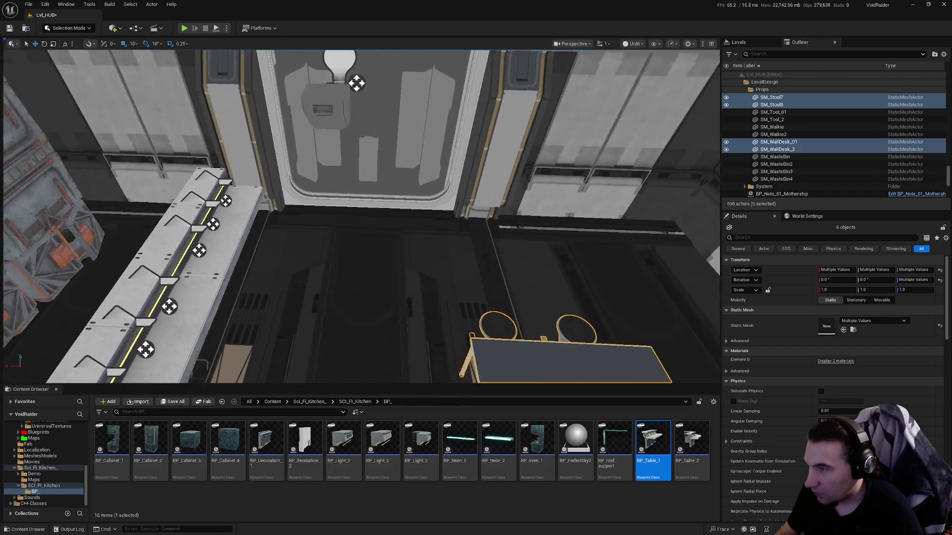
{"action": "key", "text": "s"}
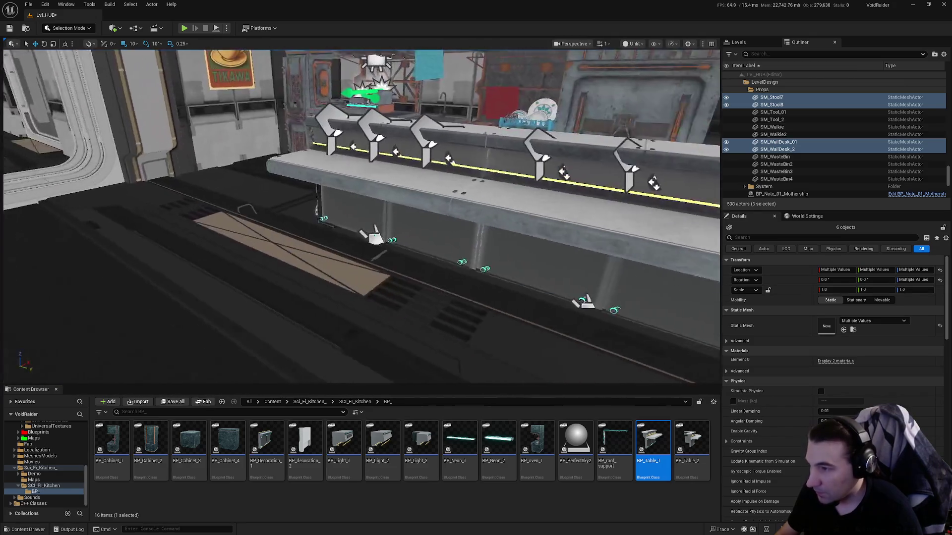
{"action": "key", "text": "f"}
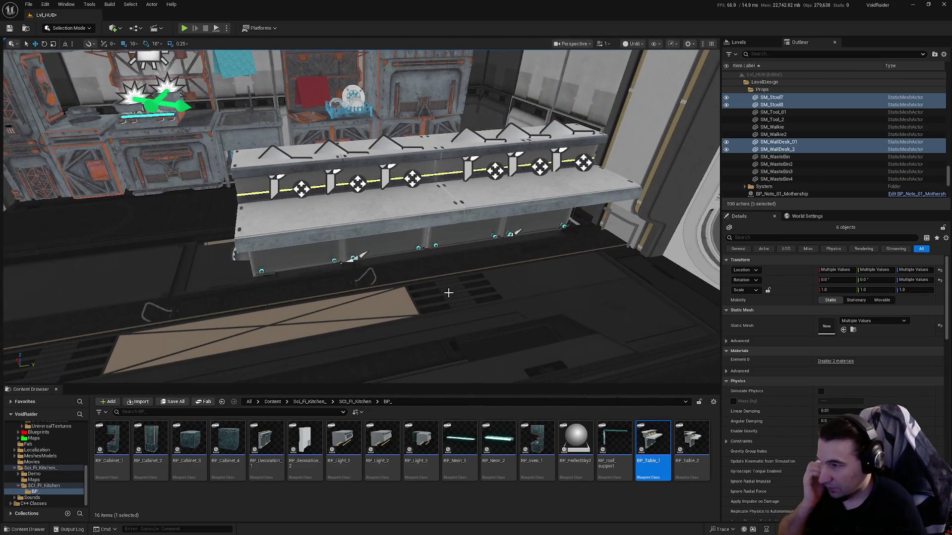
Disable Cast Shadows on BP_Table_1's SpotLight, SpotLight1 and SpotLight2, then close the editor.
{"action": "double_click", "coordinate": [648, 437]}
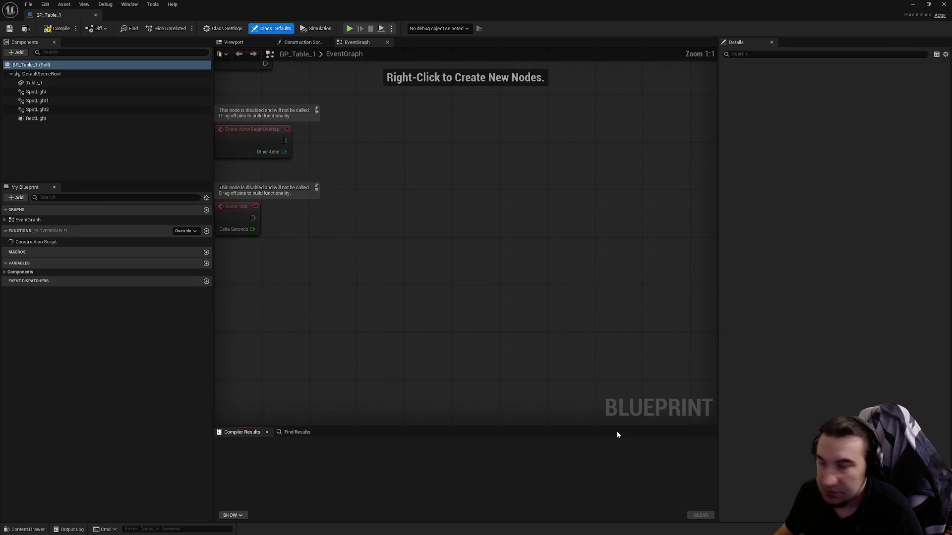
{"action": "left_click", "coordinate": [40, 92]}
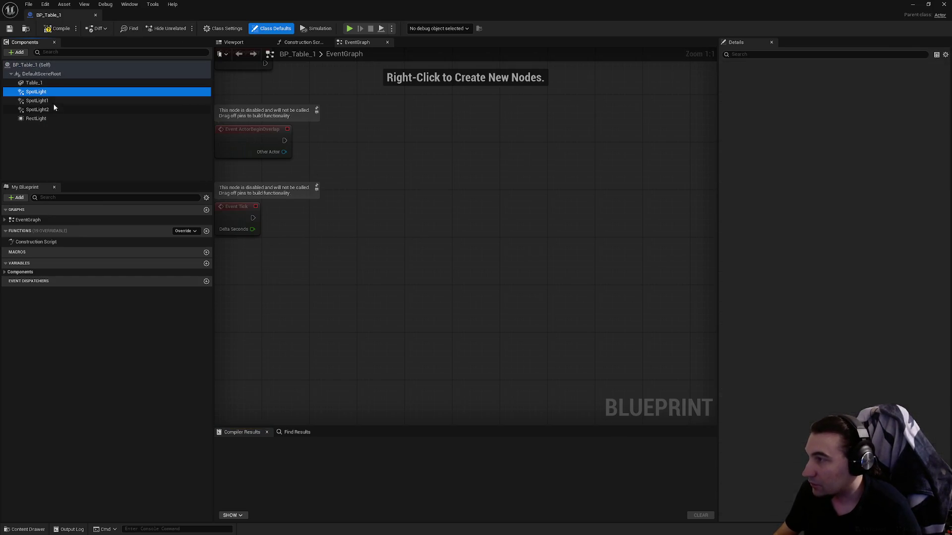
{"action": "left_click", "coordinate": [49, 110], "text": "shift"}
{"action": "left_click", "coordinate": [850, 247]}
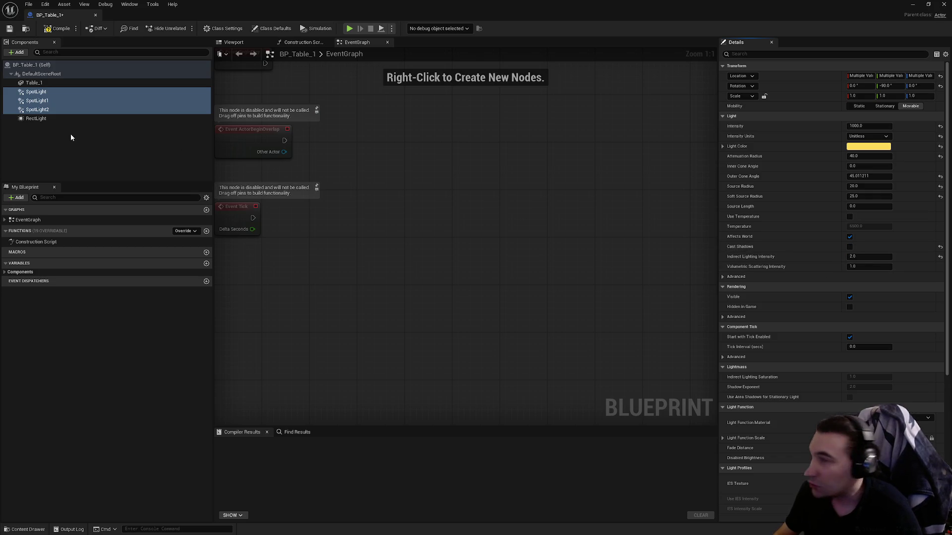
{"action": "left_click", "coordinate": [36, 118]}
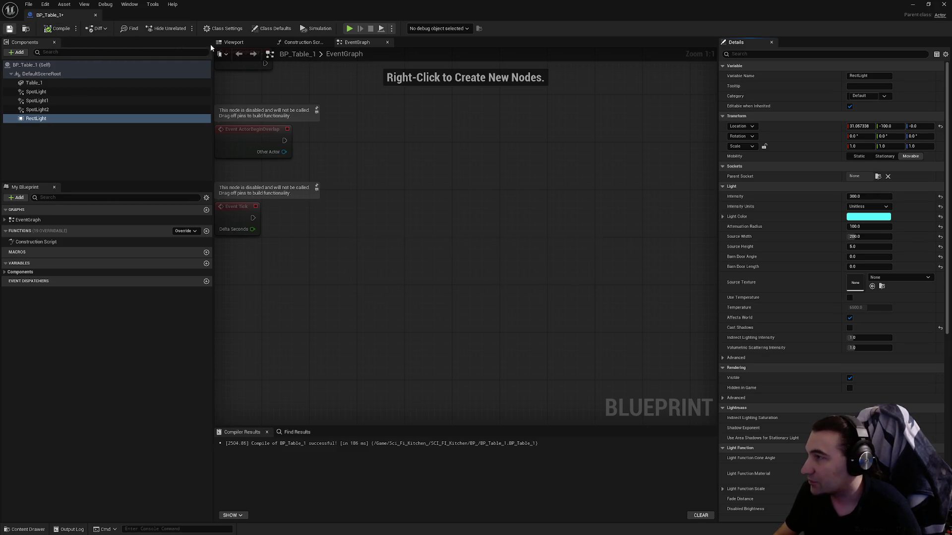
{"action": "left_click", "coordinate": [944, 4]}
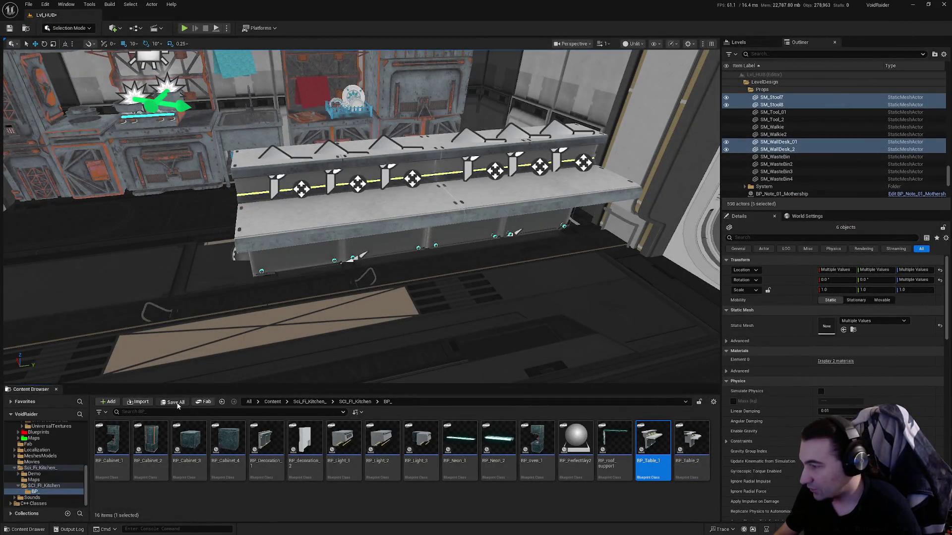
Save all modified content, confirming the Lvl_HUB level save.
{"action": "left_click", "coordinate": [176, 403]}
{"action": "left_click", "coordinate": [536, 356]}
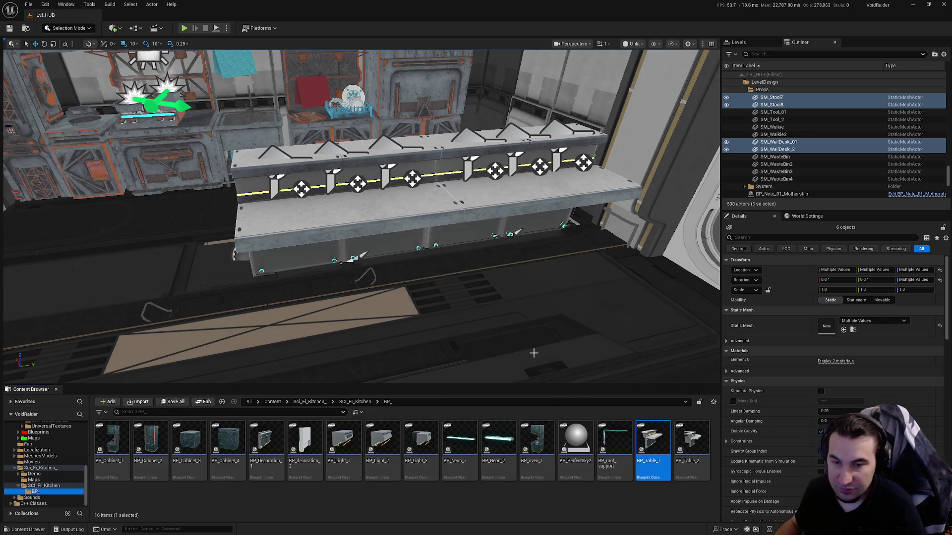
{"action": "left_click_drag", "start_coordinate": [637, 50], "coordinate": [638, 49]}
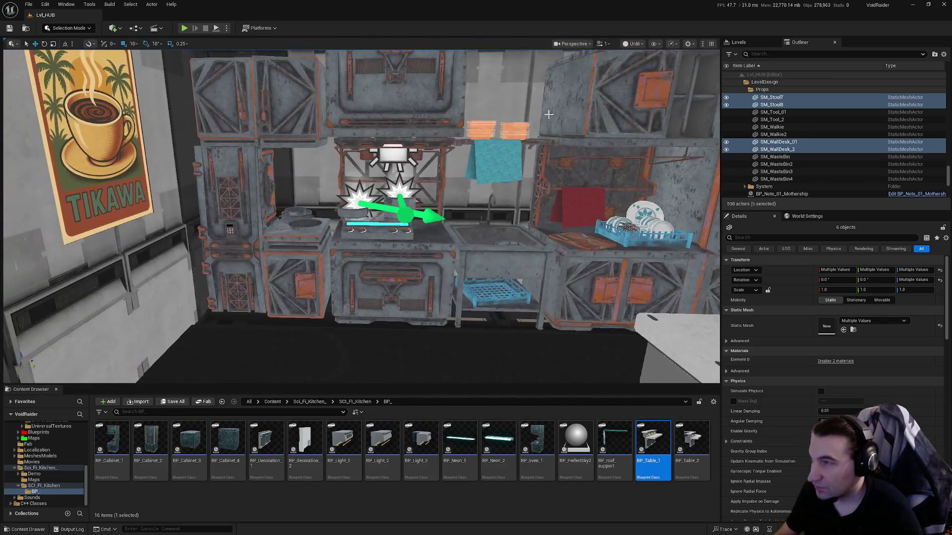
Switch the viewport from Unlit to Lit, frame the kitchen tables, and start Play-In-Editor.
{"action": "left_click", "coordinate": [637, 46]}
{"action": "left_click", "coordinate": [640, 73]}
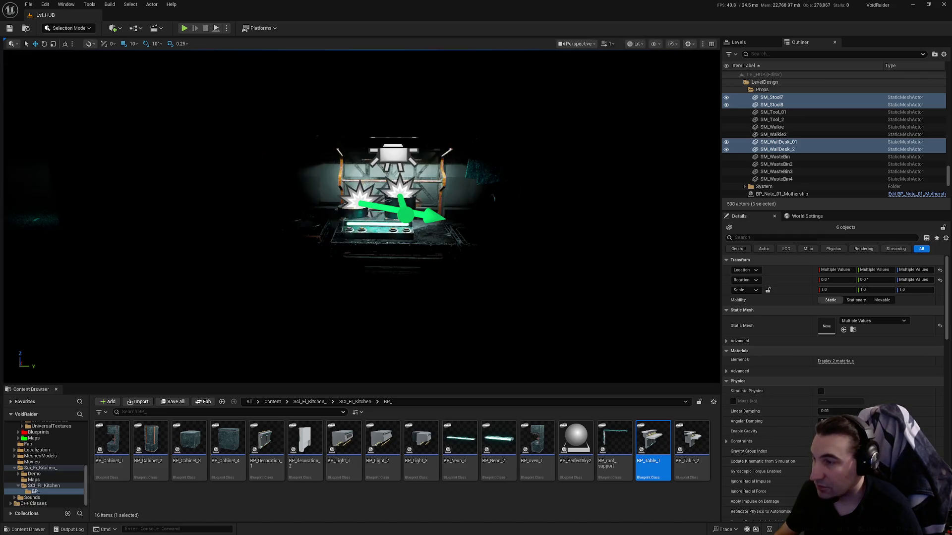
{"action": "left_click_drag", "start_coordinate": [460, 302], "coordinate": [653, 264]}
{"action": "left_click_drag", "start_coordinate": [449, 144], "coordinate": [449, 144]}
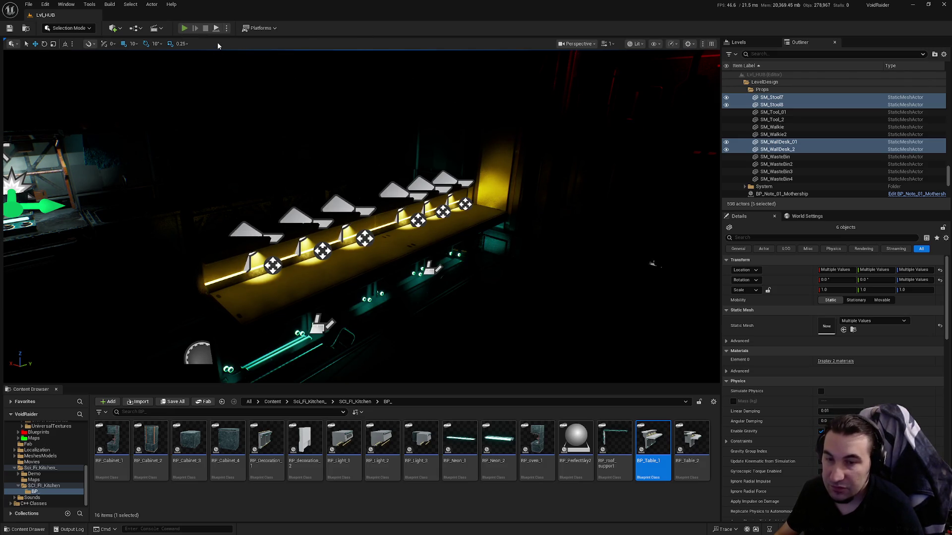
{"action": "key", "text": "alt+p"}
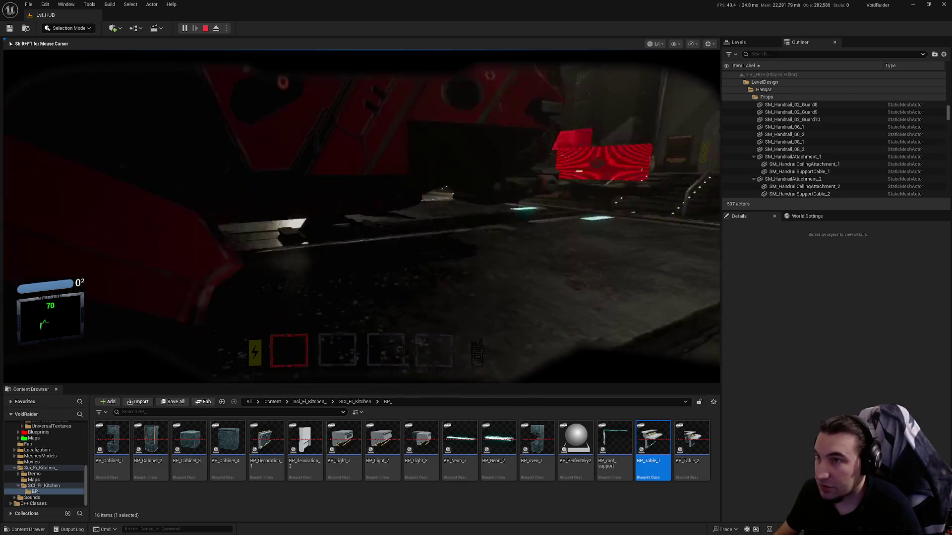
Walk the player up the stairs and through the doors into the kitchen.
{"action": "key", "text": "w"}
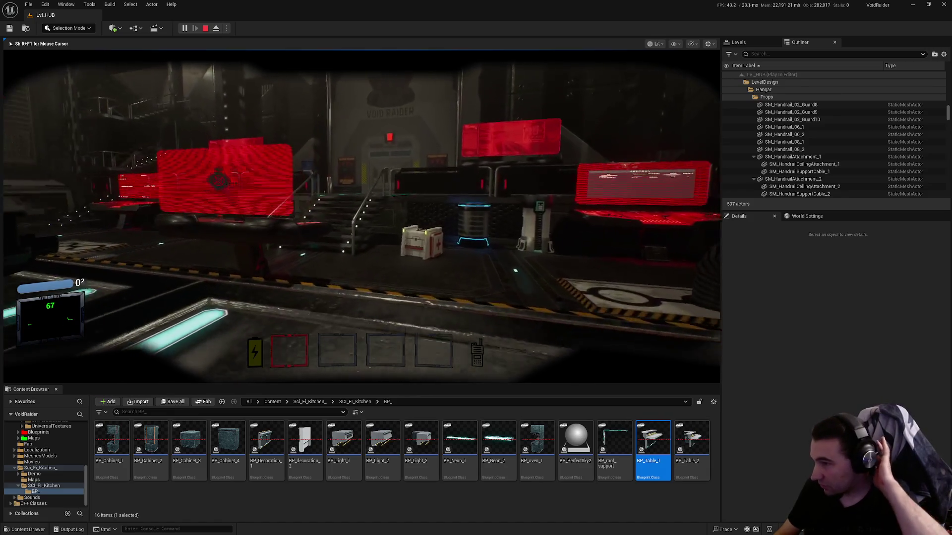
{"action": "key", "text": "w"}
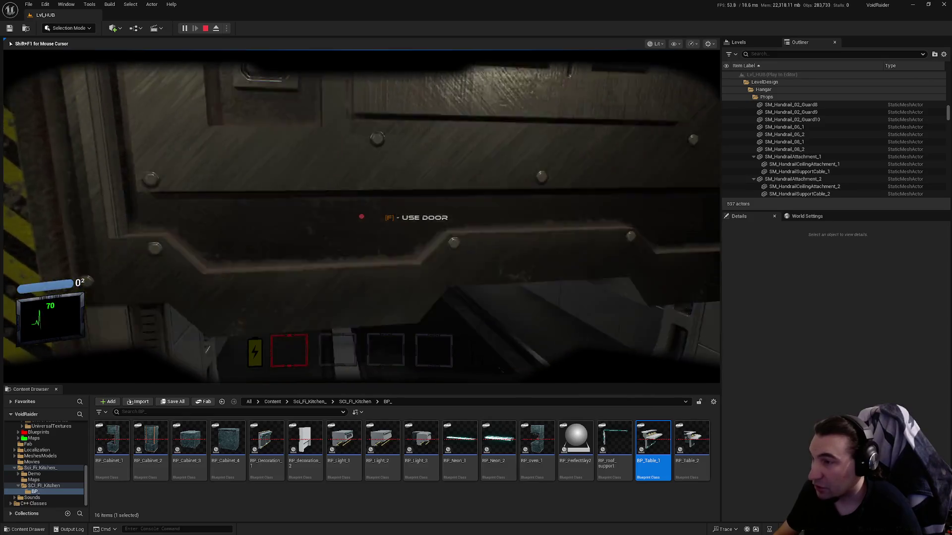
{"action": "key", "text": "f"}
{"action": "key", "text": "w"}
{"action": "key", "text": "w"}
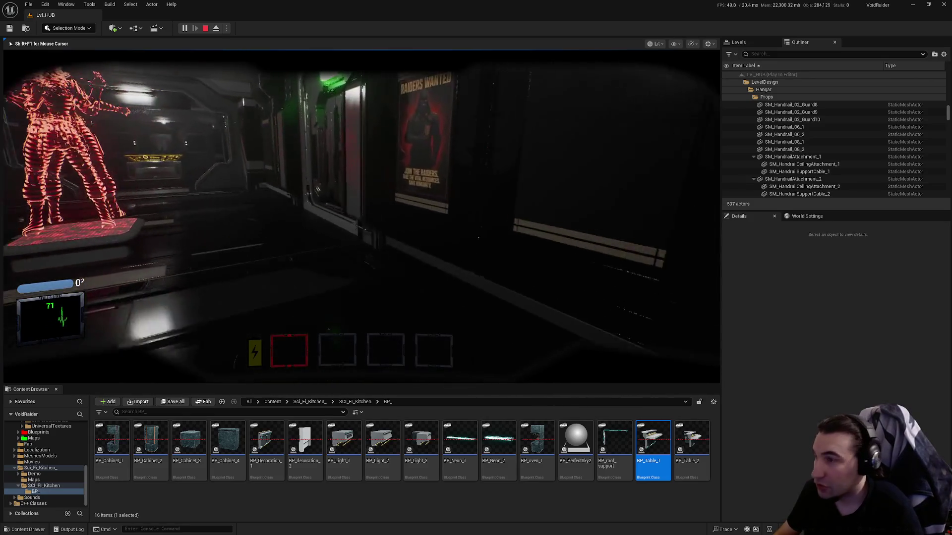
{"action": "key", "text": "f"}
{"action": "key", "text": "w"}
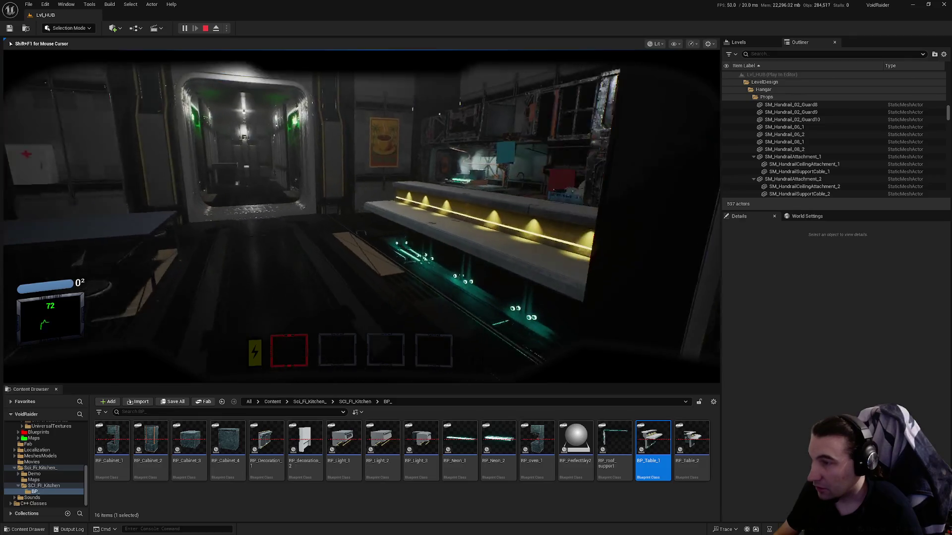
{"action": "key", "text": "w"}
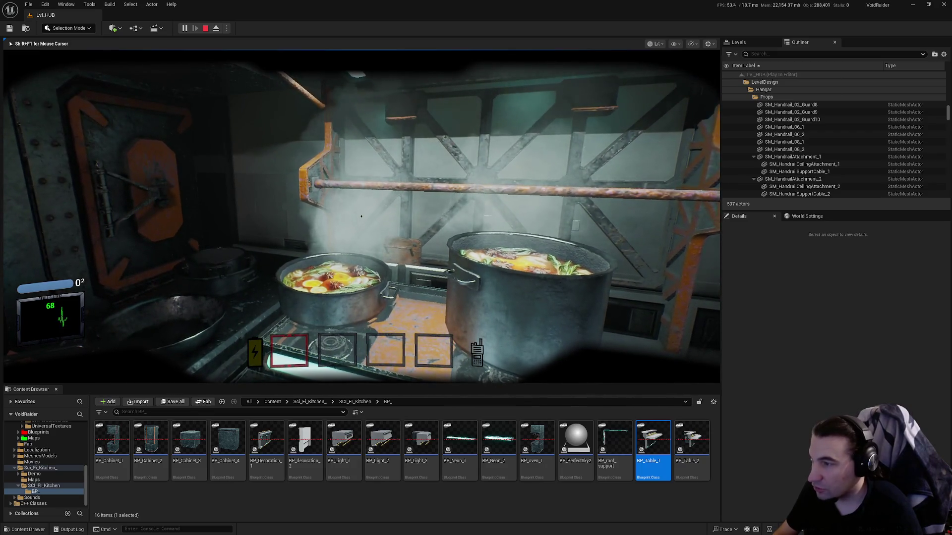
Approach the stove to inspect the steaming pots, then stop the playtest.
{"action": "mouse_move", "coordinate": [361, 216]}
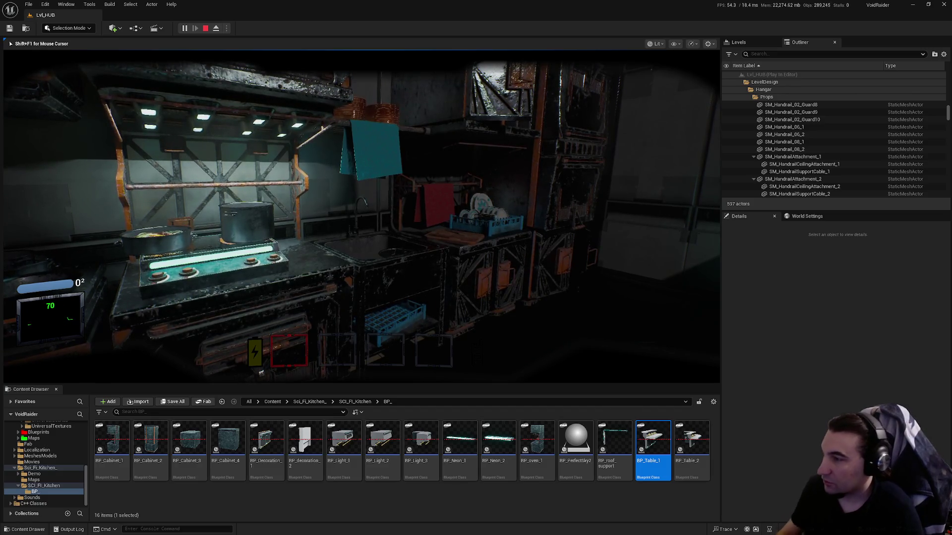
{"action": "key", "text": "a"}
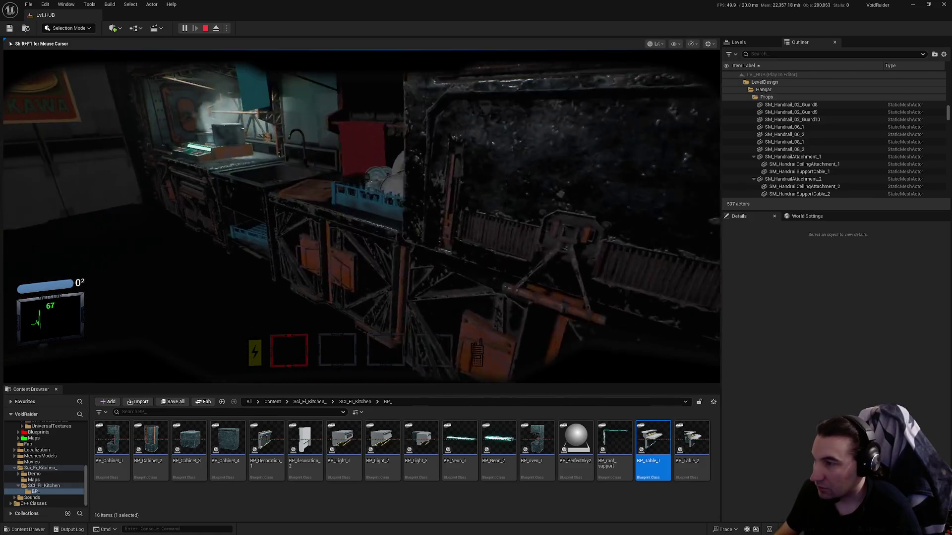
{"action": "key", "text": "w"}
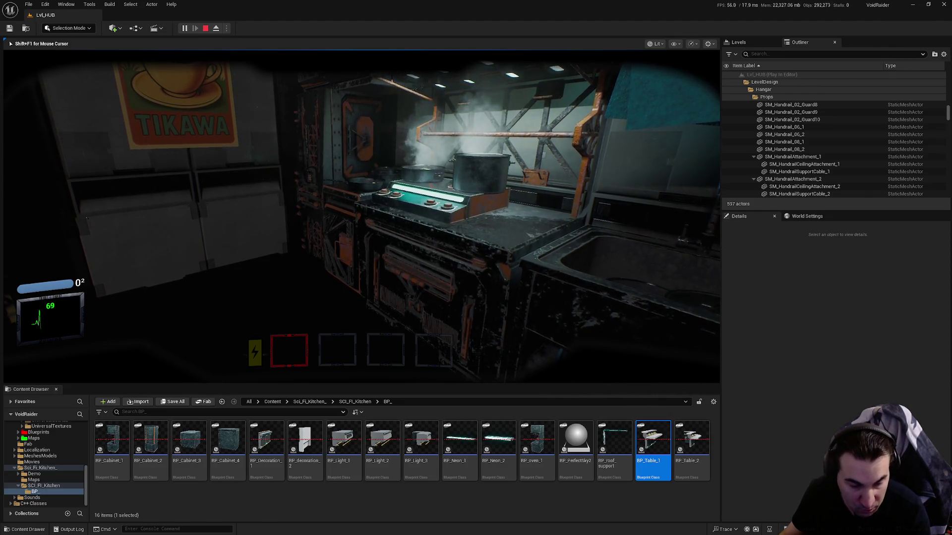
{"action": "key", "text": "w"}
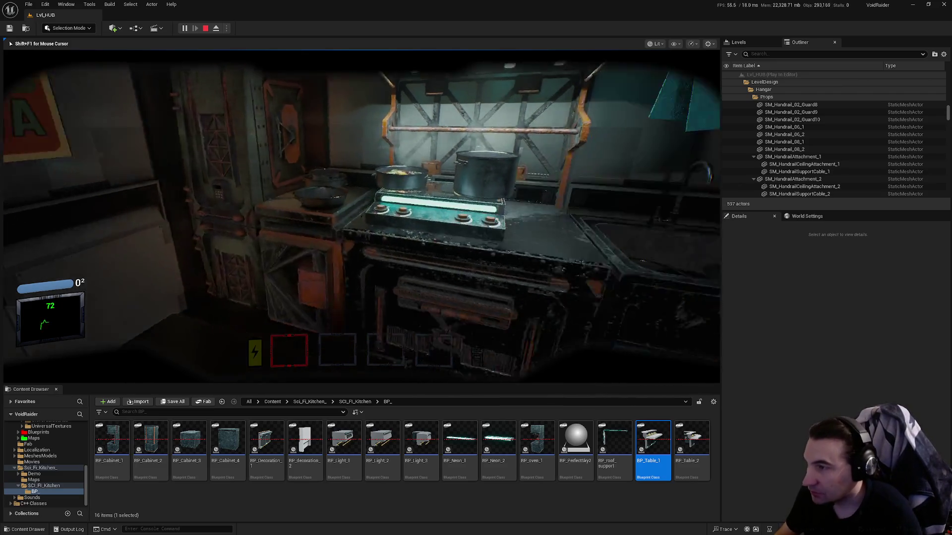
{"action": "key", "text": "Escape"}
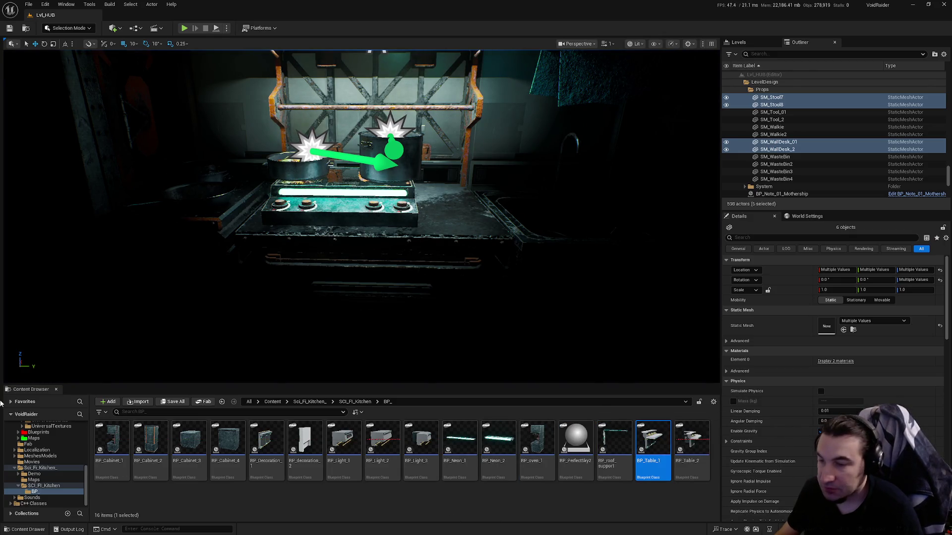
In BP_Cabinet_1, open the cabinets_1 mesh, turn off Lerp UVs and Nanite, and apply.
{"action": "double_click", "coordinate": [110, 440]}
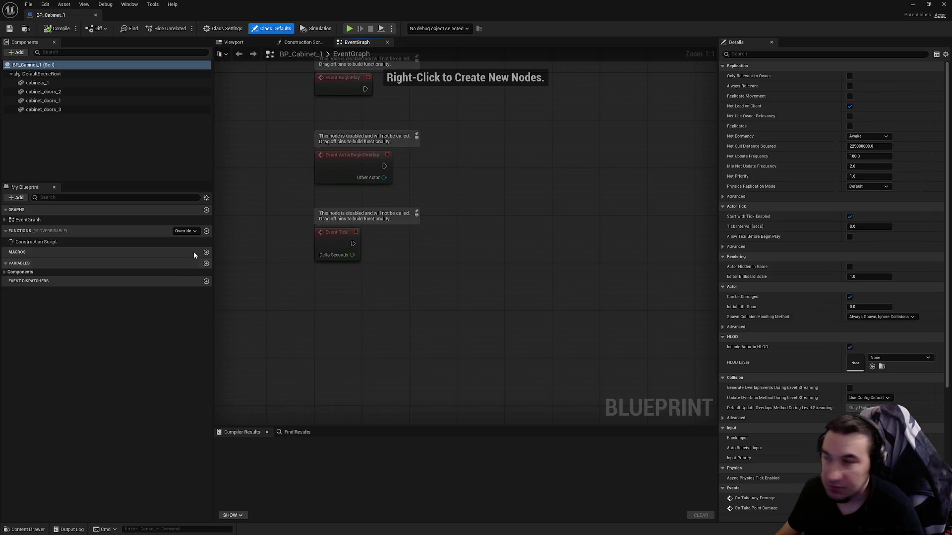
{"action": "left_click", "coordinate": [45, 83]}
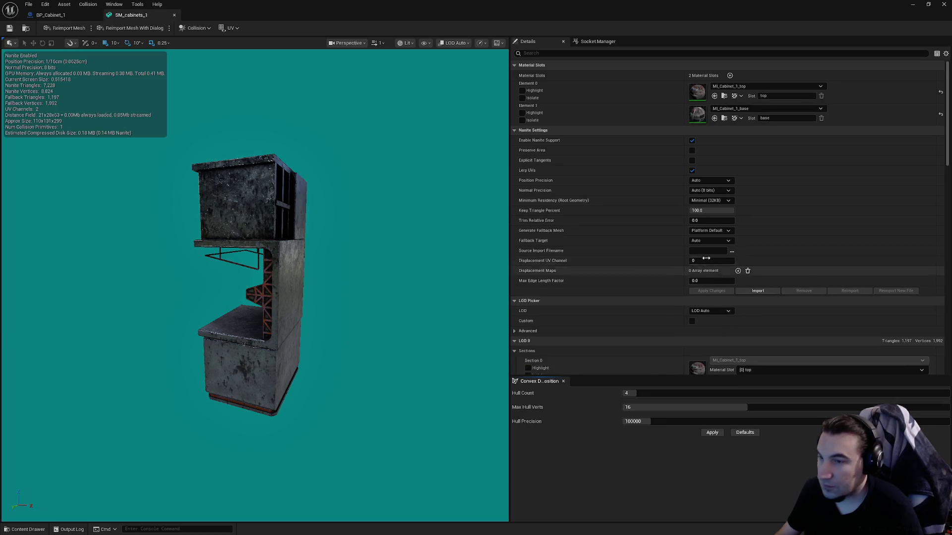
{"action": "scroll", "coordinate": [707, 255], "scroll_direction": "down", "scroll_amount": 5}
{"action": "left_click", "coordinate": [692, 123]}
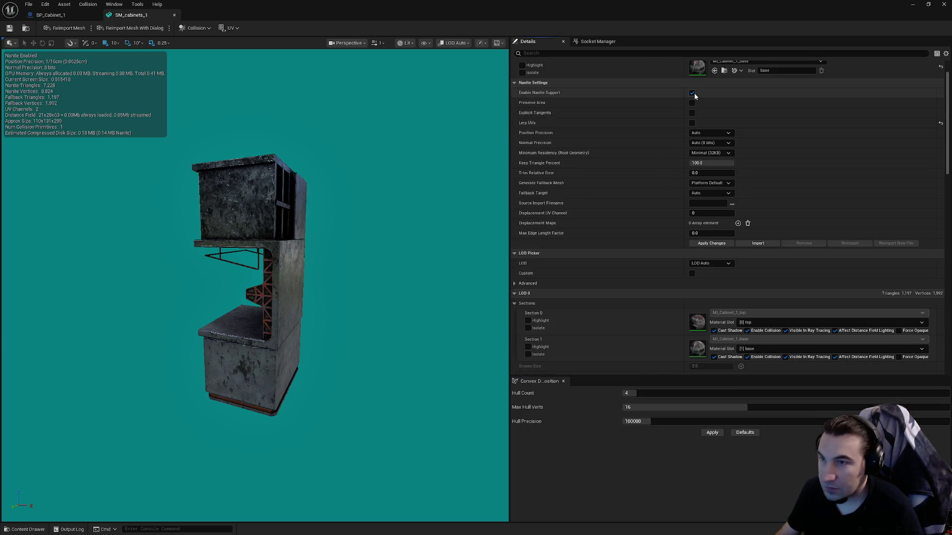
{"action": "left_click", "coordinate": [692, 92]}
{"action": "left_click", "coordinate": [711, 245]}
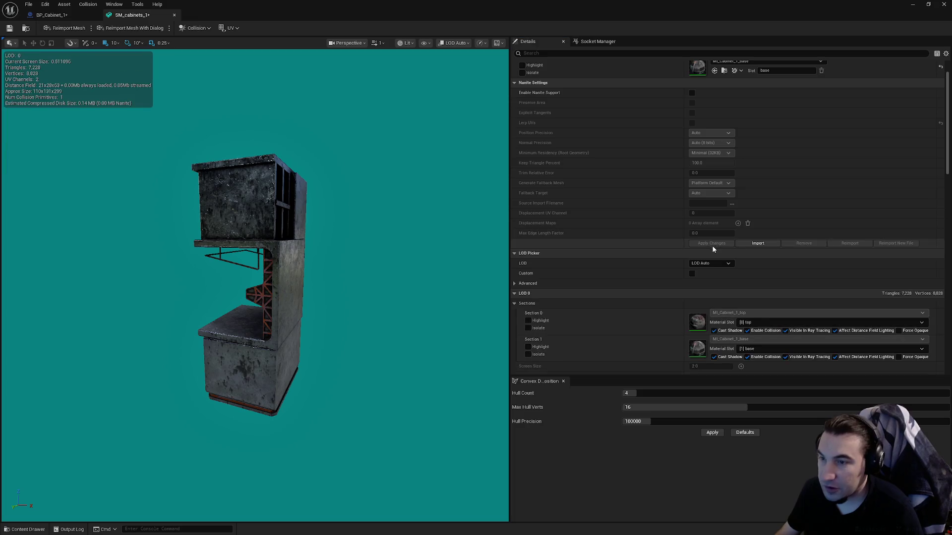
Set the cabinet mesh's LOD Group to SmallProp, confirm, and close the mesh tab.
{"action": "scroll", "coordinate": [723, 247], "scroll_direction": "down", "scroll_amount": 5}
{"action": "left_click", "coordinate": [707, 255]}
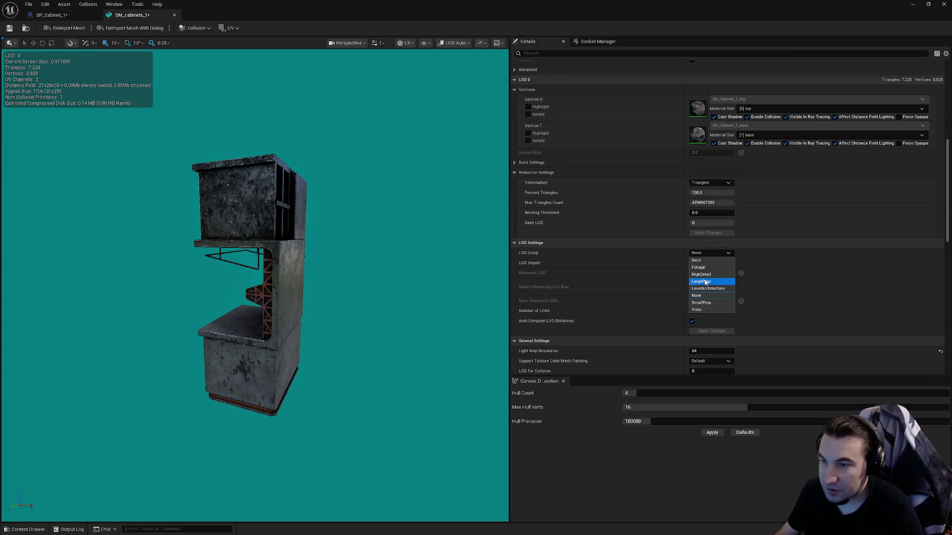
{"action": "left_click", "coordinate": [701, 302]}
{"action": "left_click", "coordinate": [535, 285]}
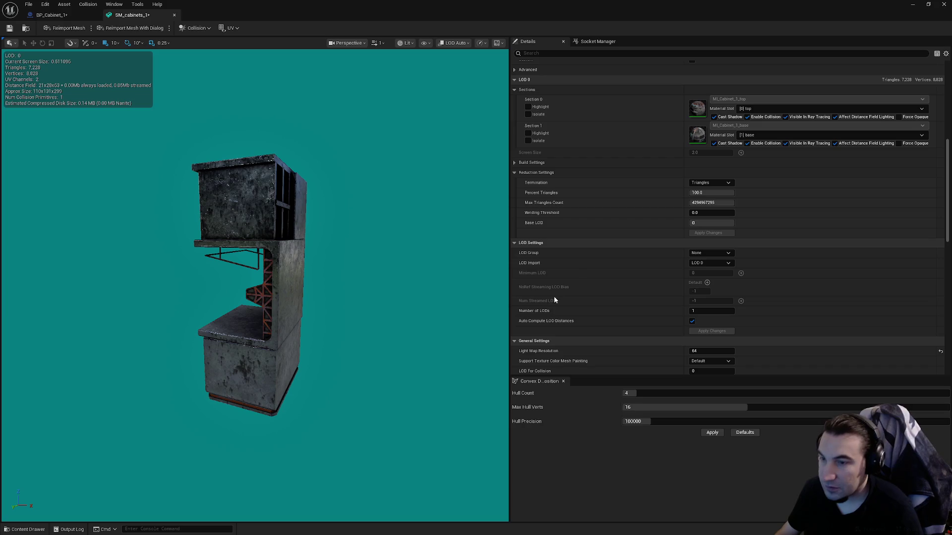
{"action": "scroll", "coordinate": [604, 248], "scroll_direction": "down", "scroll_amount": 10}
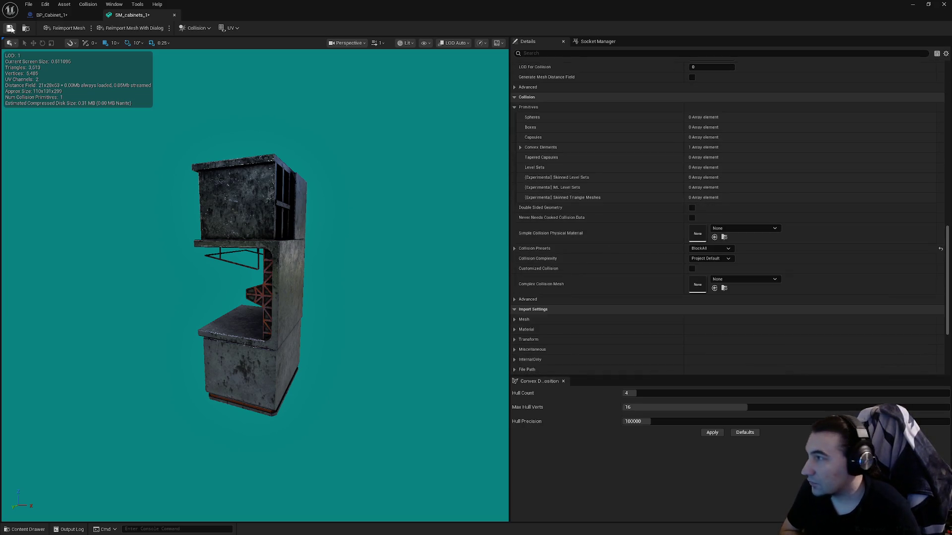
{"action": "left_click", "coordinate": [174, 17]}
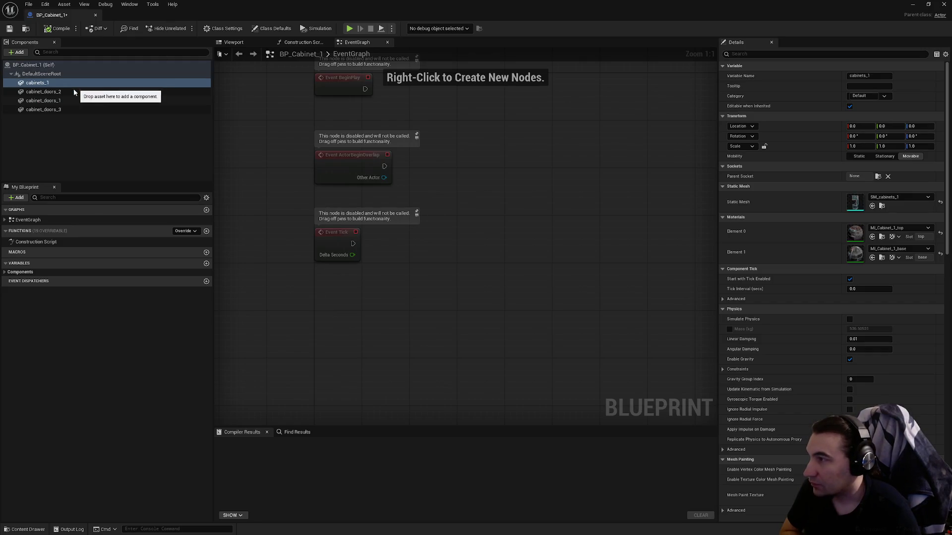
Disable Nanite on SM_cabinet_doors_2, set its LOD Group to SmallProp, and save it.
{"action": "left_click", "coordinate": [44, 91]}
{"action": "left_click", "coordinate": [855, 202]}
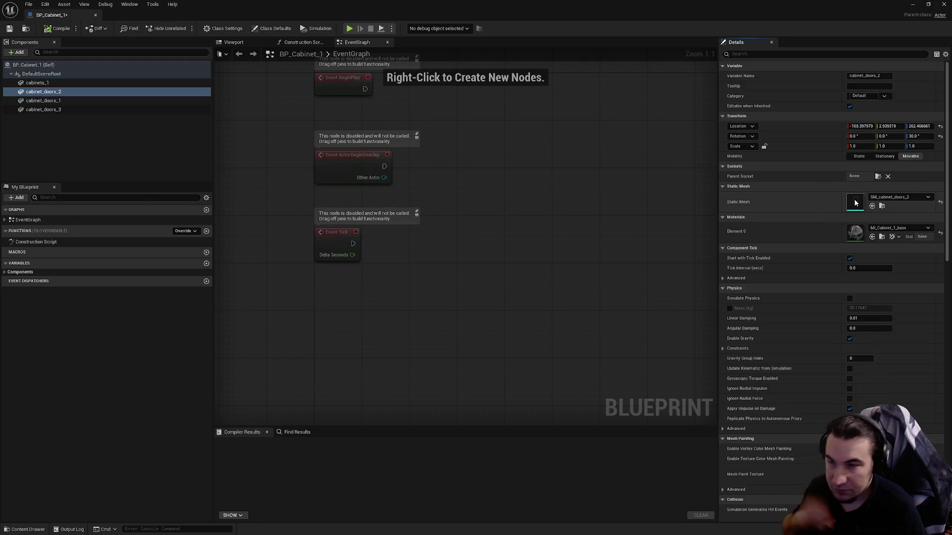
{"action": "double_click", "coordinate": [855, 203]}
{"action": "left_click", "coordinate": [692, 118]}
{"action": "left_click", "coordinate": [724, 268]}
{"action": "scroll", "coordinate": [739, 204], "scroll_direction": "down", "scroll_amount": 8}
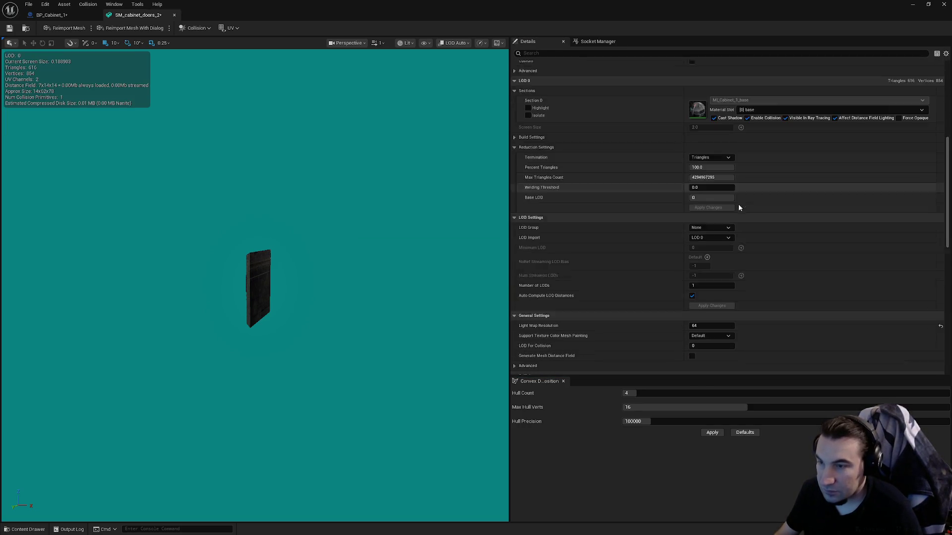
{"action": "left_click", "coordinate": [697, 133]}
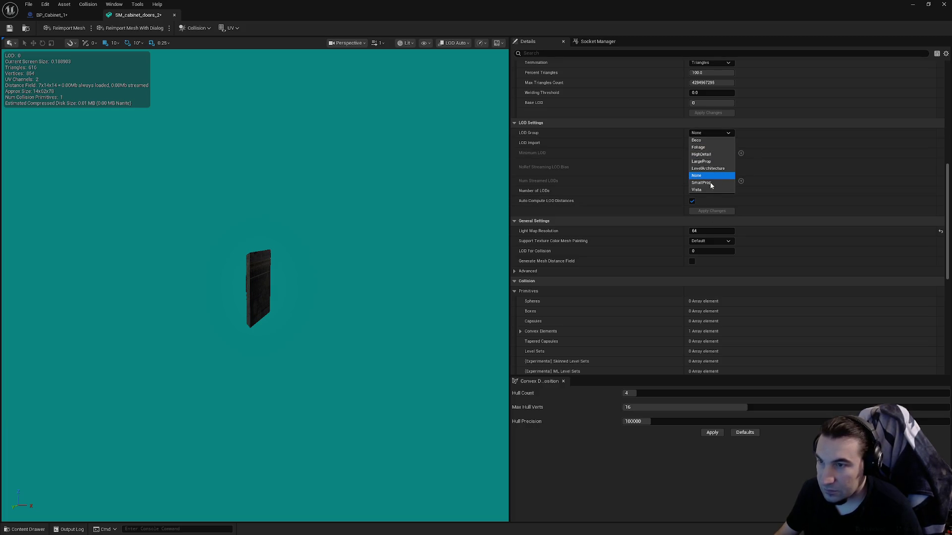
{"action": "left_click", "coordinate": [710, 178]}
{"action": "left_click", "coordinate": [526, 287]}
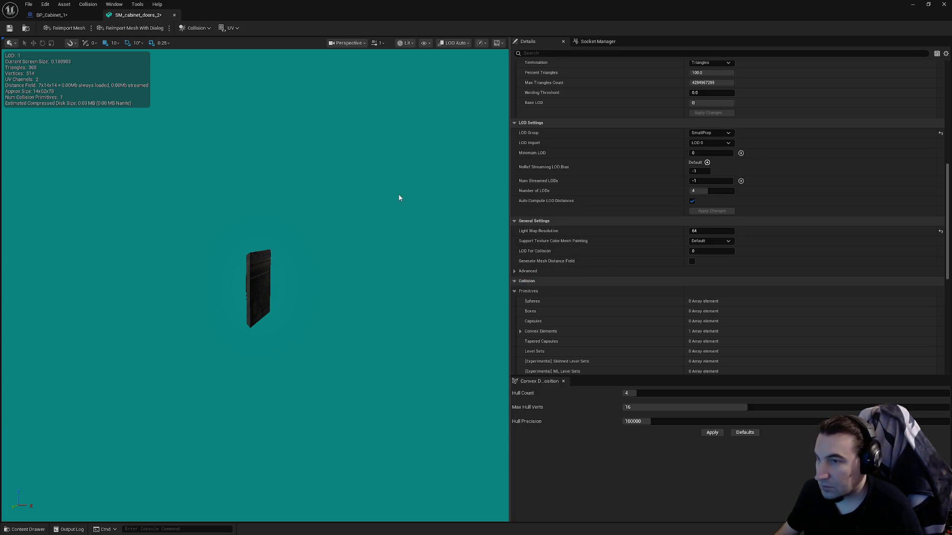
{"action": "key", "text": "ctrl+s"}
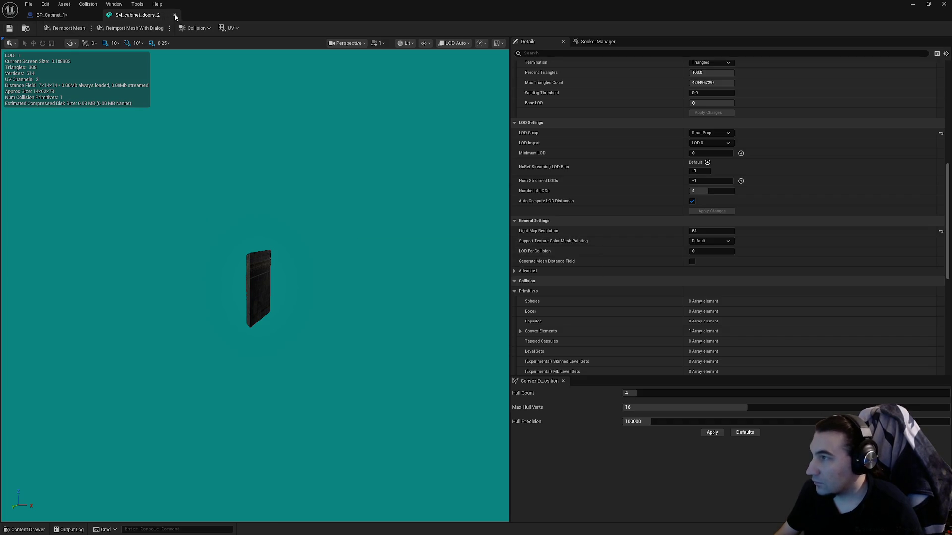
{"action": "left_click", "coordinate": [174, 15]}
Disable Nanite on SM_cabinet_doors_1 and set its LOD Group to SmallProp.
{"action": "left_click", "coordinate": [77, 101]}
{"action": "left_click", "coordinate": [855, 210]}
{"action": "double_click", "coordinate": [856, 203]}
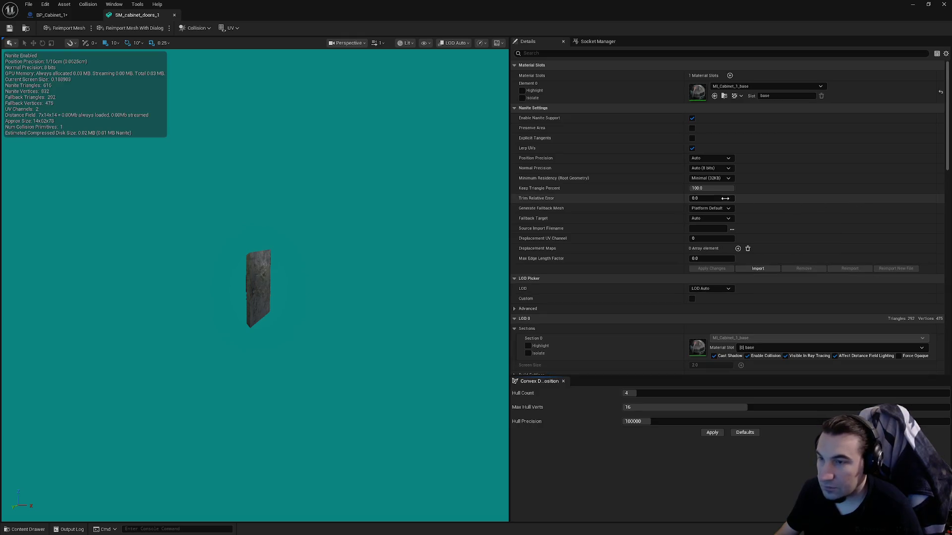
{"action": "scroll", "coordinate": [725, 198], "scroll_direction": "down", "scroll_amount": 3}
{"action": "scroll", "coordinate": [705, 165], "scroll_direction": "up", "scroll_amount": 3}
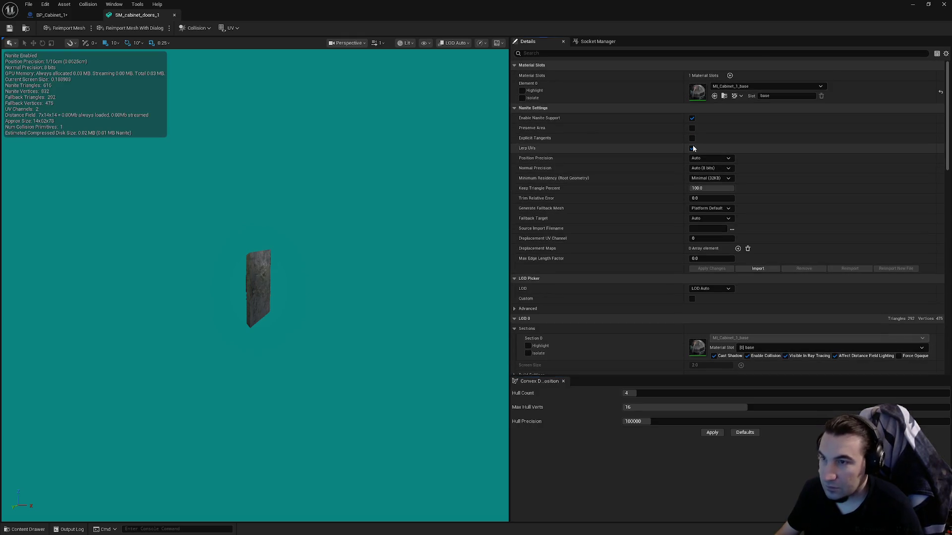
{"action": "left_click", "coordinate": [692, 117]}
{"action": "left_click", "coordinate": [711, 268]}
{"action": "scroll", "coordinate": [712, 263], "scroll_direction": "down", "scroll_amount": 5}
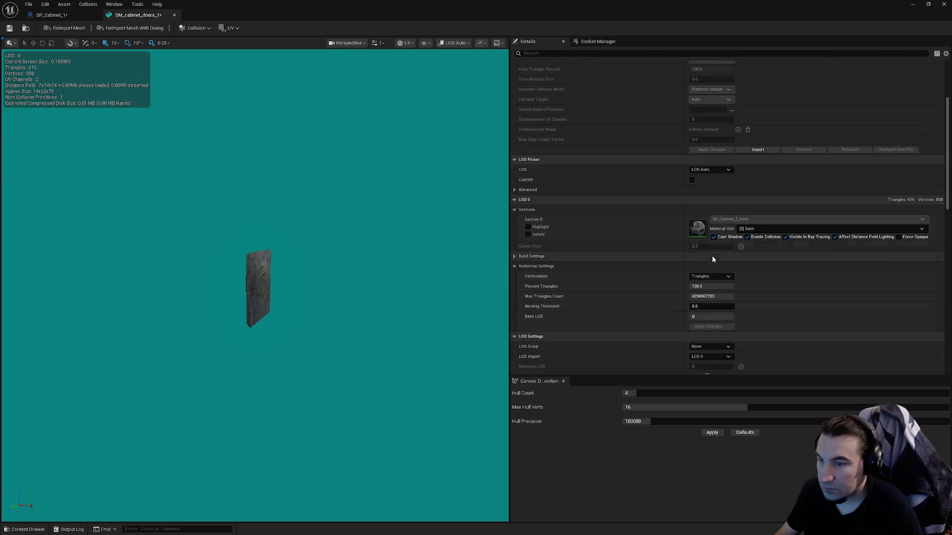
{"action": "scroll", "coordinate": [711, 256], "scroll_direction": "down", "scroll_amount": 5}
{"action": "left_click", "coordinate": [704, 228]}
{"action": "left_click", "coordinate": [703, 275]}
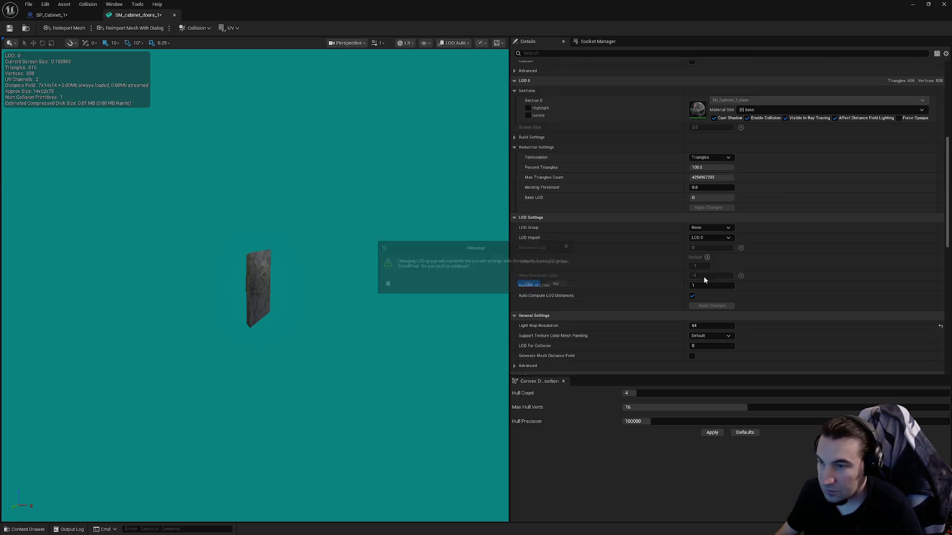
{"action": "left_click", "coordinate": [529, 286]}
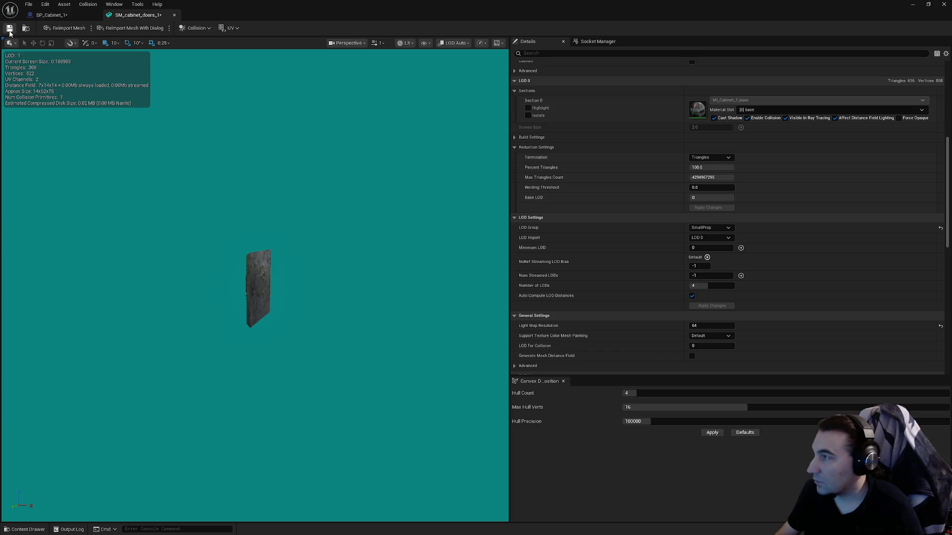
{"action": "left_click", "coordinate": [174, 15]}
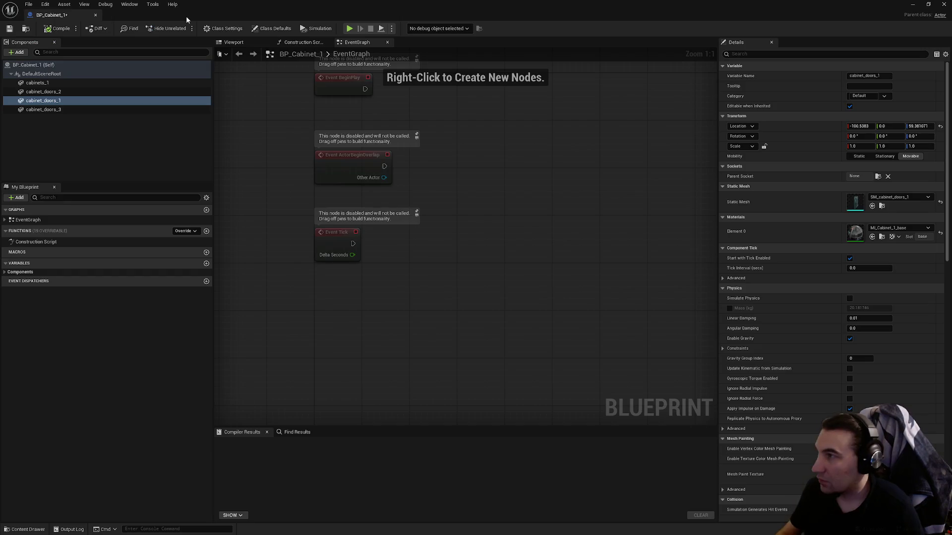
Check the cabinet_doors_3 mesh, then compile BP_Cabinet_1 and close the Blueprint.
{"action": "left_click", "coordinate": [63, 109]}
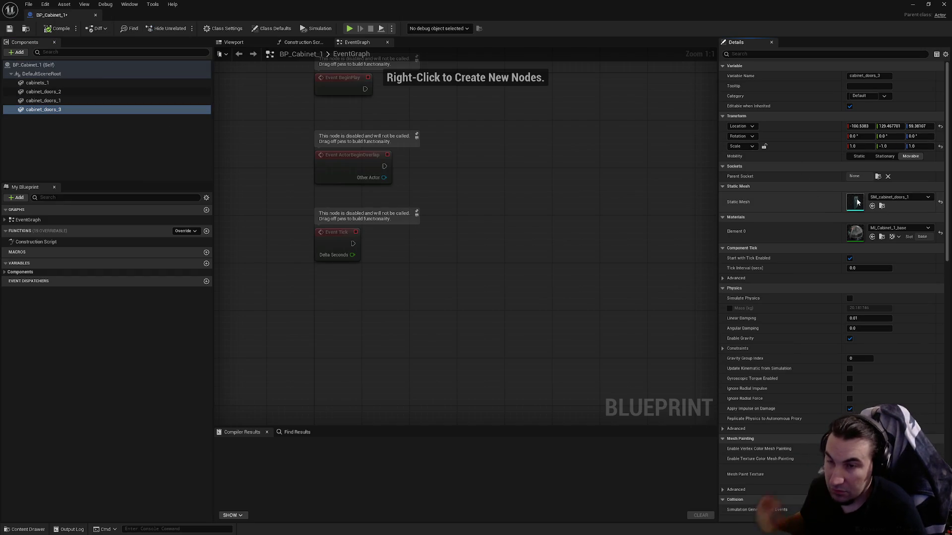
{"action": "double_click", "coordinate": [857, 202]}
{"action": "scroll", "coordinate": [751, 210], "scroll_direction": "down", "scroll_amount": 2}
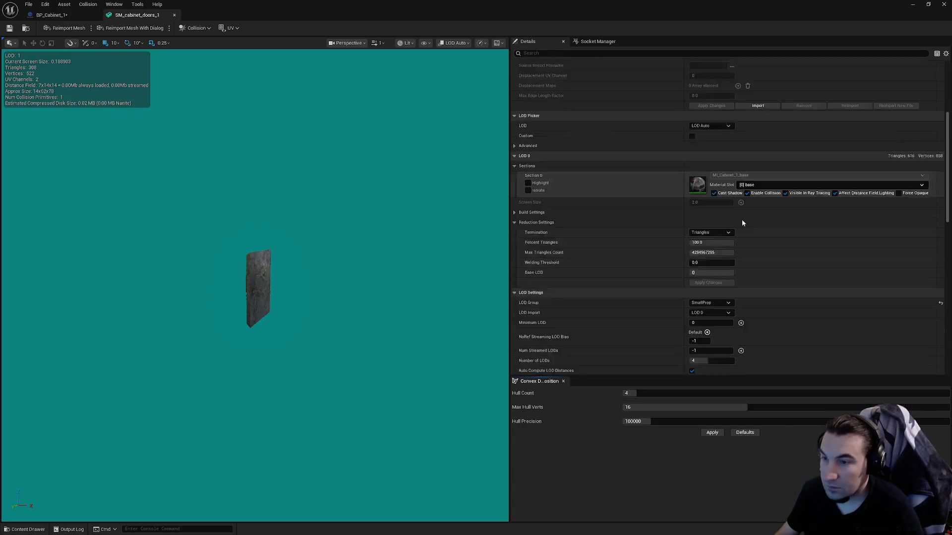
{"action": "scroll", "coordinate": [742, 221], "scroll_direction": "down", "scroll_amount": 3}
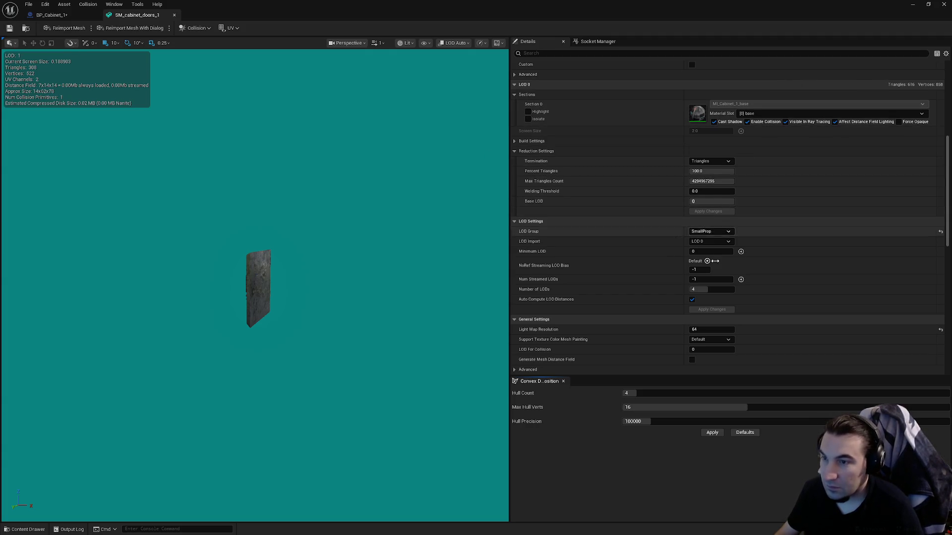
{"action": "scroll", "coordinate": [721, 209], "scroll_direction": "up", "scroll_amount": 6}
{"action": "scroll", "coordinate": [718, 207], "scroll_direction": "down", "scroll_amount": 6}
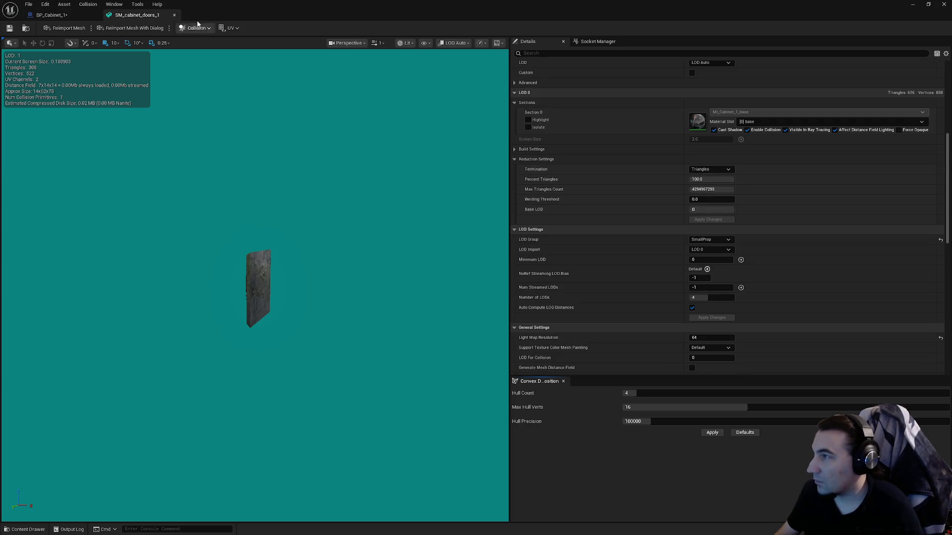
{"action": "left_click", "coordinate": [173, 15]}
{"action": "left_click", "coordinate": [58, 28]}
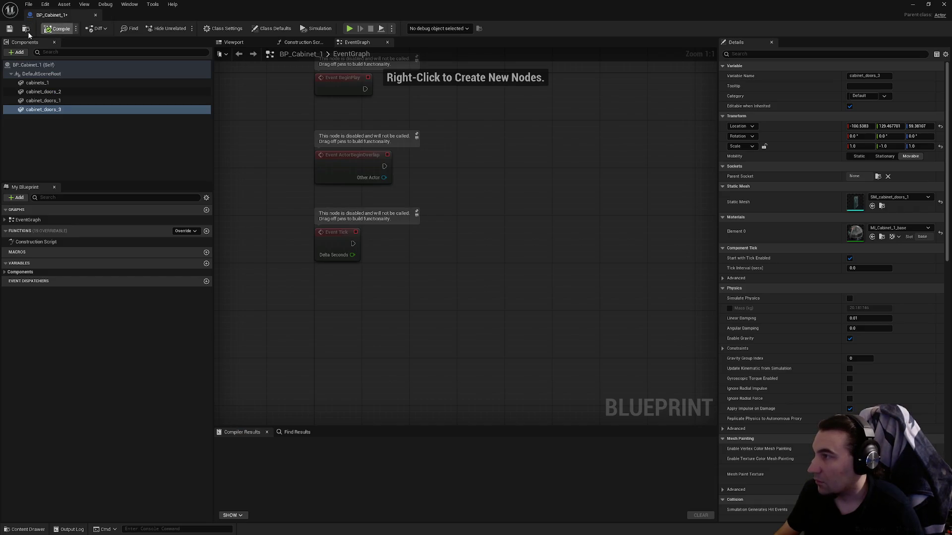
{"action": "left_click", "coordinate": [944, 4]}
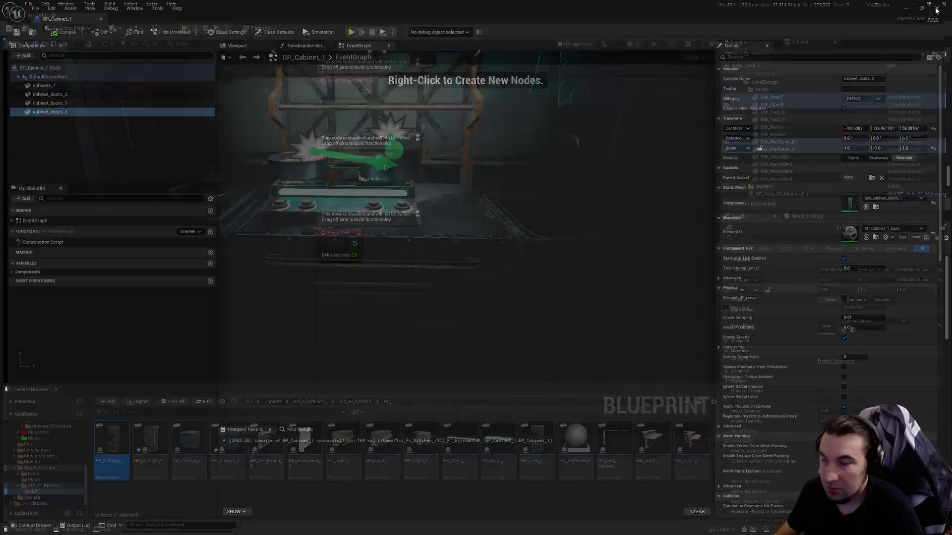
Save all content, confirming the Lvl_HUB level save.
{"action": "left_click", "coordinate": [24, 485]}
{"action": "scroll", "coordinate": [61, 473], "scroll_direction": "down", "scroll_amount": 3}
{"action": "scroll", "coordinate": [61, 473], "scroll_direction": "down", "scroll_amount": 2}
{"action": "left_click", "coordinate": [32, 467]}
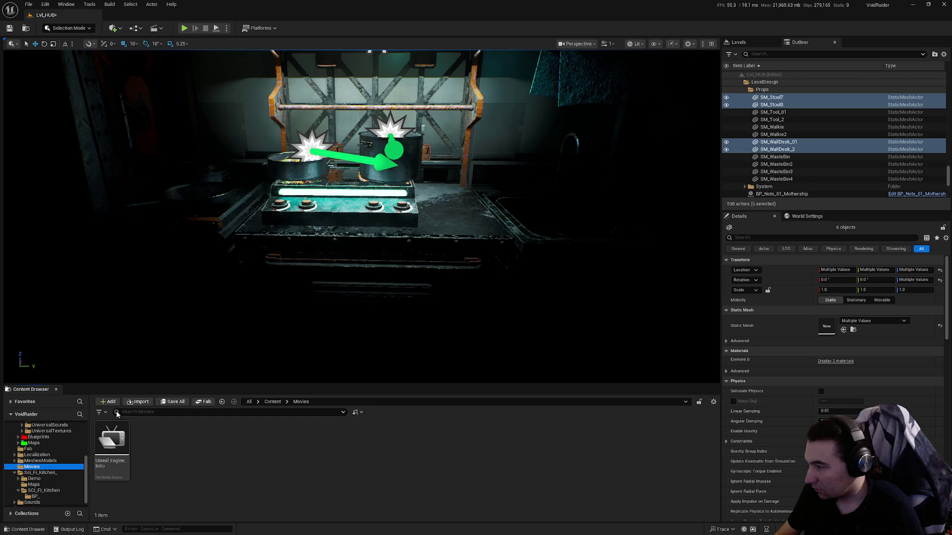
{"action": "left_click", "coordinate": [169, 403]}
{"action": "left_click", "coordinate": [541, 355]}
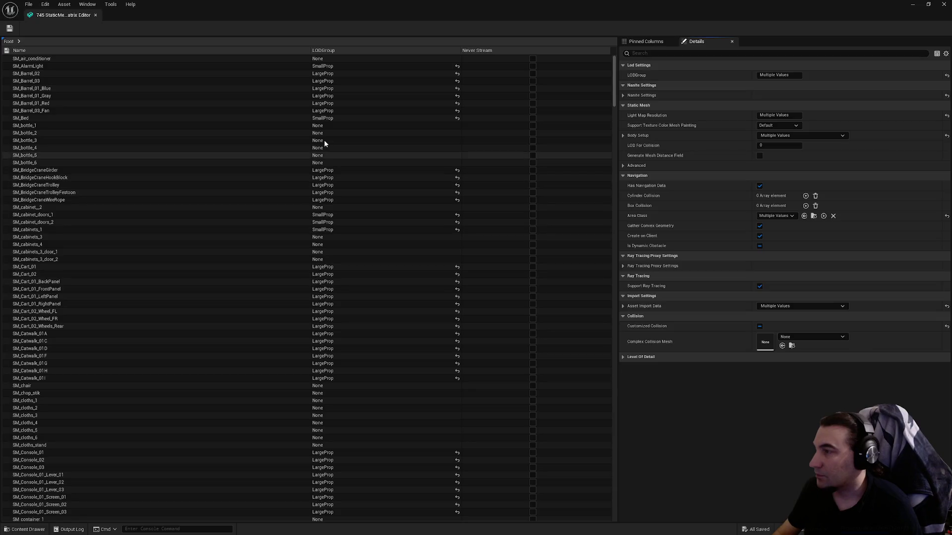
Sort the static mesh Property Matrix by the LODGroup column.
{"action": "left_click", "coordinate": [325, 51]}
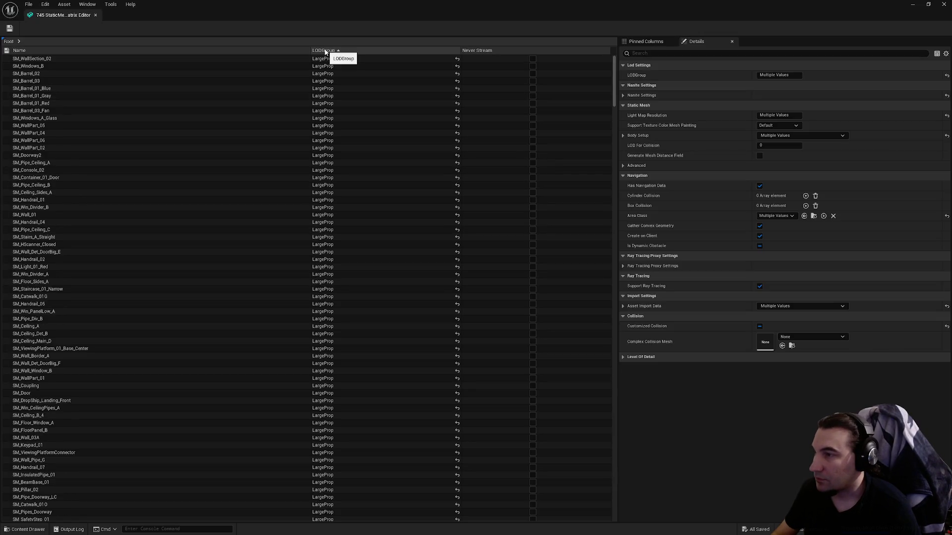
{"action": "left_click", "coordinate": [325, 51]}
{"action": "left_click", "coordinate": [347, 273]}
{"action": "scroll", "coordinate": [397, 267], "scroll_direction": "down", "scroll_amount": 10}
{"action": "scroll", "coordinate": [397, 270], "scroll_direction": "down", "scroll_amount": 5}
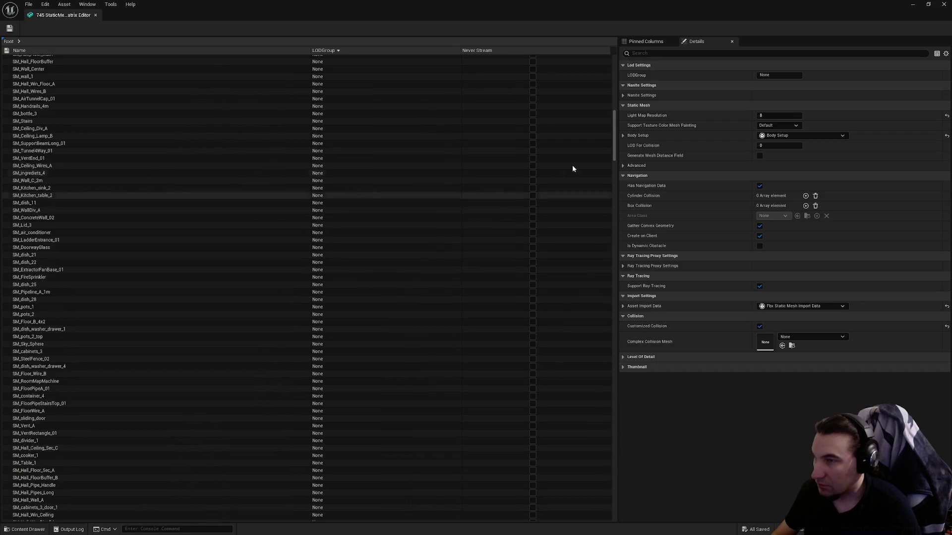
{"action": "mouse_move", "coordinate": [615, 163]}
{"action": "left_mouse_down"}
{"action": "mouse_move", "coordinate": [621, 262]}
{"action": "mouse_move", "coordinate": [606, 322]}
{"action": "left_mouse_up"}
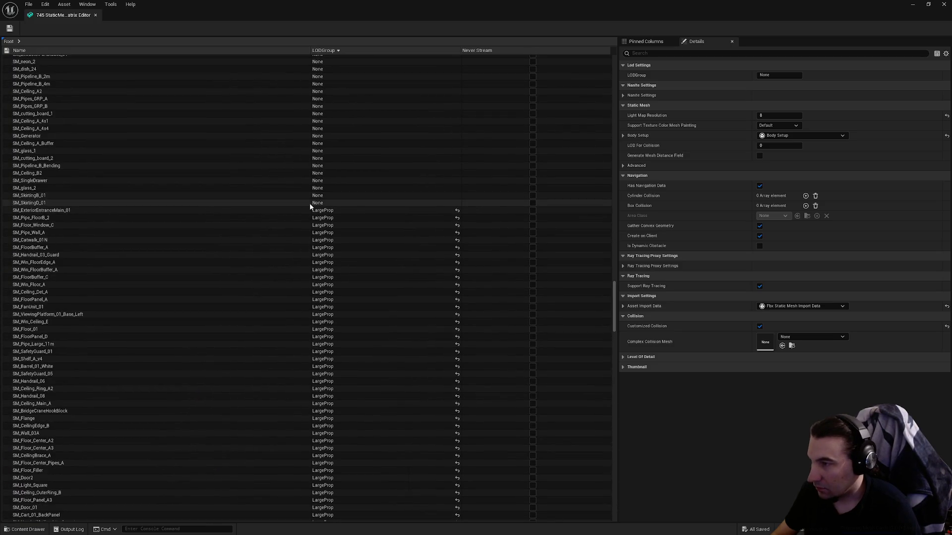
Select the whole run of meshes whose LOD group is None.
{"action": "left_click", "coordinate": [309, 203], "text": "shift"}
{"action": "scroll", "coordinate": [514, 191], "scroll_direction": "down", "scroll_amount": 10}
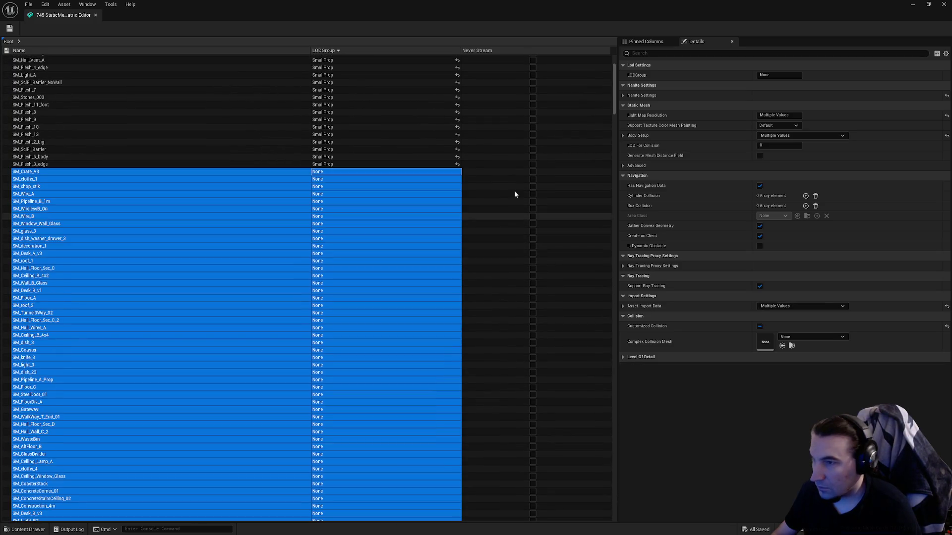
{"action": "scroll", "coordinate": [599, 307], "scroll_direction": "down", "scroll_amount": 10}
{"action": "scroll", "coordinate": [595, 322], "scroll_direction": "up", "scroll_amount": 5}
{"action": "left_click", "coordinate": [307, 235]}
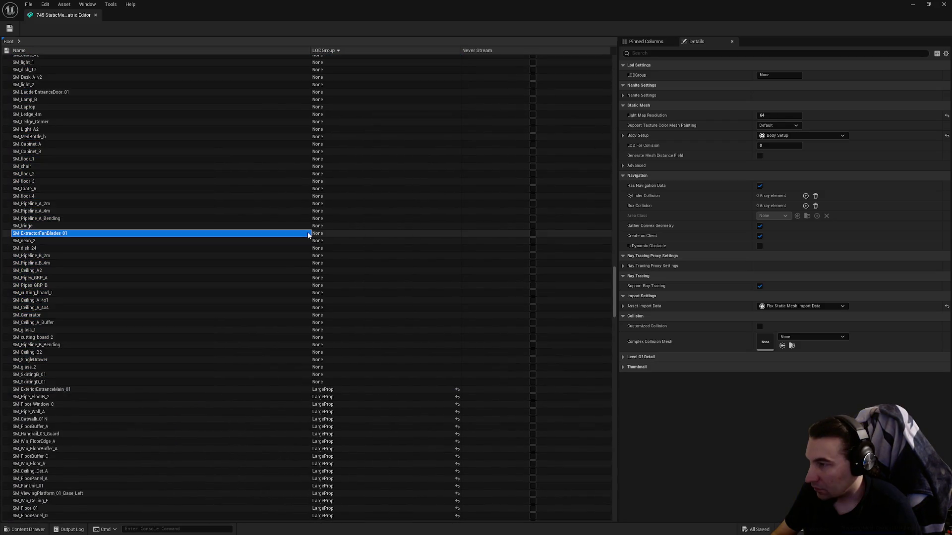
{"action": "left_click", "coordinate": [324, 382]}
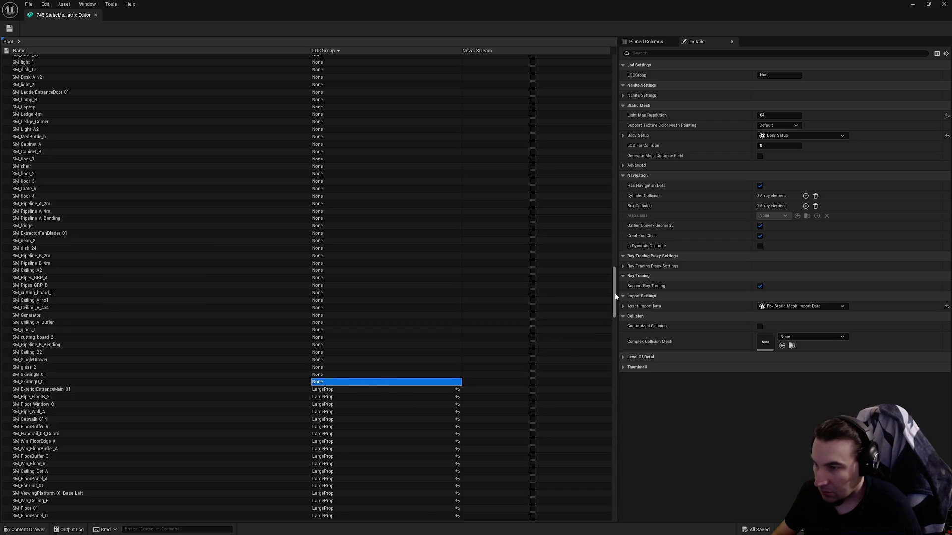
{"action": "scroll", "coordinate": [615, 283], "scroll_direction": "up", "scroll_amount": 10}
{"action": "scroll", "coordinate": [615, 228], "scroll_direction": "up", "scroll_amount": 15}
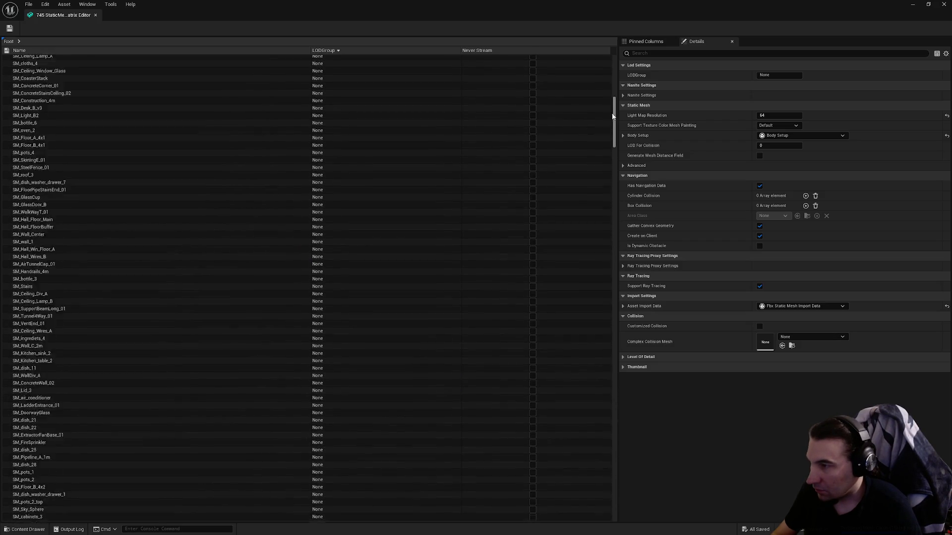
{"action": "left_click", "coordinate": [329, 128], "text": "shift"}
{"action": "scroll", "coordinate": [329, 128], "scroll_direction": "down", "scroll_amount": 20}
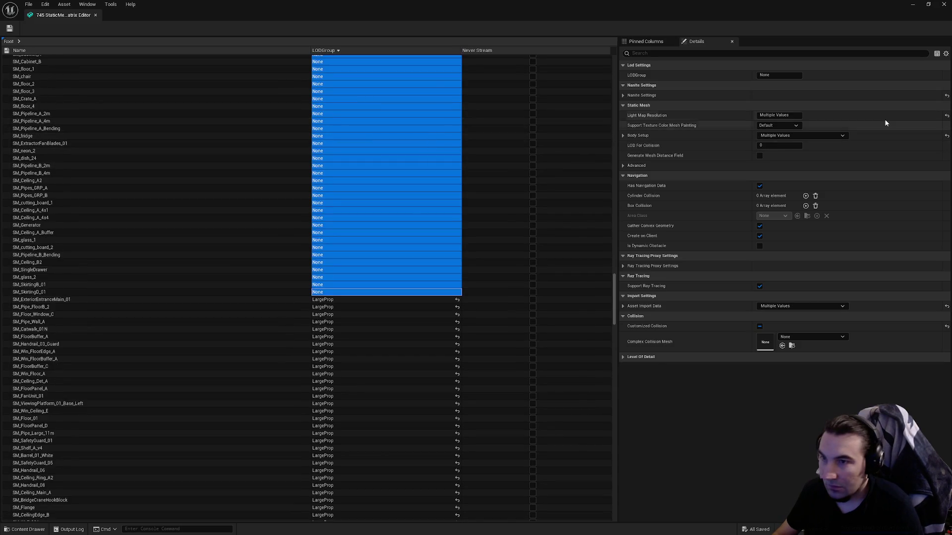
{"action": "left_click", "coordinate": [623, 95]}
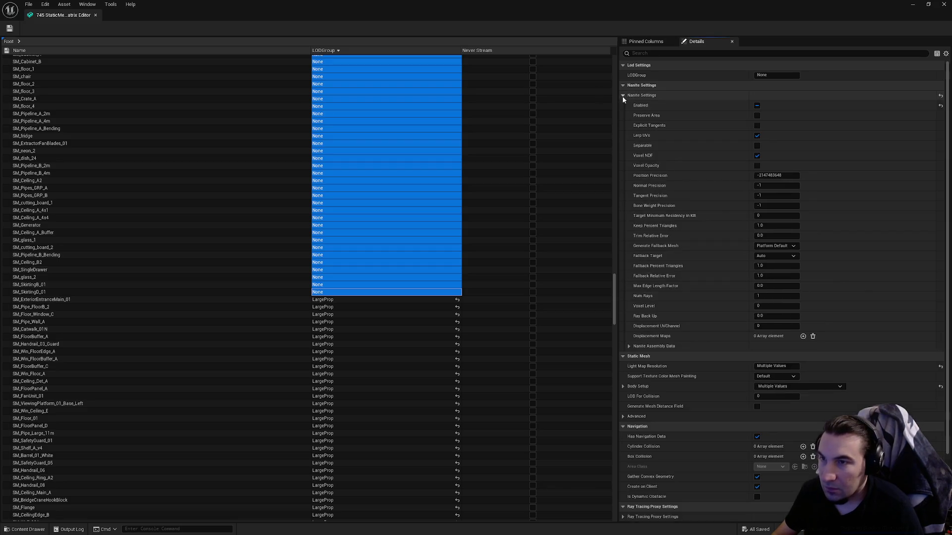
Set Nanite Enabled uniformly for the selected ungrouped meshes.
{"action": "left_click", "coordinate": [757, 106]}
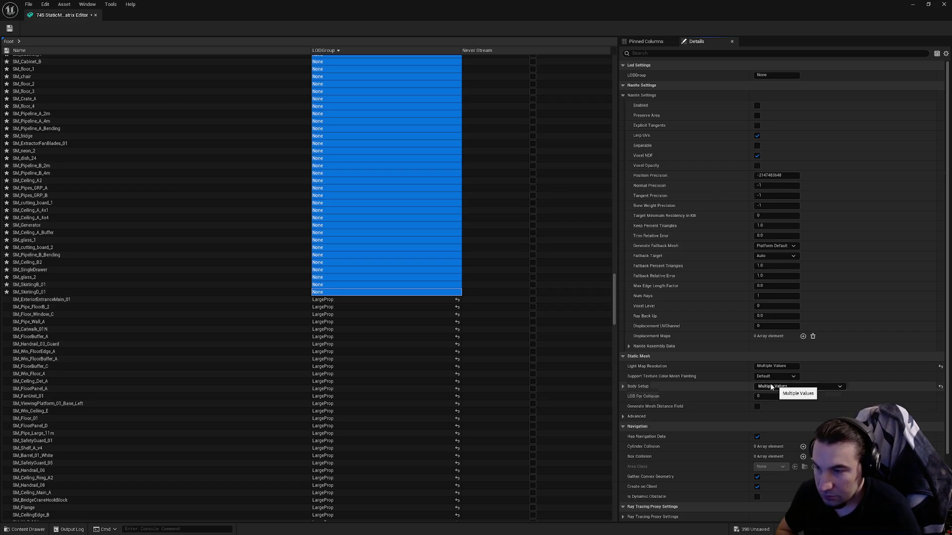
{"action": "left_click", "coordinate": [623, 387]}
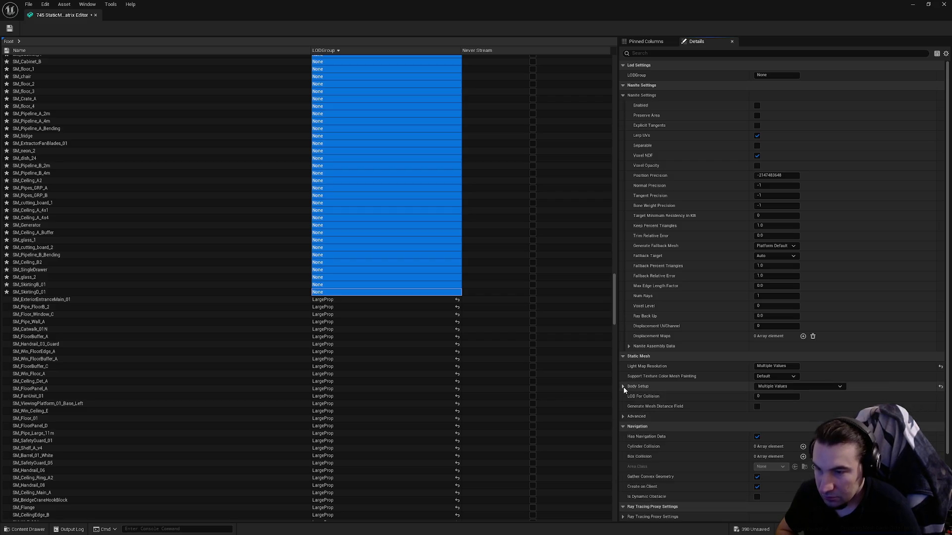
{"action": "left_click", "coordinate": [65, 292]}
Reselect meshes SM_Crate_A3 through SM_SkirtingD_01 and start editing their LODGroup value.
{"action": "mouse_move", "coordinate": [612, 306]}
{"action": "left_mouse_down"}
{"action": "mouse_move", "coordinate": [599, 139]}
{"action": "mouse_move", "coordinate": [605, 96]}
{"action": "left_mouse_up"}
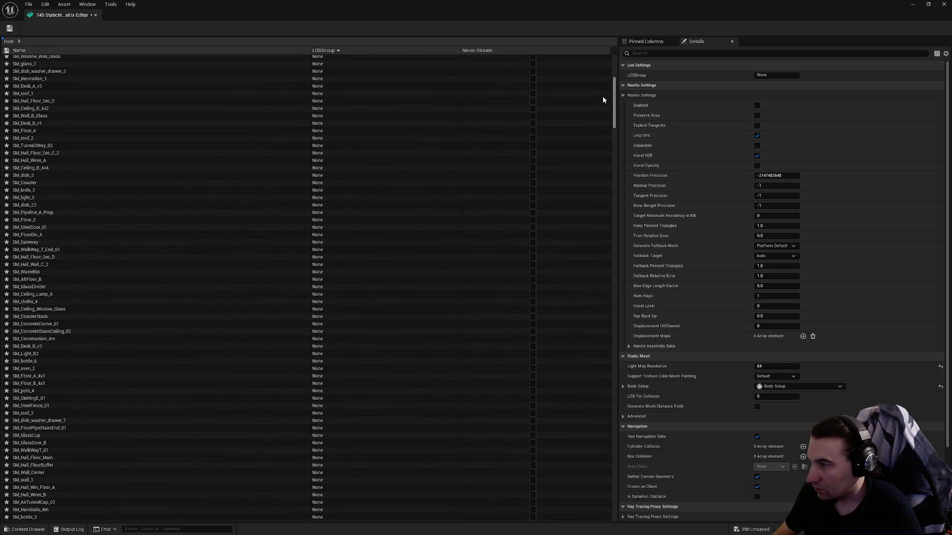
{"action": "left_click", "coordinate": [31, 252], "text": "shift"}
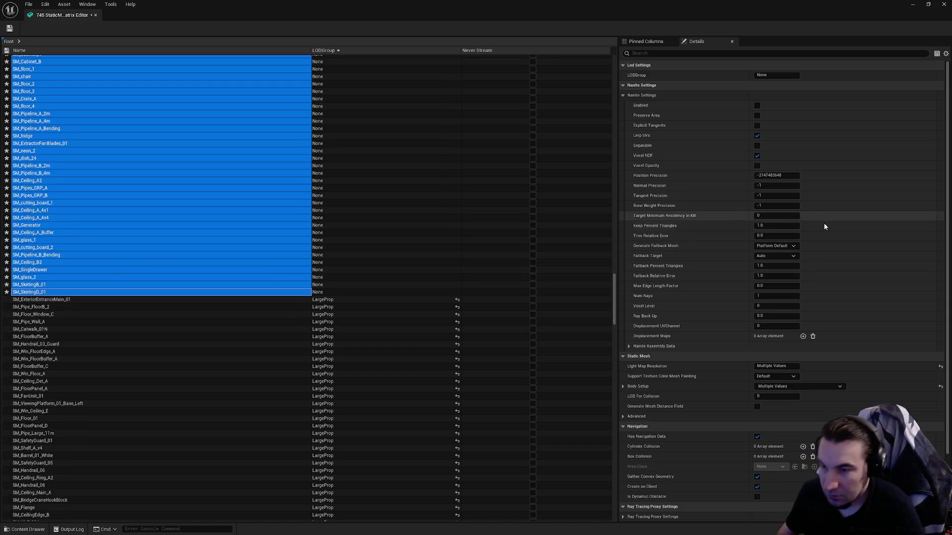
{"action": "scroll", "coordinate": [750, 422], "scroll_direction": "down", "scroll_amount": 2}
{"action": "scroll", "coordinate": [750, 420], "scroll_direction": "up", "scroll_amount": 2}
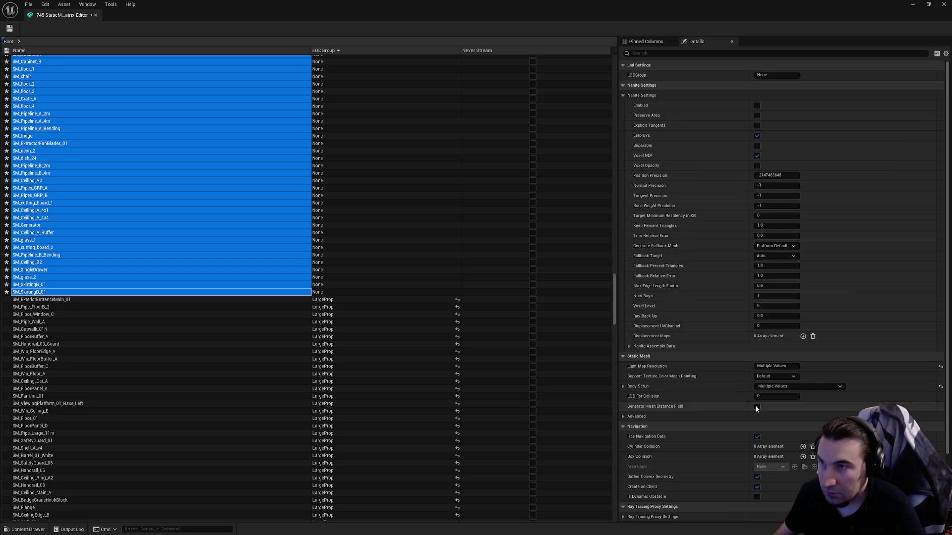
{"action": "left_click", "coordinate": [773, 76]}
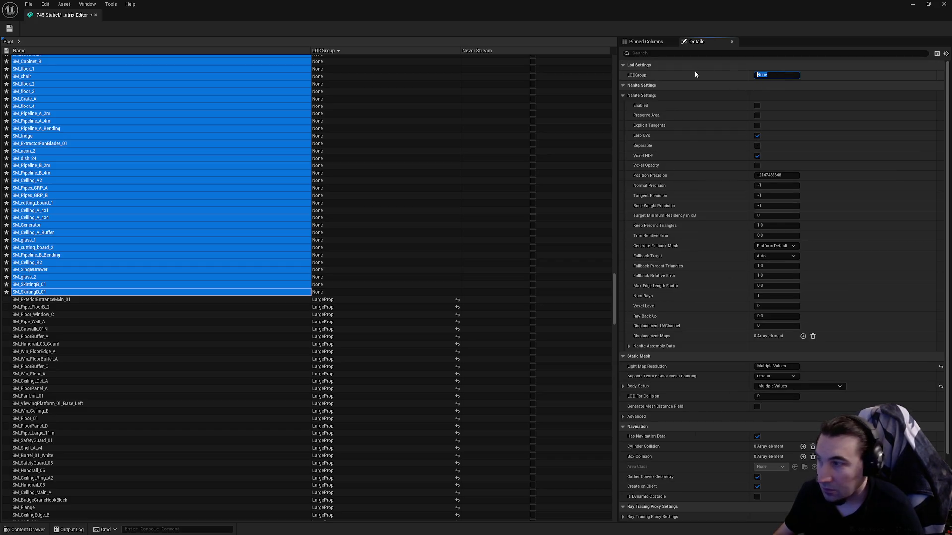
Enter SmallProp as the LOD group for all selected meshes and save them.
{"action": "left_click_drag", "start_coordinate": [614, 299], "coordinate": [606, 76]}
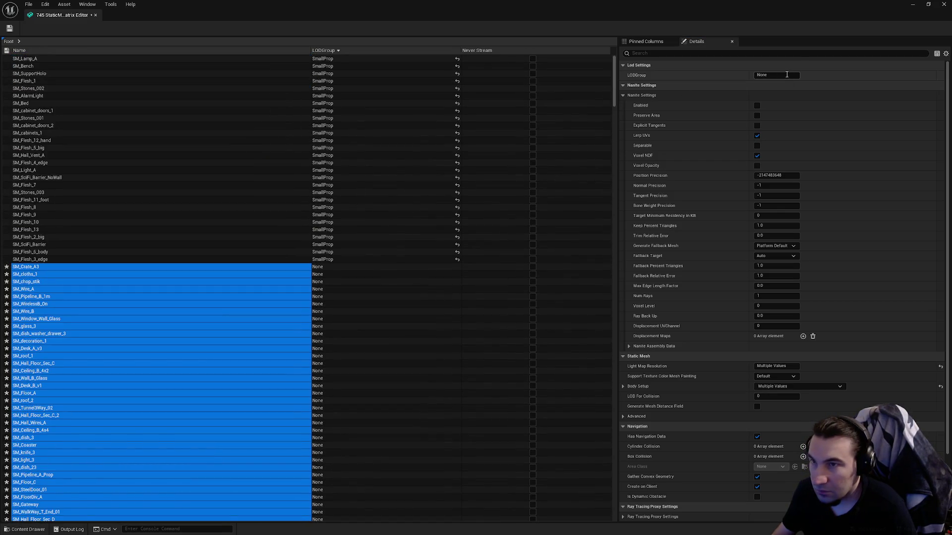
{"action": "type", "text": "Sma"}
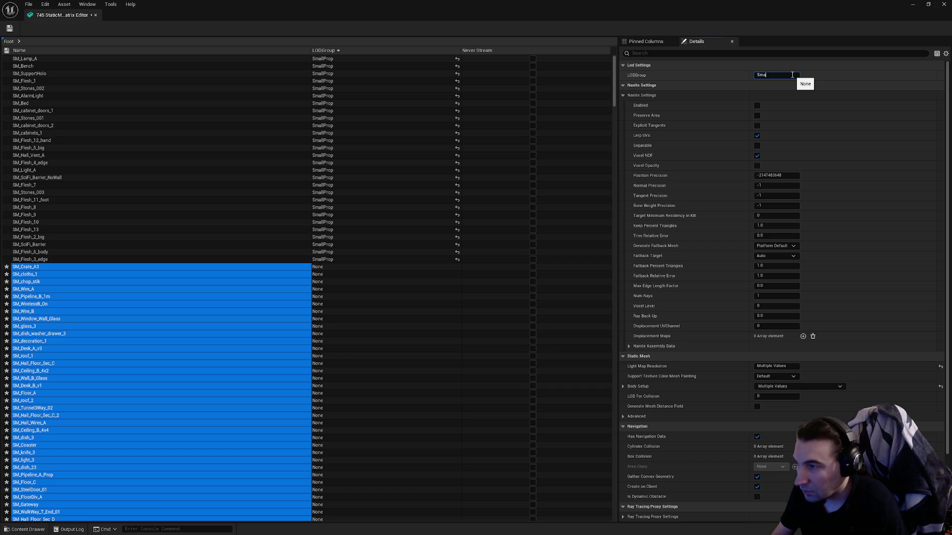
{"action": "type", "text": "llProp"}
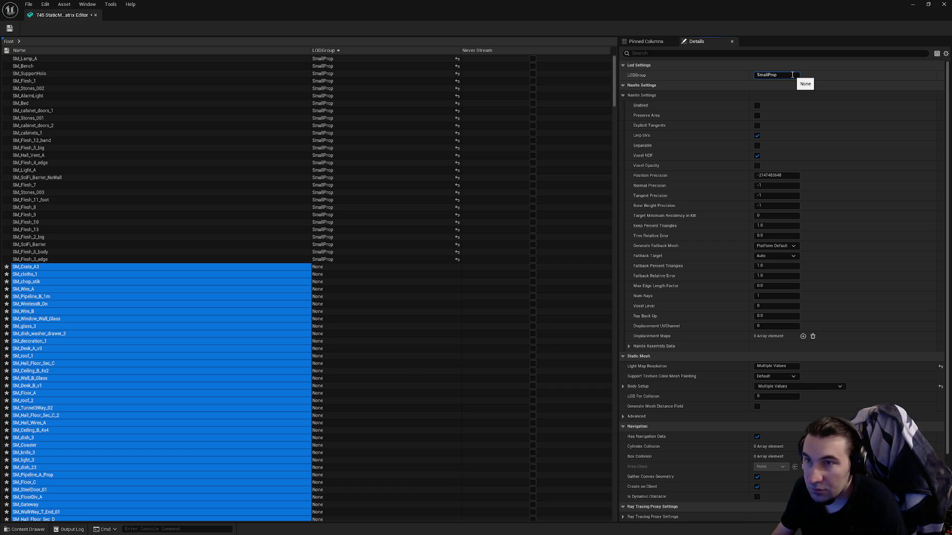
{"action": "key", "text": "Return"}
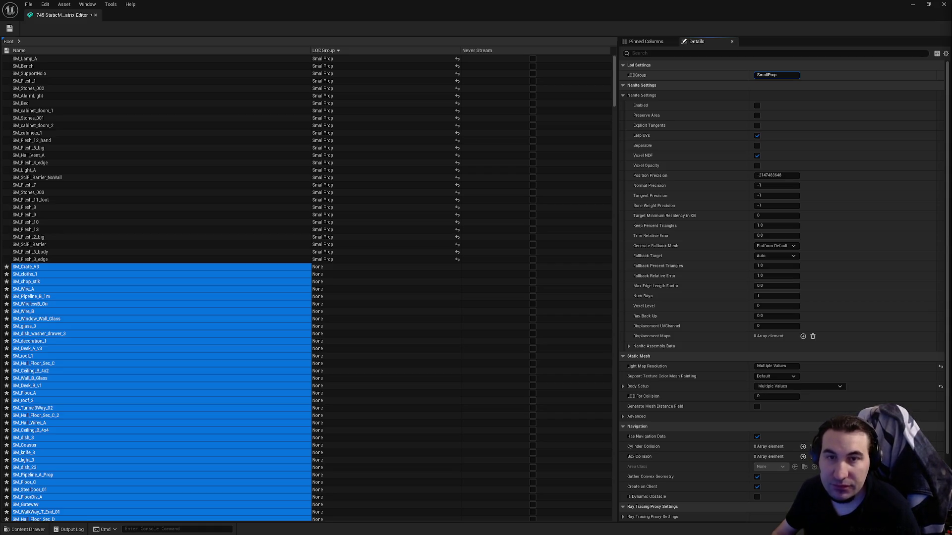
{"action": "key", "text": "super"}
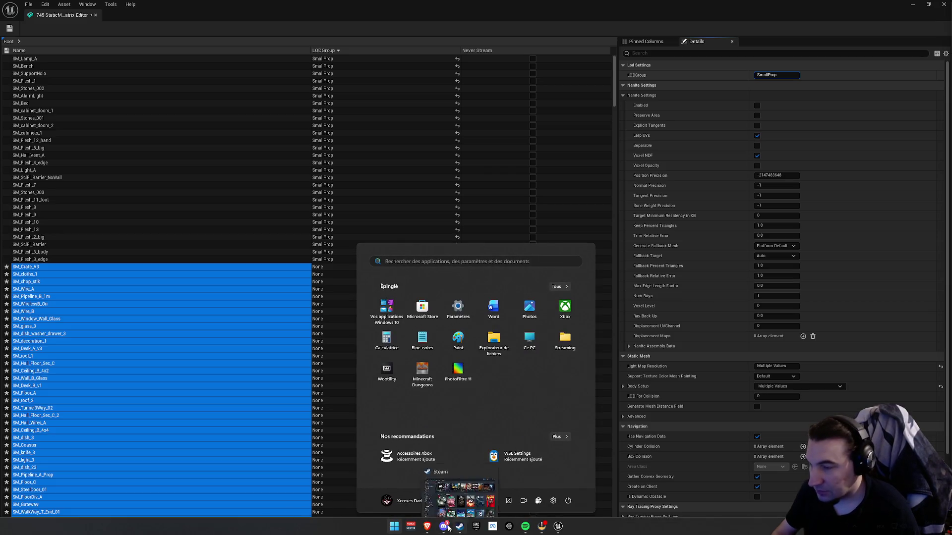
{"action": "left_click", "coordinate": [457, 526]}
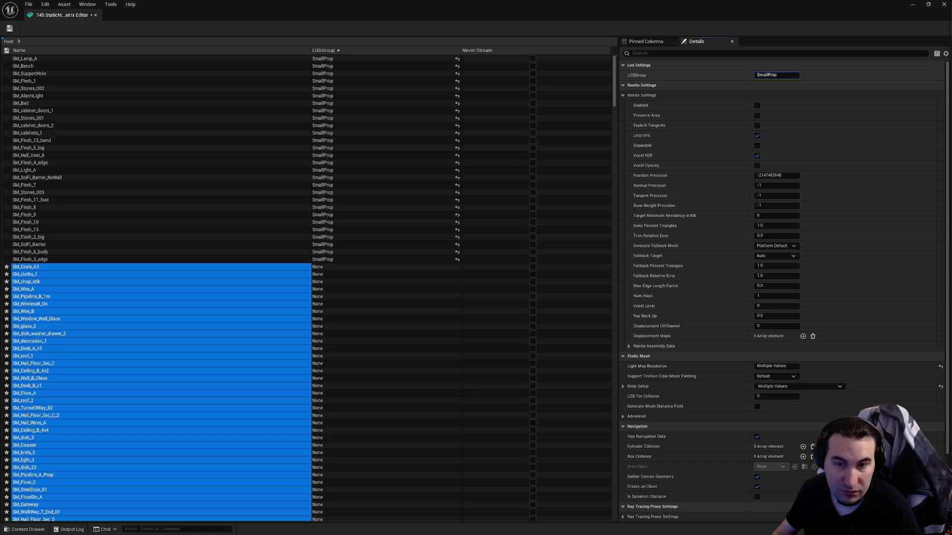
{"action": "key", "text": "Return"}
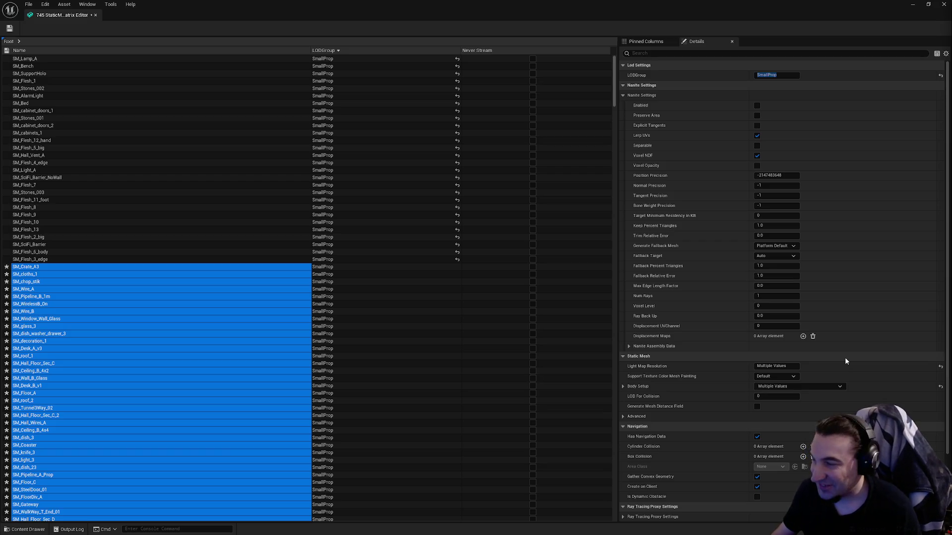
{"action": "left_click", "coordinate": [9, 28]}
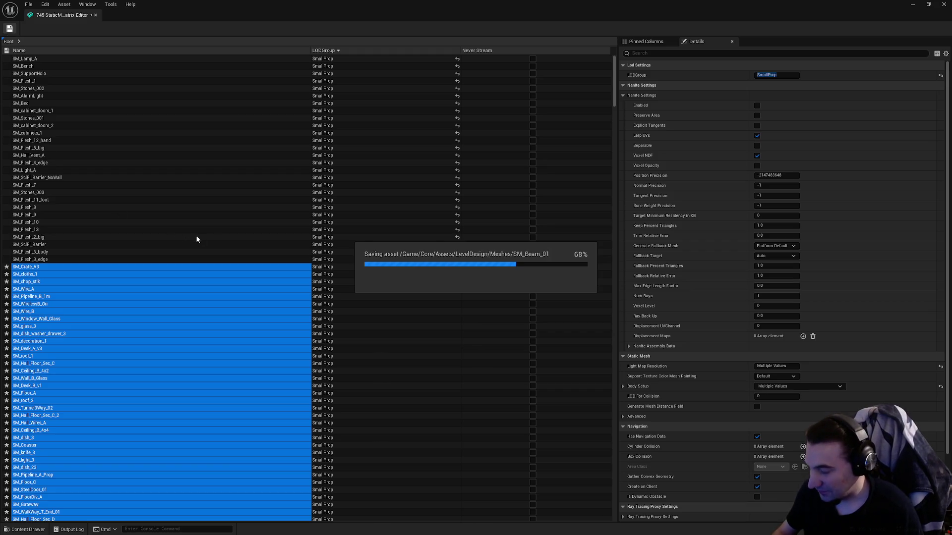
Let the SmallProp asset saving finish, then select the SM_Hall_Vent_A row.
{"action": "key", "text": "super"}
{"action": "key", "text": "Escape"}
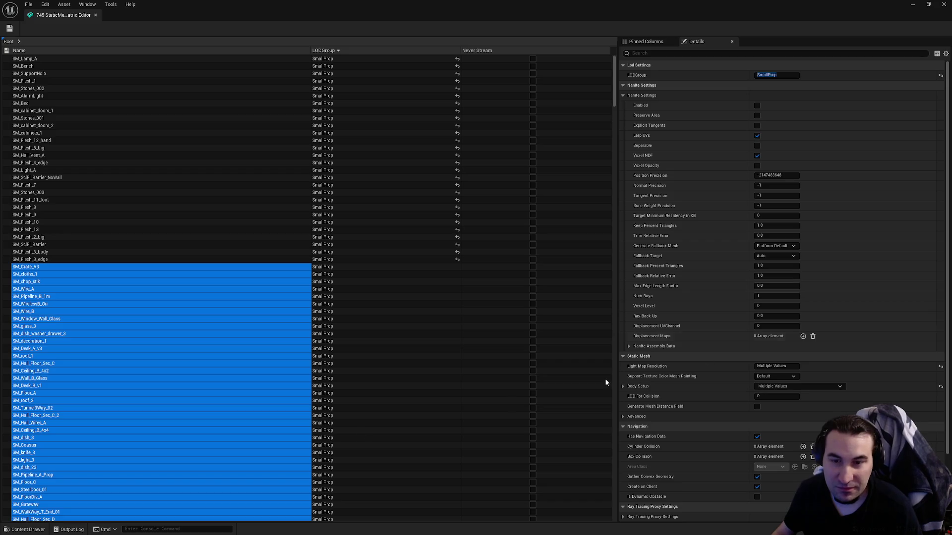
{"action": "key", "text": "super"}
{"action": "key", "text": "super"}
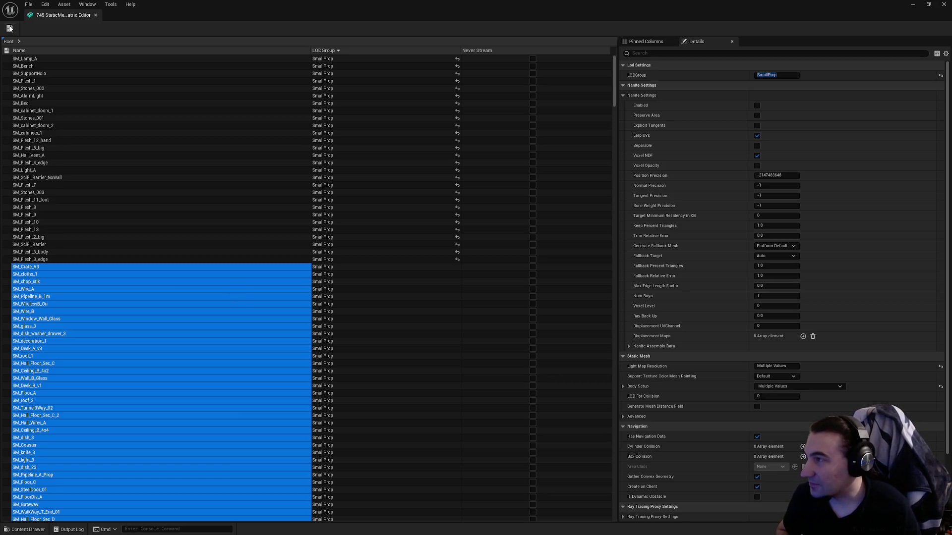
{"action": "left_click", "coordinate": [116, 157]}
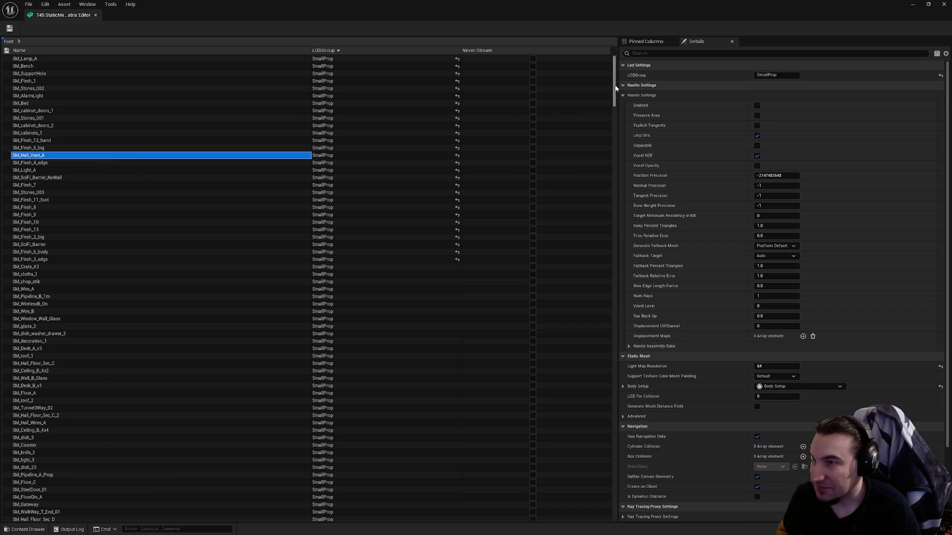
Close the Static Mesh Matrix Editor and Save All, confirming with Save Selected.
{"action": "left_click_drag", "start_coordinate": [613, 77], "coordinate": [601, 495]}
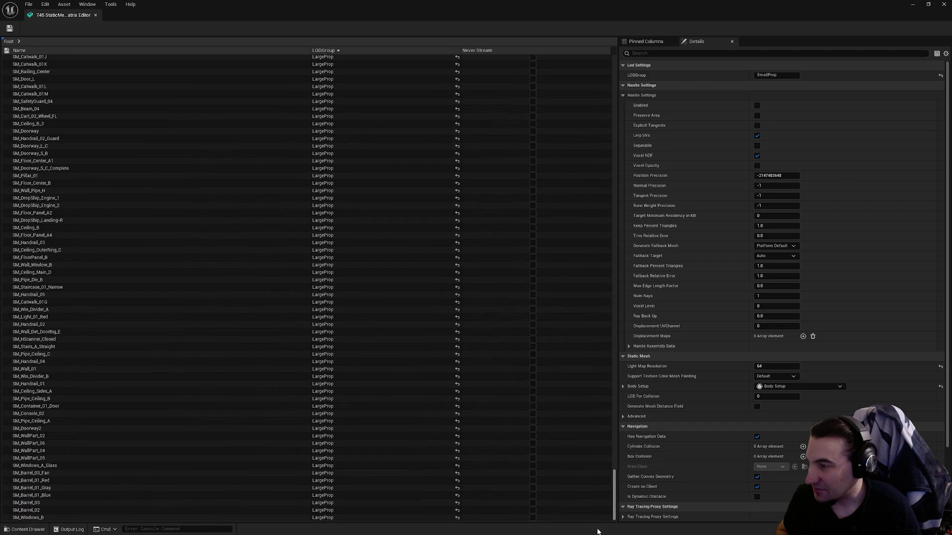
{"action": "left_click", "coordinate": [943, 4]}
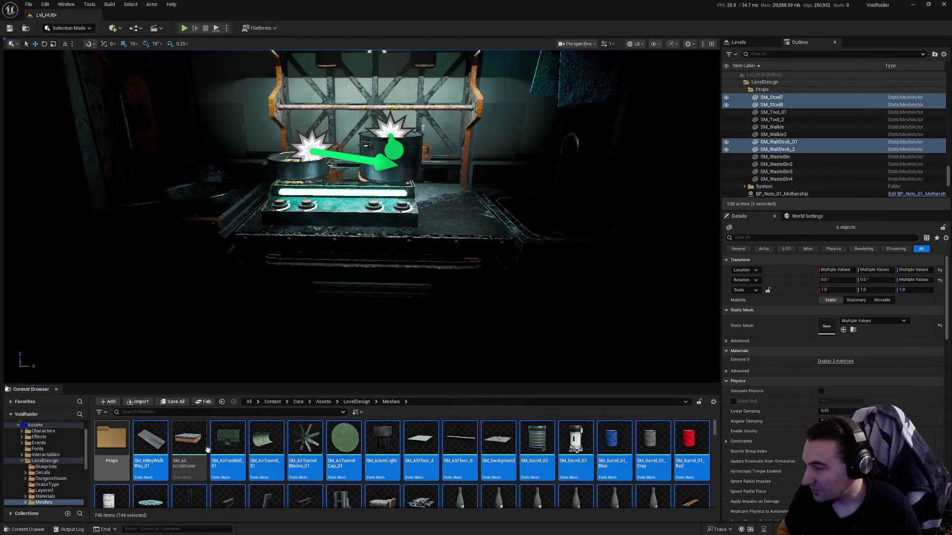
{"action": "left_click", "coordinate": [267, 441]}
{"action": "left_click", "coordinate": [172, 402]}
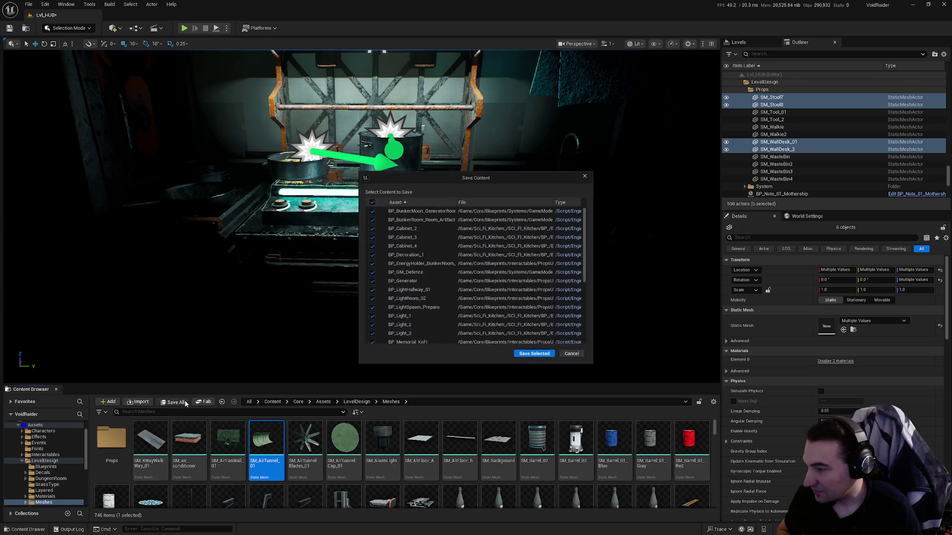
{"action": "left_click", "coordinate": [545, 354]}
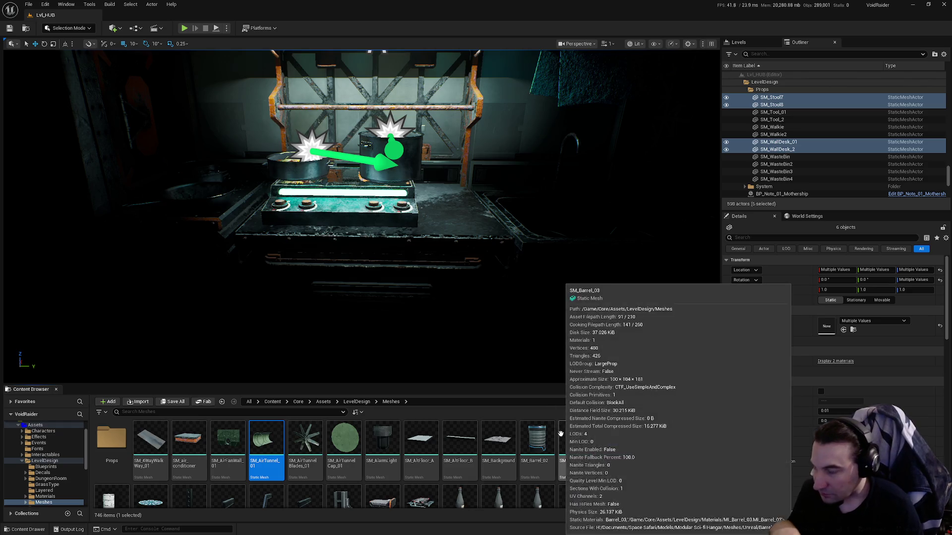
{"action": "scroll", "coordinate": [554, 436], "scroll_direction": "down", "scroll_amount": 3}
{"action": "double_click", "coordinate": [554, 436]}
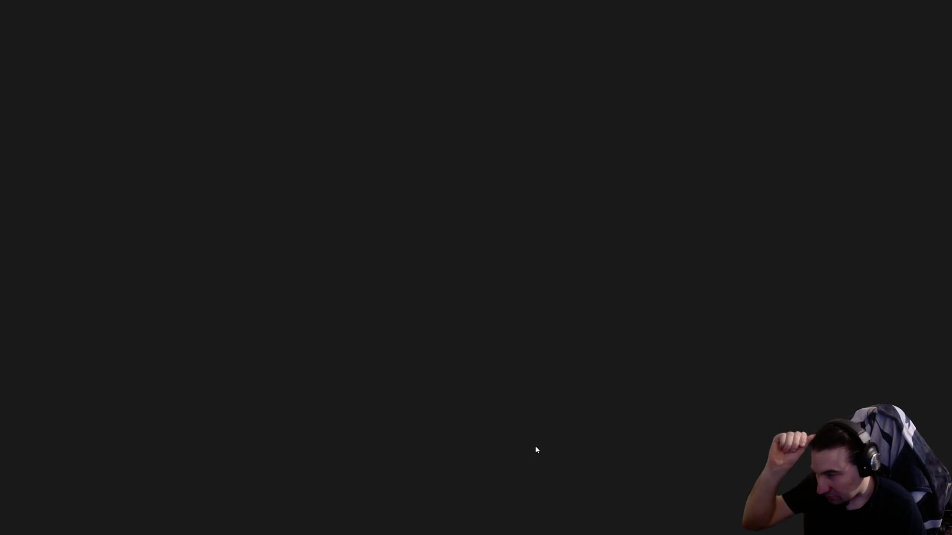
{"action": "scroll", "coordinate": [657, 236], "scroll_direction": "down", "scroll_amount": 5}
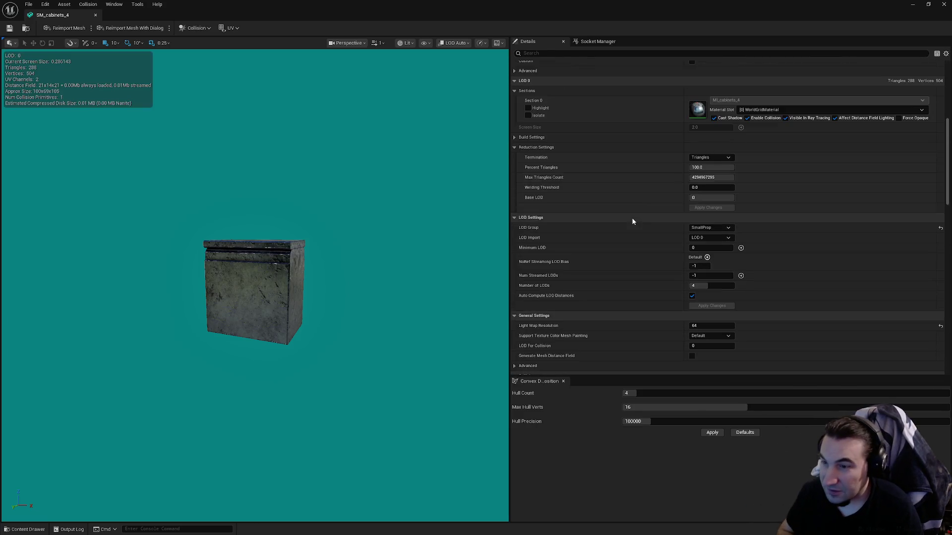
{"action": "scroll", "coordinate": [647, 211], "scroll_direction": "down", "scroll_amount": 2}
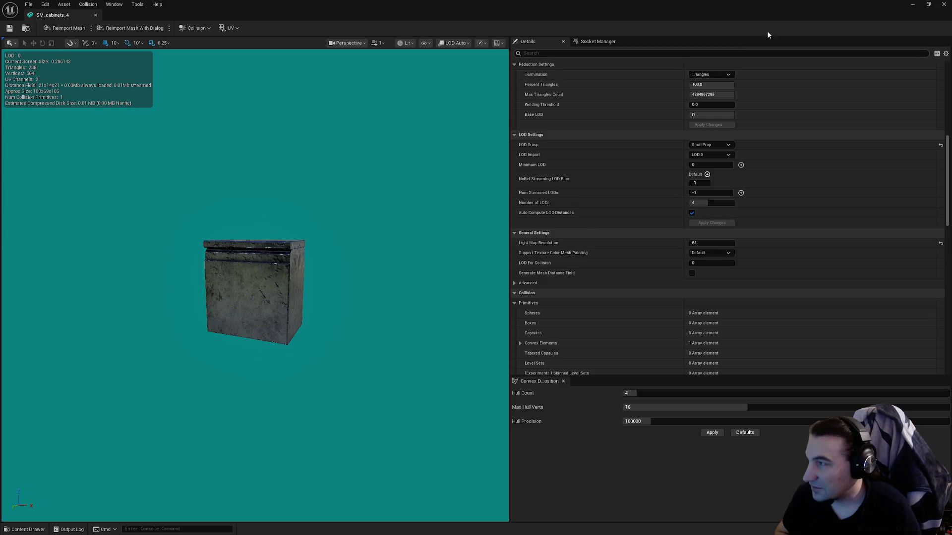
{"action": "left_click", "coordinate": [914, 4]}
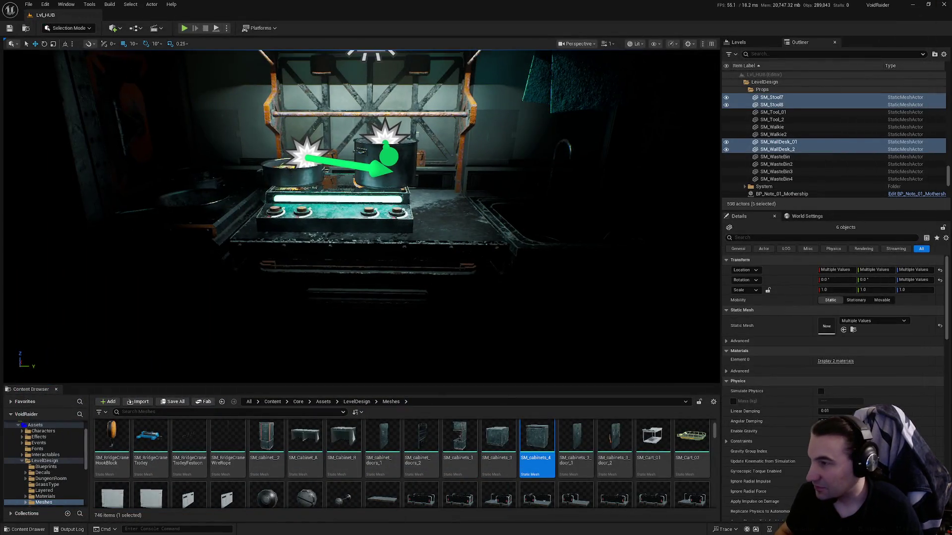
{"action": "key", "text": "f"}
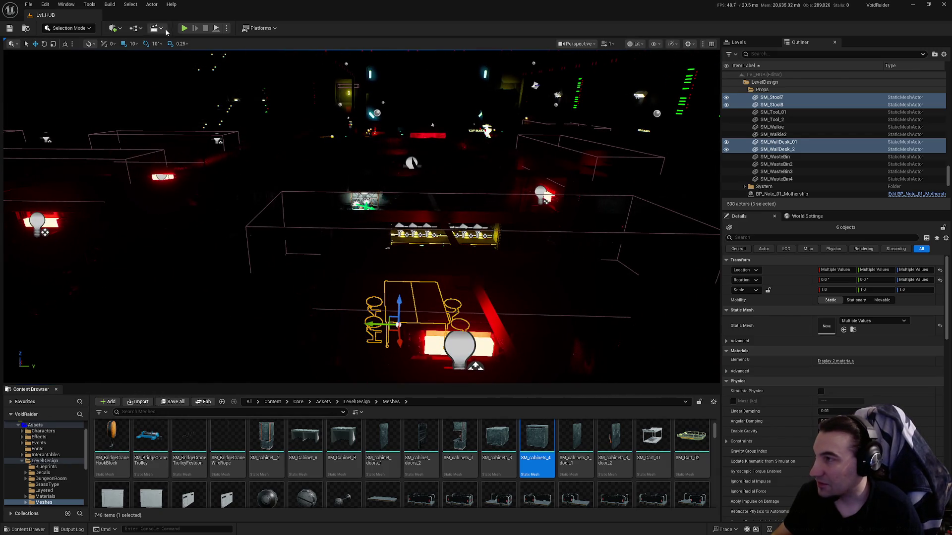
{"action": "left_click", "coordinate": [184, 27]}
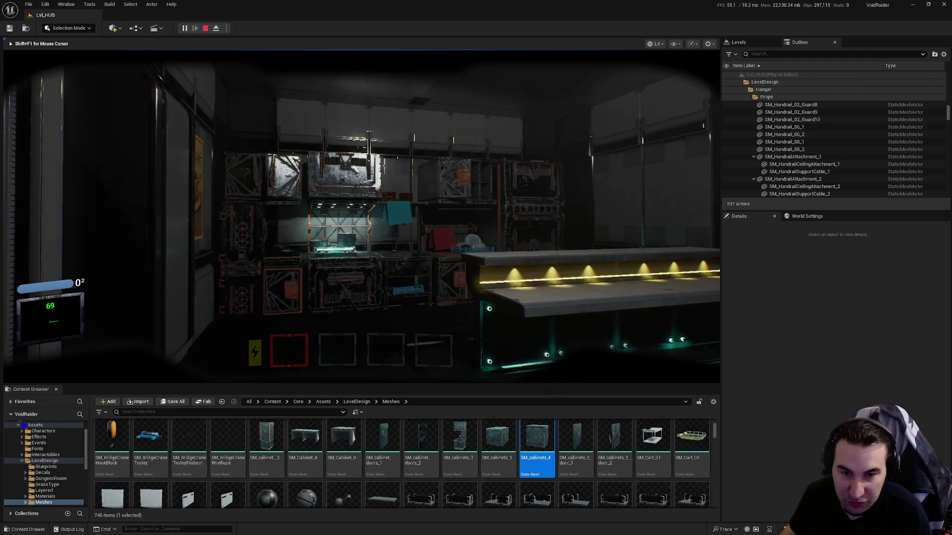
{"action": "key", "text": "Escape"}
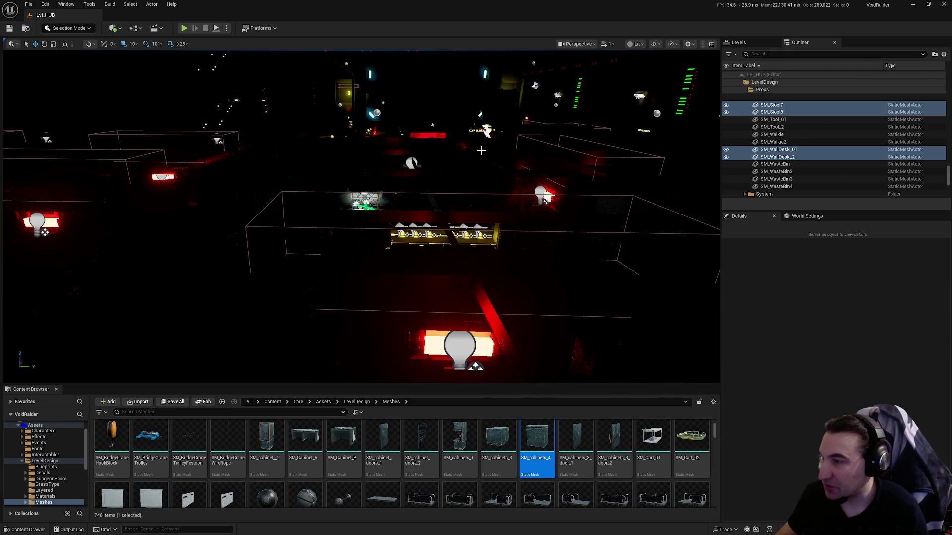
Switch the viewport to Unlit and frame the kitchen wall and counter.
{"action": "mouse_move", "coordinate": [361, 216]}
{"action": "left_mouse_down"}
{"action": "mouse_move", "coordinate": [297, 213]}
{"action": "mouse_move", "coordinate": [337, 208]}
{"action": "mouse_move", "coordinate": [367, 141]}
{"action": "left_mouse_up"}
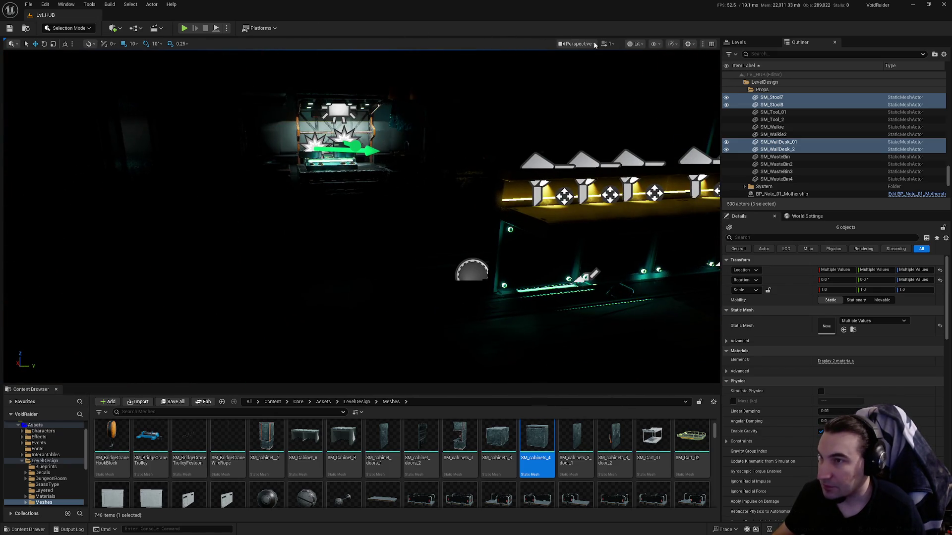
{"action": "left_click", "coordinate": [636, 43]}
{"action": "left_click", "coordinate": [642, 77]}
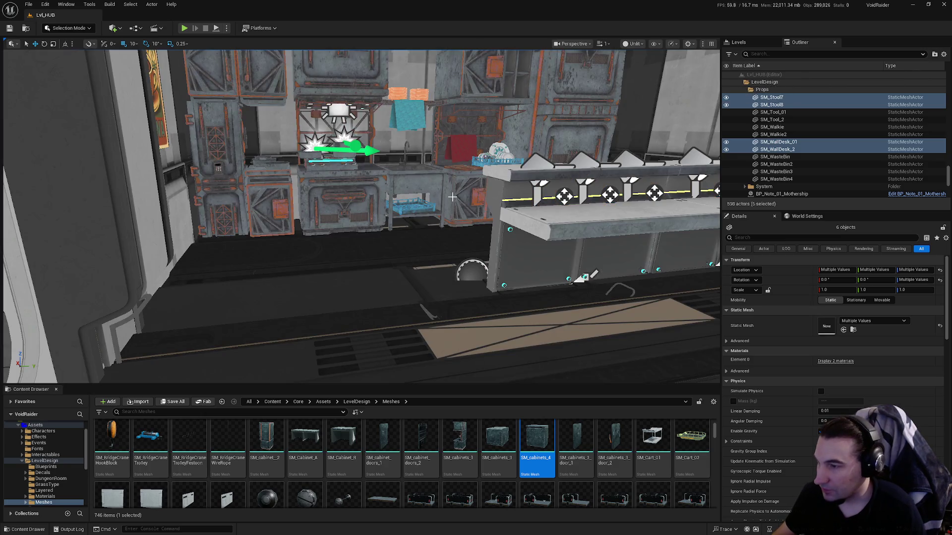
{"action": "left_click", "coordinate": [369, 272]}
{"action": "mouse_move", "coordinate": [368, 272]}
{"action": "left_mouse_down"}
{"action": "mouse_move", "coordinate": [397, 307]}
{"action": "mouse_move", "coordinate": [425, 287]}
{"action": "mouse_move", "coordinate": [372, 278]}
{"action": "left_mouse_up"}
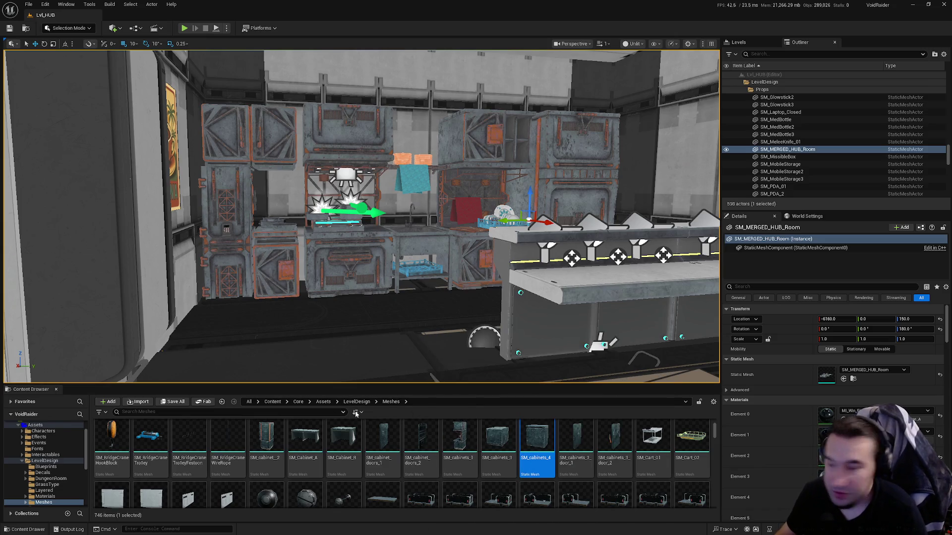
{"action": "scroll", "coordinate": [148, 456], "scroll_direction": "down", "scroll_amount": 1}
Move the 16 kitchen blueprints from the pack's BP_ folder into LevelDesign.
{"action": "left_click", "coordinate": [45, 460], "text": "ctrl"}
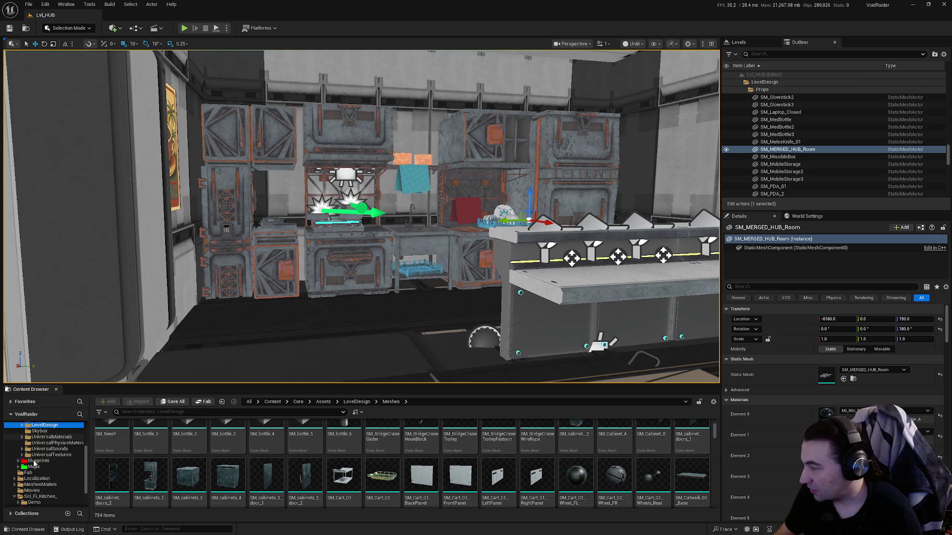
{"action": "scroll", "coordinate": [35, 486], "scroll_direction": "down", "scroll_amount": 5}
{"action": "left_click", "coordinate": [34, 491]}
{"action": "left_click", "coordinate": [112, 441]}
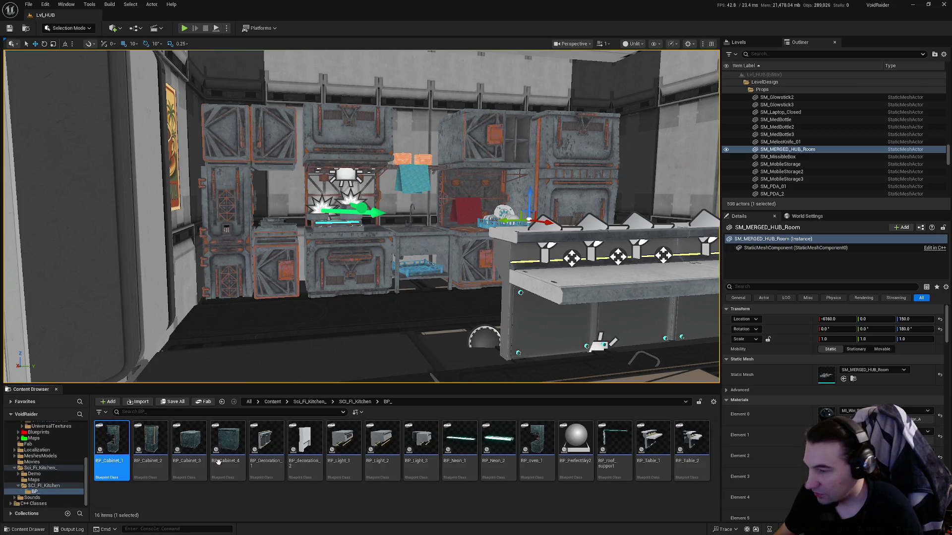
{"action": "left_click", "coordinate": [680, 462], "text": "shift"}
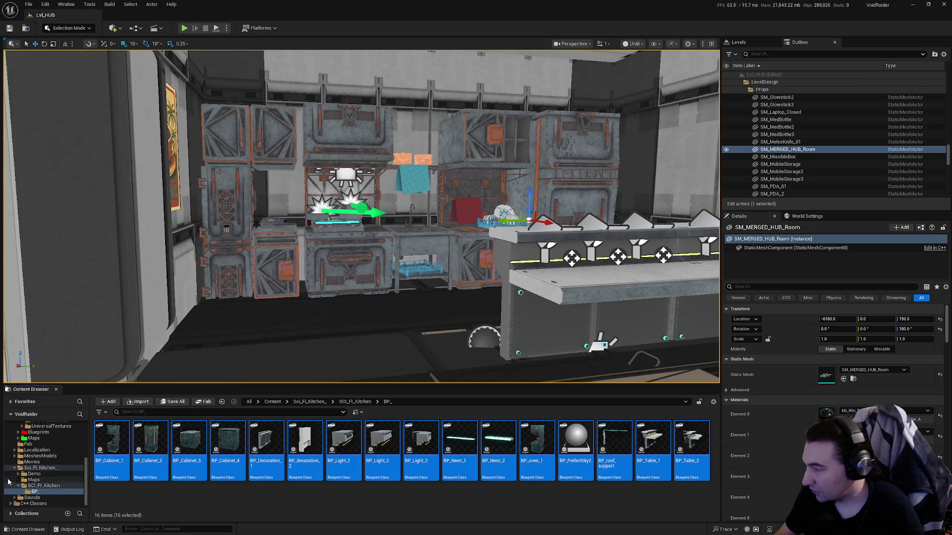
{"action": "scroll", "coordinate": [45, 466], "scroll_direction": "up", "scroll_amount": 3}
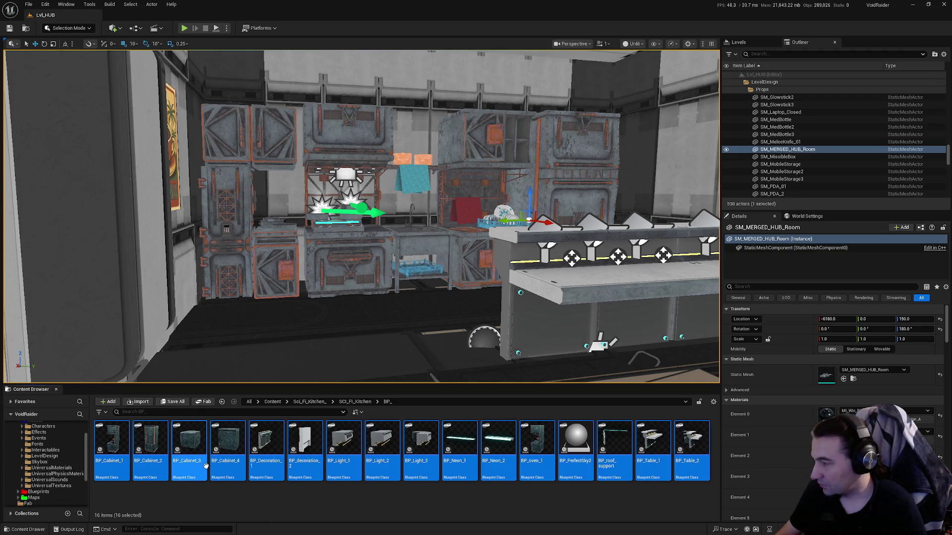
{"action": "left_click_drag", "start_coordinate": [66, 454], "coordinate": [67, 454]}
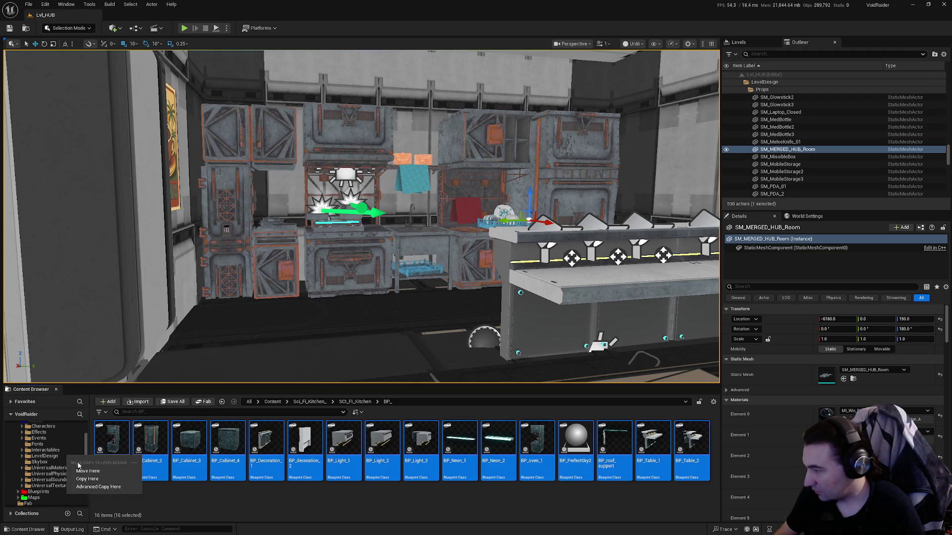
{"action": "left_click", "coordinate": [82, 468]}
Move the 16 blueprints from LevelDesign into the Blueprints folder and save all content.
{"action": "left_click", "coordinate": [49, 456]}
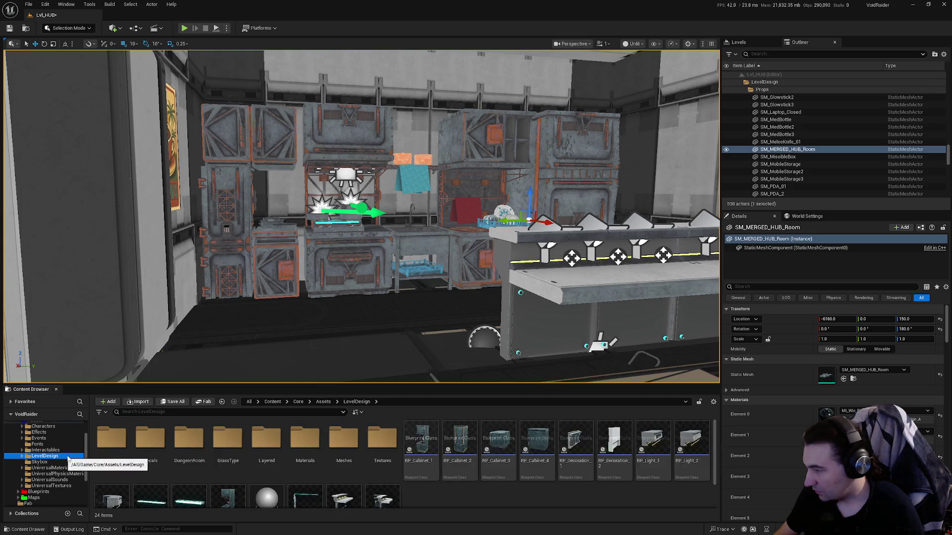
{"action": "scroll", "coordinate": [444, 477], "scroll_direction": "down", "scroll_amount": 1}
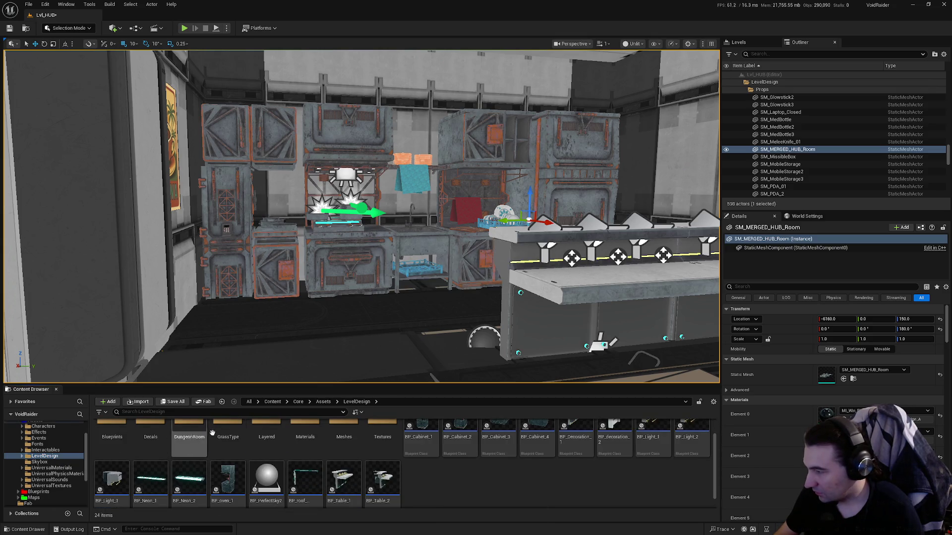
{"action": "scroll", "coordinate": [368, 490], "scroll_direction": "up", "scroll_amount": 1}
{"action": "left_click", "coordinate": [420, 436], "text": "shift"}
{"action": "mouse_move", "coordinate": [421, 436]}
{"action": "left_mouse_down"}
{"action": "mouse_move", "coordinate": [119, 433]}
{"action": "mouse_move", "coordinate": [133, 456]}
{"action": "left_mouse_up"}
{"action": "left_click", "coordinate": [141, 459]}
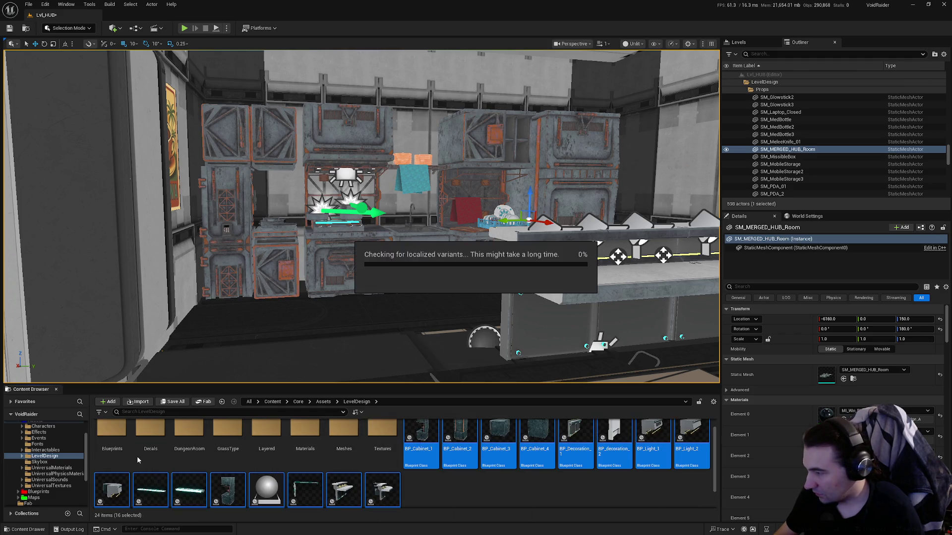
{"action": "left_click", "coordinate": [118, 446]}
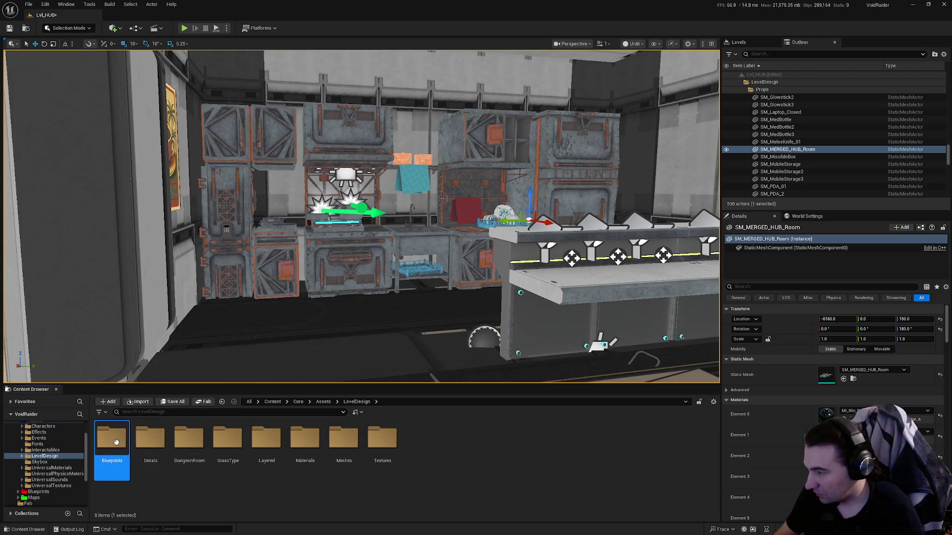
{"action": "double_click", "coordinate": [118, 445]}
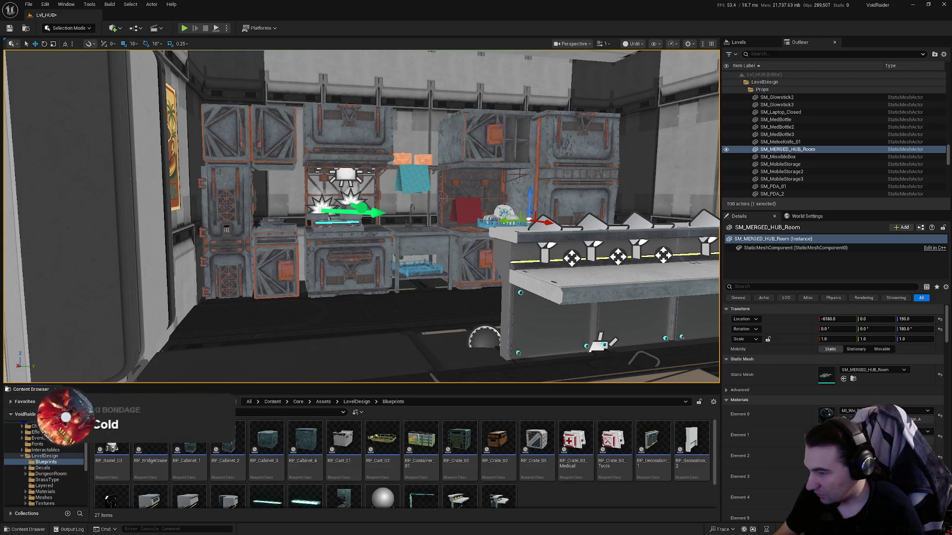
{"action": "left_click", "coordinate": [169, 401]}
{"action": "left_click", "coordinate": [535, 356]}
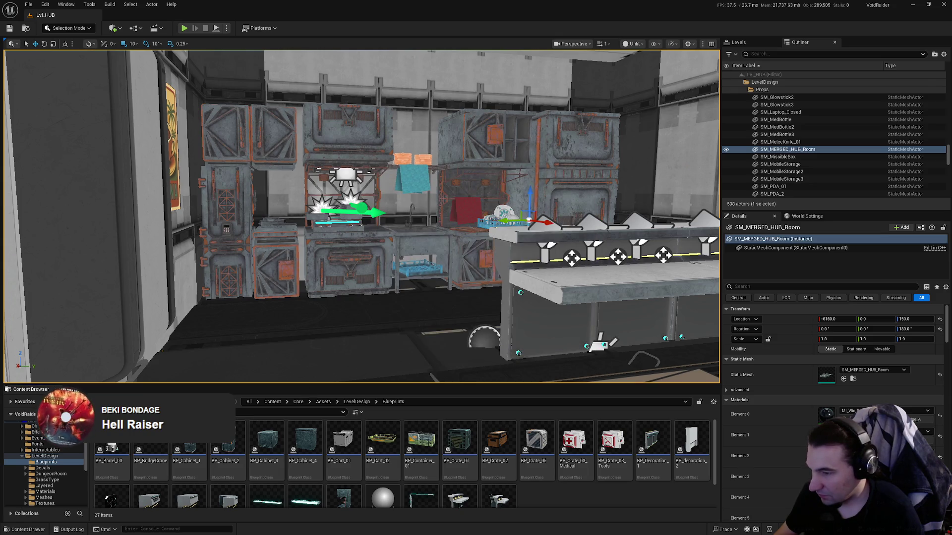
Run Fix Up Redirectors on Core and Sci_Fi_Kitchen_, then close the resulting list.
{"action": "left_click", "coordinate": [22, 455]}
{"action": "left_click", "coordinate": [22, 449]}
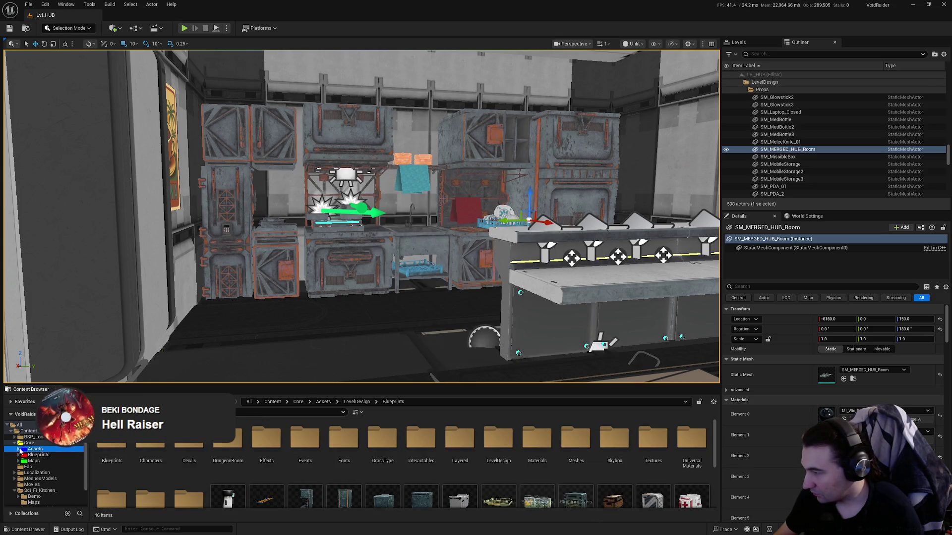
{"action": "right_click", "coordinate": [29, 442]}
{"action": "left_click", "coordinate": [95, 375]}
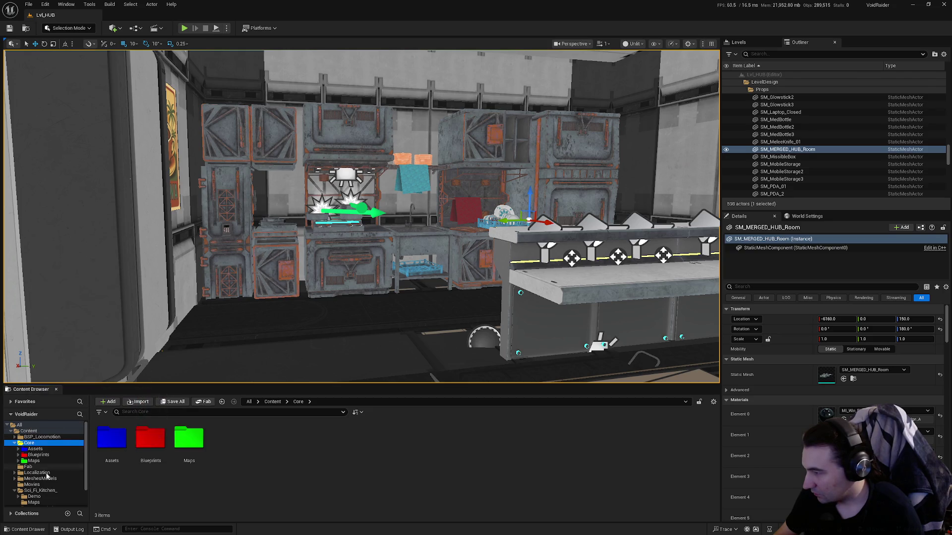
{"action": "right_click", "coordinate": [41, 491]}
{"action": "left_click", "coordinate": [93, 420]}
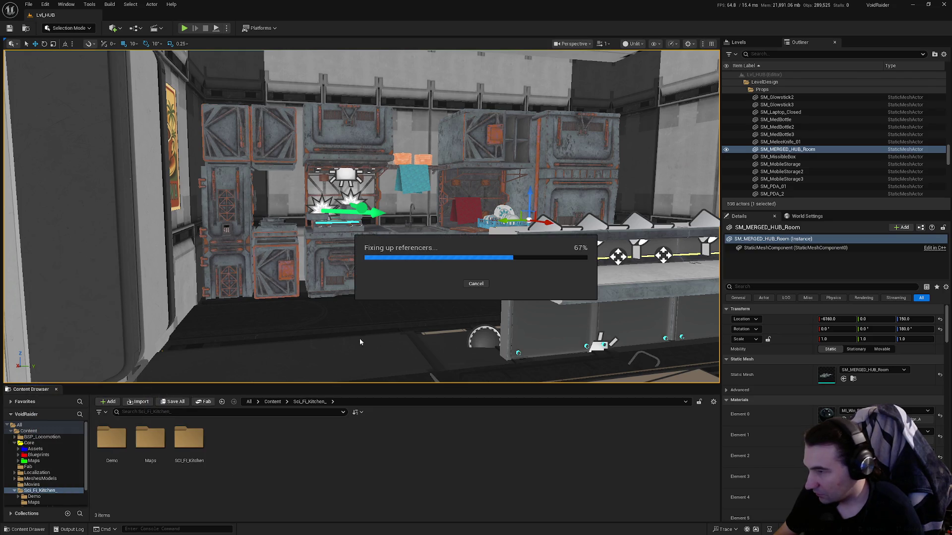
{"action": "left_click", "coordinate": [395, 412]}
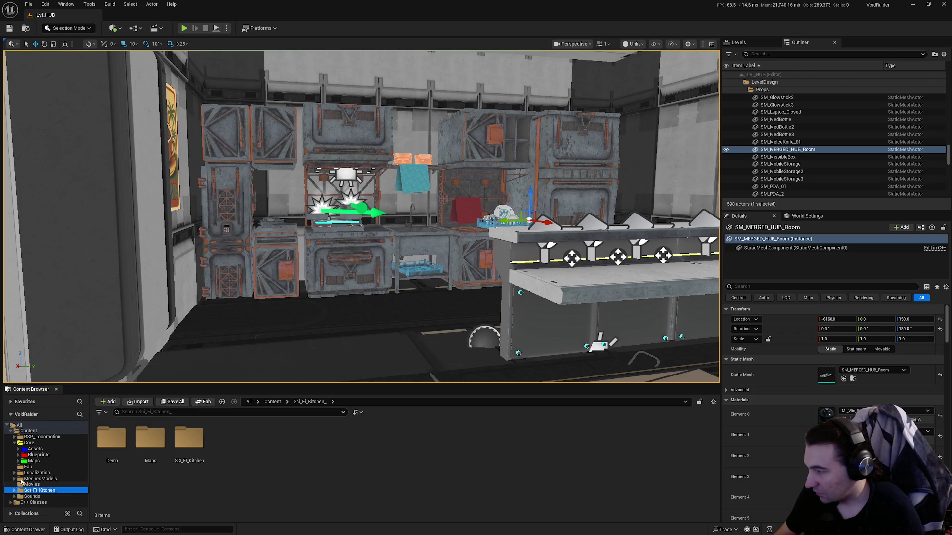
In SCI_FI_Kitchen, attempt deleting M_master but cancel after seeing its 57 references.
{"action": "double_click", "coordinate": [188, 438]}
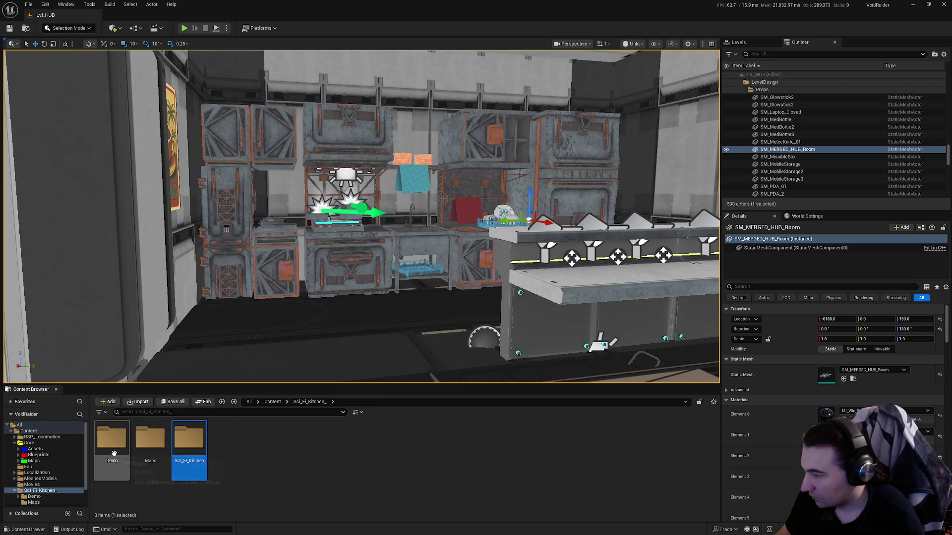
{"action": "left_click", "coordinate": [203, 453]}
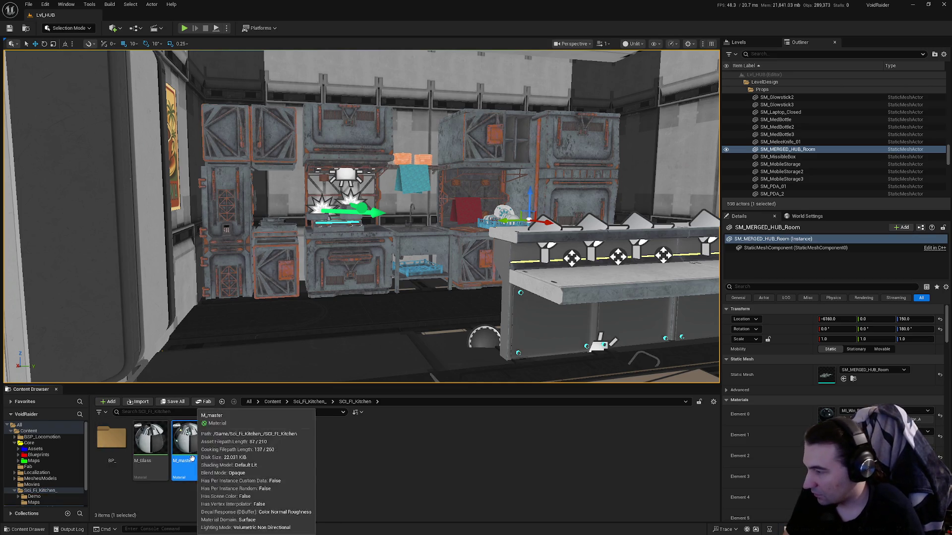
{"action": "key", "text": "Delete"}
{"action": "left_click", "coordinate": [528, 392]}
Select M_Glass, leave its name unchanged, add M_master, and collapse the Sci_Fi_Kitchen_ branch.
{"action": "left_click", "coordinate": [150, 441], "text": "ctrl"}
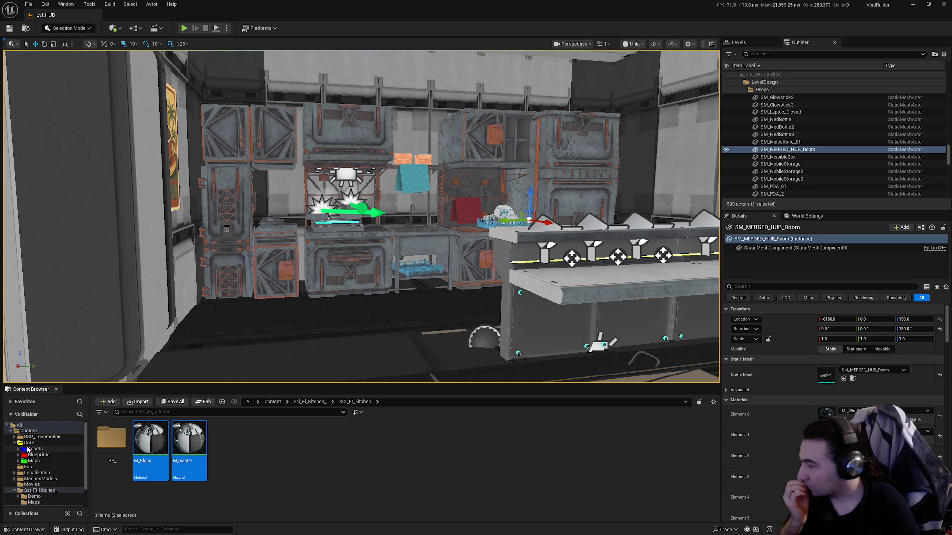
{"action": "left_click", "coordinate": [186, 446], "text": "ctrl"}
{"action": "key", "text": "F2"}
{"action": "key", "text": "Return"}
{"action": "left_click", "coordinate": [181, 458], "text": "ctrl"}
{"action": "mouse_move", "coordinate": [180, 461]}
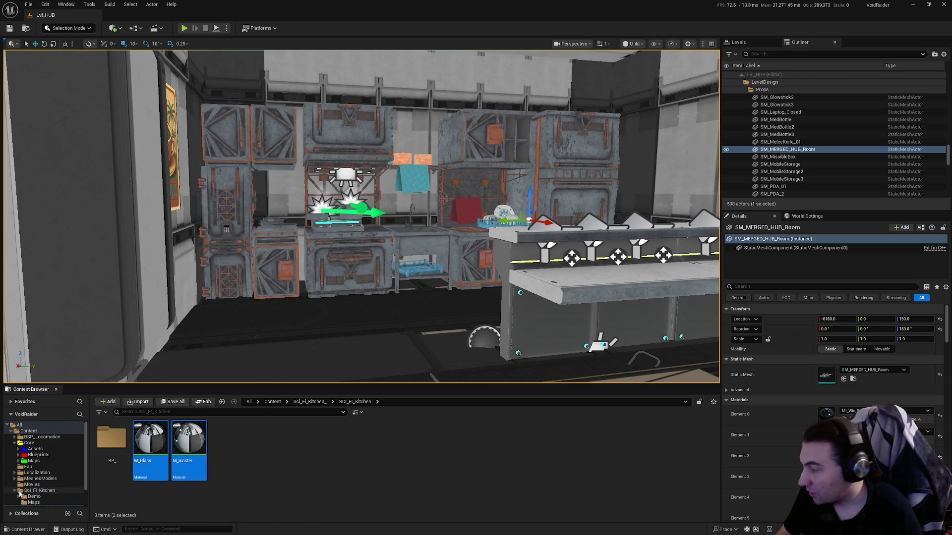
{"action": "left_click", "coordinate": [15, 492]}
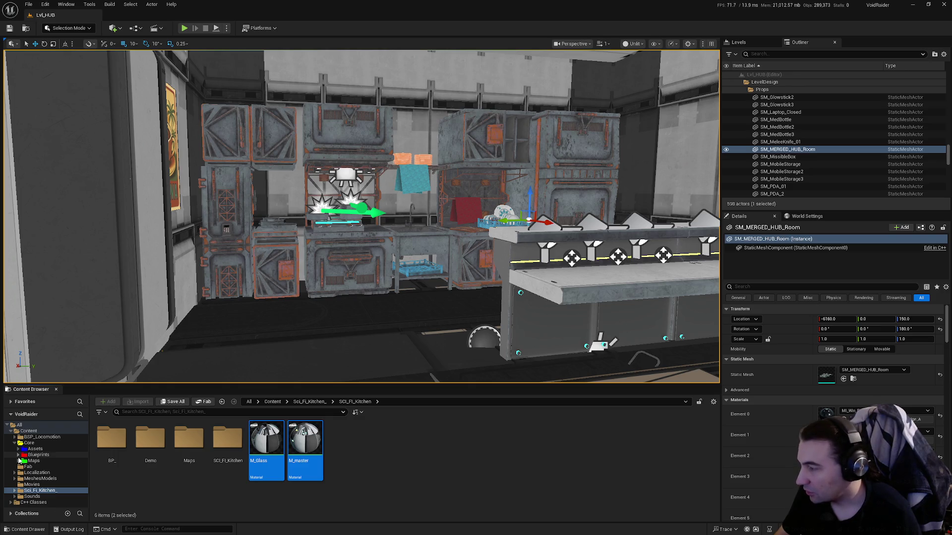
Browse Core's Assets, Interactables, Blueprints and Maps folders in the tree.
{"action": "left_click", "coordinate": [18, 449]}
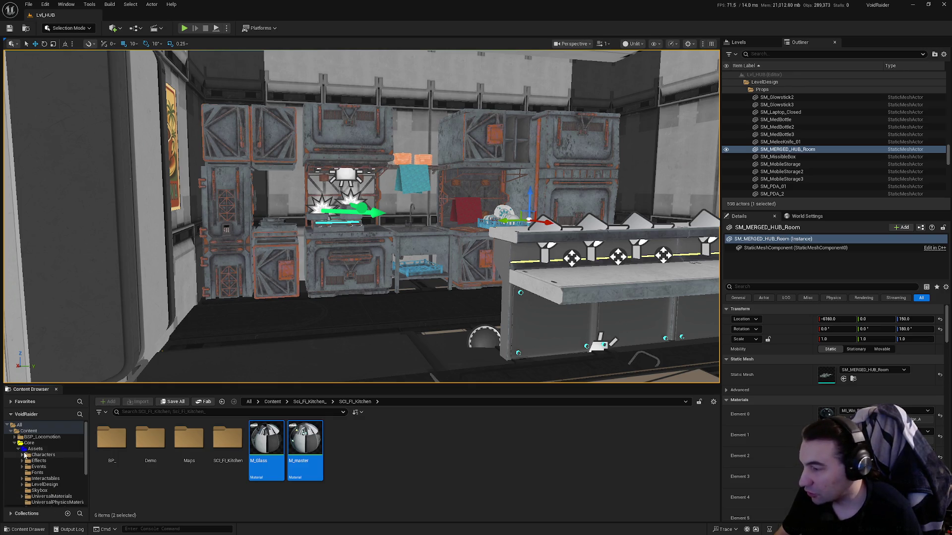
{"action": "scroll", "coordinate": [29, 458], "scroll_direction": "down", "scroll_amount": 2}
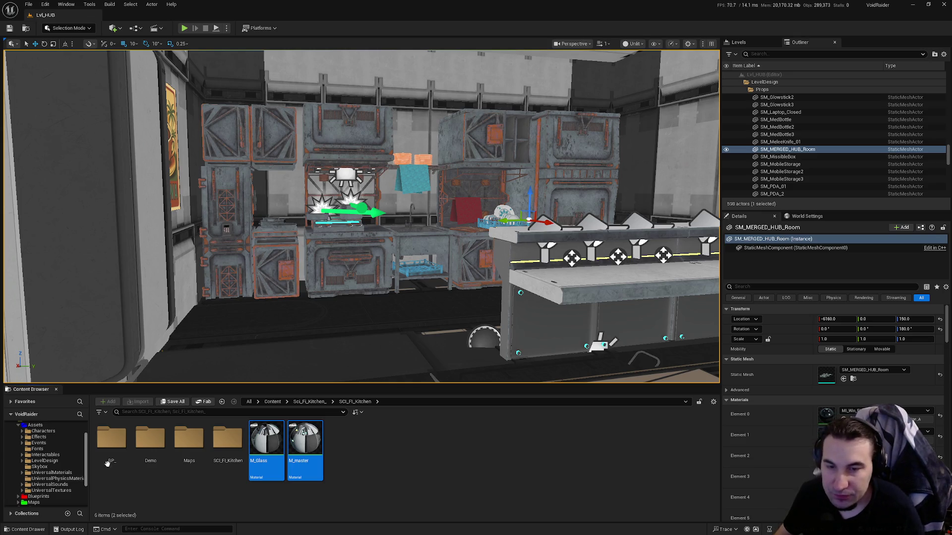
{"action": "left_click", "coordinate": [26, 456]}
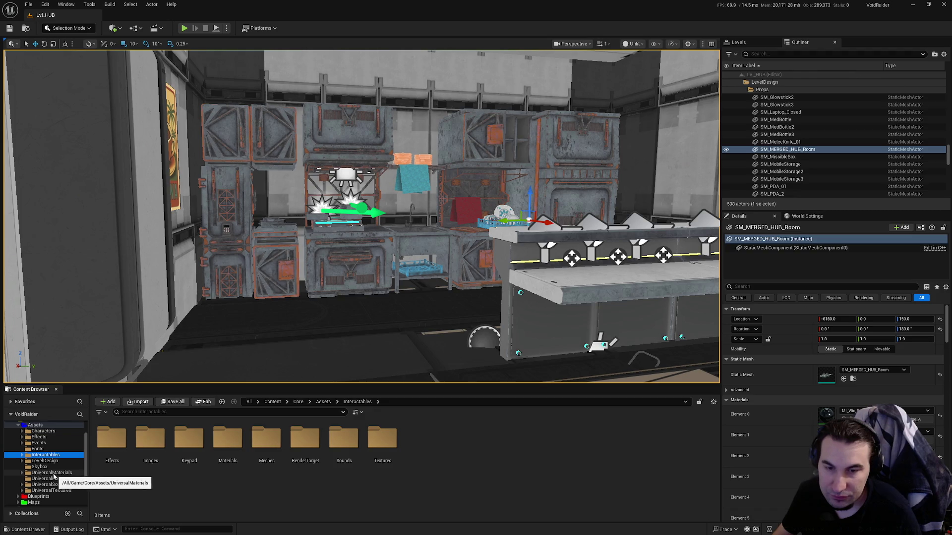
{"action": "scroll", "coordinate": [50, 473], "scroll_direction": "down", "scroll_amount": 3}
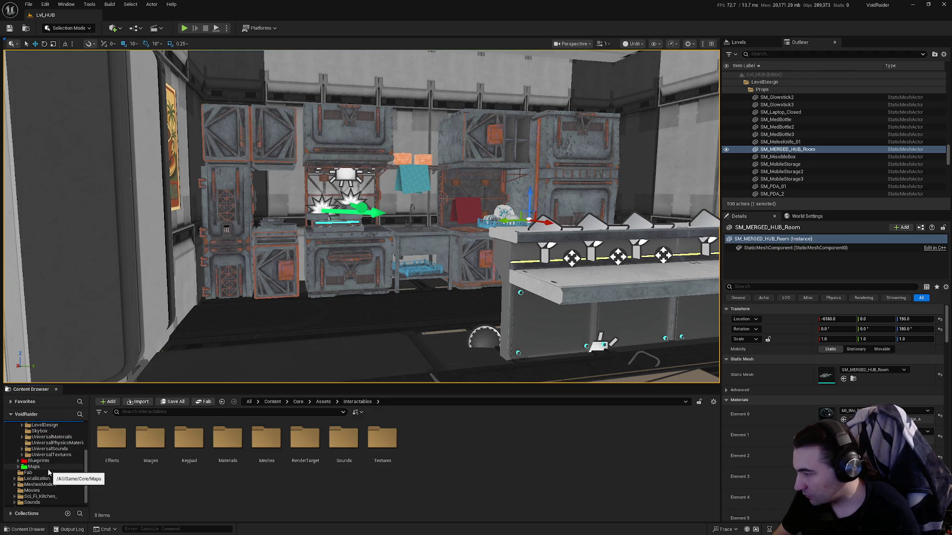
{"action": "left_click", "coordinate": [37, 461]}
{"action": "left_click", "coordinate": [36, 467]}
{"action": "scroll", "coordinate": [45, 463], "scroll_direction": "up", "scroll_amount": 3}
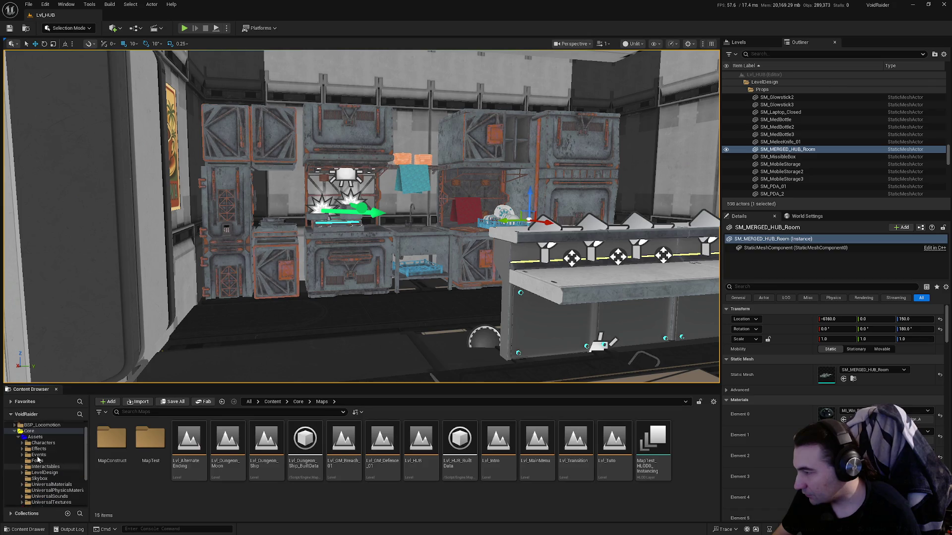
{"action": "left_click", "coordinate": [18, 448]}
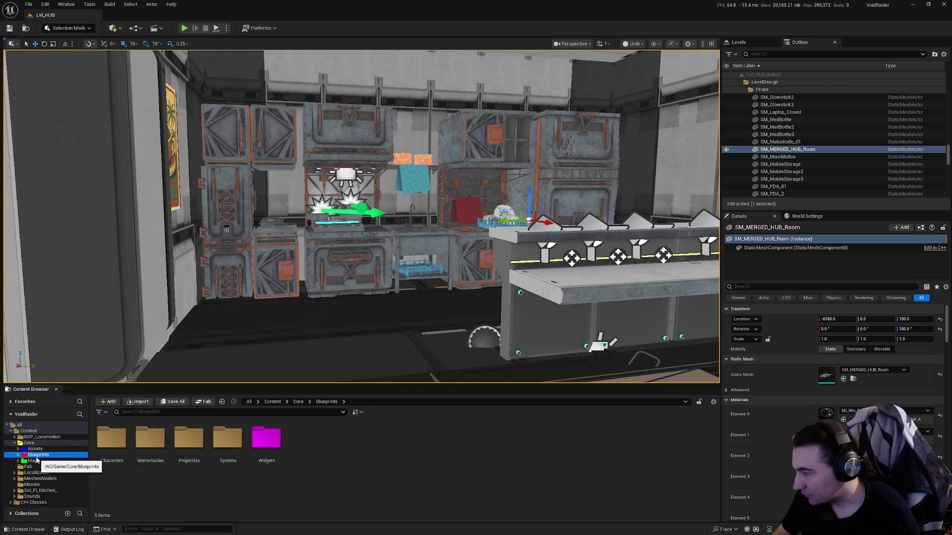
{"action": "left_click", "coordinate": [35, 449]}
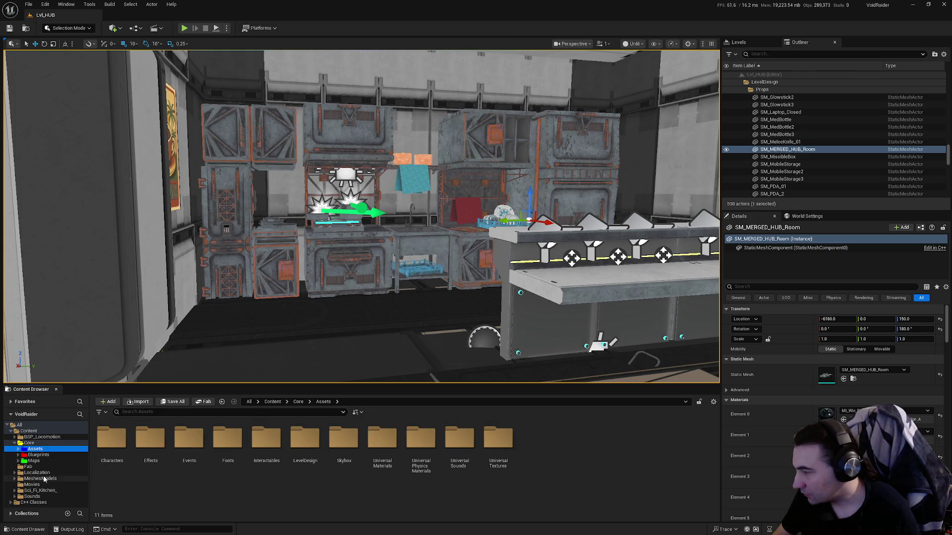
{"action": "left_click", "coordinate": [45, 460]}
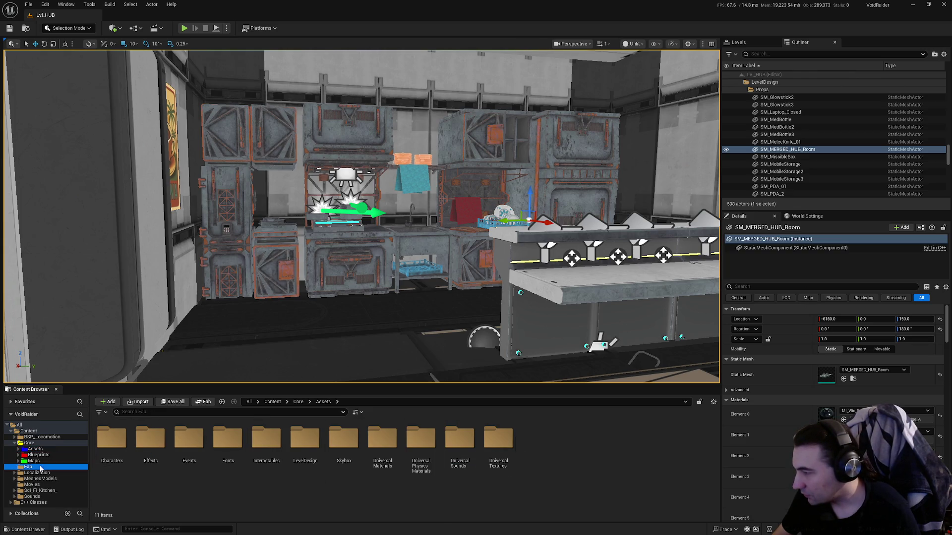
{"action": "left_click", "coordinate": [54, 455]}
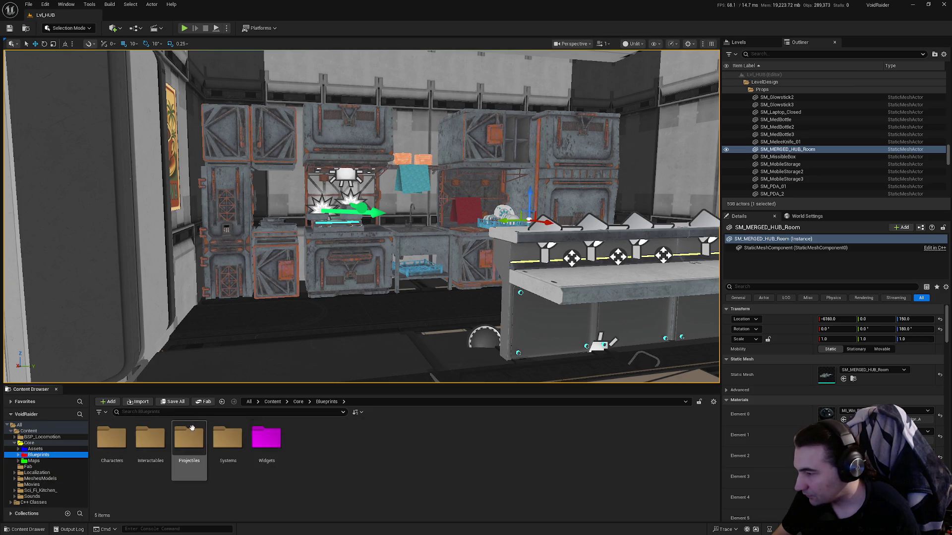
Select M_Glass and M_master in SCI_FI_Kitchen and drag them onto LevelDesign's Materials folder.
{"action": "left_click", "coordinate": [45, 491]}
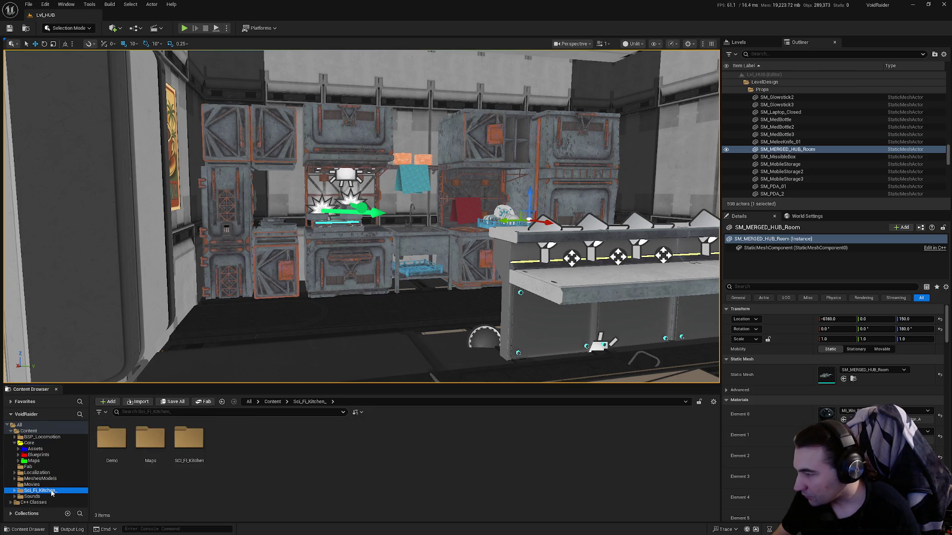
{"action": "left_click", "coordinate": [189, 447]}
{"action": "double_click", "coordinate": [189, 448]}
{"action": "left_click", "coordinate": [150, 442]}
{"action": "left_click", "coordinate": [189, 441], "text": "shift"}
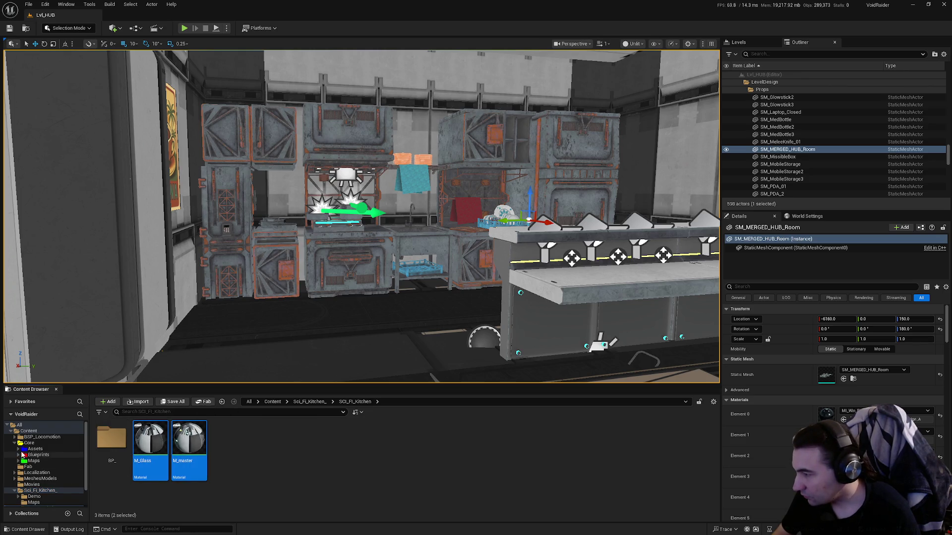
{"action": "left_click", "coordinate": [18, 449]}
{"action": "scroll", "coordinate": [49, 454], "scroll_direction": "down", "scroll_amount": 2}
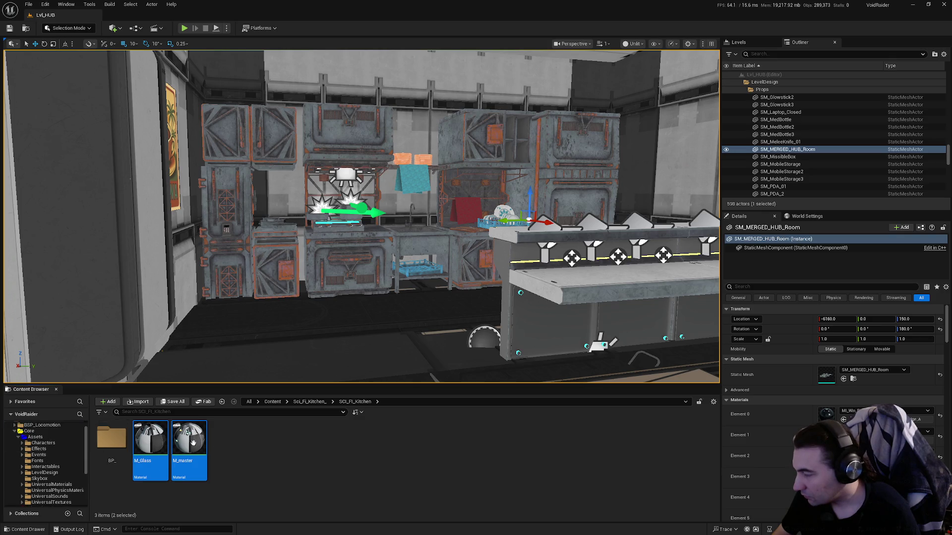
{"action": "mouse_move", "coordinate": [194, 454]}
{"action": "left_mouse_down"}
{"action": "mouse_move", "coordinate": [57, 477]}
{"action": "mouse_move", "coordinate": [62, 454]}
{"action": "mouse_move", "coordinate": [64, 493]}
{"action": "mouse_move", "coordinate": [166, 459]}
{"action": "mouse_move", "coordinate": [168, 449]}
{"action": "mouse_move", "coordinate": [149, 452]}
{"action": "mouse_move", "coordinate": [243, 453]}
{"action": "left_mouse_up"}
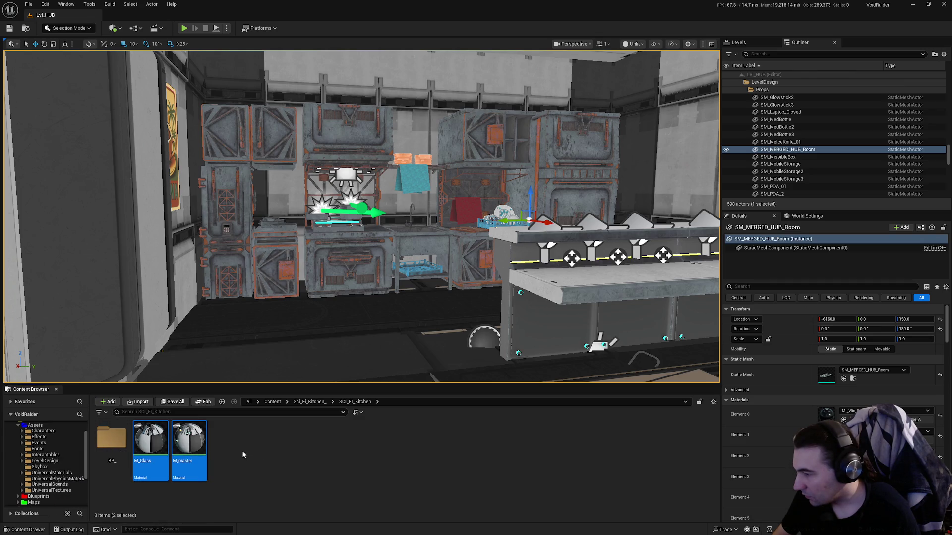
{"action": "left_click", "coordinate": [22, 431]}
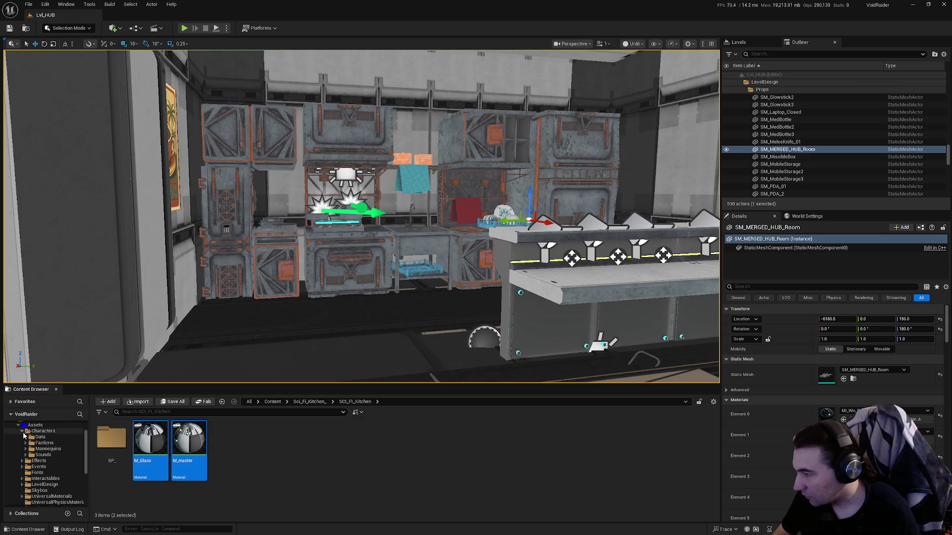
{"action": "left_click", "coordinate": [22, 432]}
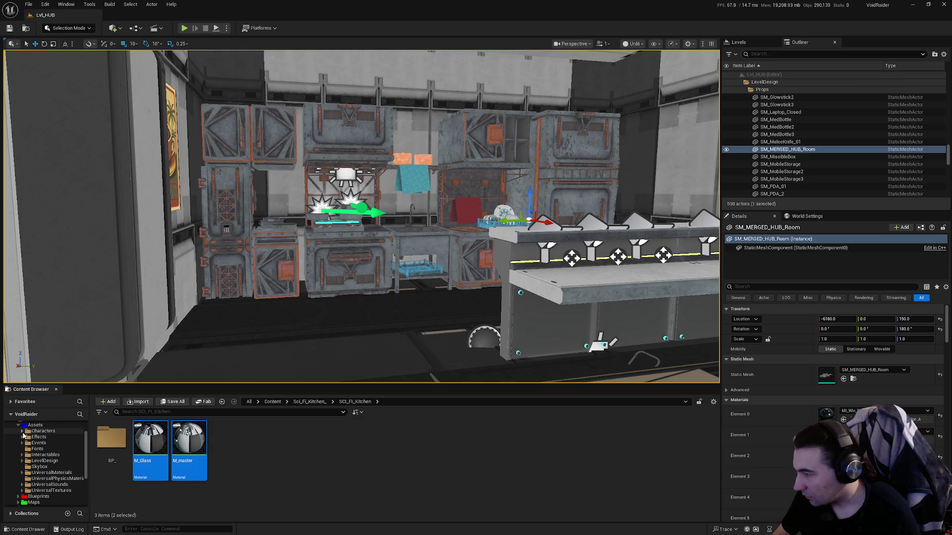
{"action": "left_click", "coordinate": [22, 461]}
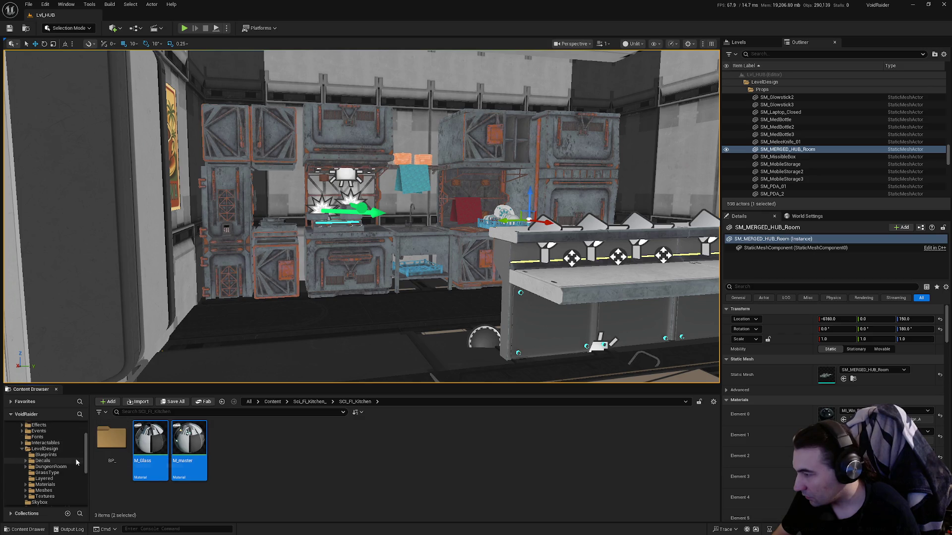
{"action": "left_click_drag", "start_coordinate": [188, 448], "coordinate": [47, 475]}
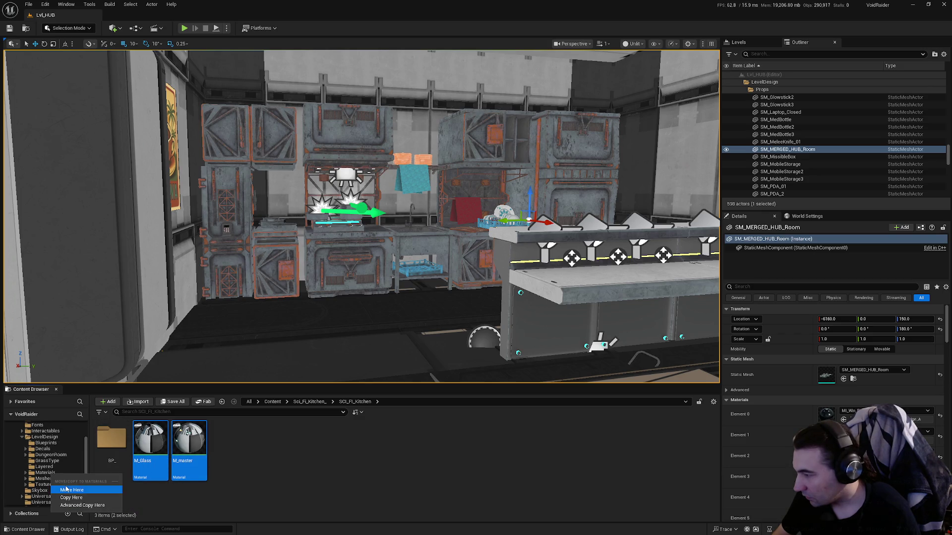
Dismiss the failed-renames report, rename M_Glass to M_Glass_Kitchen, and move it into a Core folder.
{"action": "left_click", "coordinate": [65, 486]}
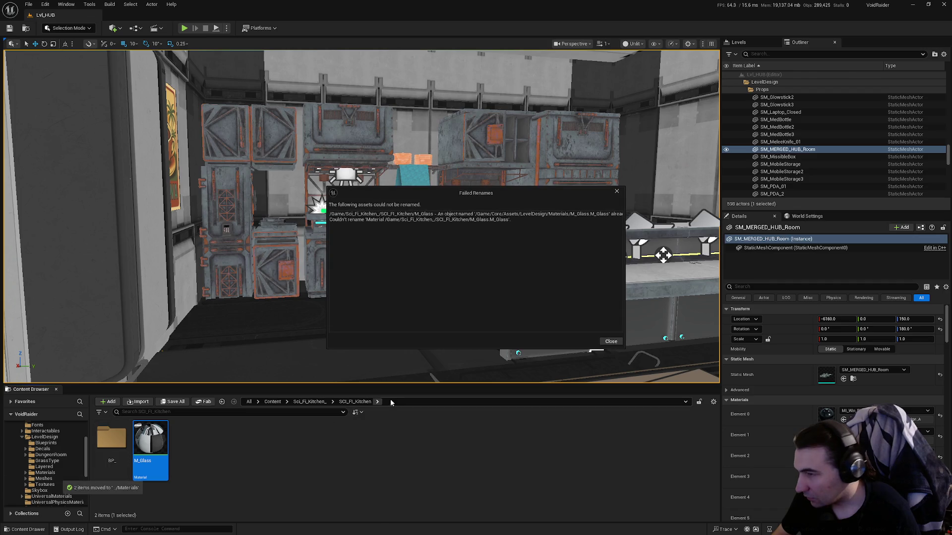
{"action": "left_click", "coordinate": [610, 342]}
{"action": "key", "text": "F2"}
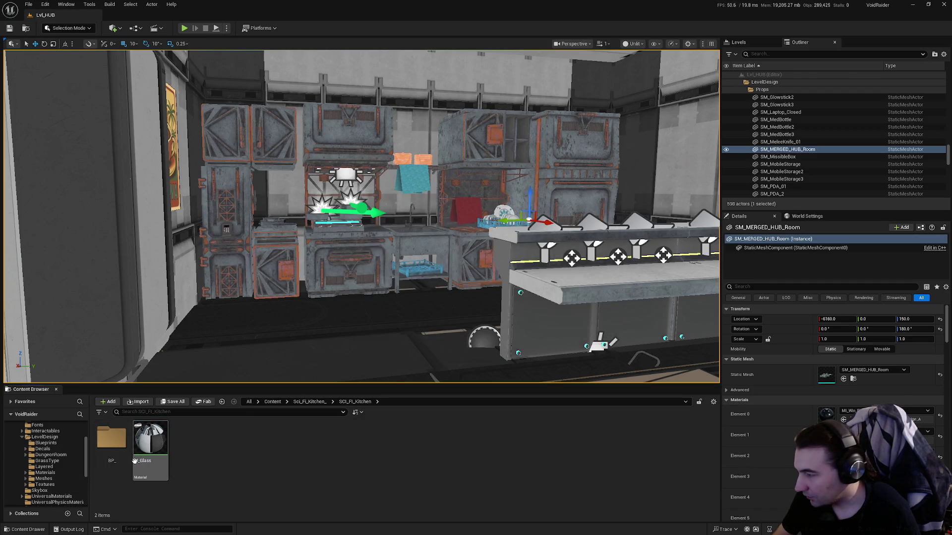
{"action": "key", "text": "End"}
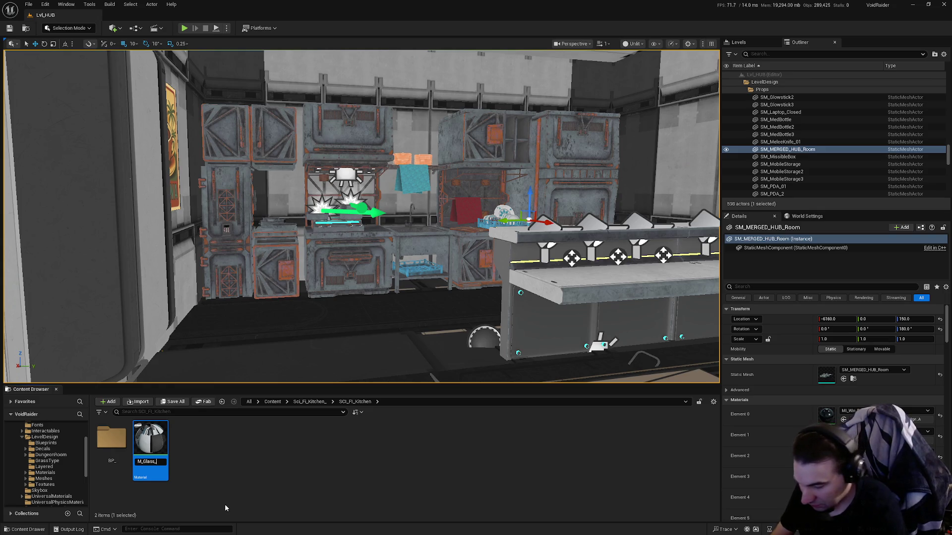
{"action": "type", "text": "_Kitchen"}
{"action": "key", "text": "Return"}
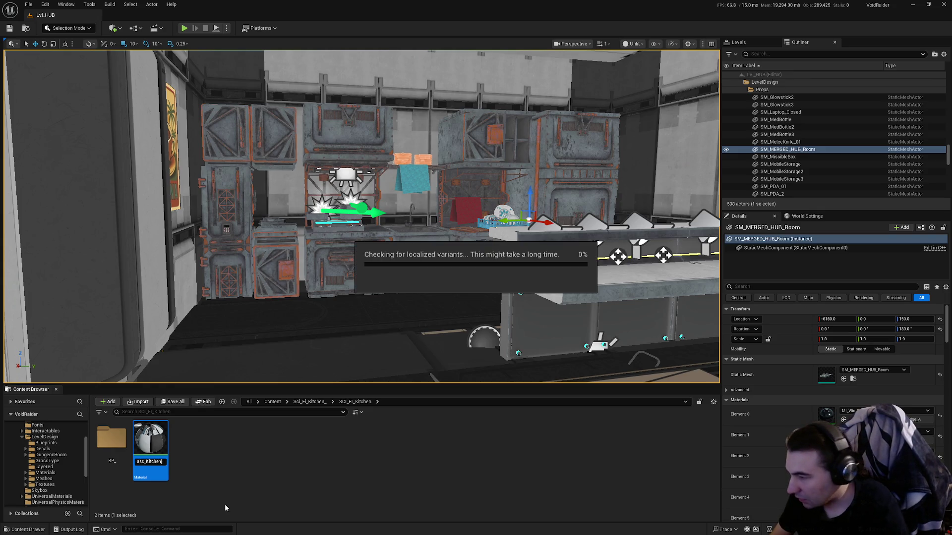
{"action": "mouse_move", "coordinate": [153, 450]}
{"action": "left_mouse_down"}
{"action": "mouse_move", "coordinate": [23, 495]}
{"action": "mouse_move", "coordinate": [55, 467]}
{"action": "left_mouse_up"}
{"action": "left_click", "coordinate": [73, 488]}
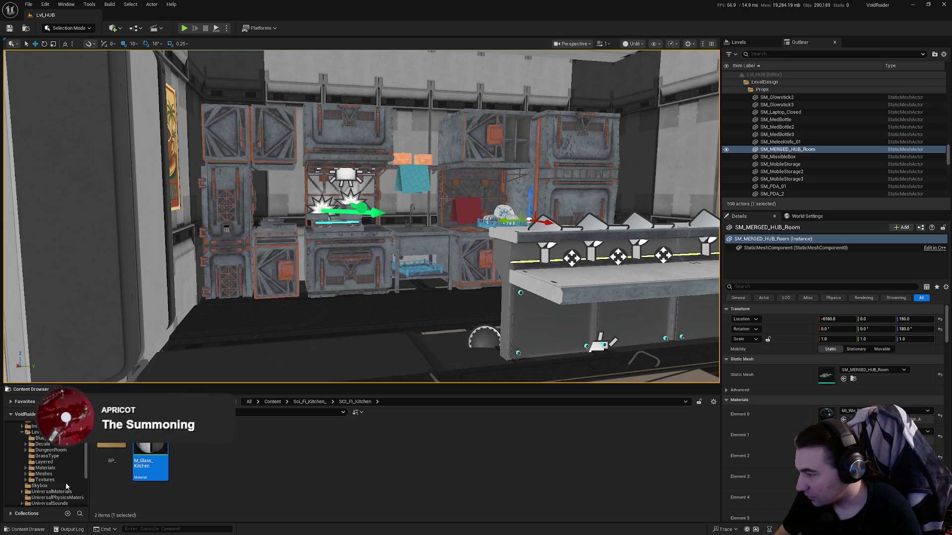
Finish moving M_Glass_Kitchen, then browse Core's Assets, Interactables and LevelDesign folders.
{"action": "left_click", "coordinate": [117, 450]}
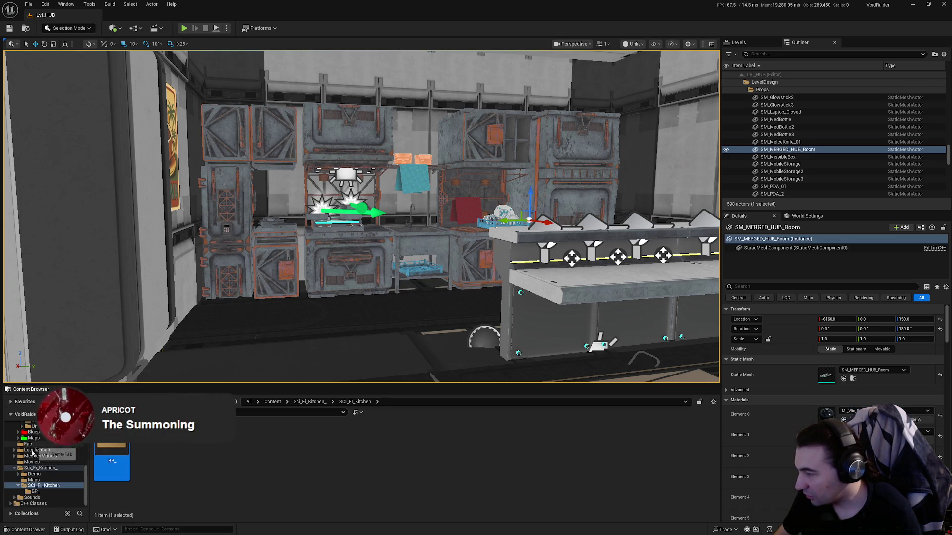
{"action": "left_click", "coordinate": [40, 471]}
{"action": "scroll", "coordinate": [41, 471], "scroll_direction": "up", "scroll_amount": 3}
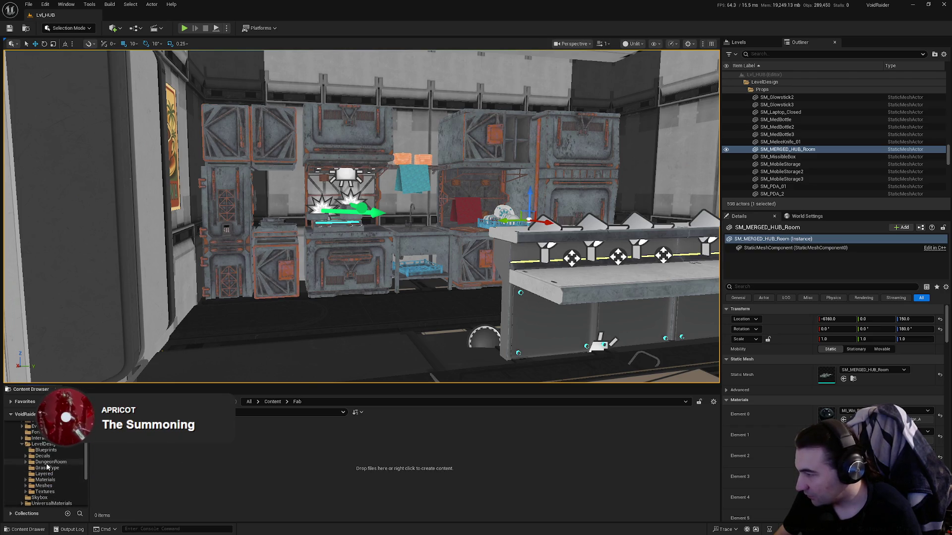
{"action": "left_click", "coordinate": [26, 468]}
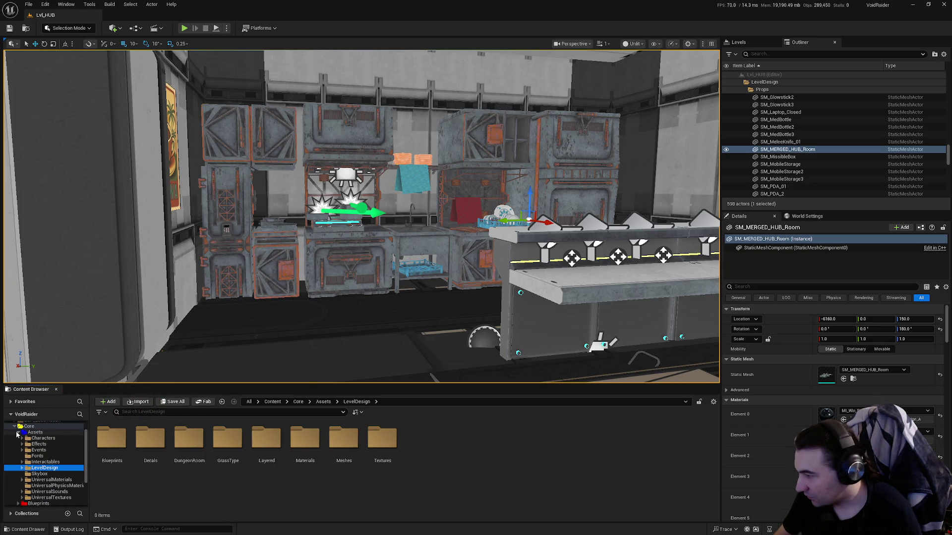
{"action": "left_click", "coordinate": [34, 432]}
{"action": "right_click", "coordinate": [29, 442]}
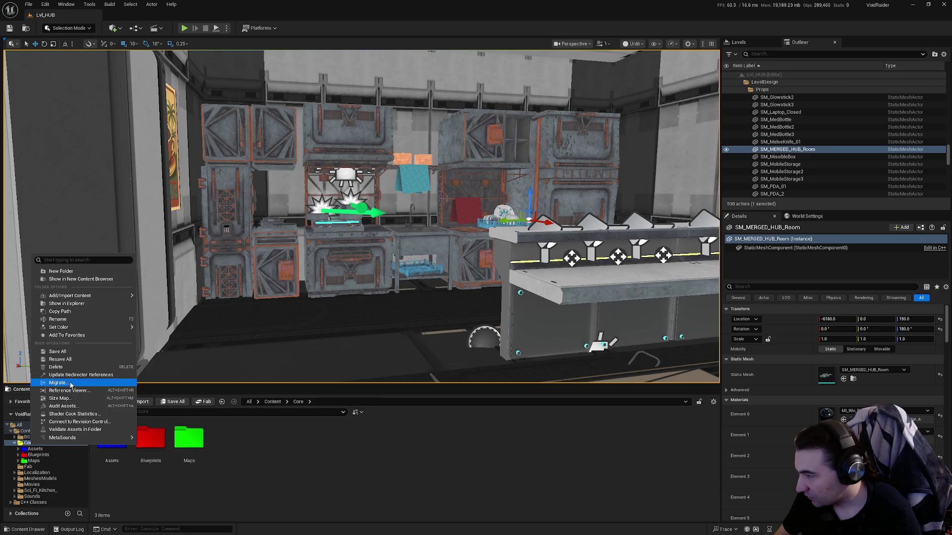
{"action": "key", "text": "Escape"}
{"action": "double_click", "coordinate": [111, 438]}
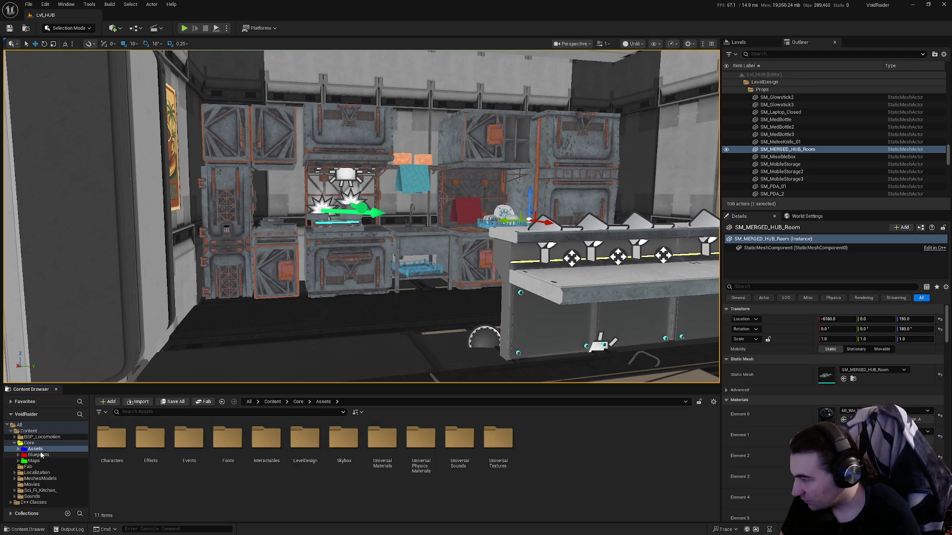
{"action": "left_click", "coordinate": [262, 454]}
{"action": "left_click", "coordinate": [304, 446]}
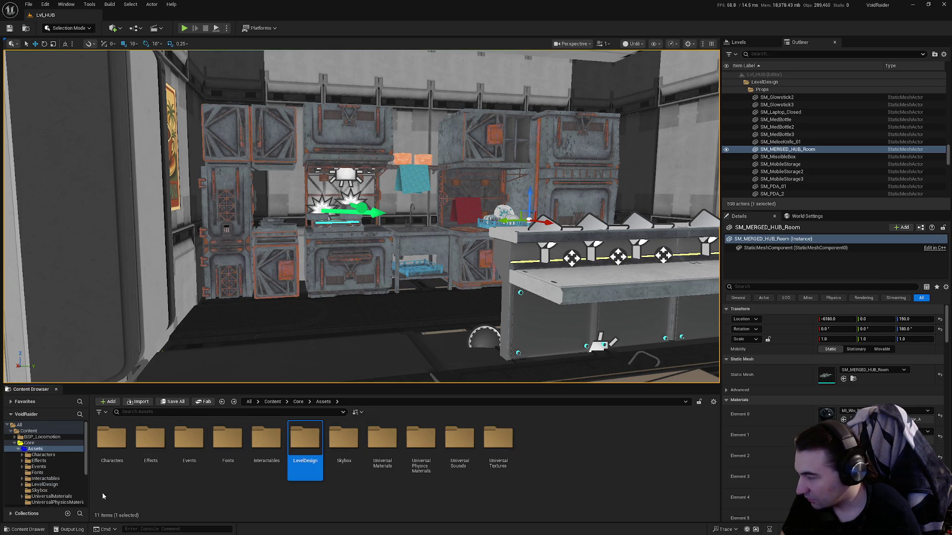
{"action": "scroll", "coordinate": [41, 464], "scroll_direction": "down", "scroll_amount": 1}
{"action": "left_click", "coordinate": [20, 445]}
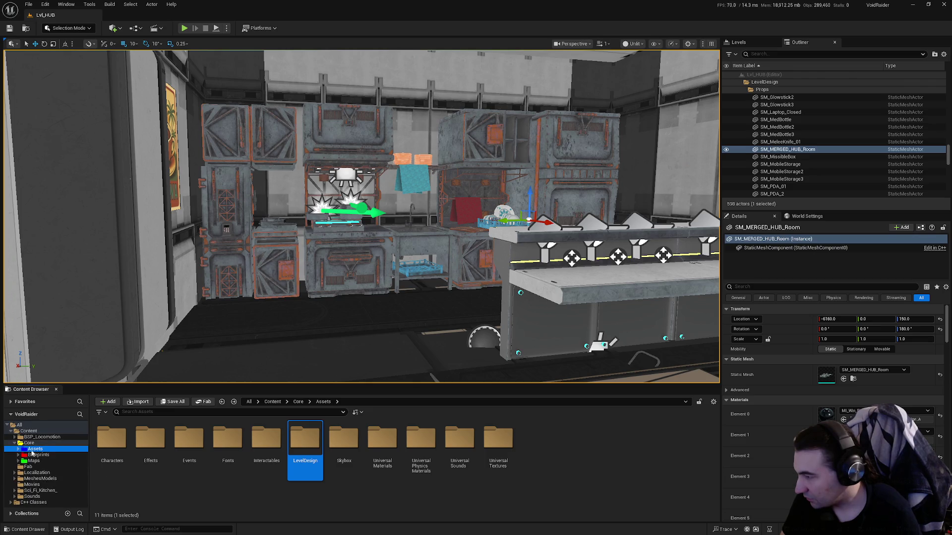
Request deletion of the Sci_Fi_Kitchen_ folder, declining to load its 119 assets.
{"action": "left_click", "coordinate": [30, 467]}
{"action": "left_click", "coordinate": [43, 490]}
{"action": "key", "text": "Delete"}
{"action": "left_click", "coordinate": [80, 508]}
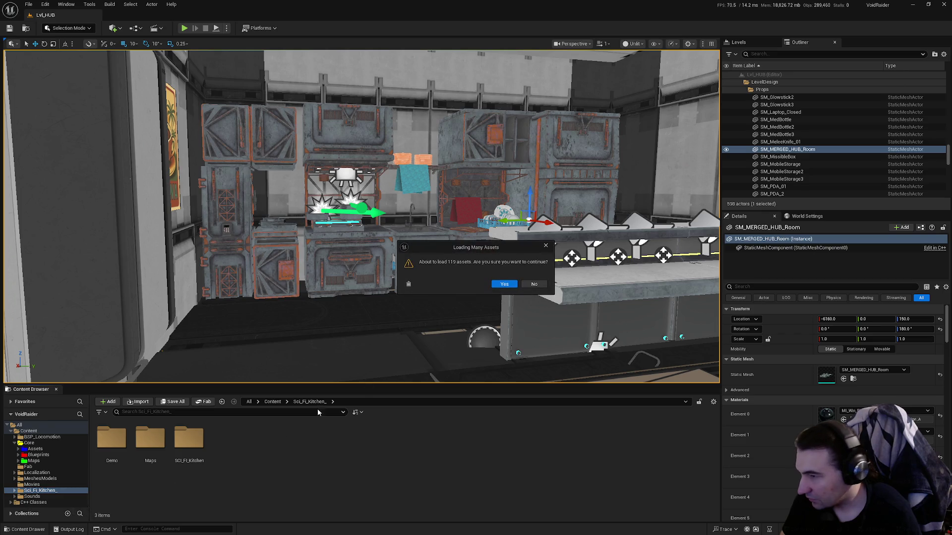
{"action": "left_click", "coordinate": [536, 287]}
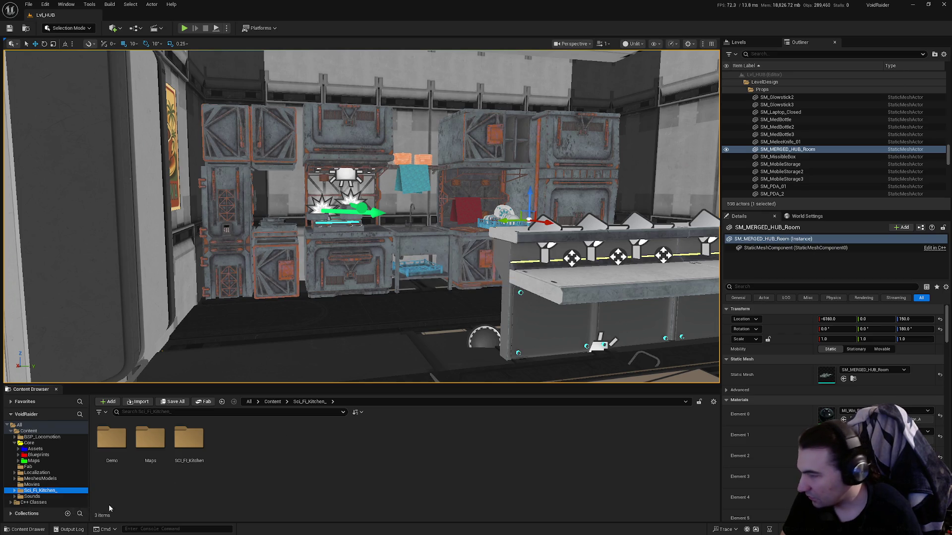
Run Update Redirector References on Sci_Fi_Kitchen_ and look into its Demo folder.
{"action": "right_click", "coordinate": [53, 491]}
{"action": "left_click", "coordinate": [132, 422]}
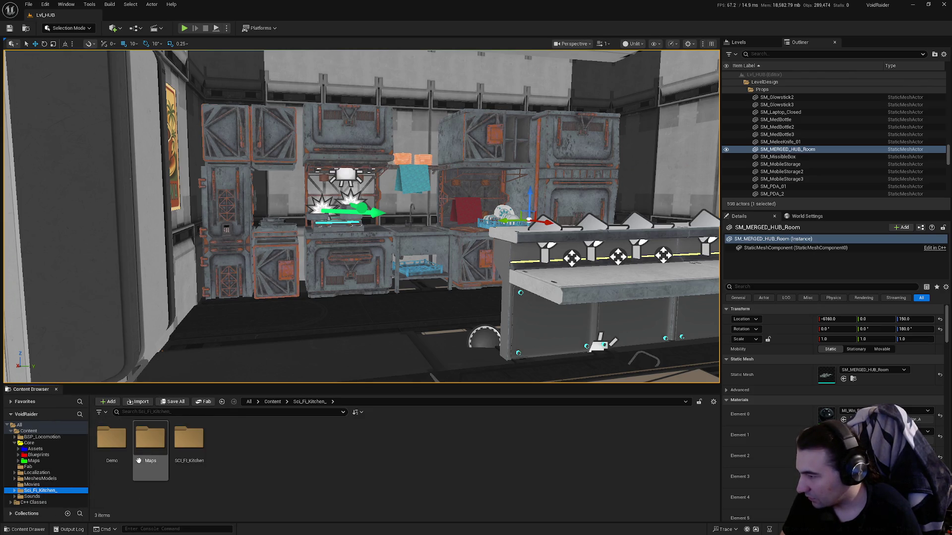
{"action": "double_click", "coordinate": [111, 437]}
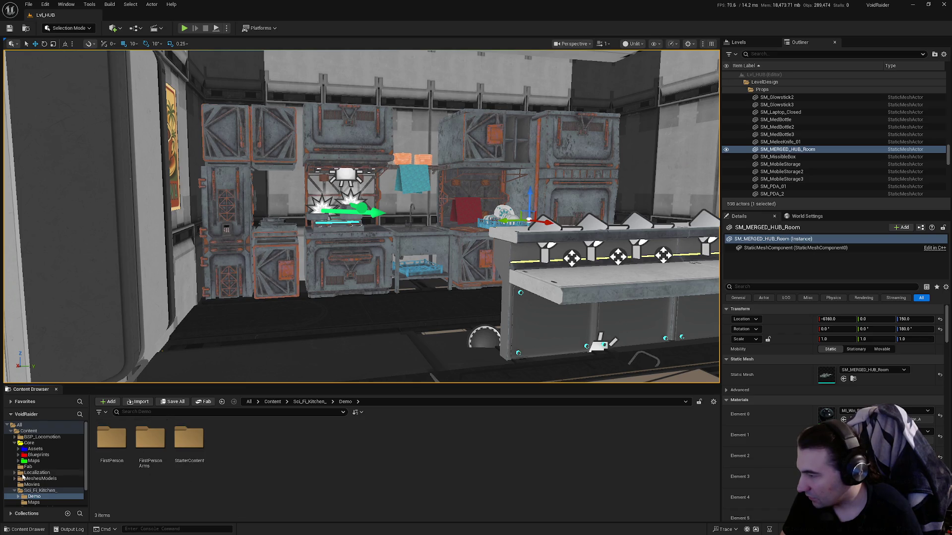
{"action": "double_click", "coordinate": [41, 491]}
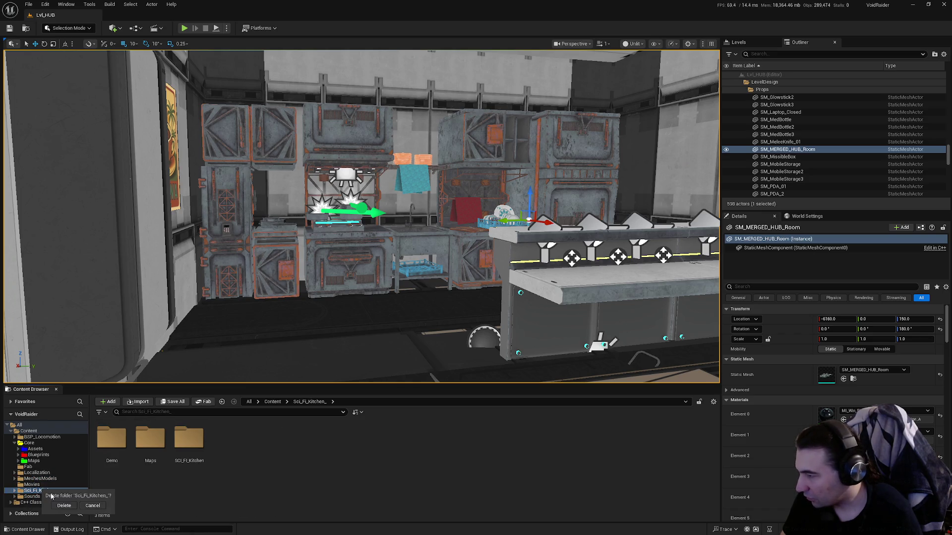
Confirm deleting Sci_Fi_Kitchen_, review the pending assets, and bring up the Windows Start menu.
{"action": "left_click", "coordinate": [498, 283]}
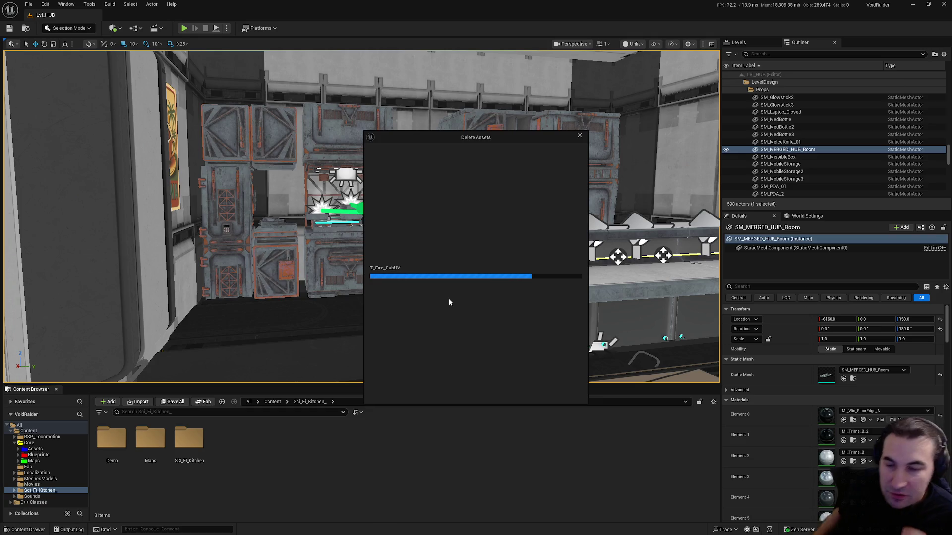
{"action": "key", "text": "super"}
{"action": "mouse_move", "coordinate": [434, 531]}
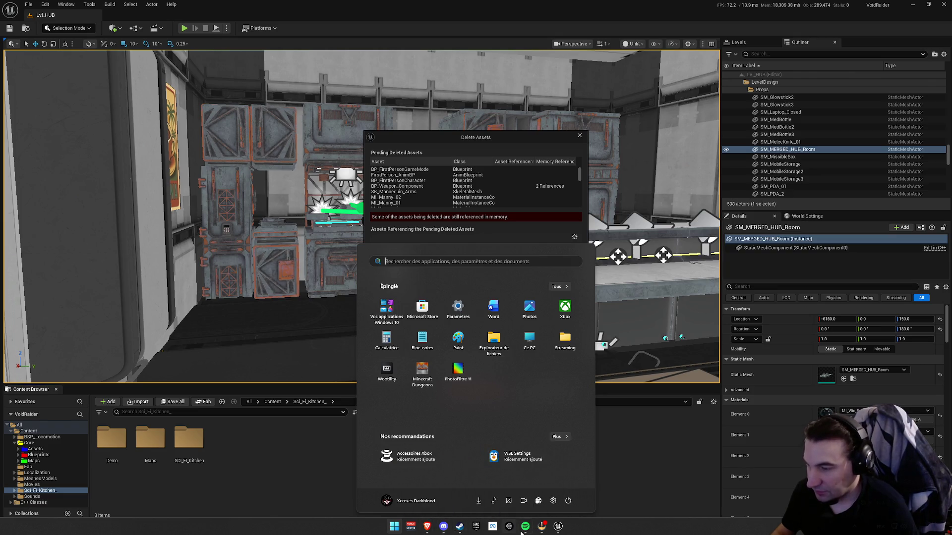
In Spotify, pause the song, search 'Thunderdome' and play the Thunderdome Classics playlist.
{"action": "left_click", "coordinate": [524, 527]}
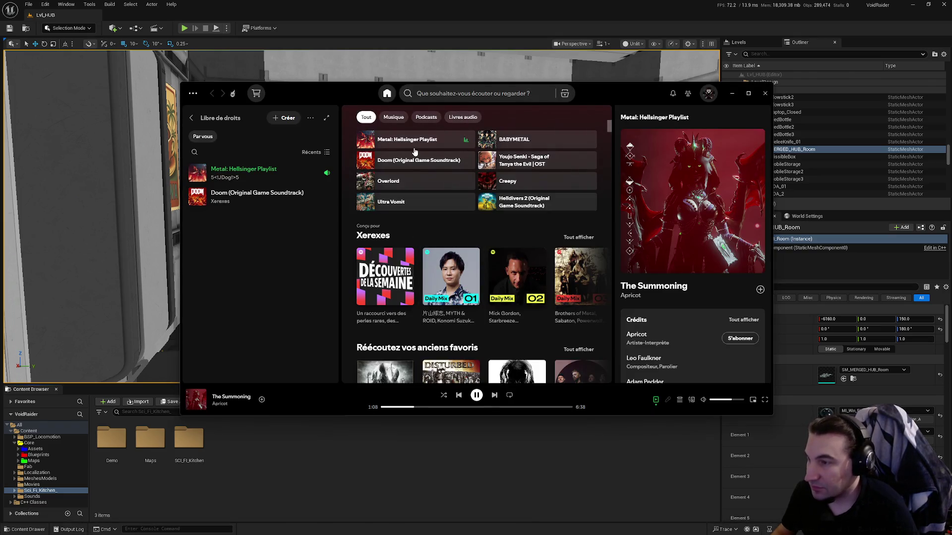
{"action": "left_click", "coordinate": [476, 396]}
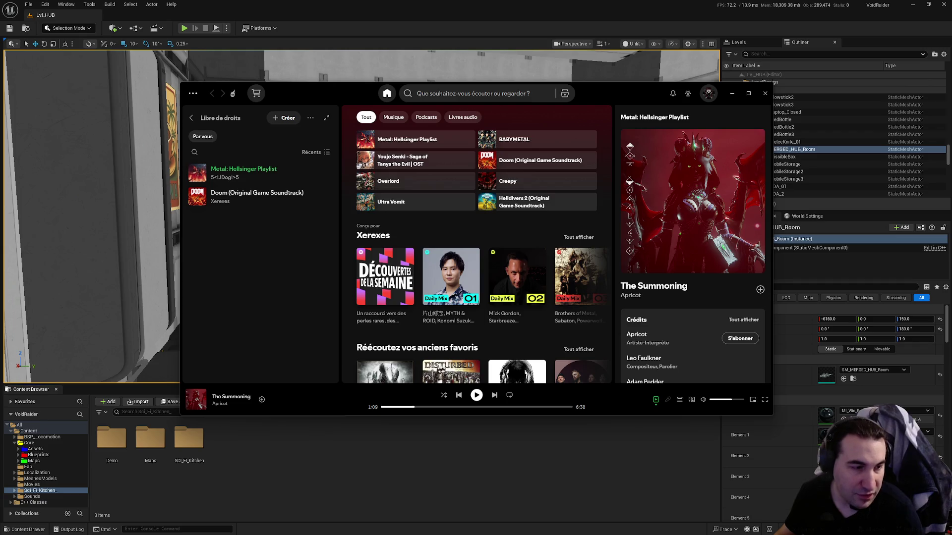
{"action": "left_click", "coordinate": [425, 94]}
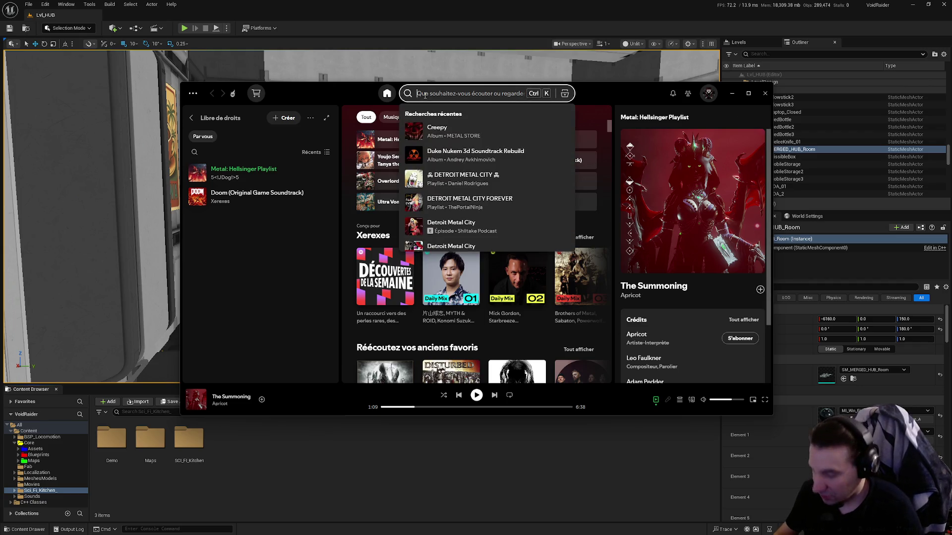
{"action": "type", "text": "Thunder"}
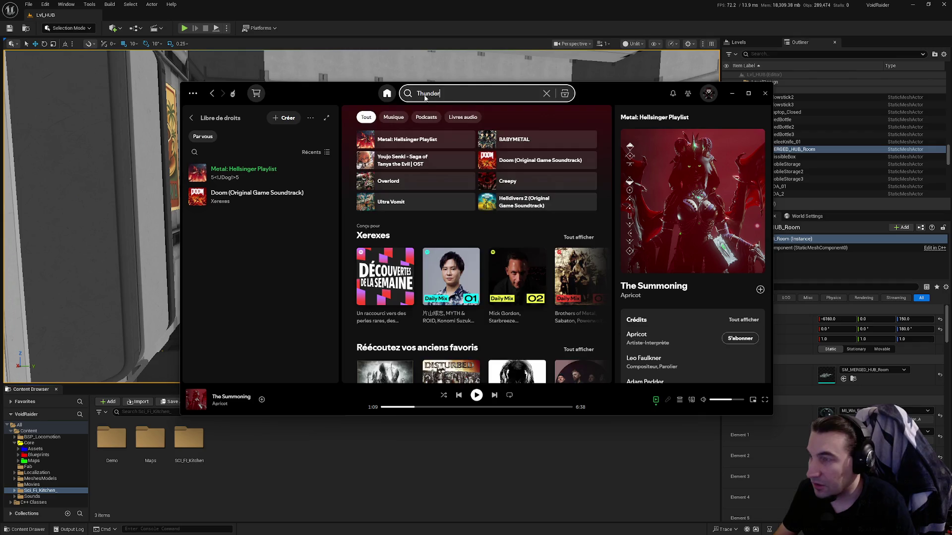
{"action": "type", "text": "dome"}
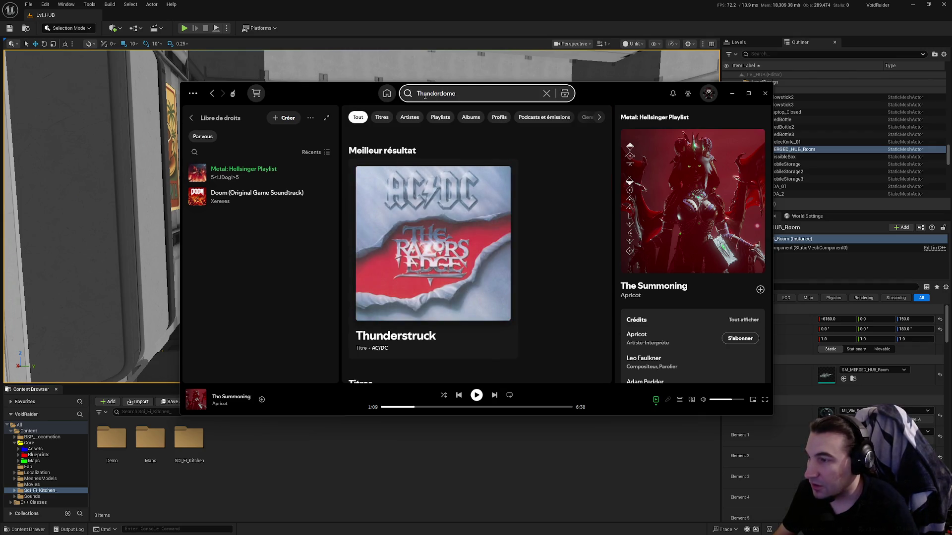
{"action": "scroll", "coordinate": [542, 241], "scroll_direction": "down", "scroll_amount": 2}
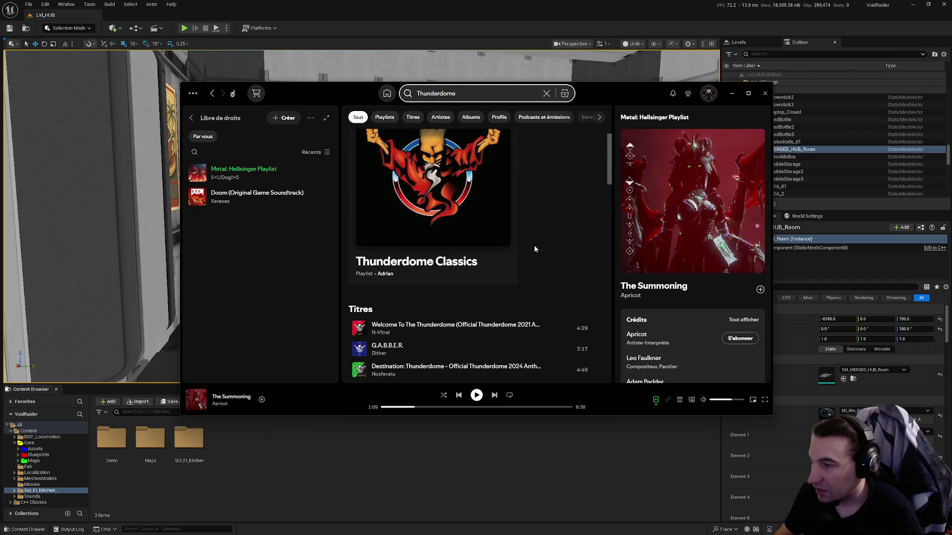
{"action": "scroll", "coordinate": [534, 245], "scroll_direction": "up", "scroll_amount": 2}
{"action": "left_click", "coordinate": [501, 343]}
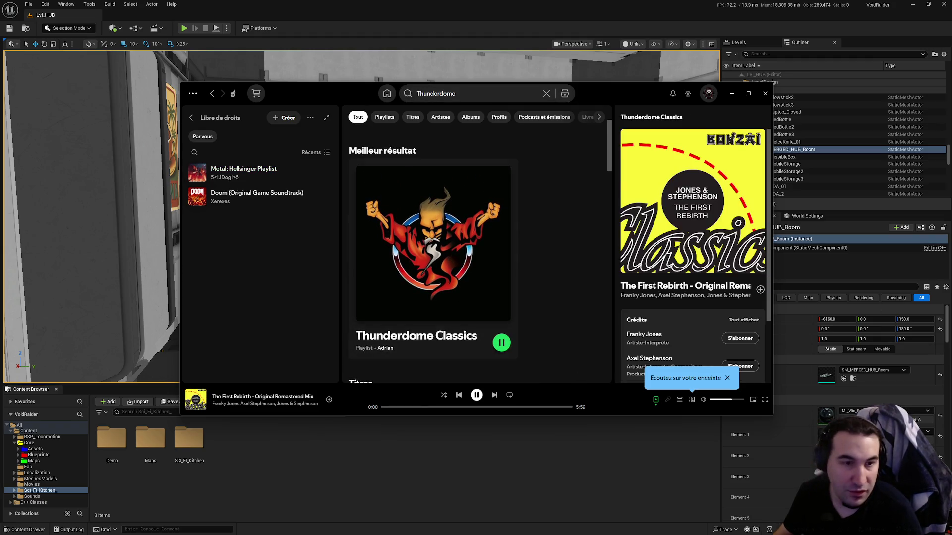
Play the Thundercrotte II album from the results and view its album page.
{"action": "scroll", "coordinate": [446, 322], "scroll_direction": "down", "scroll_amount": 3}
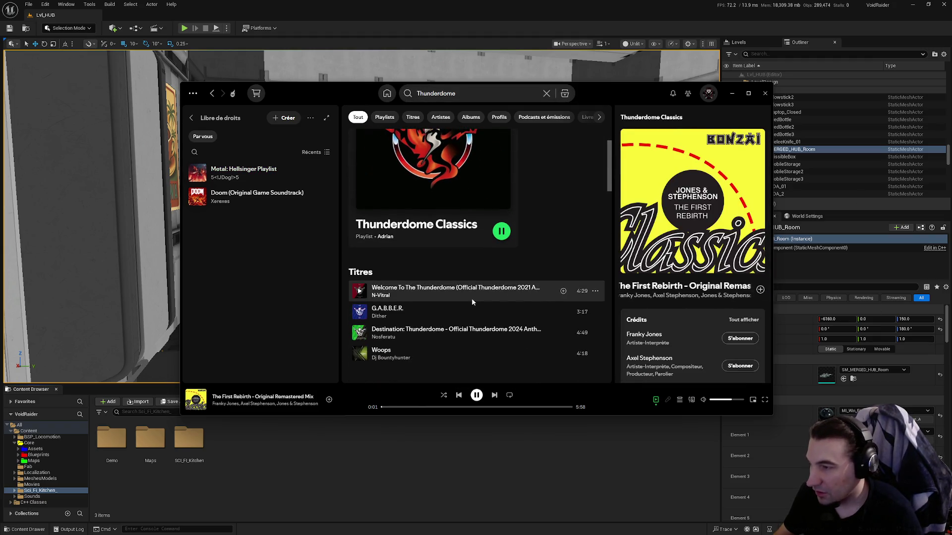
{"action": "scroll", "coordinate": [472, 310], "scroll_direction": "down", "scroll_amount": 3}
{"action": "scroll", "coordinate": [525, 313], "scroll_direction": "down", "scroll_amount": 2}
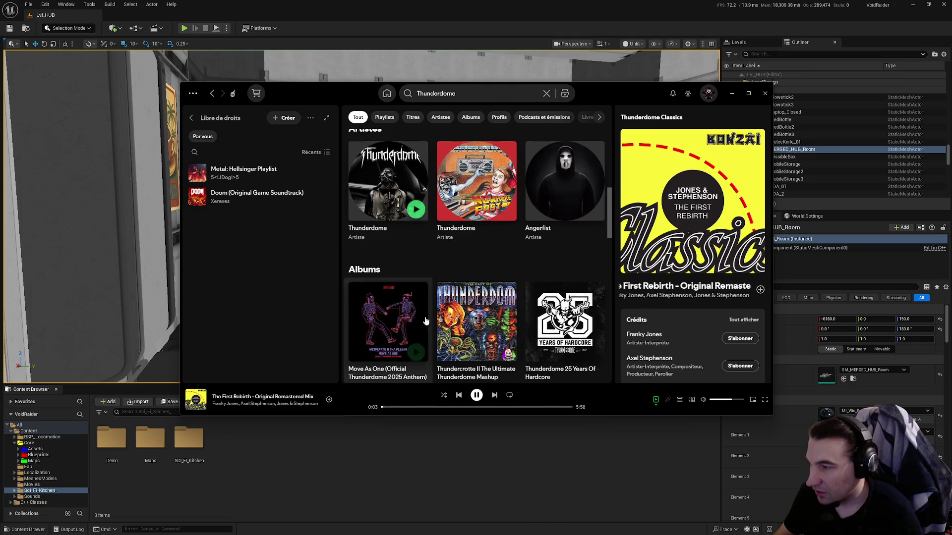
{"action": "left_click", "coordinate": [505, 350]}
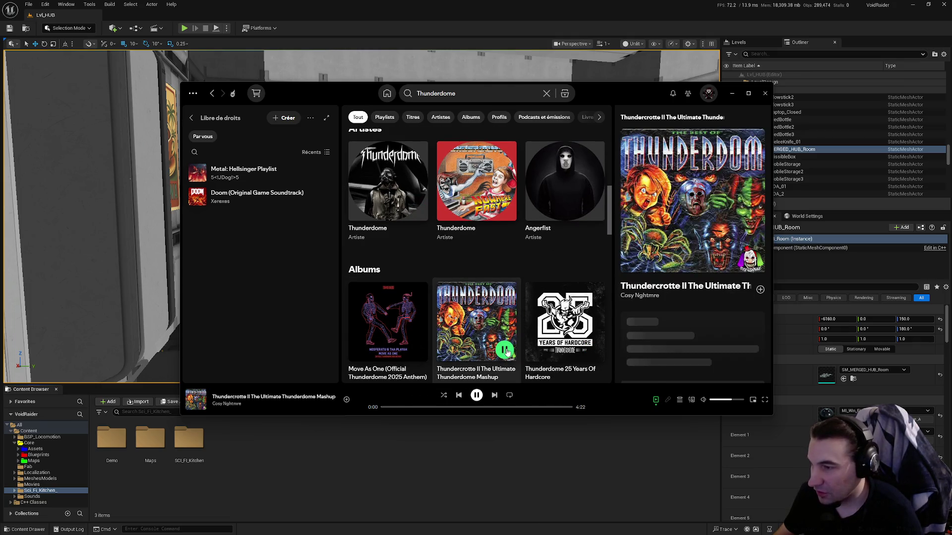
{"action": "left_click", "coordinate": [494, 300]}
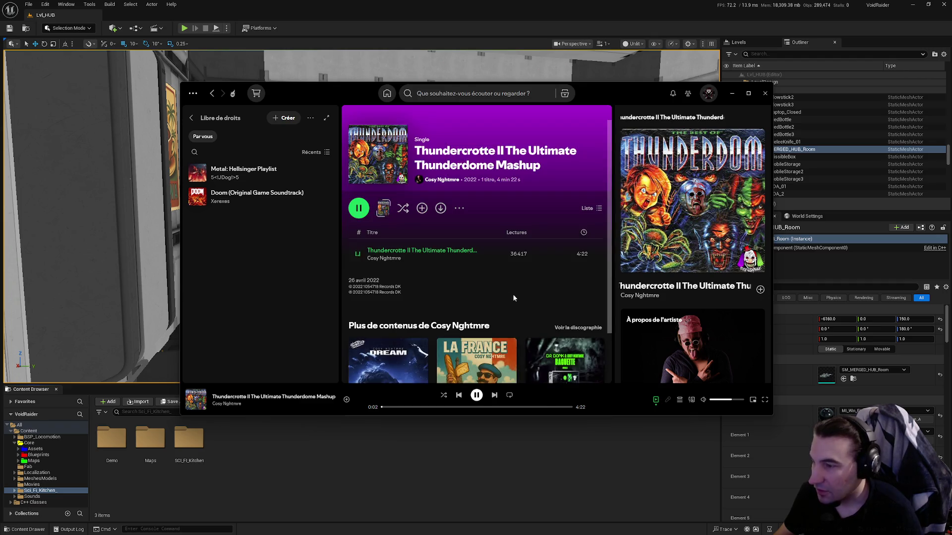
{"action": "scroll", "coordinate": [732, 400], "scroll_direction": "up", "scroll_amount": 2}
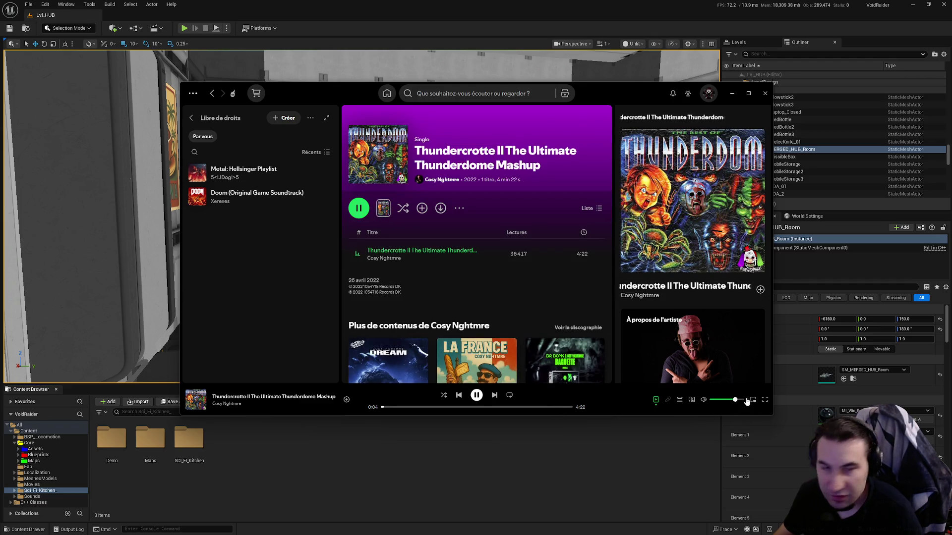
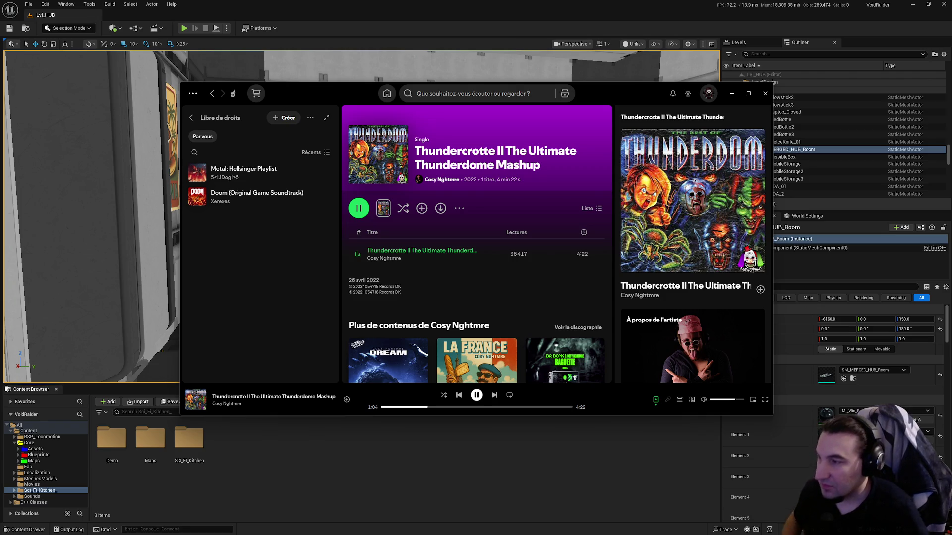
Dismiss Spotify, review the pending assets, and force-delete them despite the Lvl_HUB references.
{"action": "scroll", "coordinate": [507, 239], "scroll_direction": "down", "scroll_amount": 1}
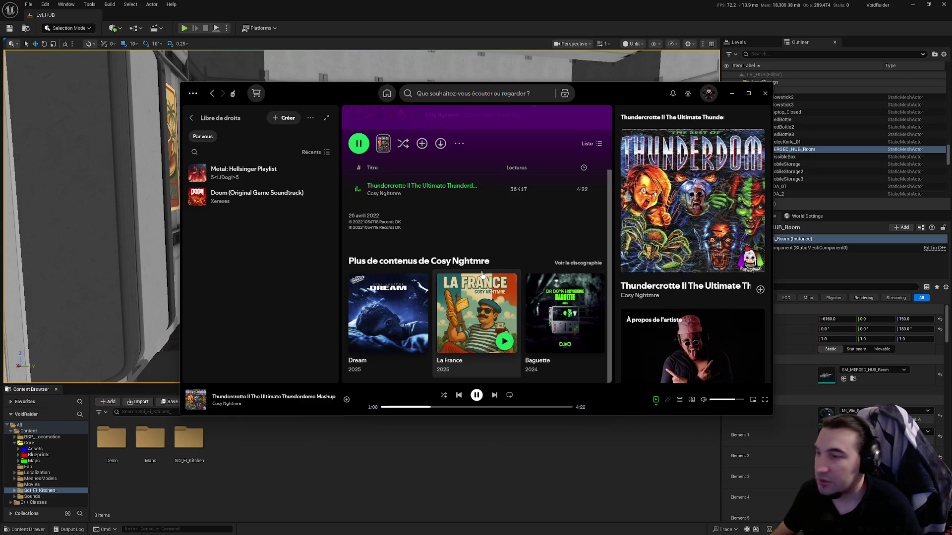
{"action": "scroll", "coordinate": [472, 278], "scroll_direction": "up", "scroll_amount": 1}
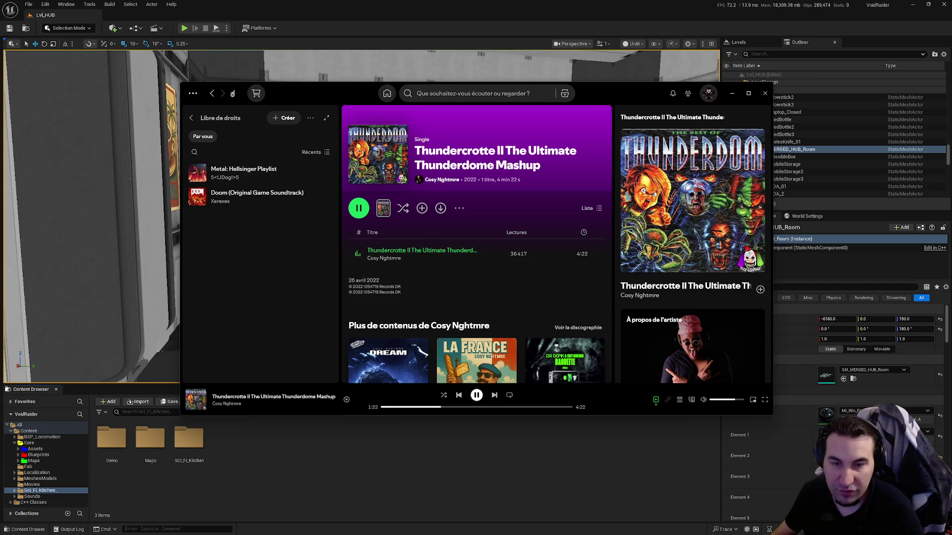
{"action": "left_click", "coordinate": [411, 55]}
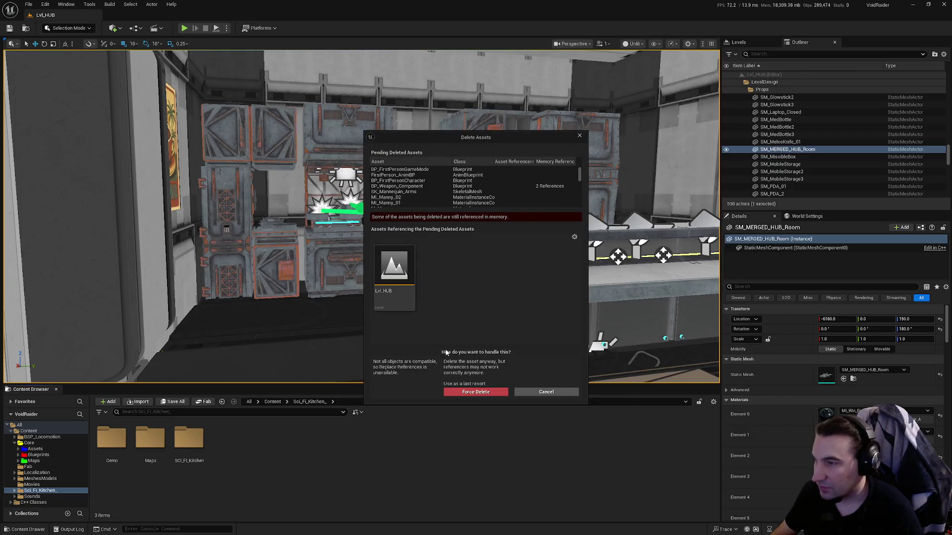
{"action": "left_click", "coordinate": [455, 188]}
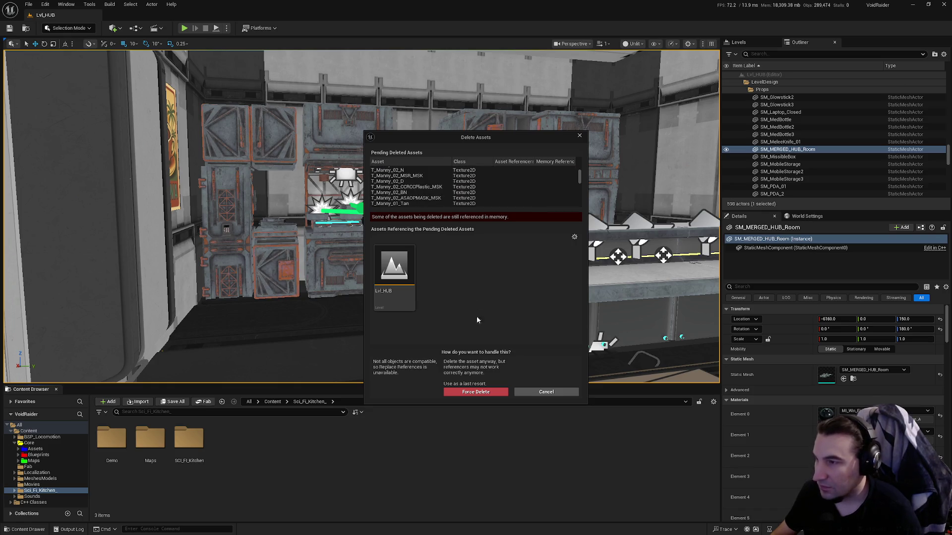
{"action": "left_click", "coordinate": [485, 392]}
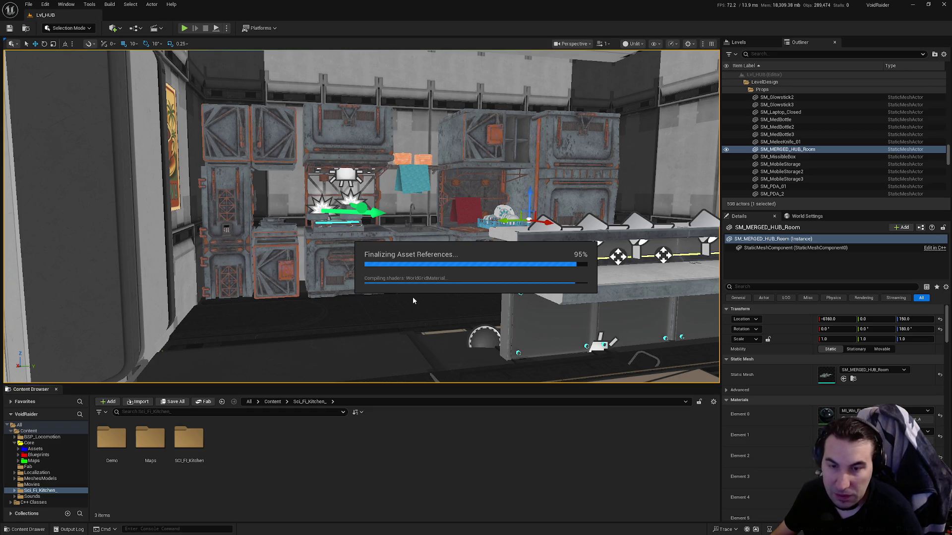
{"action": "key", "text": "super"}
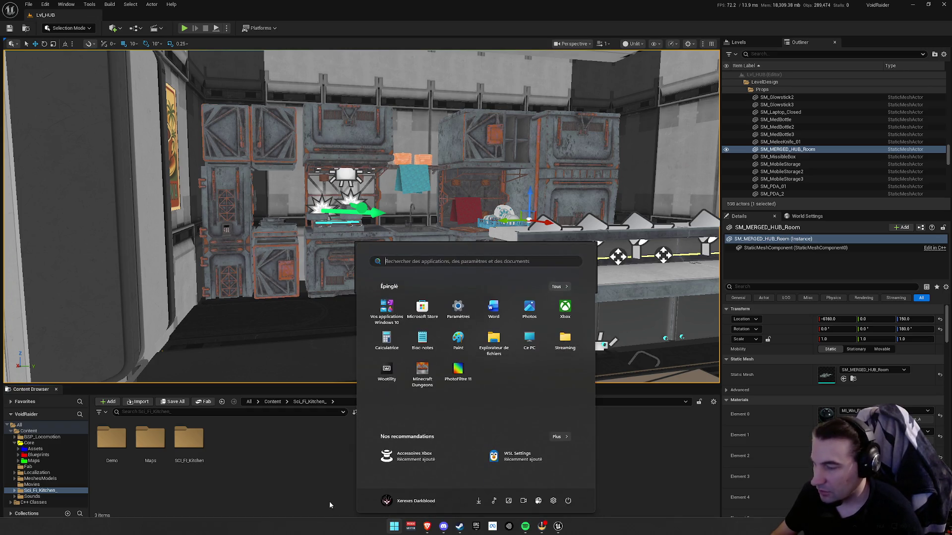
Browse to Musique > Musiques in File Explorer and select the Métal folder.
{"action": "key", "text": "super"}
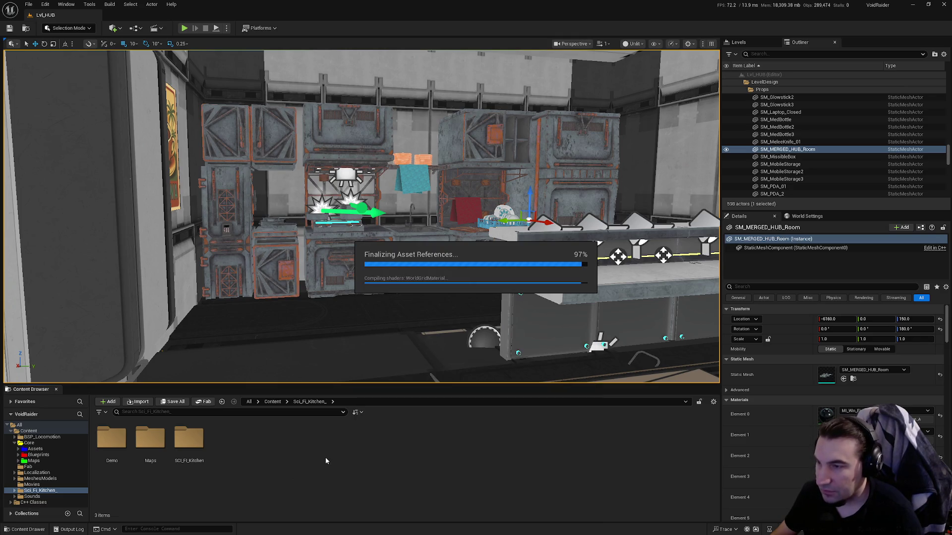
{"action": "key", "text": "super"}
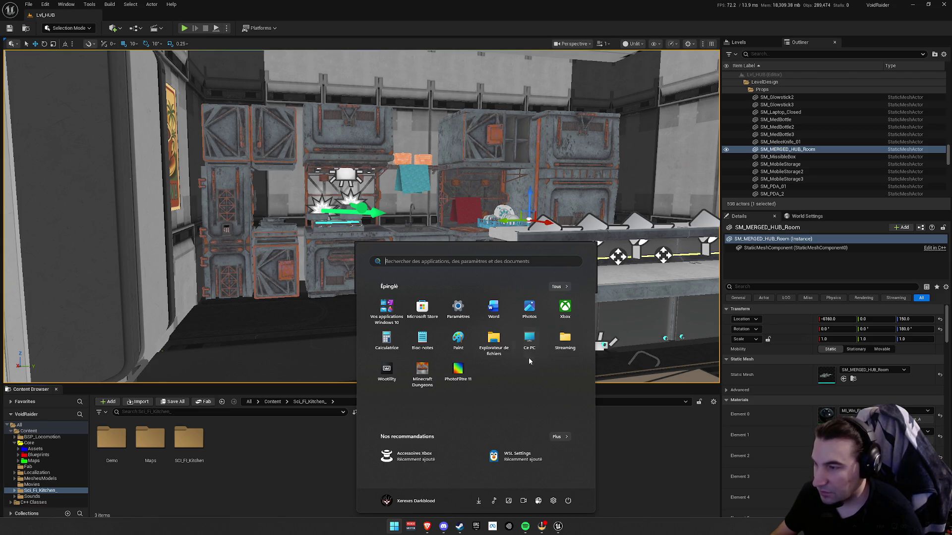
{"action": "key", "text": "super"}
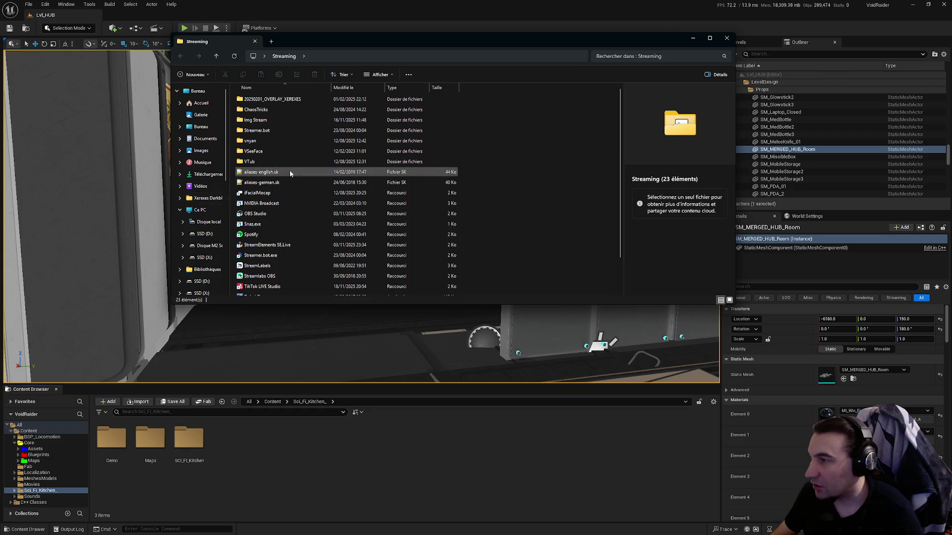
{"action": "left_click", "coordinate": [202, 162]}
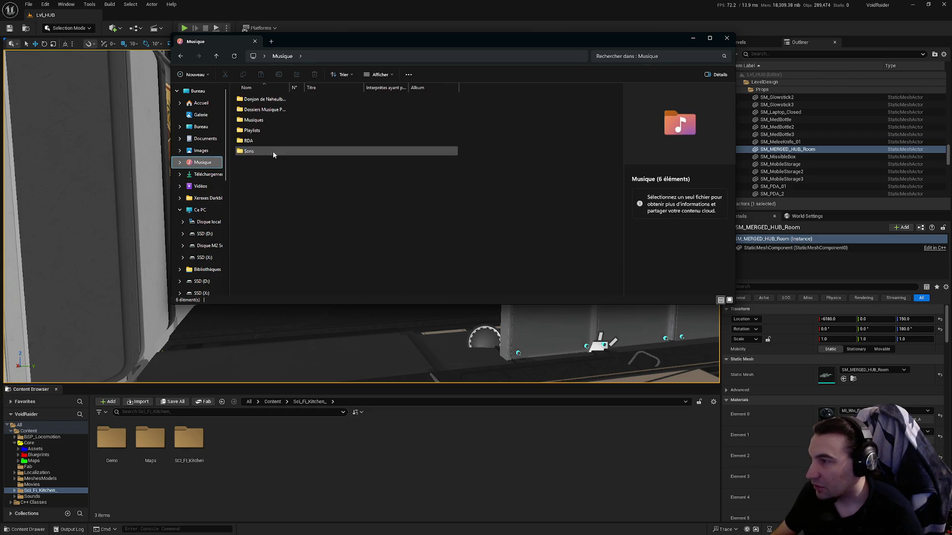
{"action": "double_click", "coordinate": [273, 120]}
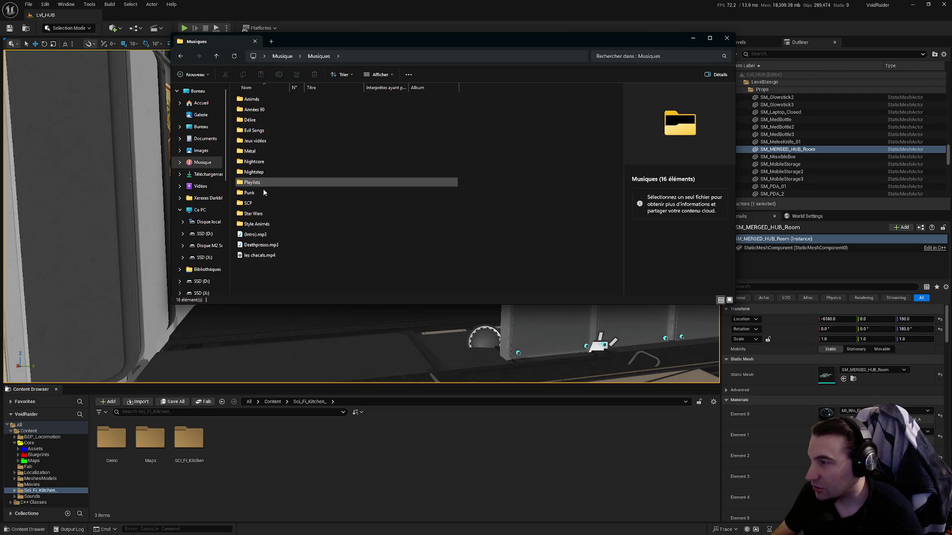
{"action": "left_click", "coordinate": [263, 131]}
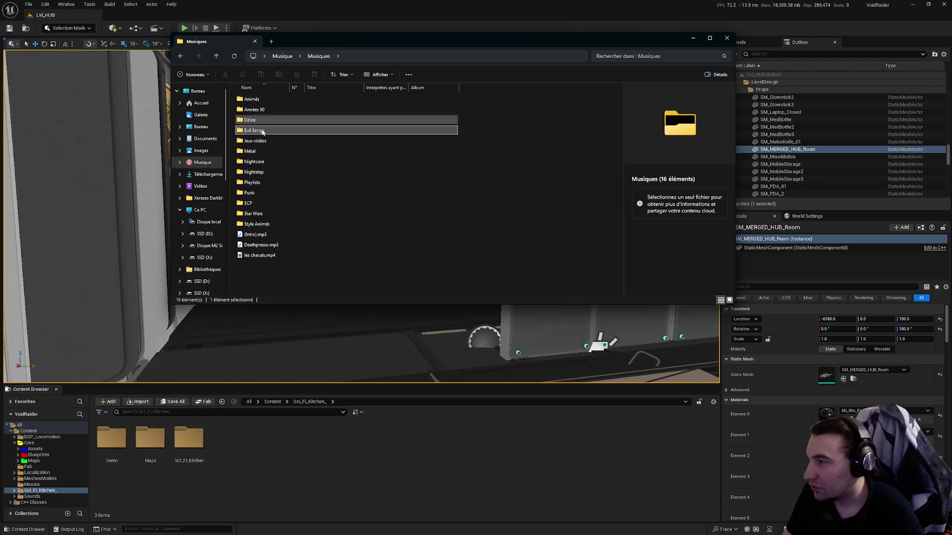
{"action": "key", "text": "Down"}
{"action": "key", "text": "Down"}
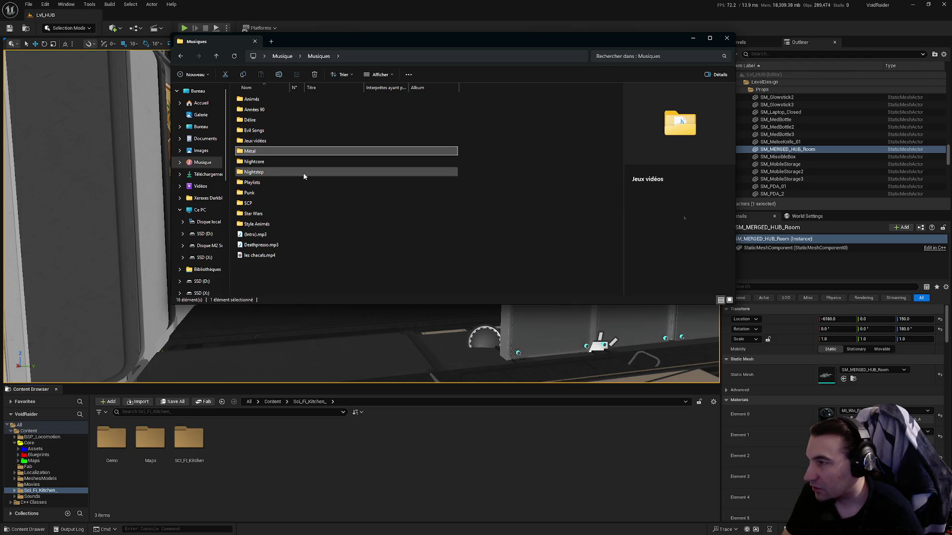
Open Métal > Angerfist and play Angerfist - Sons of Satan.flv, minimising Spotify.
{"action": "key", "text": "Return"}
{"action": "double_click", "coordinate": [270, 108]}
{"action": "key", "text": "Down"}
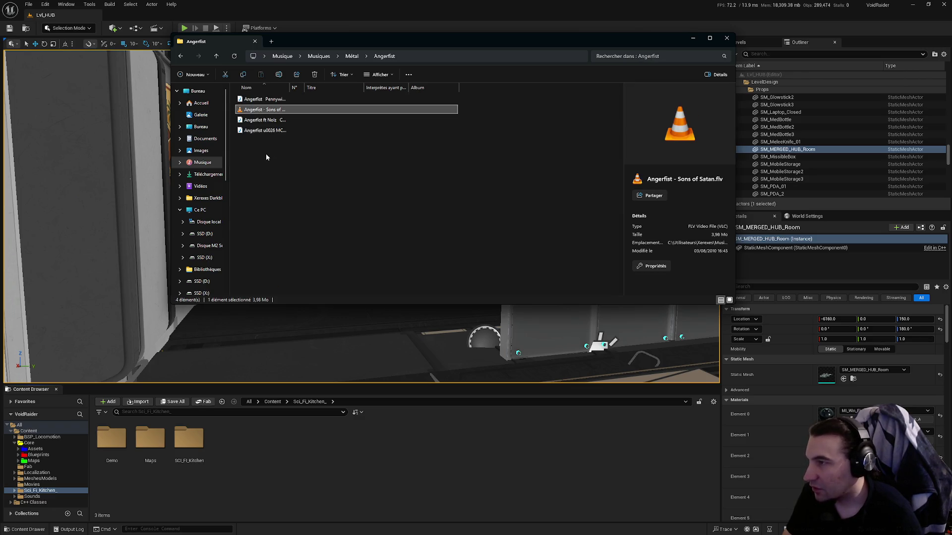
{"action": "mouse_move", "coordinate": [540, 533]}
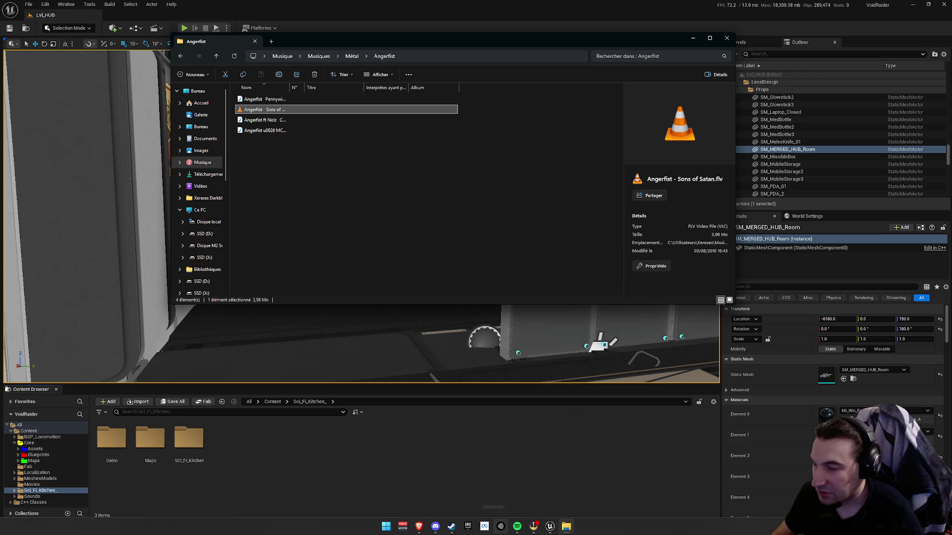
{"action": "left_click", "coordinate": [517, 527]}
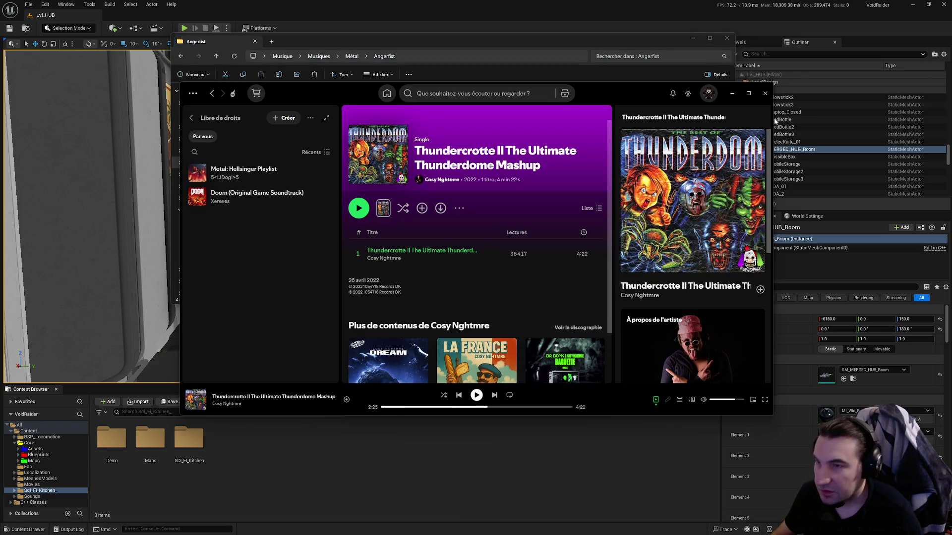
{"action": "left_click", "coordinate": [732, 93]}
{"action": "double_click", "coordinate": [266, 113]}
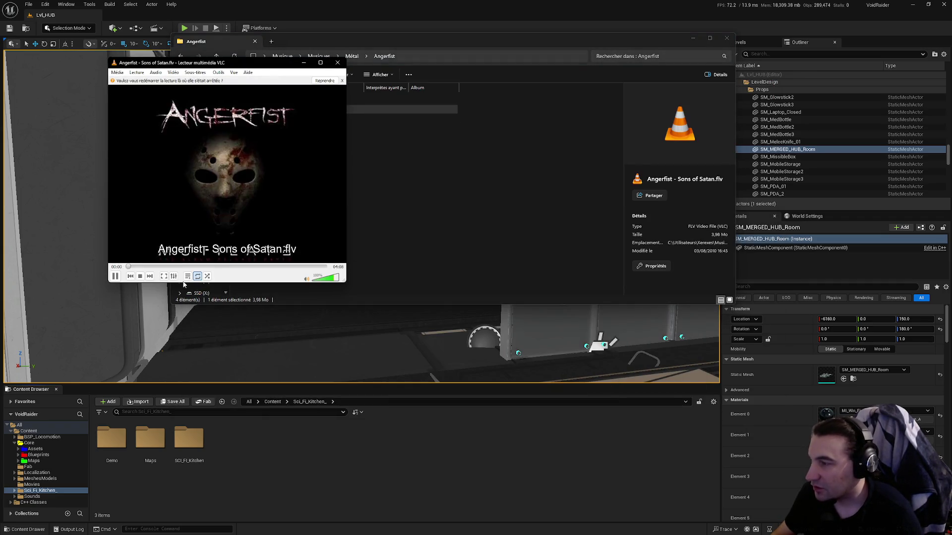
Turn down the Sons of Satan video volume in VLC and close File Explorer.
{"action": "left_click", "coordinate": [329, 280]}
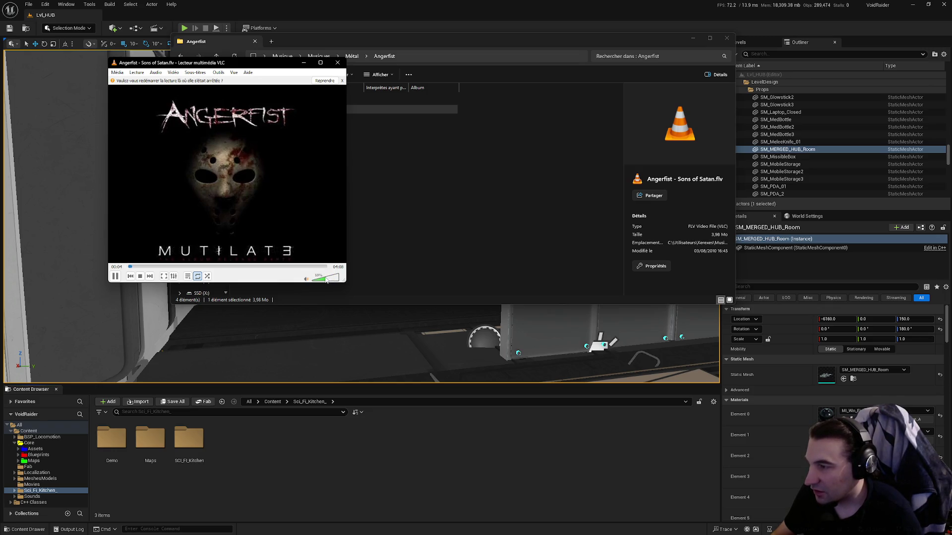
{"action": "left_click", "coordinate": [325, 272]}
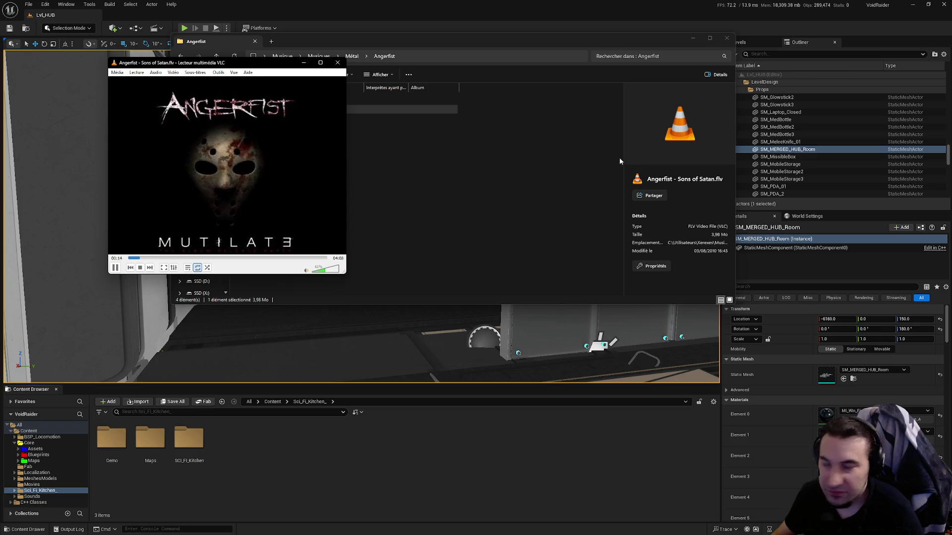
{"action": "left_click", "coordinate": [521, 194]}
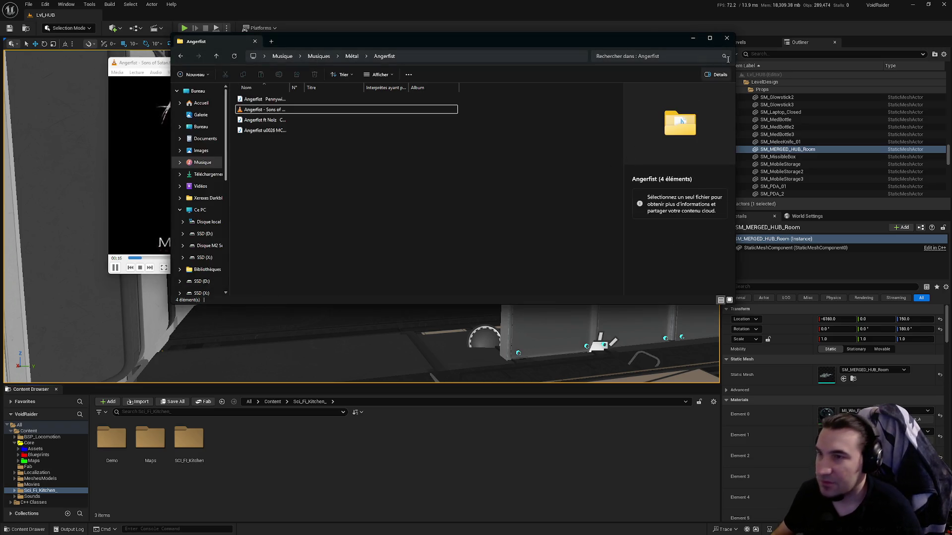
{"action": "left_click", "coordinate": [726, 38]}
{"action": "left_click", "coordinate": [326, 273]}
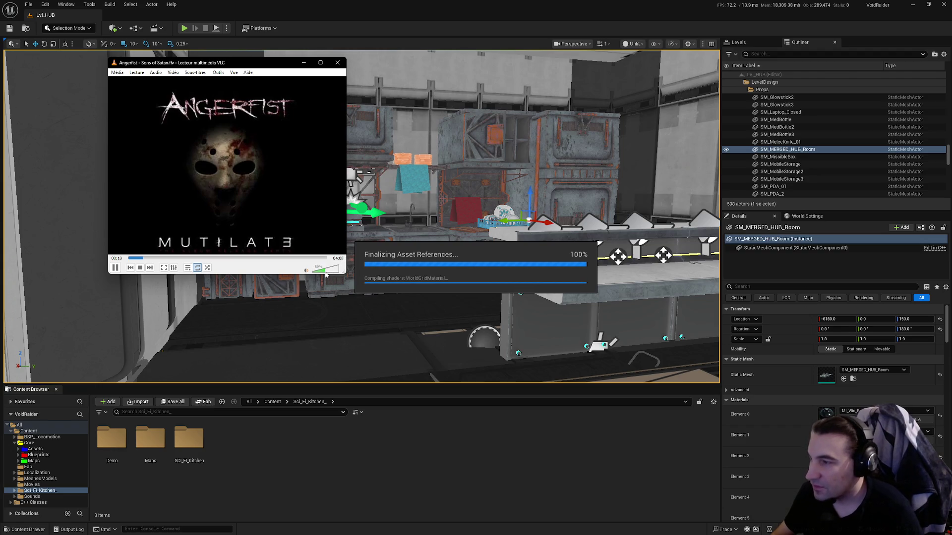
Lower the VLC volume further while the asset deletion completes.
{"action": "left_click", "coordinate": [323, 272]}
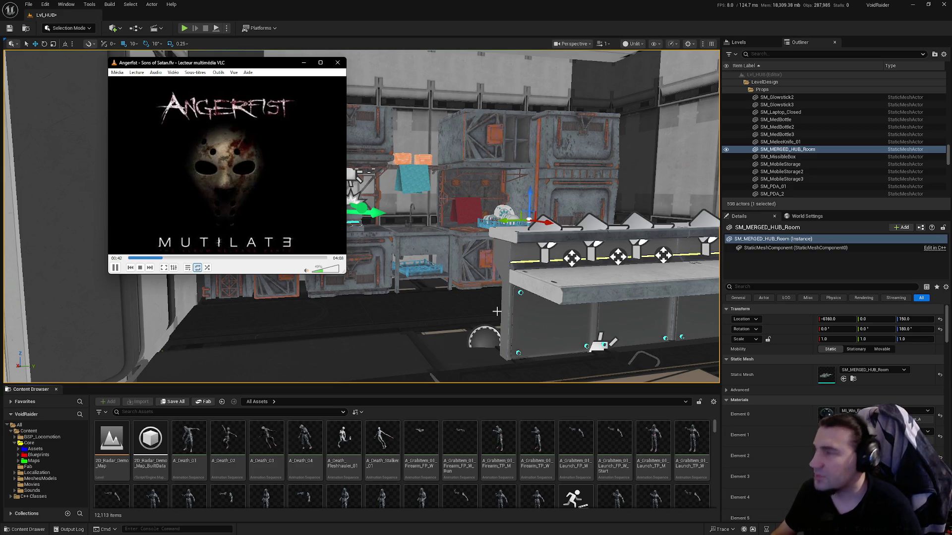
{"action": "key", "text": "super"}
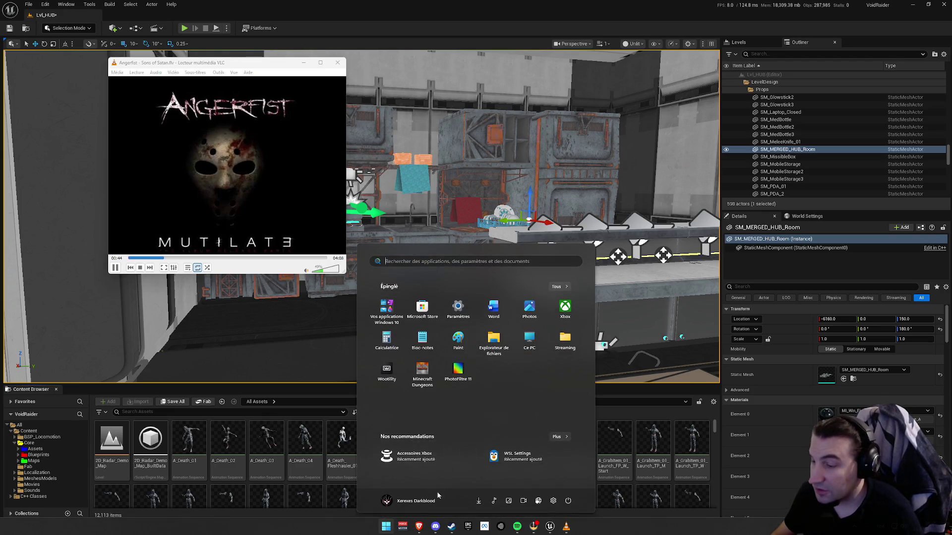
Search Spotify for 'Angerfist', open the artist page and follow the artist.
{"action": "left_click", "coordinate": [502, 527]}
{"action": "left_click", "coordinate": [437, 96]}
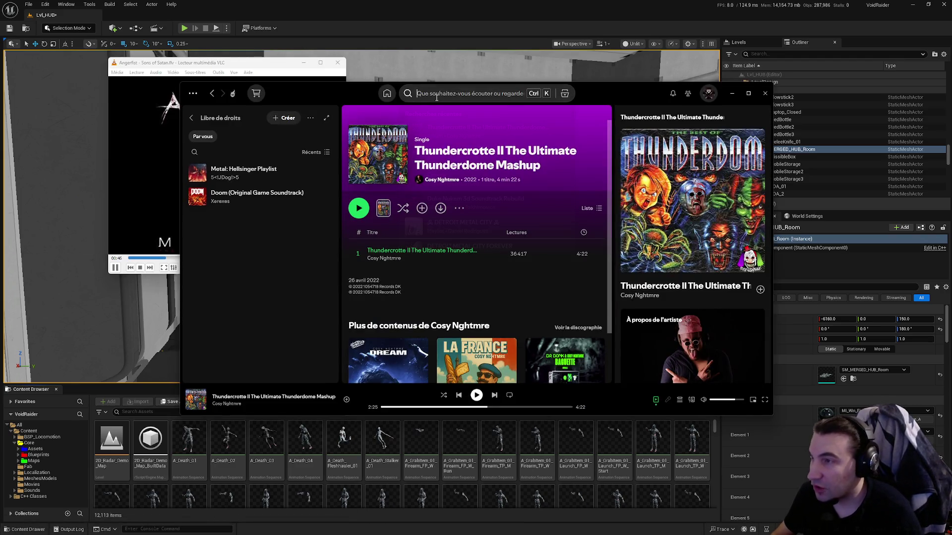
{"action": "type", "text": "Angerfirs"}
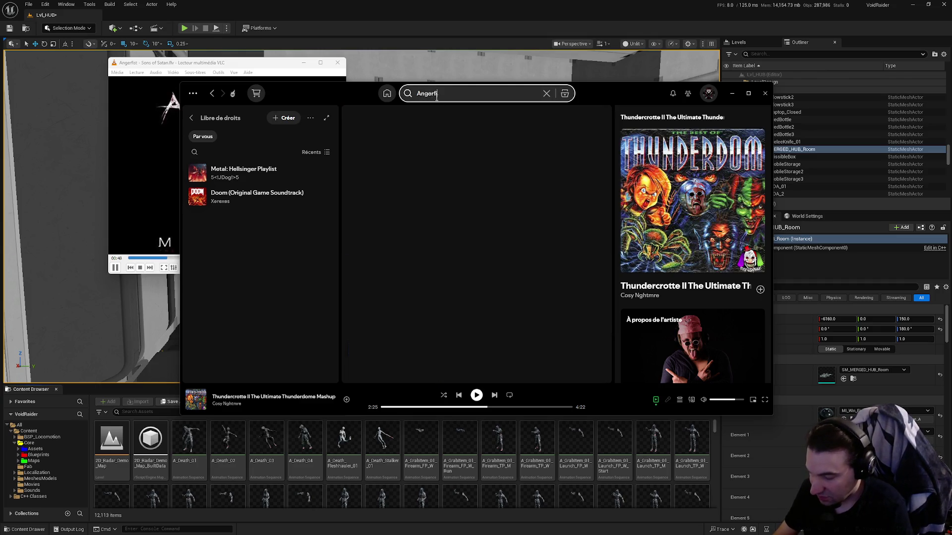
{"action": "key", "text": "BackSpace"}
{"action": "key", "text": "BackSpace"}
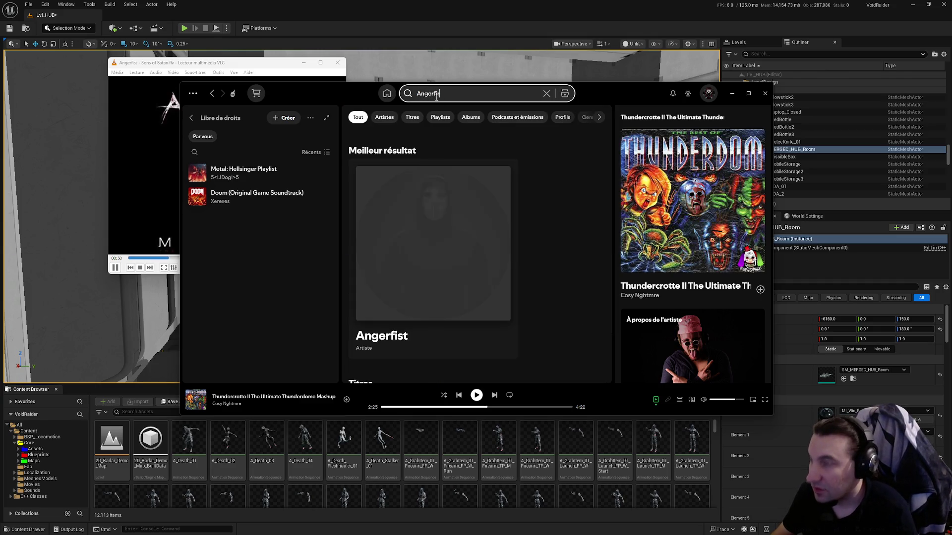
{"action": "type", "text": "sst"}
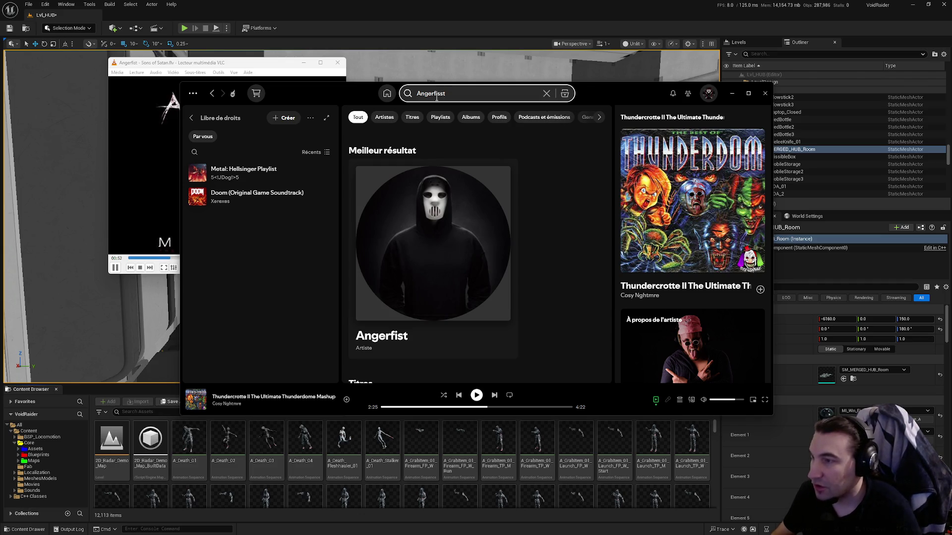
{"action": "scroll", "coordinate": [407, 236], "scroll_direction": "down", "scroll_amount": 1}
{"action": "left_click", "coordinate": [407, 235]}
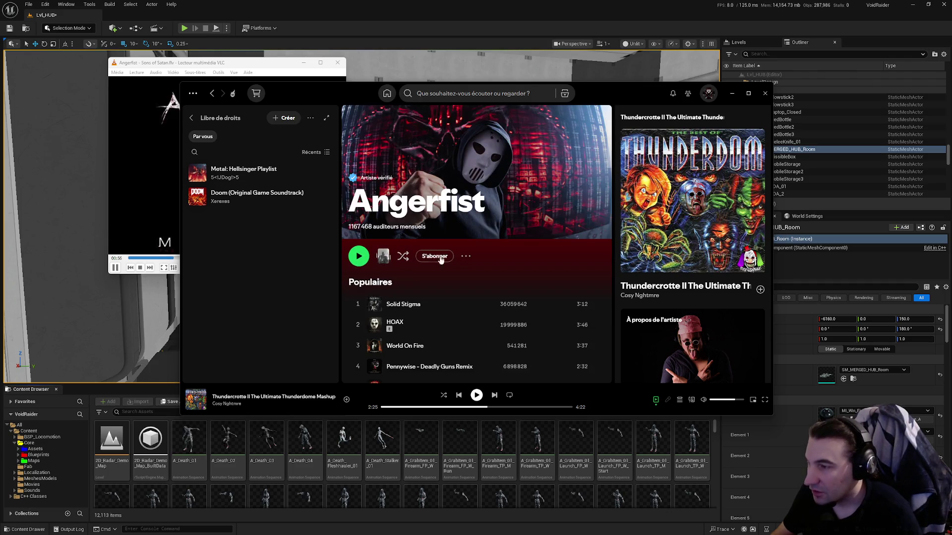
{"action": "left_click", "coordinate": [434, 256]}
Expand and scroll through Angerfist's popular tracks, then bring VLC forward.
{"action": "scroll", "coordinate": [480, 277], "scroll_direction": "down", "scroll_amount": 4}
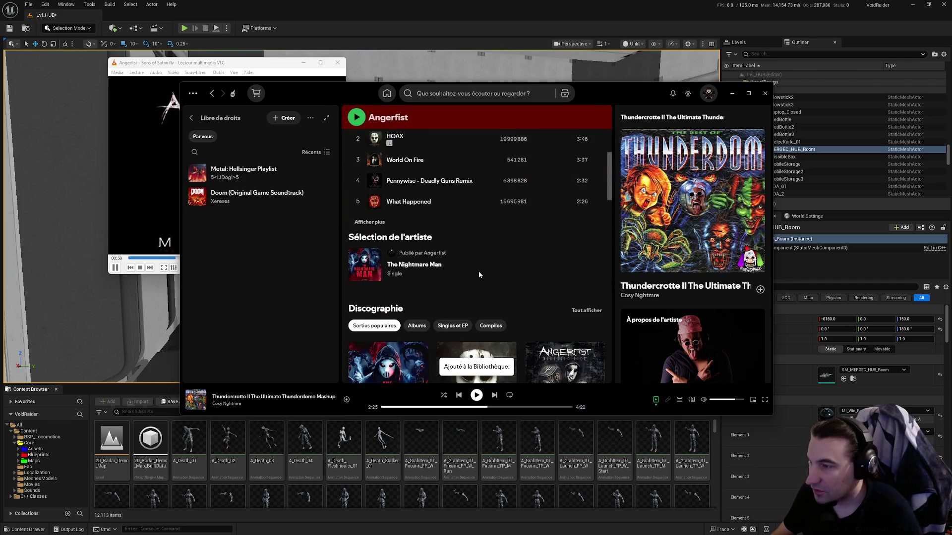
{"action": "left_click", "coordinate": [364, 222]}
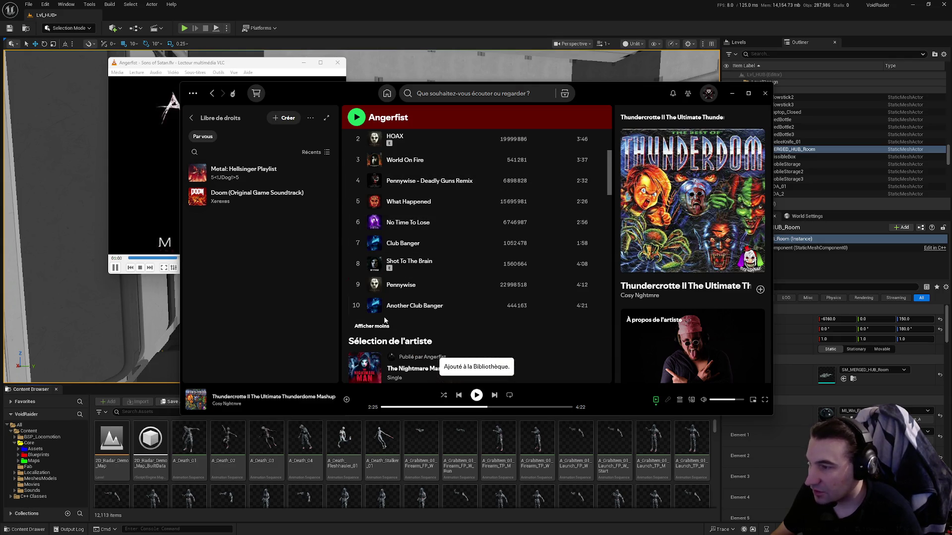
{"action": "scroll", "coordinate": [476, 273], "scroll_direction": "down", "scroll_amount": 5}
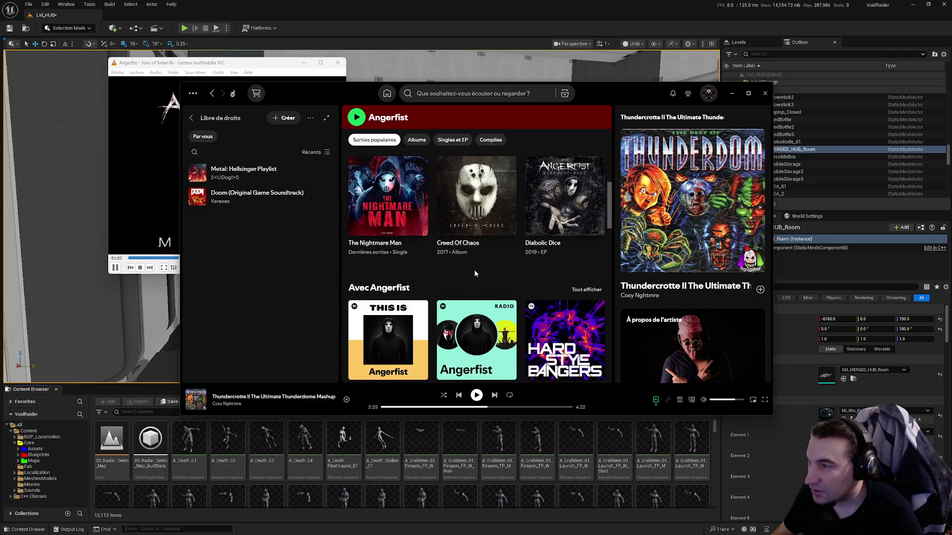
{"action": "scroll", "coordinate": [558, 224], "scroll_direction": "down", "scroll_amount": 1}
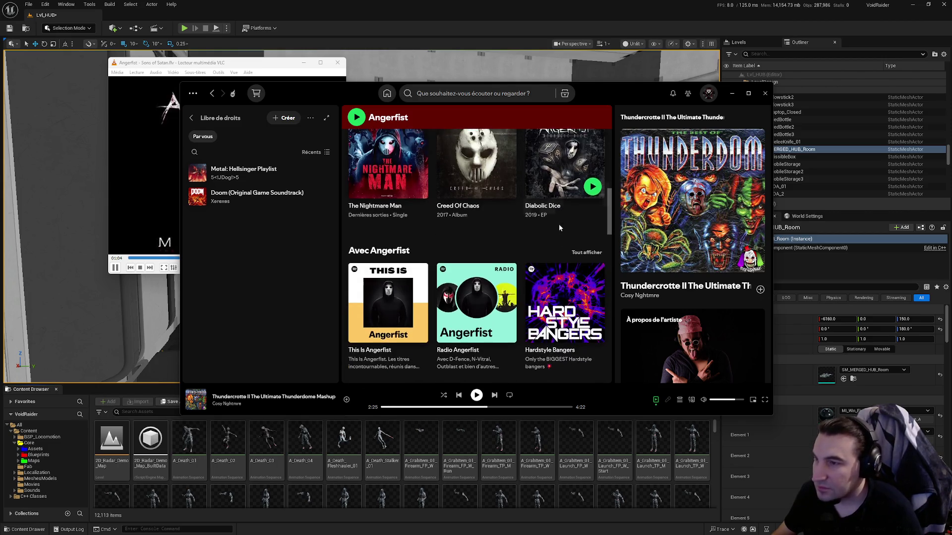
{"action": "scroll", "coordinate": [425, 283], "scroll_direction": "down", "scroll_amount": 3}
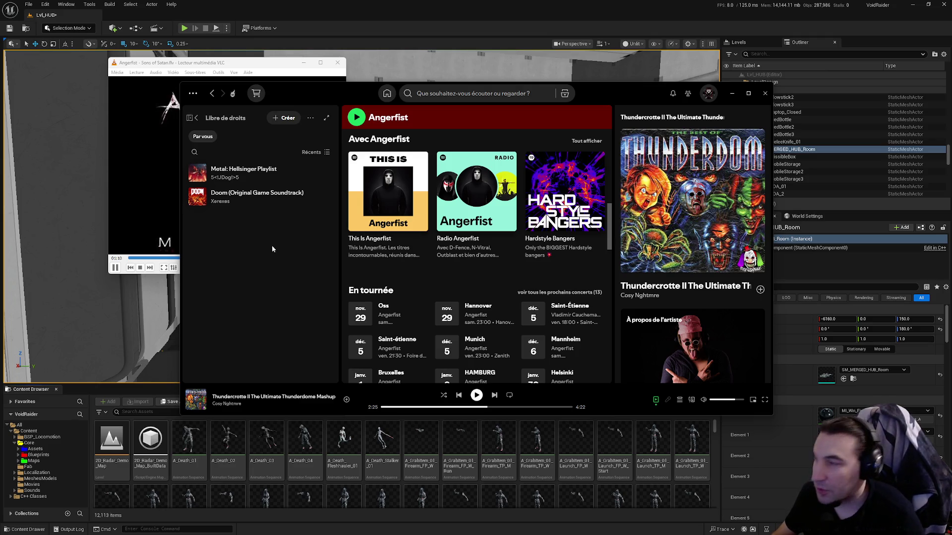
{"action": "scroll", "coordinate": [516, 223], "scroll_direction": "down", "scroll_amount": 5}
{"action": "scroll", "coordinate": [518, 225], "scroll_direction": "down", "scroll_amount": 5}
{"action": "scroll", "coordinate": [534, 242], "scroll_direction": "up", "scroll_amount": 10}
{"action": "scroll", "coordinate": [536, 262], "scroll_direction": "up", "scroll_amount": 5}
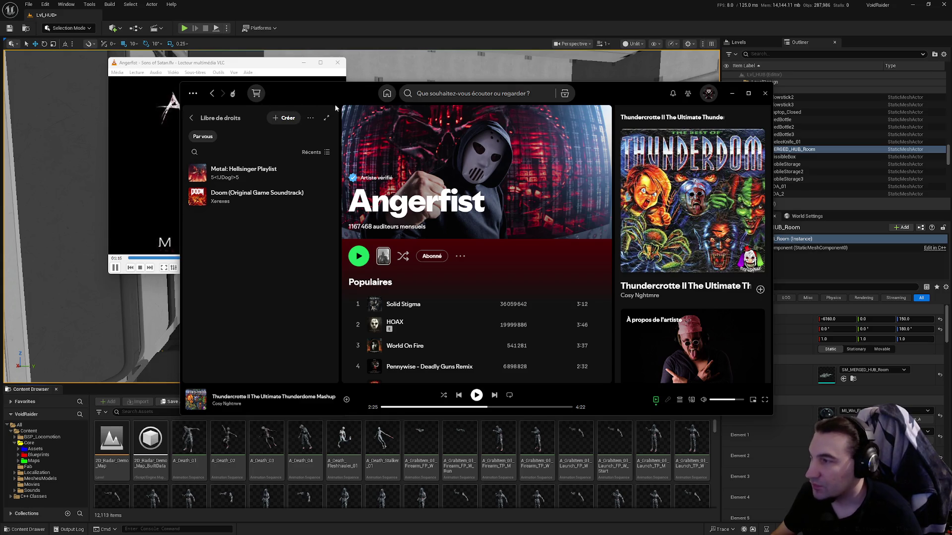
{"action": "left_click", "coordinate": [248, 73]}
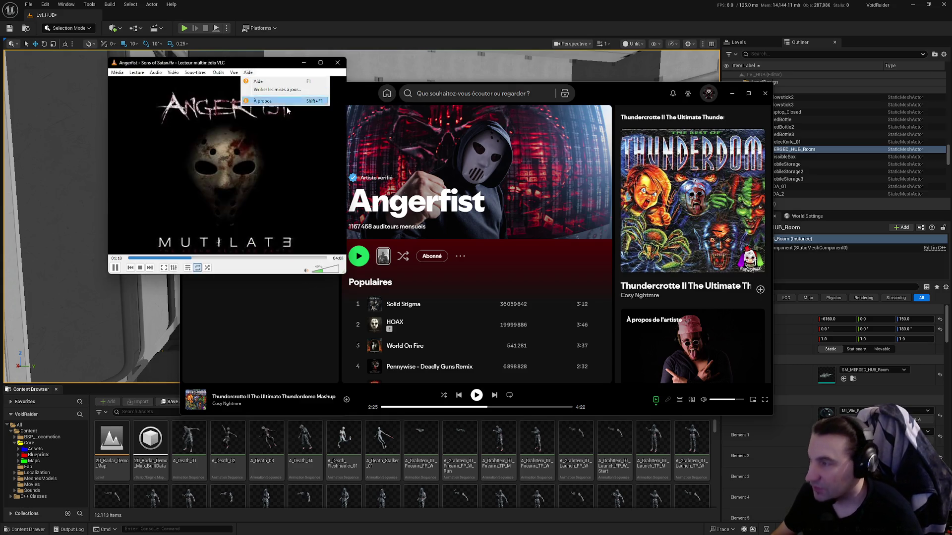
Fly the Unreal viewport past the long bench into the kitchen, ending facing the shelves.
{"action": "key", "text": "alt+Tab"}
{"action": "scroll", "coordinate": [361, 217], "scroll_direction": "up", "scroll_amount": 5}
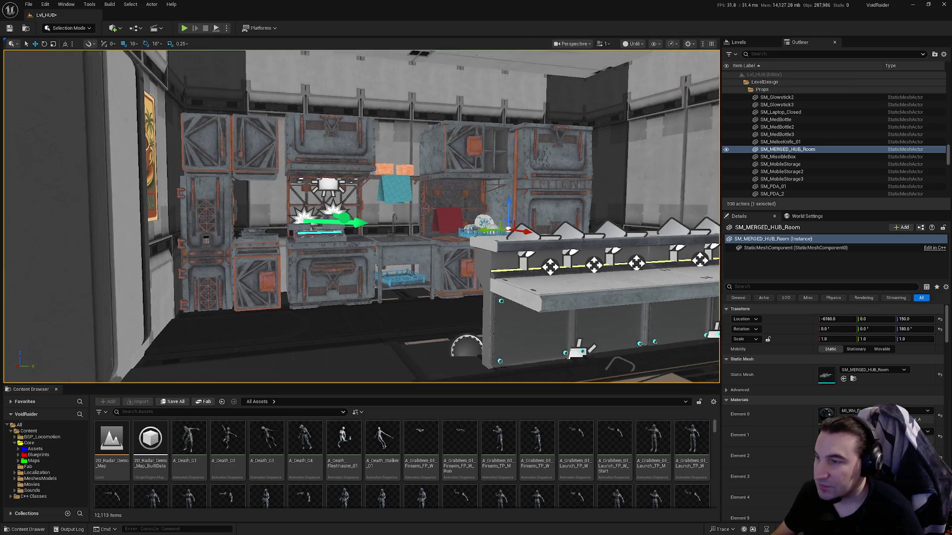
{"action": "mouse_move", "coordinate": [457, 259]}
{"action": "left_mouse_down"}
{"action": "mouse_move", "coordinate": [458, 288]}
{"action": "mouse_move", "coordinate": [506, 290]}
{"action": "left_mouse_up"}
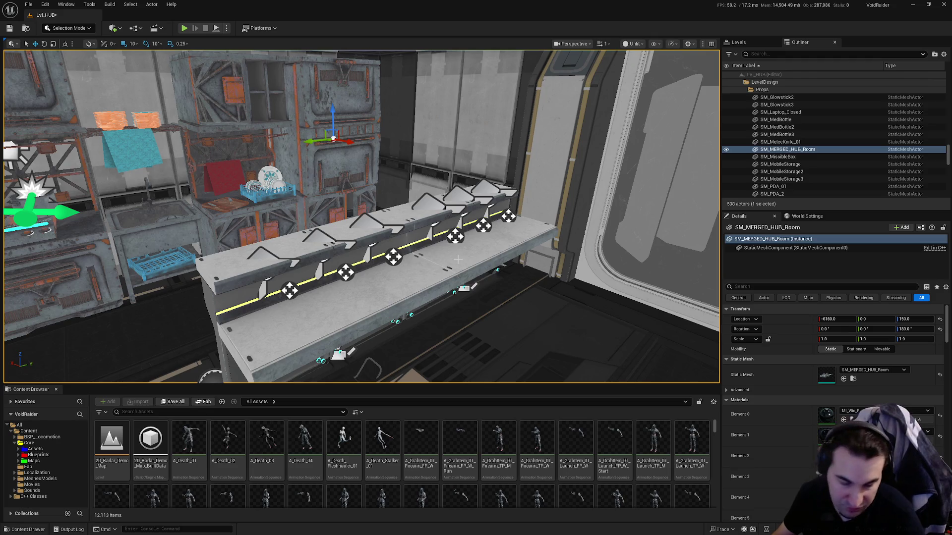
{"action": "mouse_move", "coordinate": [468, 250]}
{"action": "left_mouse_down"}
{"action": "mouse_move", "coordinate": [441, 194]}
{"action": "mouse_move", "coordinate": [464, 186]}
{"action": "mouse_move", "coordinate": [503, 180]}
{"action": "mouse_move", "coordinate": [540, 236]}
{"action": "left_mouse_up"}
{"action": "mouse_move", "coordinate": [483, 224]}
{"action": "left_mouse_down"}
{"action": "mouse_move", "coordinate": [488, 216]}
{"action": "mouse_move", "coordinate": [485, 226]}
{"action": "left_mouse_up"}
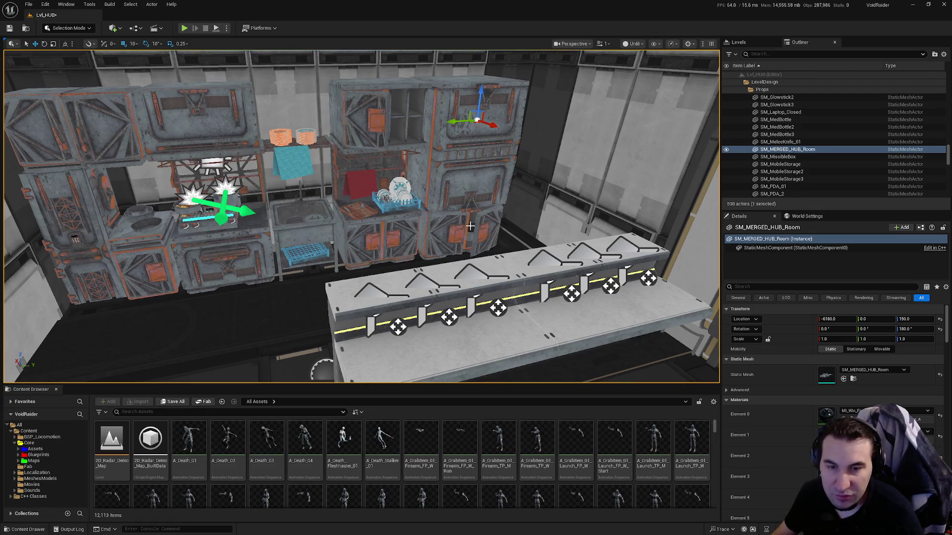
{"action": "key", "text": "alt+Tab"}
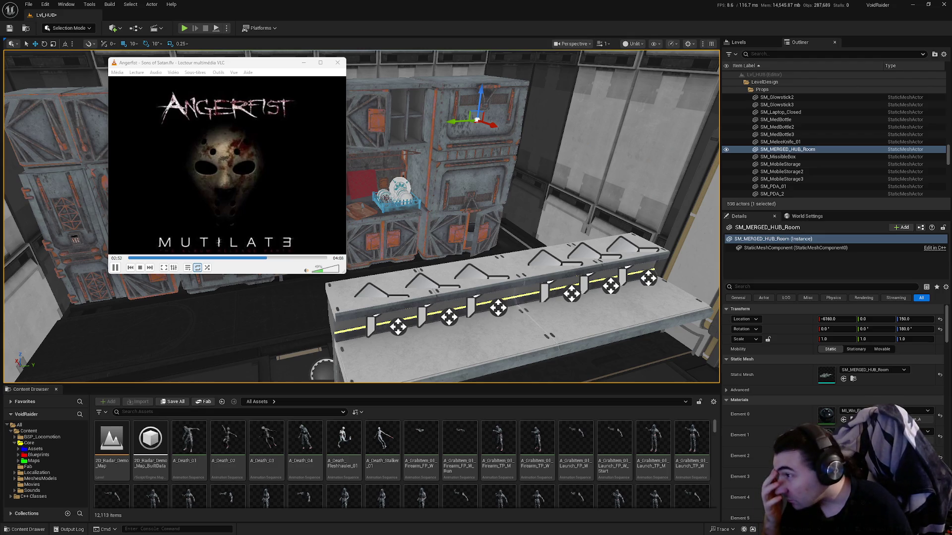
{"action": "mouse_move", "coordinate": [594, 269]}
{"action": "left_mouse_down"}
{"action": "mouse_move", "coordinate": [466, 262]}
{"action": "mouse_move", "coordinate": [501, 261]}
{"action": "mouse_move", "coordinate": [476, 263]}
{"action": "mouse_move", "coordinate": [476, 278]}
{"action": "mouse_move", "coordinate": [476, 268]}
{"action": "mouse_move", "coordinate": [446, 270]}
{"action": "left_mouse_up"}
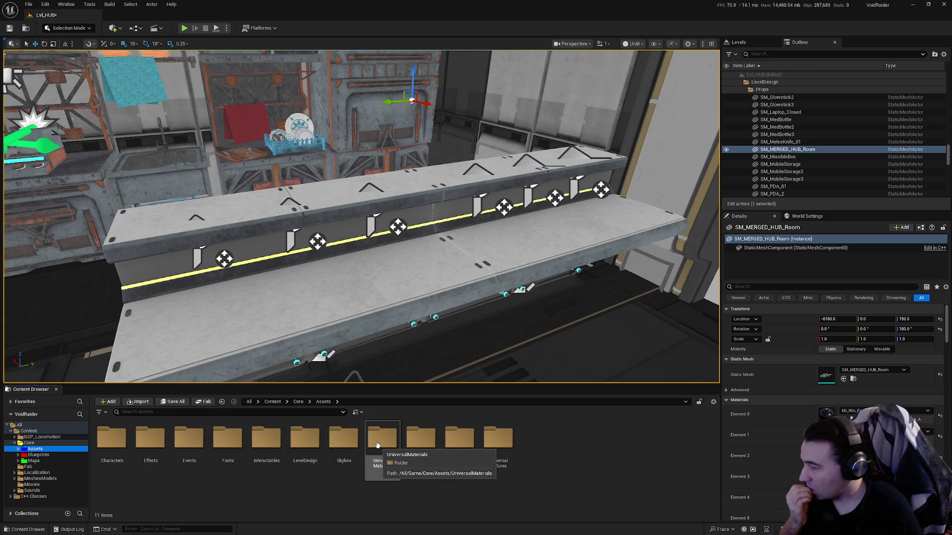
Open the LevelDesign > Meshes folder and turn the view back to the kitchen counter.
{"action": "left_click_drag", "start_coordinate": [422, 274], "coordinate": [428, 274]}
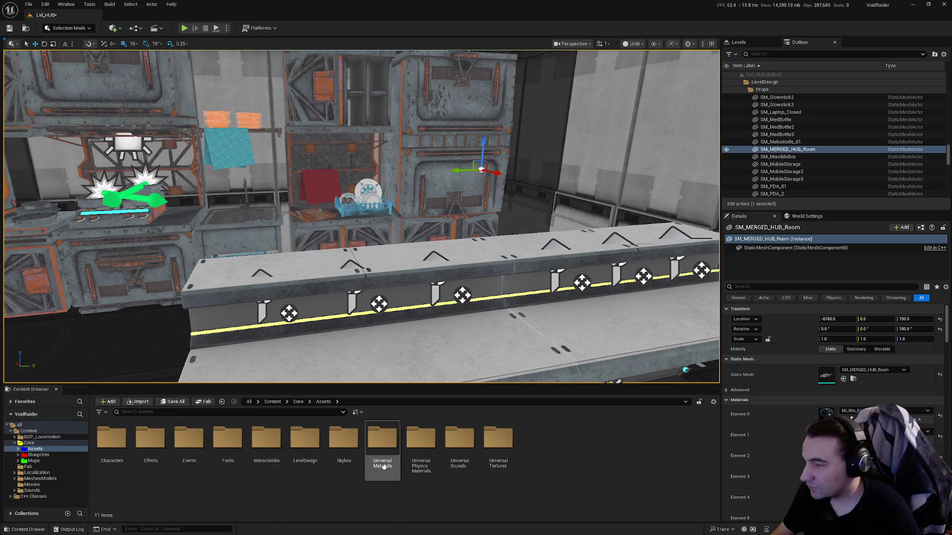
{"action": "double_click", "coordinate": [312, 454]}
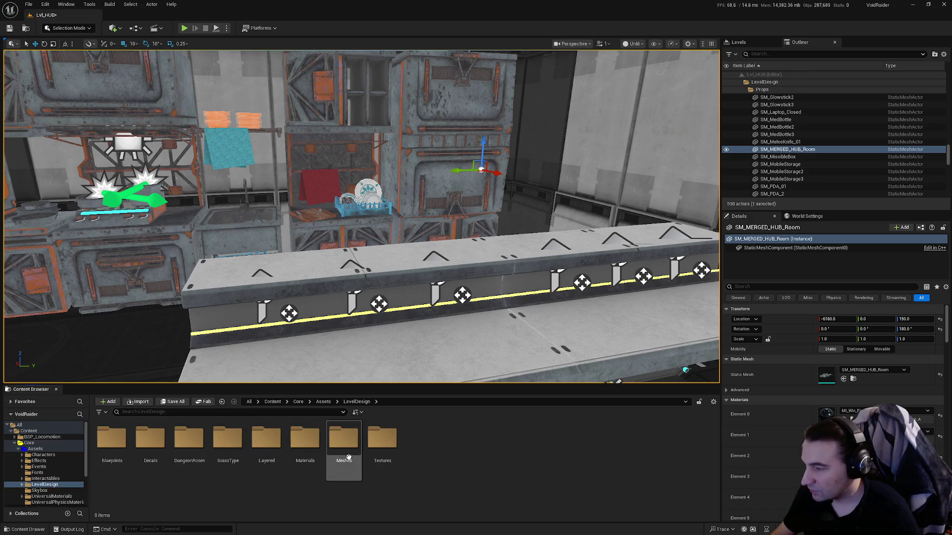
{"action": "double_click", "coordinate": [349, 457]}
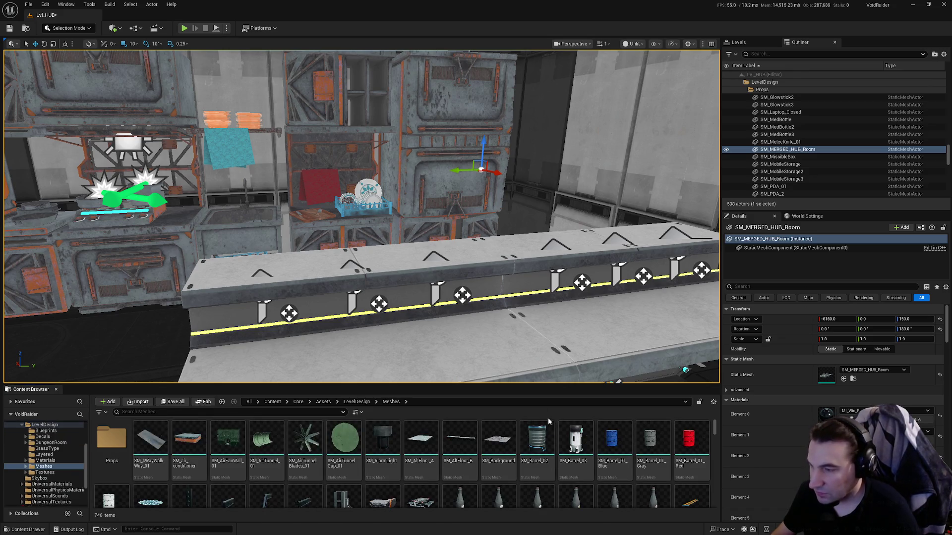
{"action": "scroll", "coordinate": [548, 420], "scroll_direction": "down", "scroll_amount": 1}
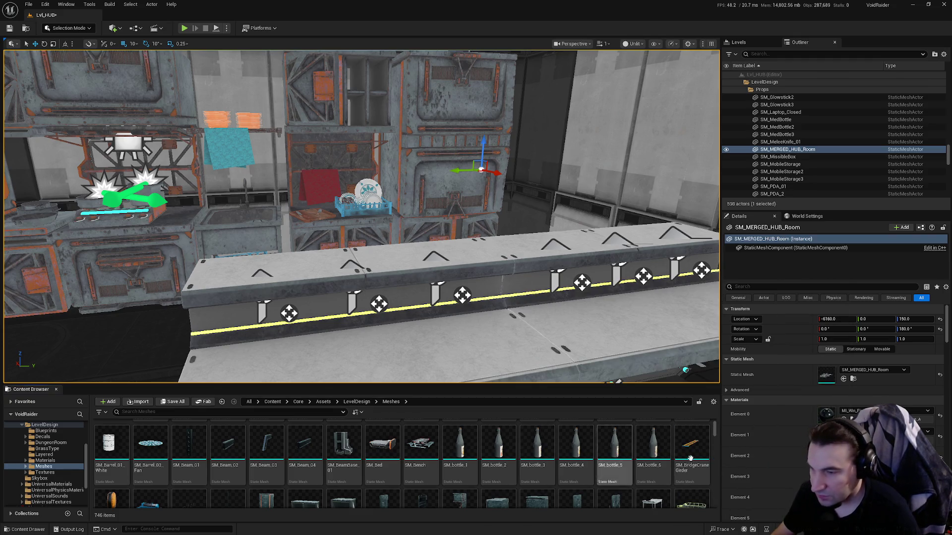
{"action": "left_click_drag", "start_coordinate": [517, 353], "coordinate": [516, 353]}
{"action": "left_click_drag", "start_coordinate": [329, 249], "coordinate": [329, 249]}
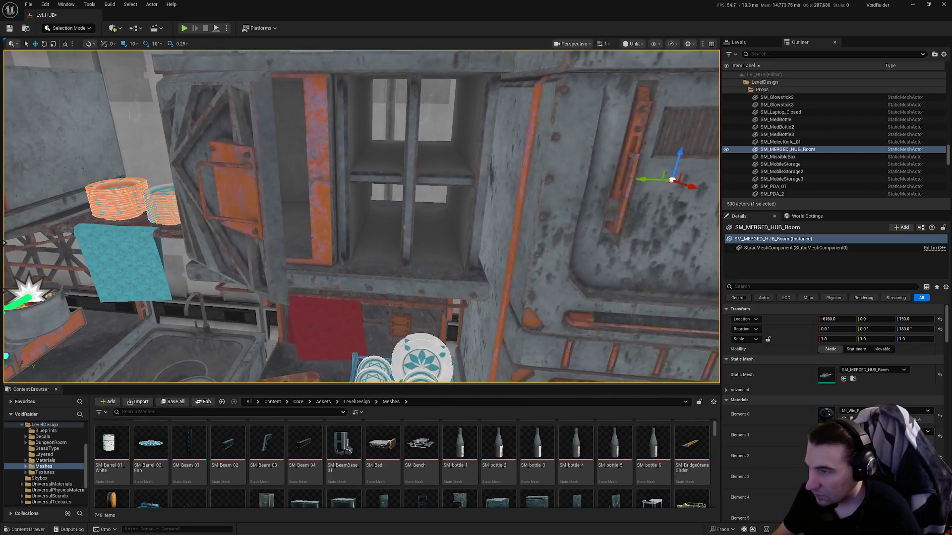
Select the wall cabinet and inspect SM_bottle_2 and SM_bottle_3 on the shelf.
{"action": "left_click", "coordinate": [328, 249]}
{"action": "left_click_drag", "start_coordinate": [436, 278], "coordinate": [502, 327]}
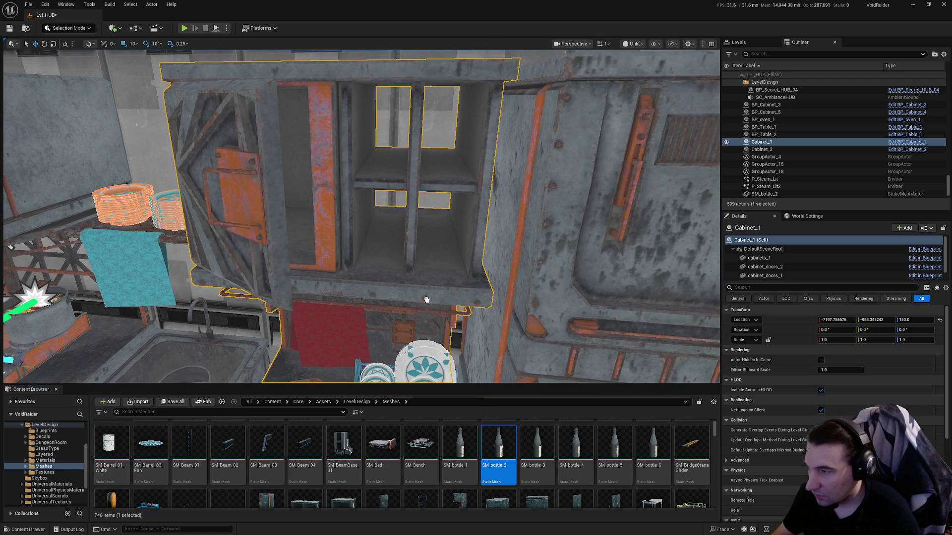
{"action": "left_click", "coordinate": [292, 211]}
{"action": "left_click_drag", "start_coordinate": [292, 211], "coordinate": [394, 268]}
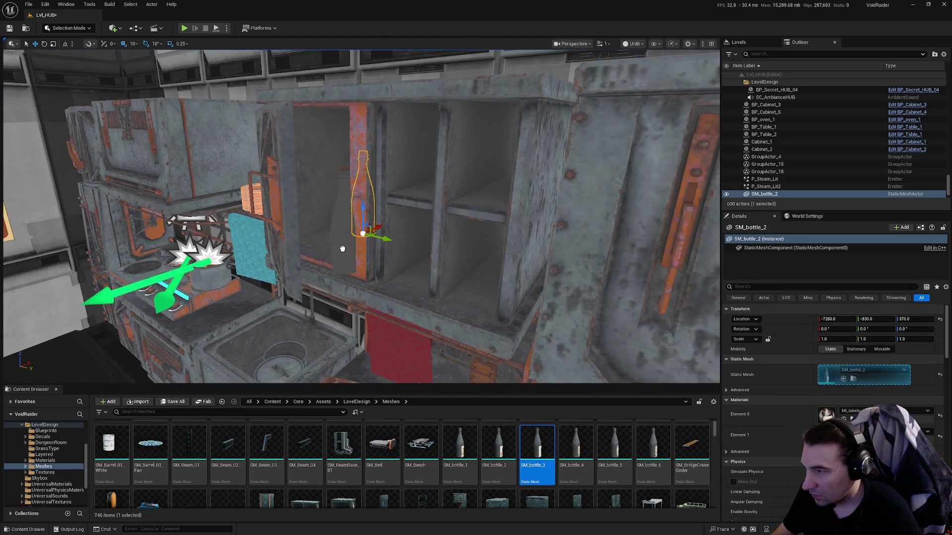
{"action": "left_click", "coordinate": [327, 229]}
{"action": "left_click_drag", "start_coordinate": [328, 228], "coordinate": [367, 193]}
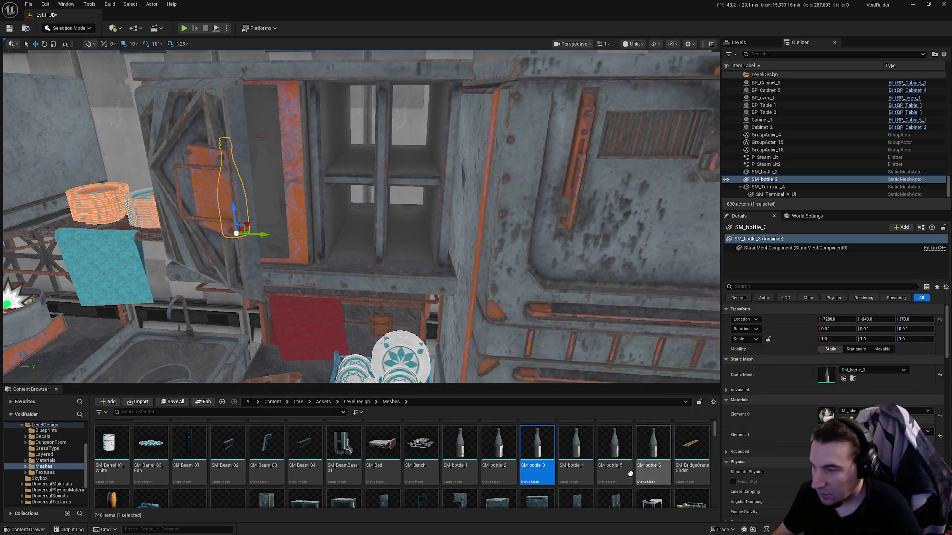
{"action": "scroll", "coordinate": [630, 474], "scroll_direction": "down", "scroll_amount": 2}
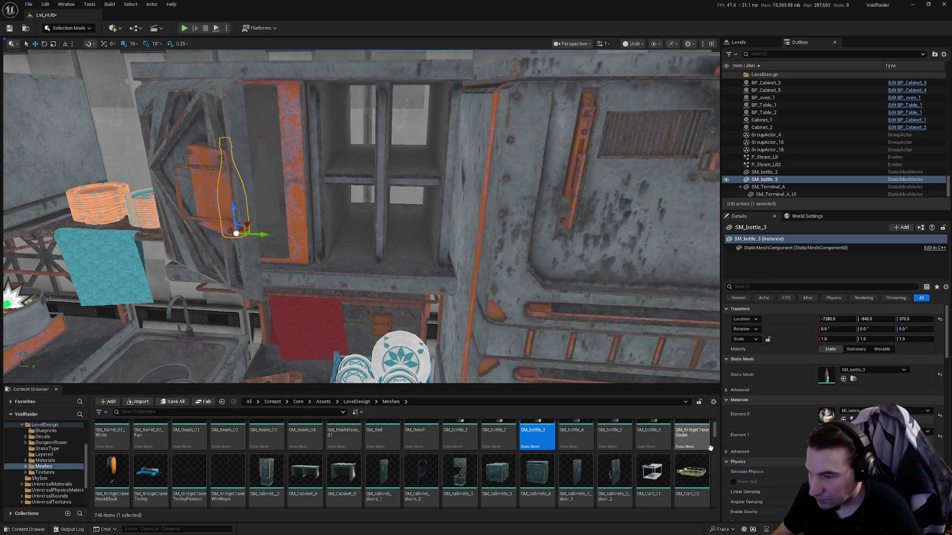
{"action": "scroll", "coordinate": [710, 447], "scroll_direction": "up", "scroll_amount": 1}
{"action": "mouse_move", "coordinate": [357, 213]}
{"action": "left_mouse_down"}
{"action": "mouse_move", "coordinate": [337, 223]}
{"action": "mouse_move", "coordinate": [416, 213]}
{"action": "left_mouse_up"}
Place SM_bottle_4 and SM_bottle_5 on the kitchen counter.
{"action": "mouse_move", "coordinate": [576, 489]}
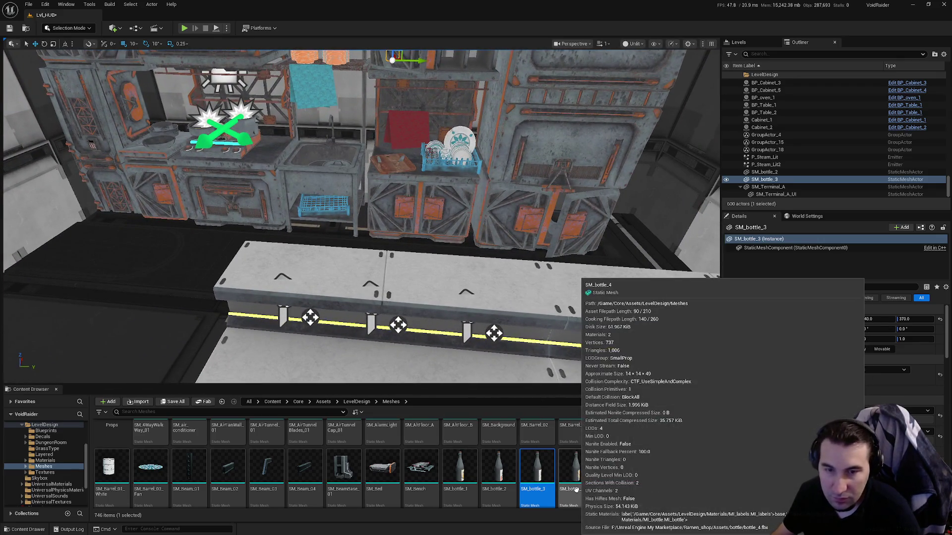
{"action": "left_click_drag", "start_coordinate": [575, 489], "coordinate": [419, 308]}
{"action": "left_click_drag", "start_coordinate": [344, 260], "coordinate": [334, 260]}
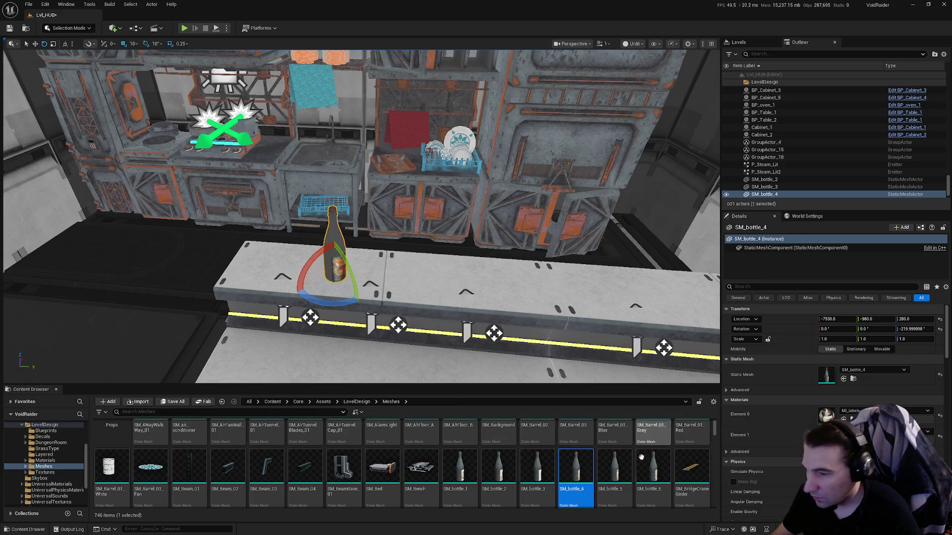
{"action": "mouse_move", "coordinate": [618, 463]}
{"action": "left_mouse_down"}
{"action": "mouse_move", "coordinate": [626, 312]}
{"action": "mouse_move", "coordinate": [618, 314]}
{"action": "left_mouse_up"}
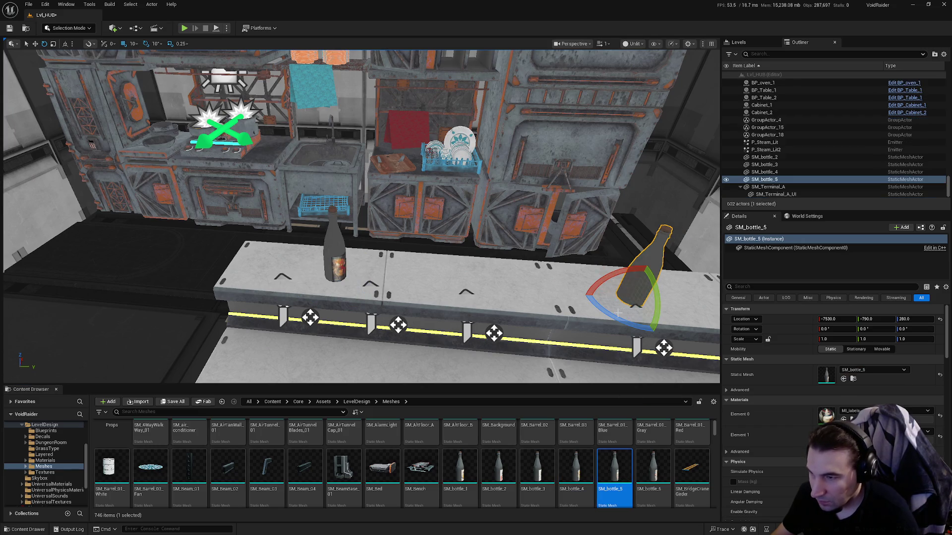
{"action": "key", "text": "f"}
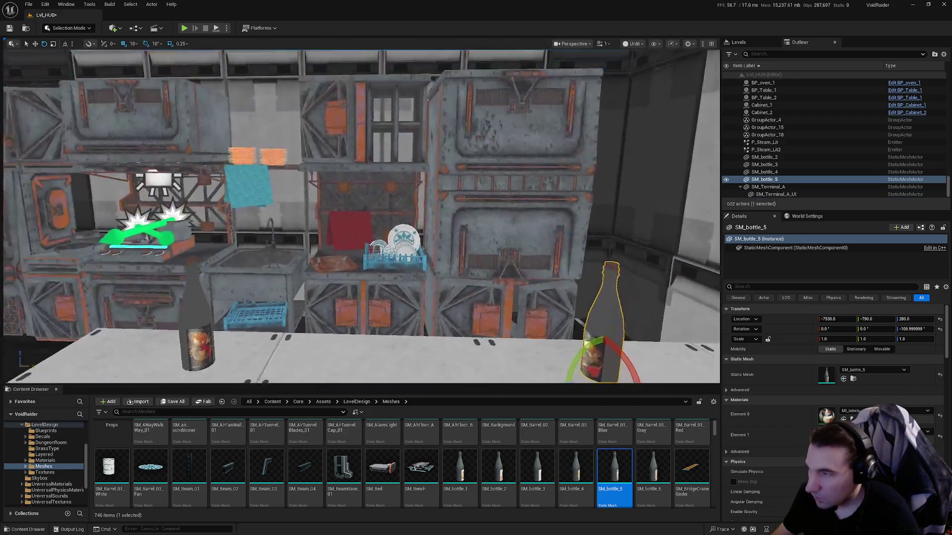
{"action": "scroll", "coordinate": [457, 96], "scroll_direction": "down", "scroll_amount": 5}
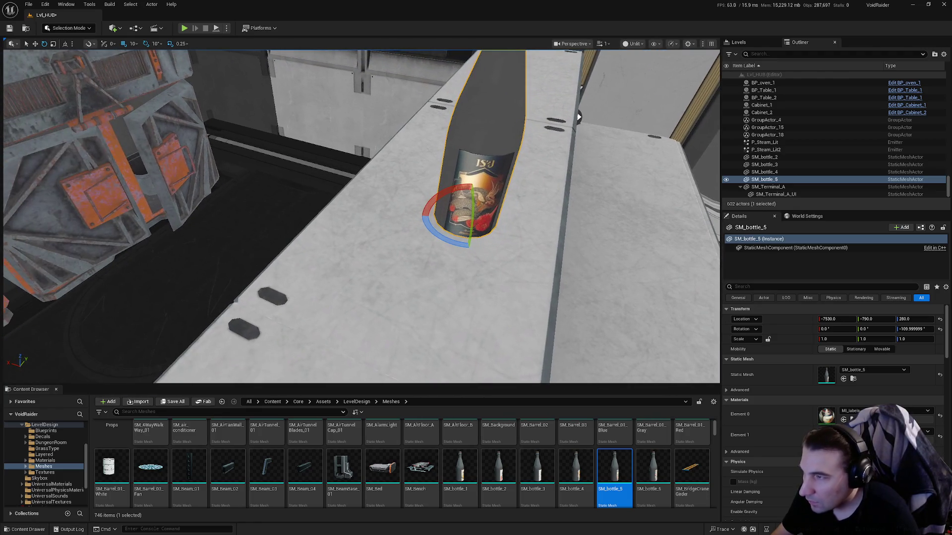
{"action": "left_click_drag", "start_coordinate": [457, 96], "coordinate": [422, 149]}
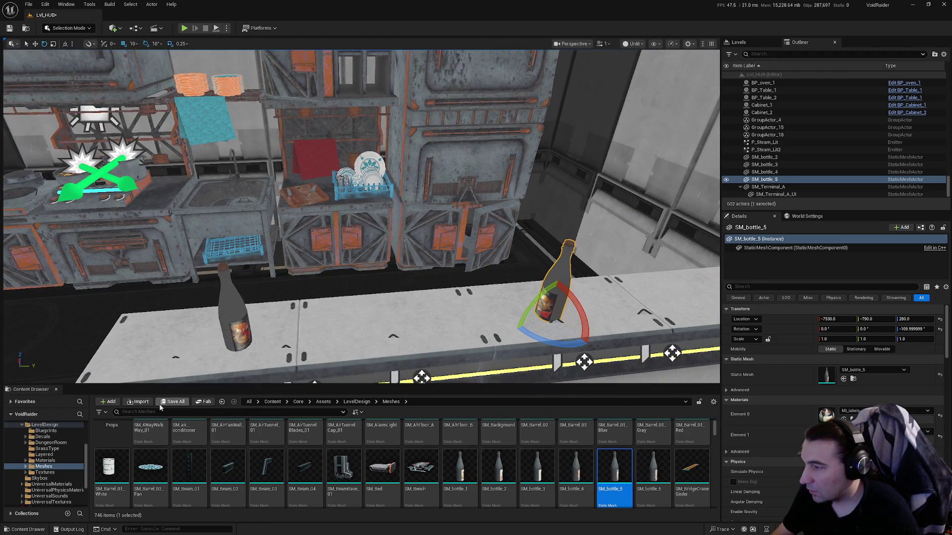
Save all content including the Lvl_HUB level, then bring VLC forward.
{"action": "left_click", "coordinate": [160, 406]}
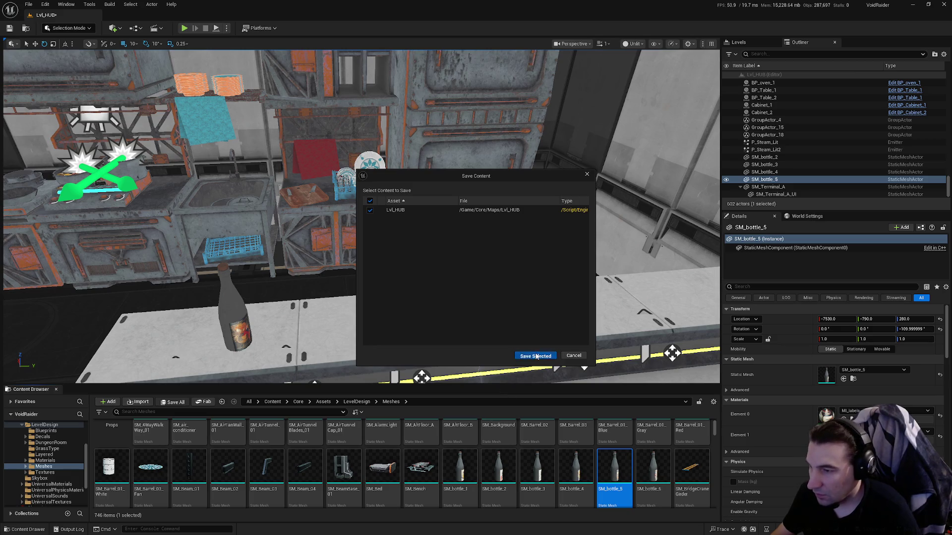
{"action": "left_click", "coordinate": [536, 356]}
{"action": "key", "text": "super"}
{"action": "left_click", "coordinate": [566, 530]}
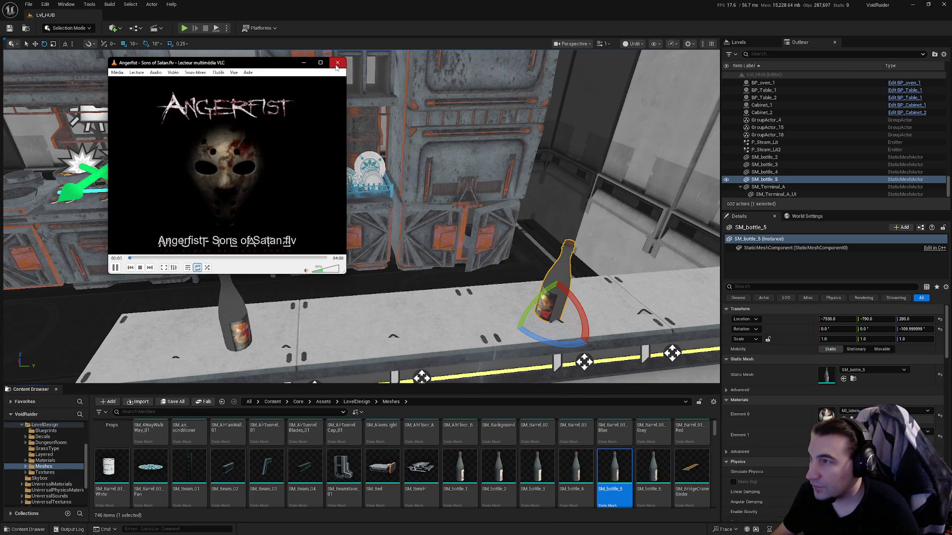
Close VLC and play Angerfist's popular tracks in Spotify, starting with Solid Stigma.
{"action": "left_click", "coordinate": [337, 64]}
{"action": "key", "text": "super"}
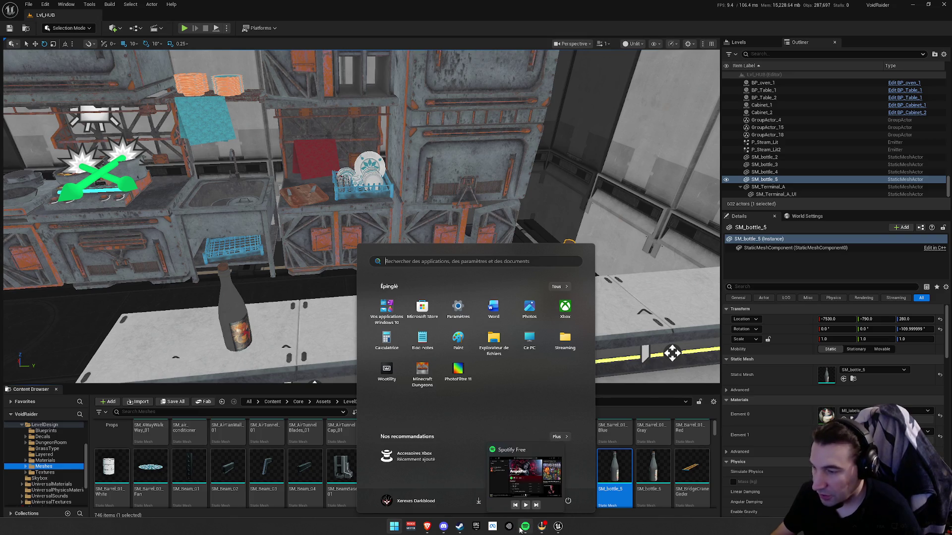
{"action": "left_click", "coordinate": [522, 528]}
{"action": "left_click", "coordinate": [357, 267]}
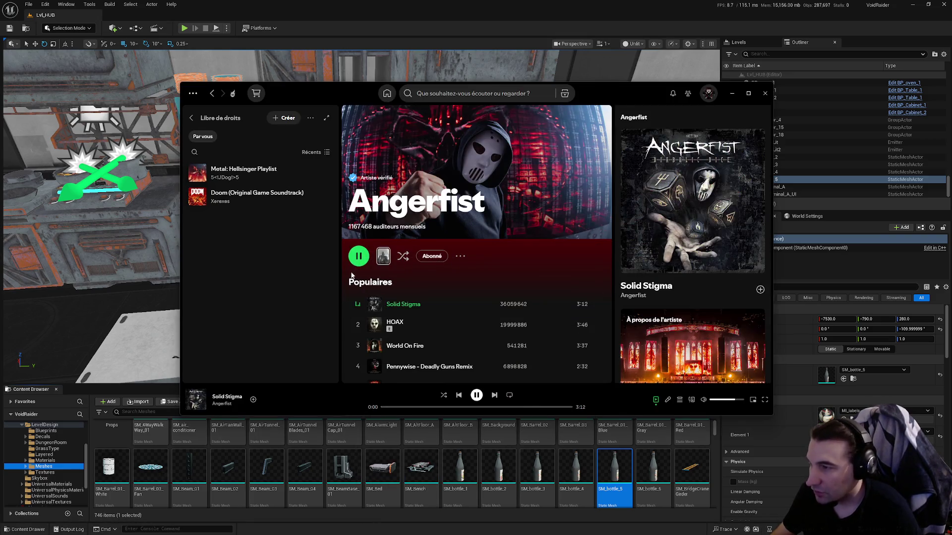
{"action": "left_click", "coordinate": [332, 23]}
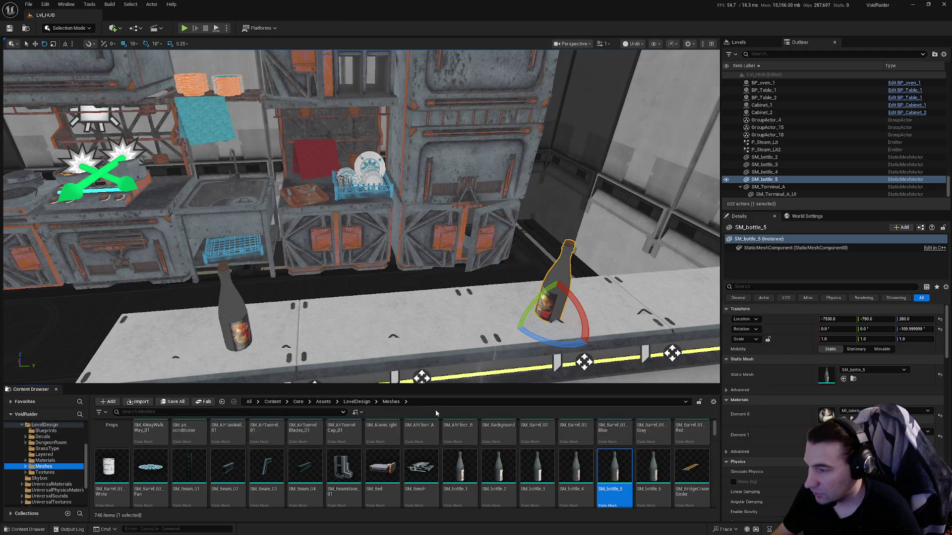
{"action": "scroll", "coordinate": [617, 473], "scroll_direction": "down", "scroll_amount": 2}
{"action": "scroll", "coordinate": [624, 463], "scroll_direction": "down", "scroll_amount": 2}
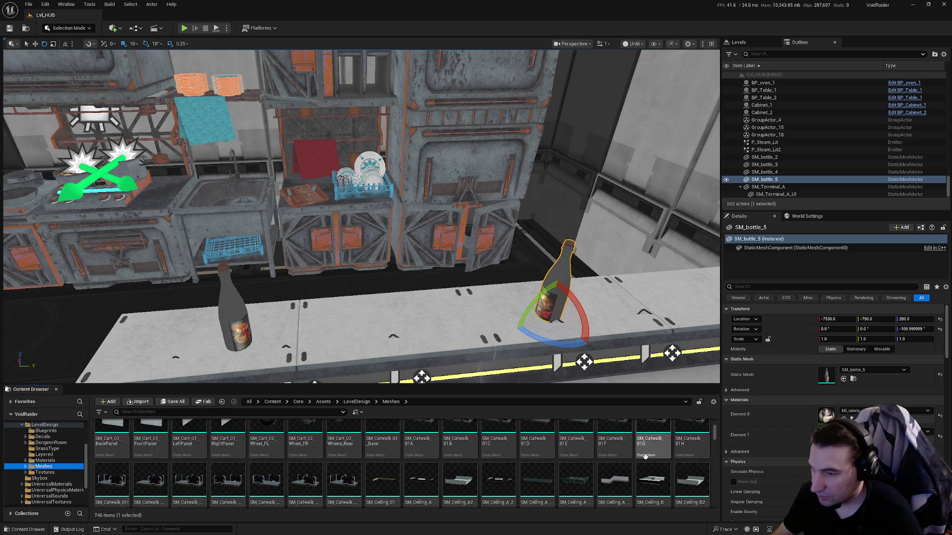
{"action": "scroll", "coordinate": [640, 458], "scroll_direction": "down", "scroll_amount": 5}
{"action": "scroll", "coordinate": [630, 454], "scroll_direction": "down", "scroll_amount": 5}
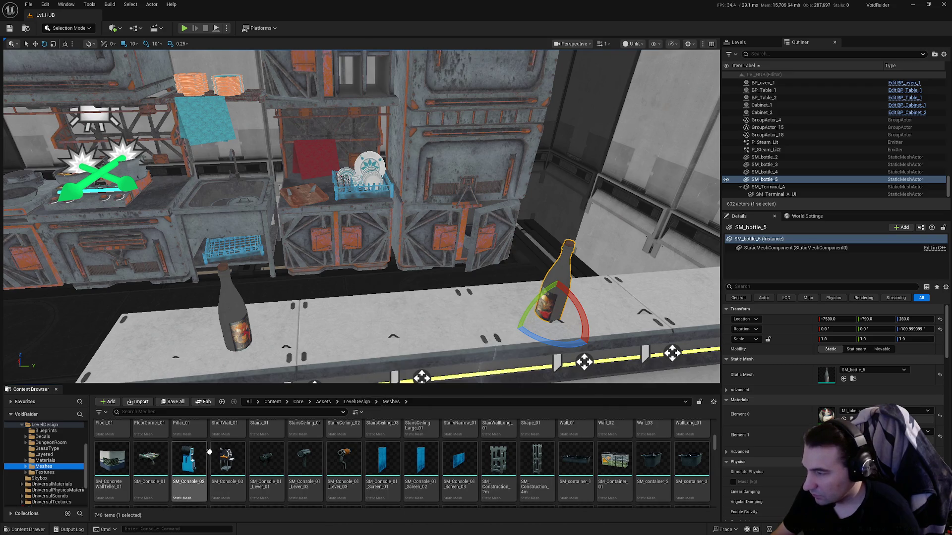
{"action": "scroll", "coordinate": [534, 465], "scroll_direction": "down", "scroll_amount": 2}
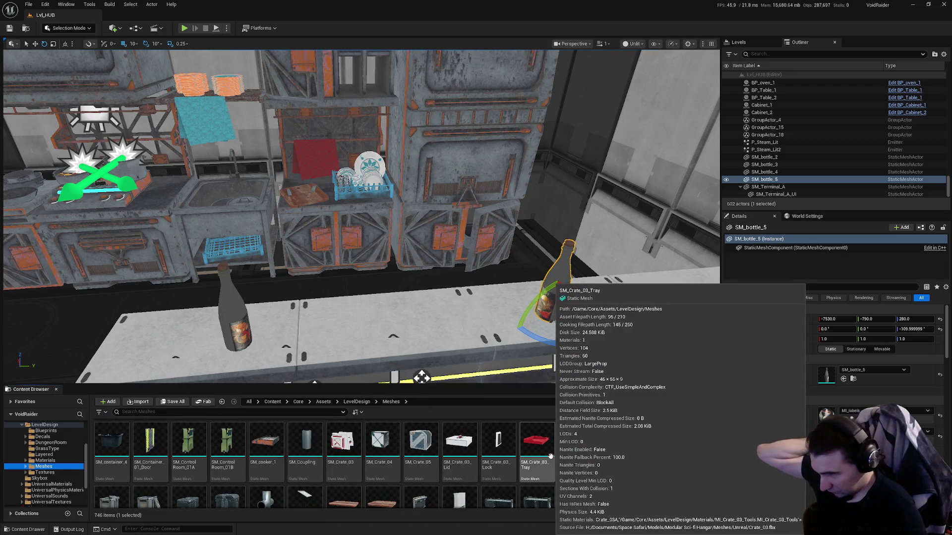
{"action": "scroll", "coordinate": [550, 455], "scroll_direction": "down", "scroll_amount": 5}
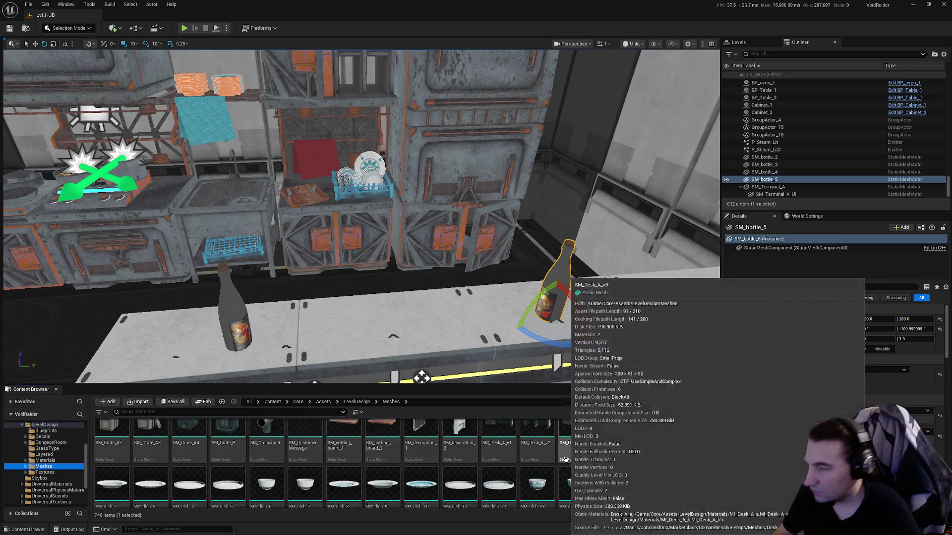
{"action": "scroll", "coordinate": [579, 456], "scroll_direction": "up", "scroll_amount": 1}
{"action": "mouse_move", "coordinate": [433, 297]}
{"action": "left_mouse_down"}
{"action": "mouse_move", "coordinate": [417, 302]}
{"action": "mouse_move", "coordinate": [520, 278]}
{"action": "mouse_move", "coordinate": [461, 285]}
{"action": "left_mouse_up"}
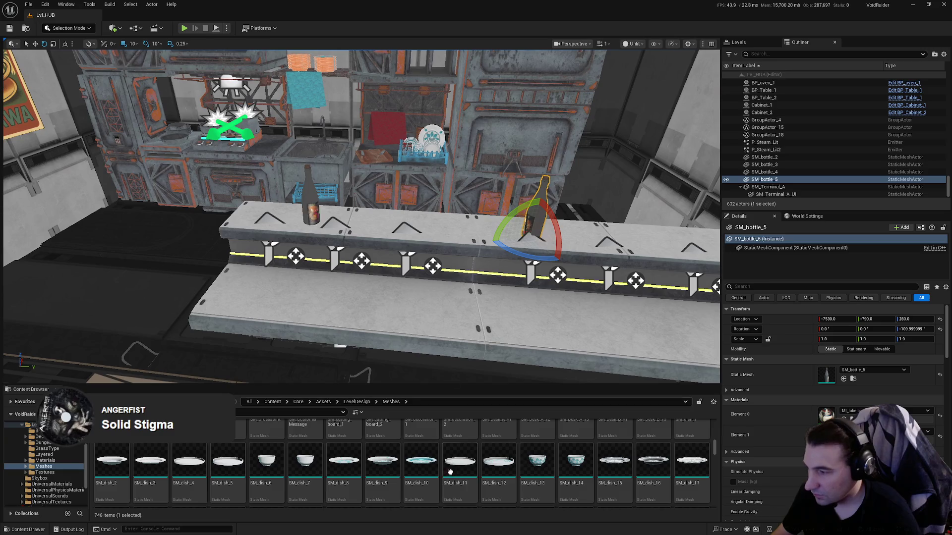
{"action": "scroll", "coordinate": [450, 472], "scroll_direction": "down", "scroll_amount": 1}
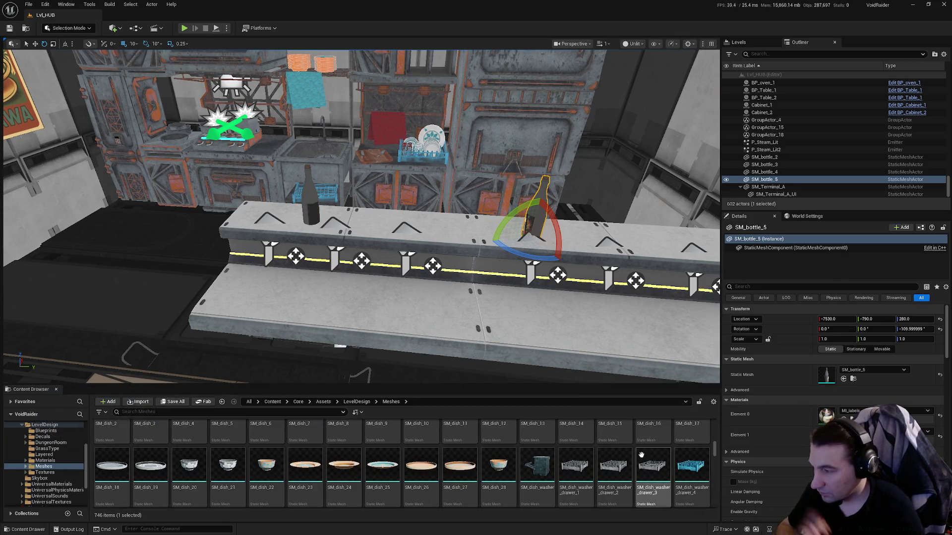
{"action": "left_click_drag", "start_coordinate": [553, 377], "coordinate": [530, 366]}
{"action": "scroll", "coordinate": [570, 465], "scroll_direction": "up", "scroll_amount": 1}
{"action": "left_click_drag", "start_coordinate": [406, 376], "coordinate": [399, 381]}
{"action": "scroll", "coordinate": [372, 479], "scroll_direction": "down", "scroll_amount": 1}
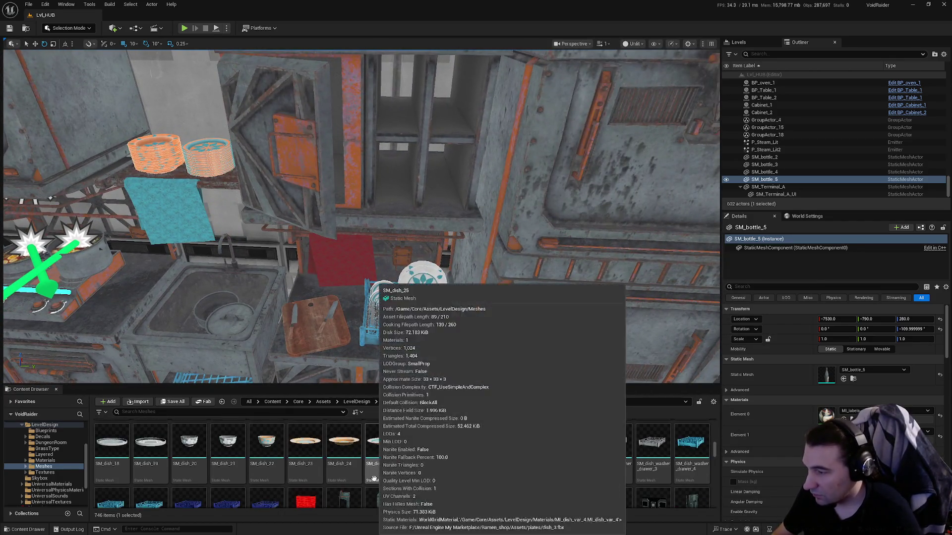
{"action": "scroll", "coordinate": [506, 476], "scroll_direction": "down", "scroll_amount": 1}
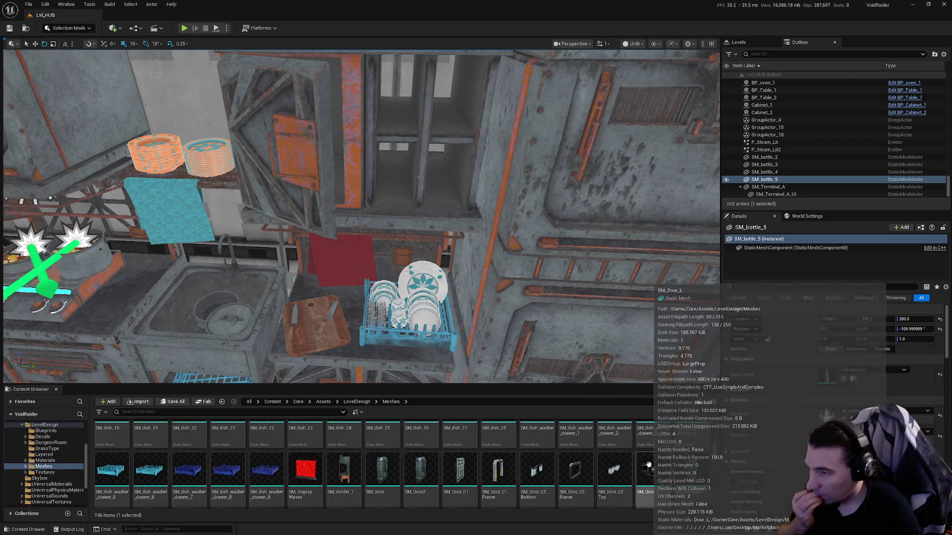
{"action": "scroll", "coordinate": [682, 467], "scroll_direction": "down", "scroll_amount": 1}
{"action": "scroll", "coordinate": [682, 467], "scroll_direction": "down", "scroll_amount": 2}
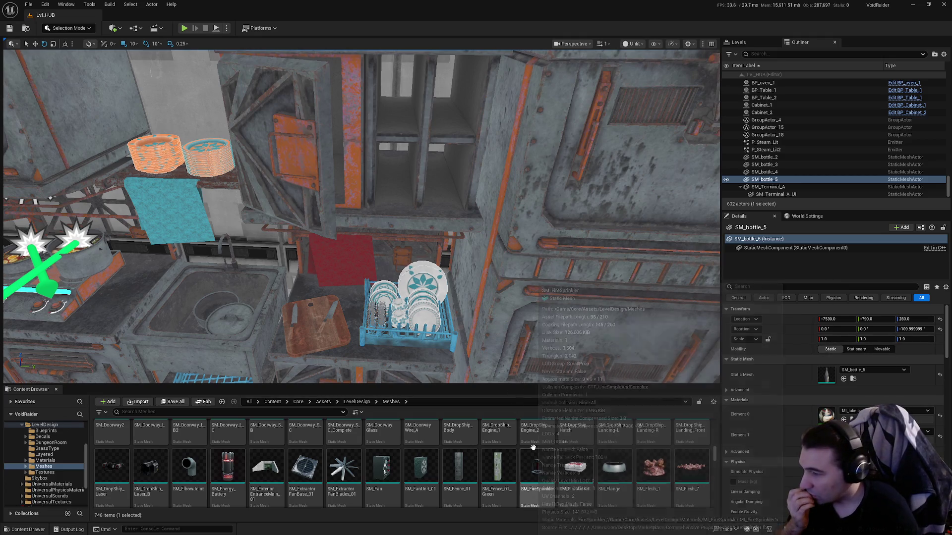
{"action": "scroll", "coordinate": [604, 463], "scroll_direction": "down", "scroll_amount": 5}
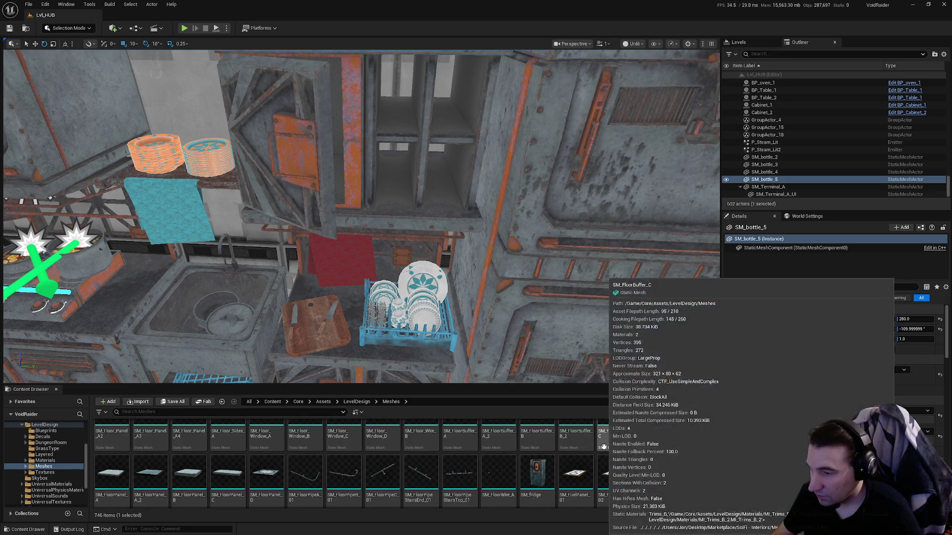
{"action": "scroll", "coordinate": [605, 448], "scroll_direction": "down", "scroll_amount": 2}
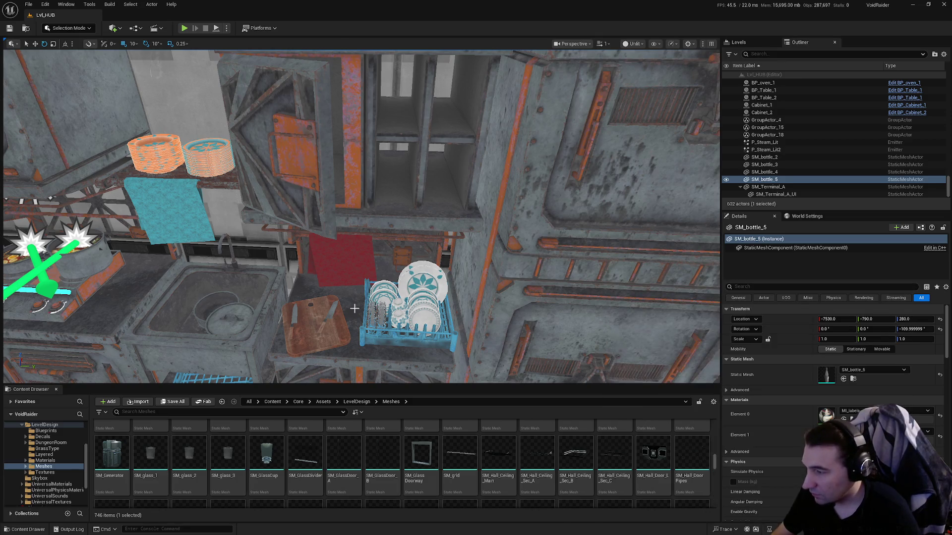
{"action": "key", "text": "f"}
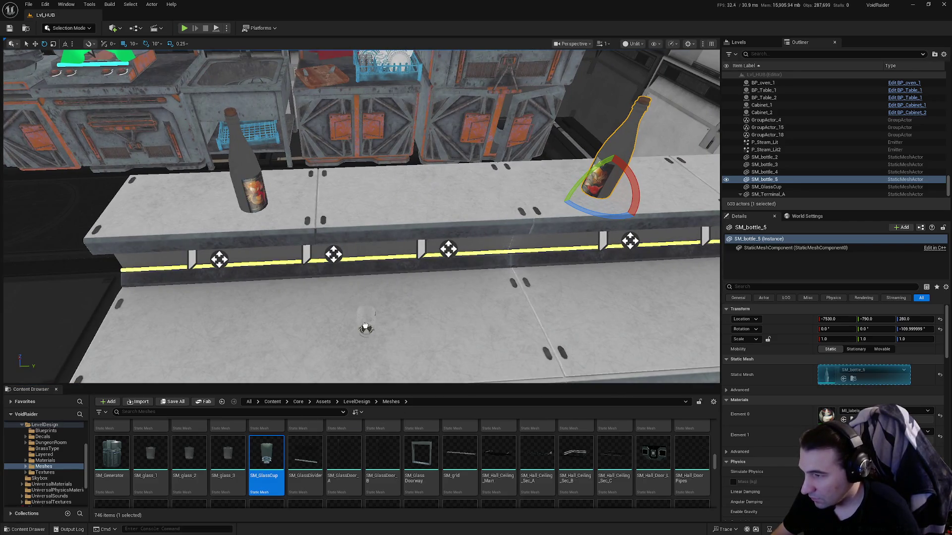
Duplicate the counter's glass cup twice along the lower ledge as SM_GlassCup2 and SM_GlassCup3.
{"action": "left_click", "coordinate": [365, 328]}
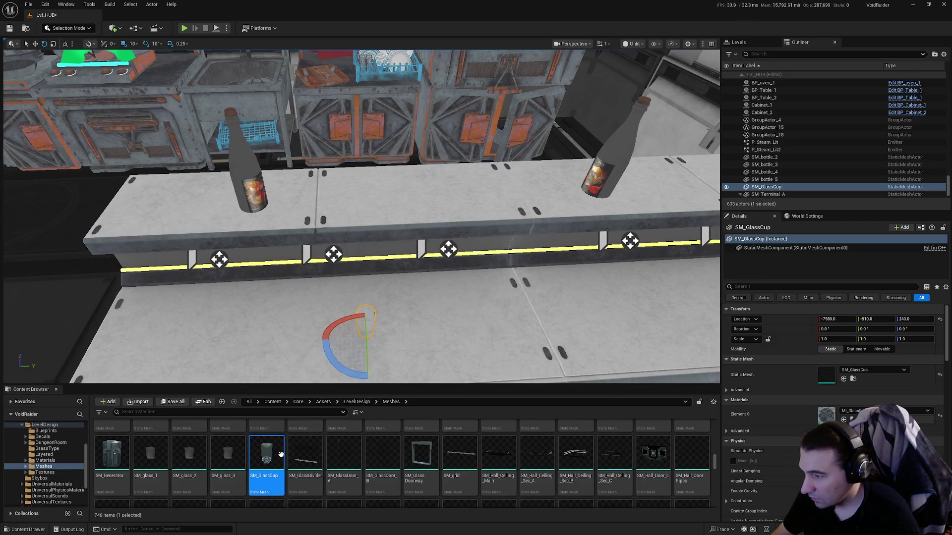
{"action": "left_click", "coordinate": [588, 311]}
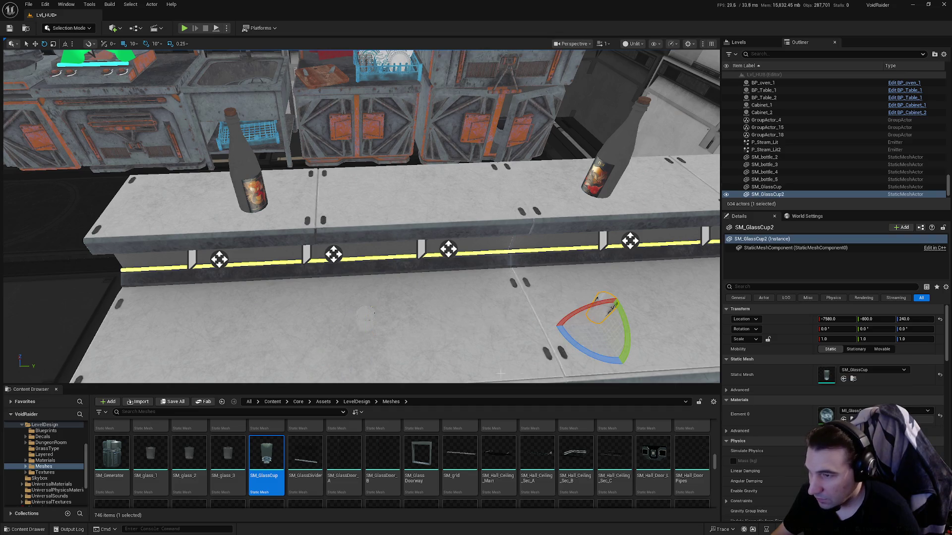
{"action": "key", "text": "f"}
{"action": "left_click", "coordinate": [452, 228]}
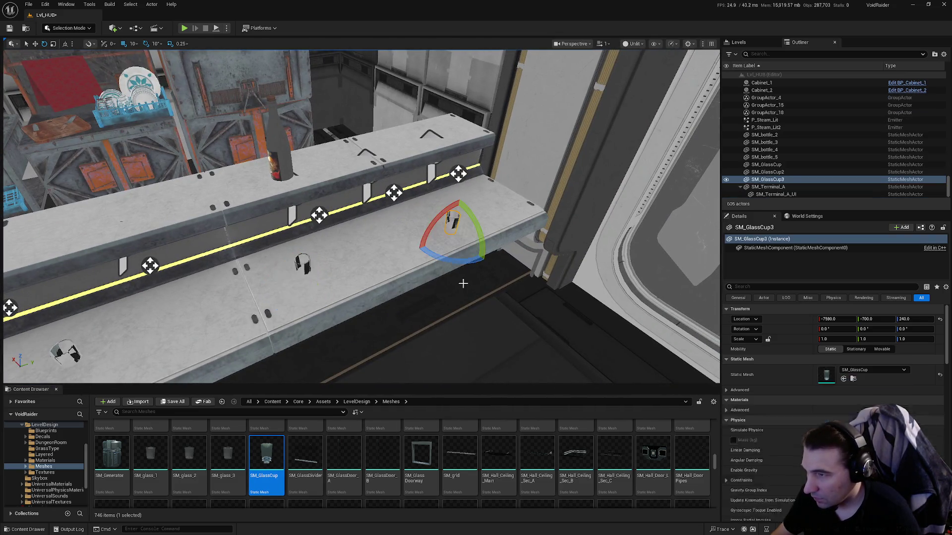
{"action": "key", "text": "f"}
{"action": "scroll", "coordinate": [397, 441], "scroll_direction": "down", "scroll_amount": 6}
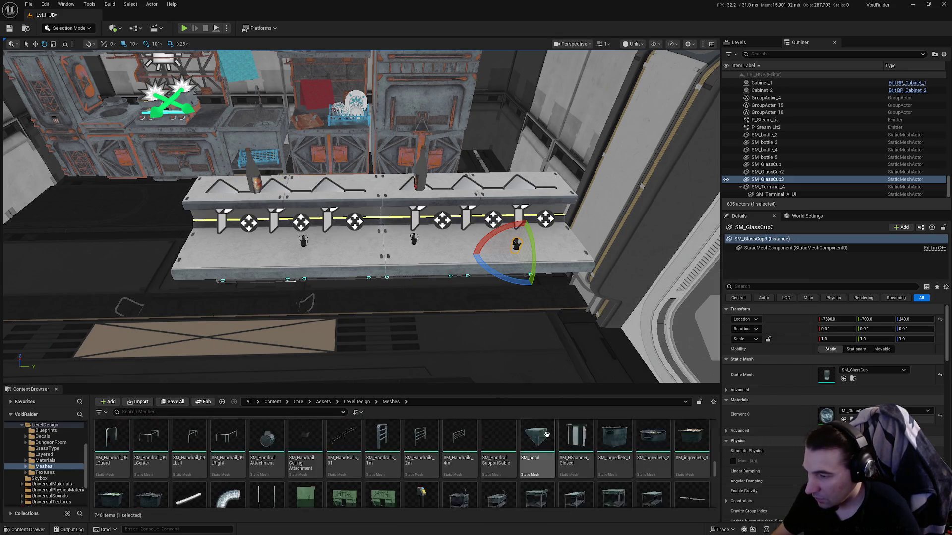
{"action": "scroll", "coordinate": [570, 436], "scroll_direction": "down", "scroll_amount": 3}
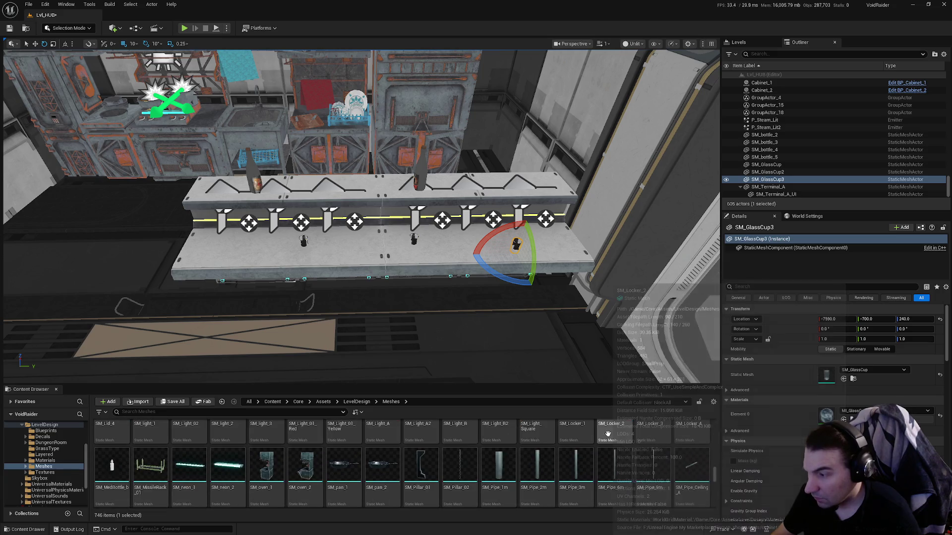
{"action": "scroll", "coordinate": [608, 446], "scroll_direction": "down", "scroll_amount": 3}
{"action": "scroll", "coordinate": [623, 458], "scroll_direction": "down", "scroll_amount": 3}
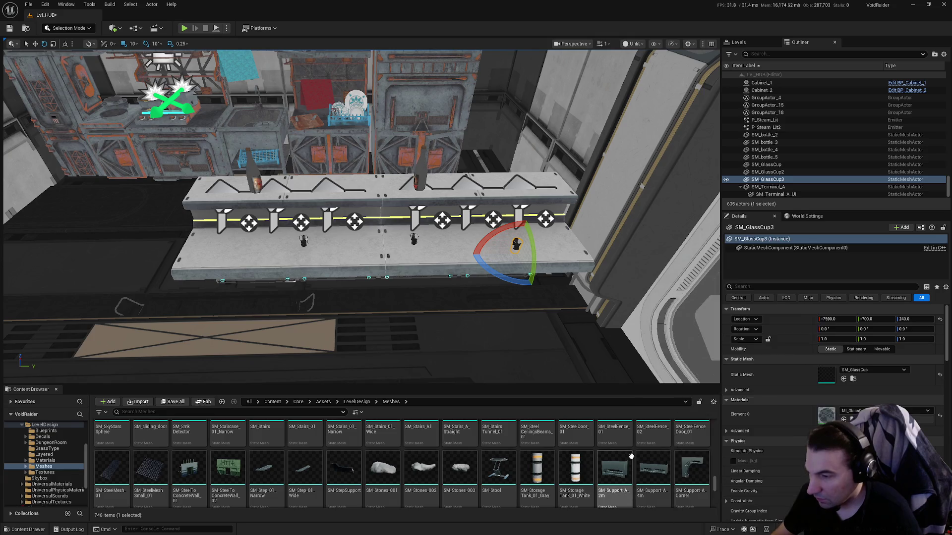
{"action": "scroll", "coordinate": [631, 456], "scroll_direction": "up", "scroll_amount": 3}
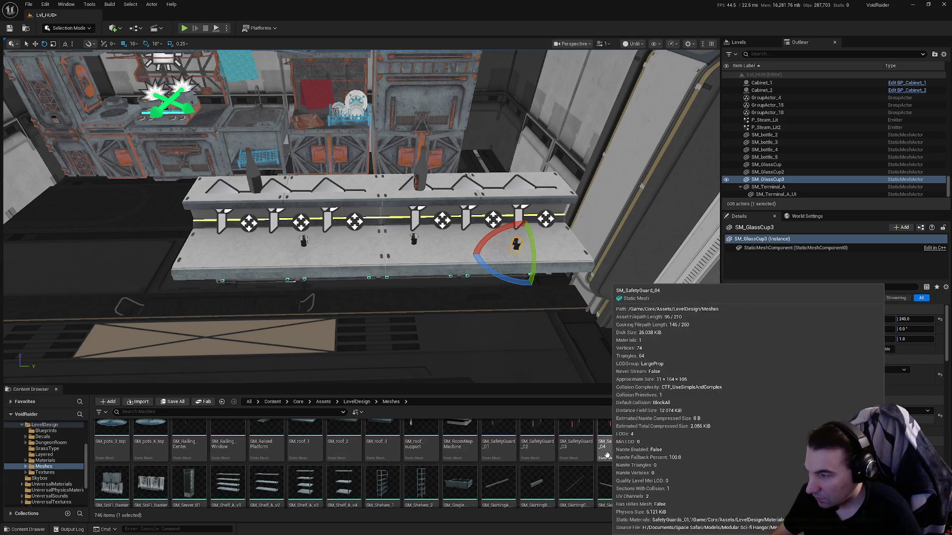
{"action": "key", "text": "super"}
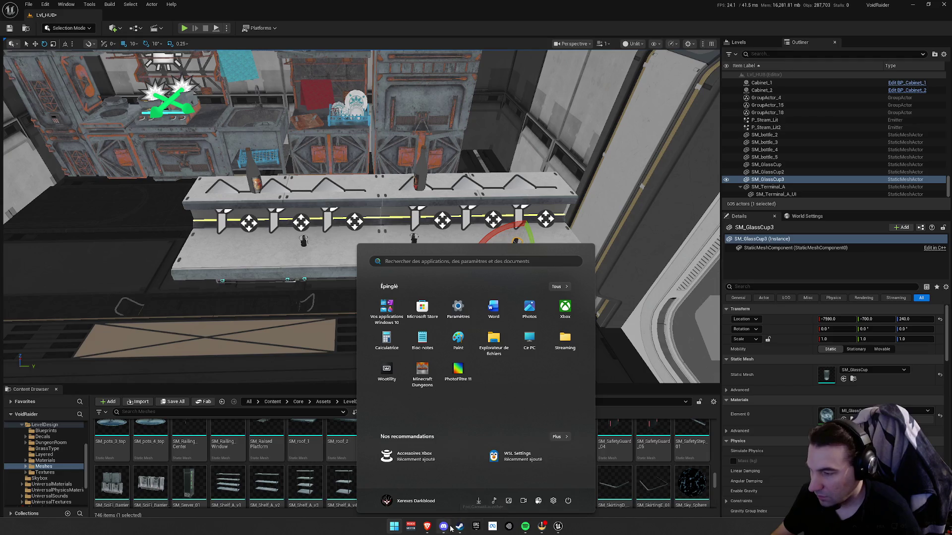
{"action": "left_click", "coordinate": [523, 526]}
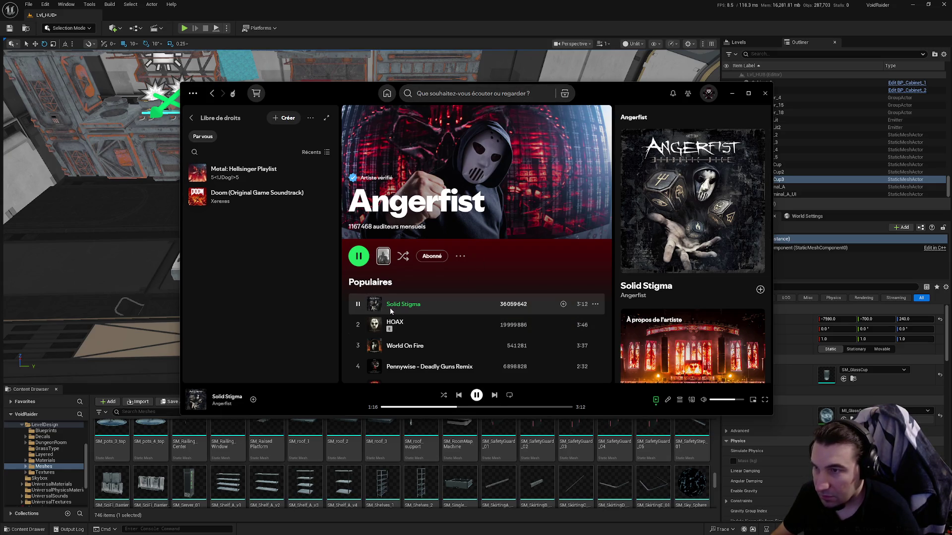
{"action": "scroll", "coordinate": [397, 310], "scroll_direction": "down", "scroll_amount": 1}
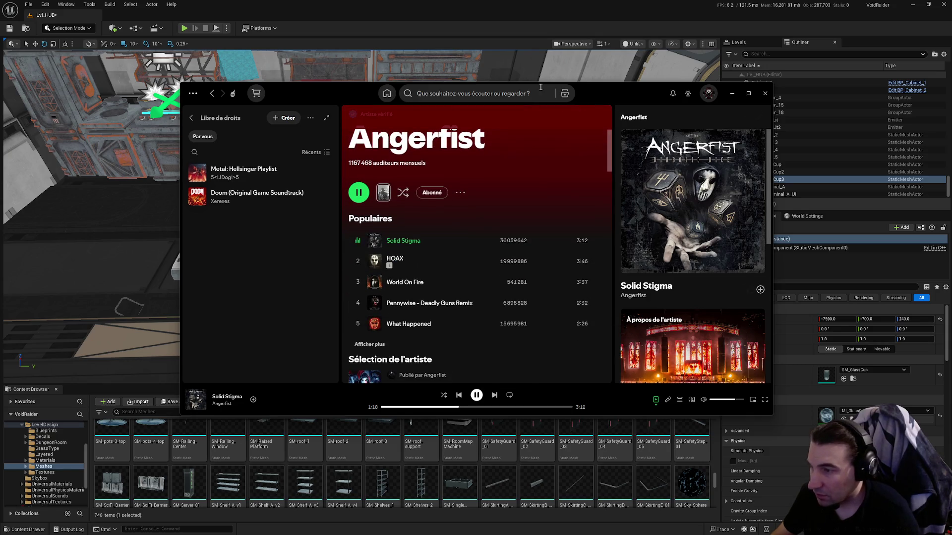
{"action": "left_click", "coordinate": [575, 64]}
{"action": "scroll", "coordinate": [518, 464], "scroll_direction": "down", "scroll_amount": 1}
{"action": "scroll", "coordinate": [518, 464], "scroll_direction": "down", "scroll_amount": 1}
{"action": "scroll", "coordinate": [646, 441], "scroll_direction": "down", "scroll_amount": 3}
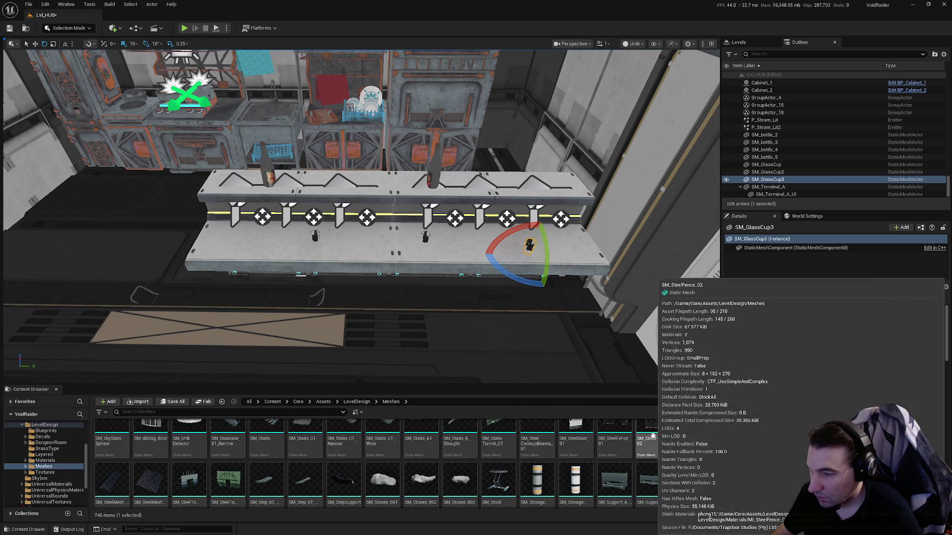
{"action": "scroll", "coordinate": [654, 426], "scroll_direction": "down", "scroll_amount": 5}
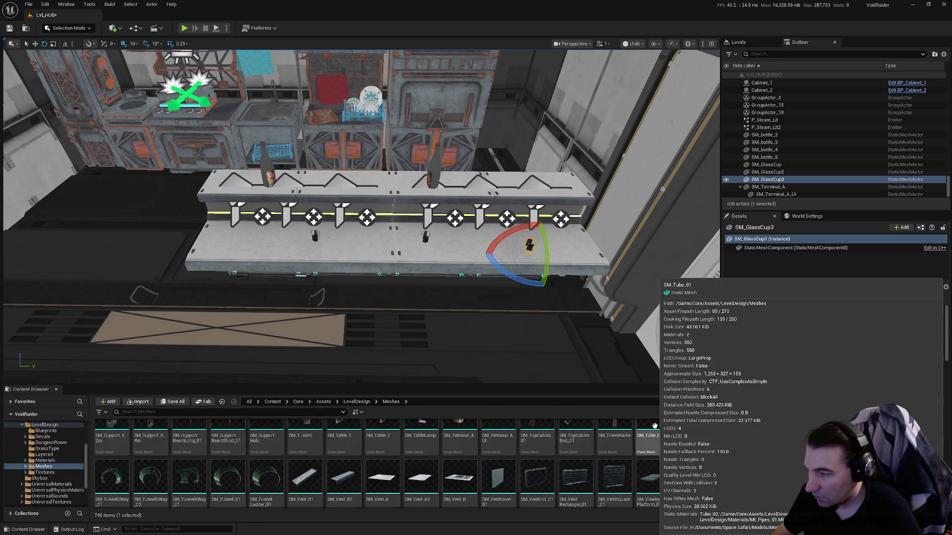
{"action": "scroll", "coordinate": [653, 426], "scroll_direction": "down", "scroll_amount": 4}
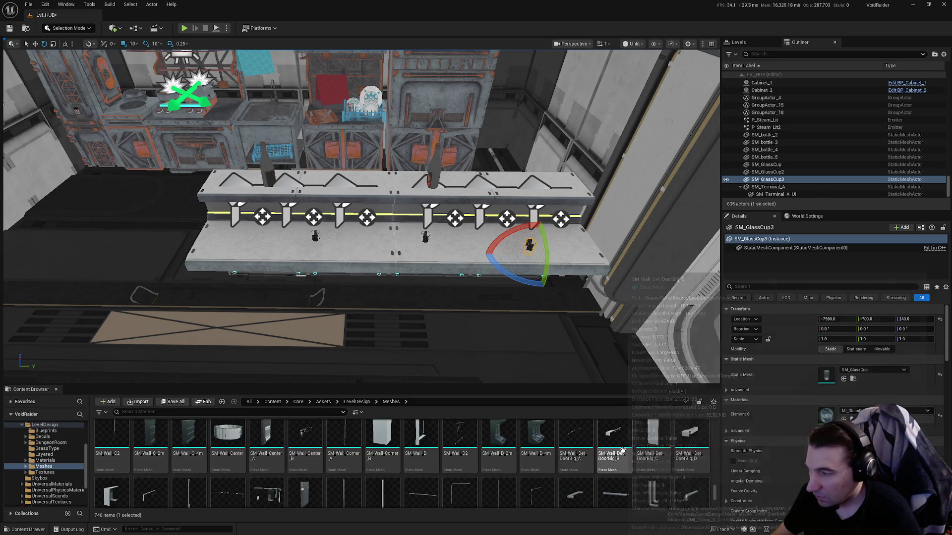
{"action": "scroll", "coordinate": [652, 433], "scroll_direction": "up", "scroll_amount": 3}
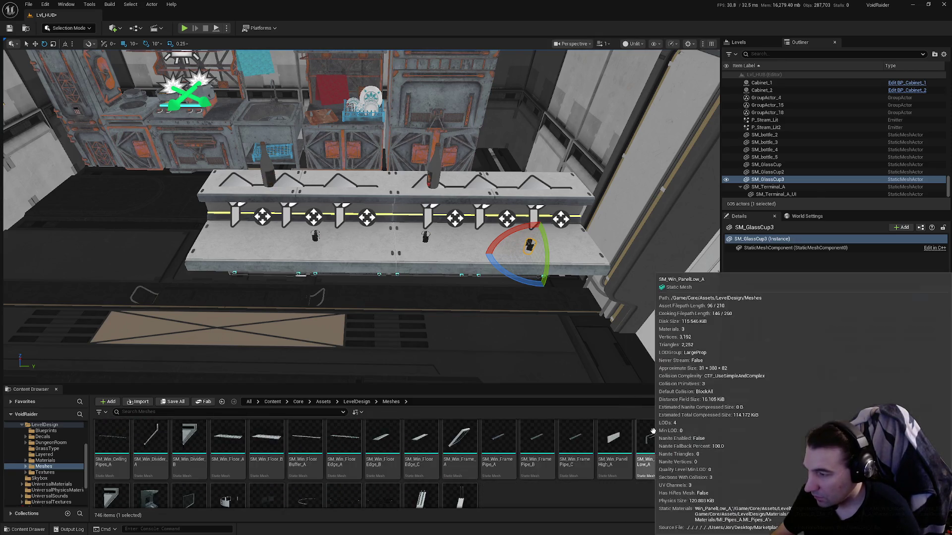
{"action": "scroll", "coordinate": [654, 442], "scroll_direction": "up", "scroll_amount": 3}
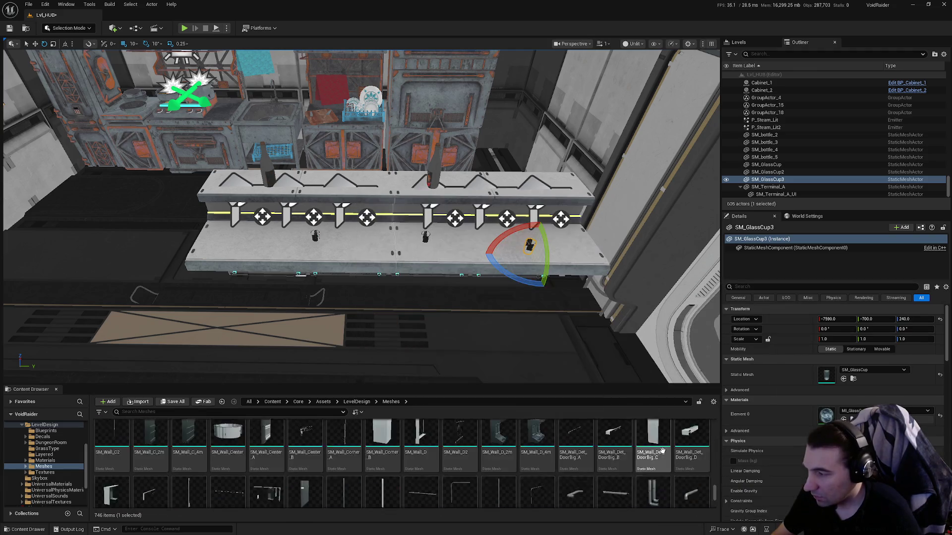
{"action": "scroll", "coordinate": [672, 430], "scroll_direction": "up", "scroll_amount": 2}
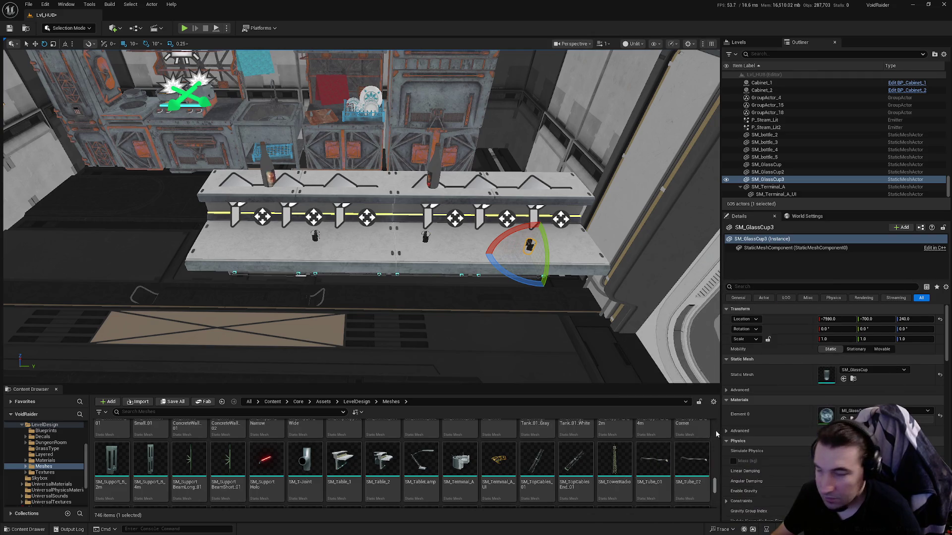
{"action": "scroll", "coordinate": [634, 439], "scroll_direction": "up", "scroll_amount": 4}
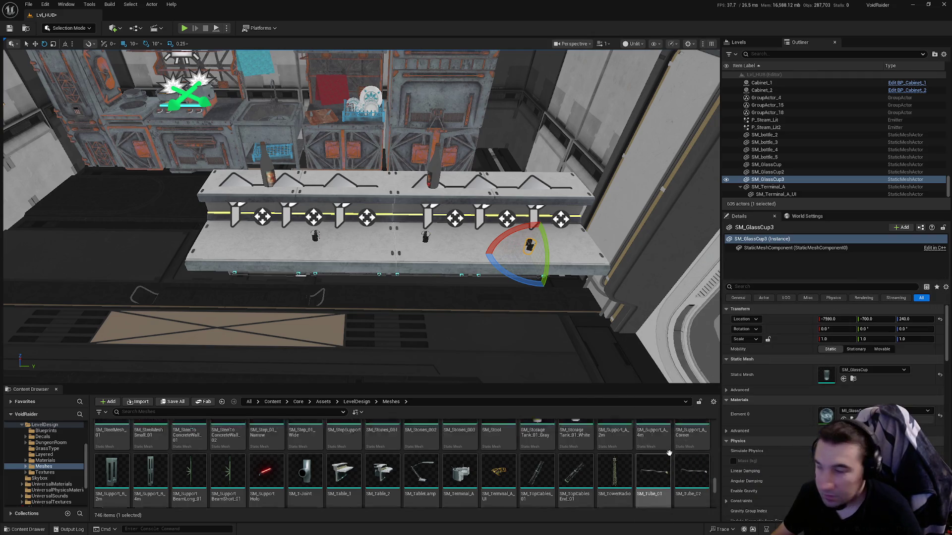
{"action": "scroll", "coordinate": [659, 449], "scroll_direction": "up", "scroll_amount": 6}
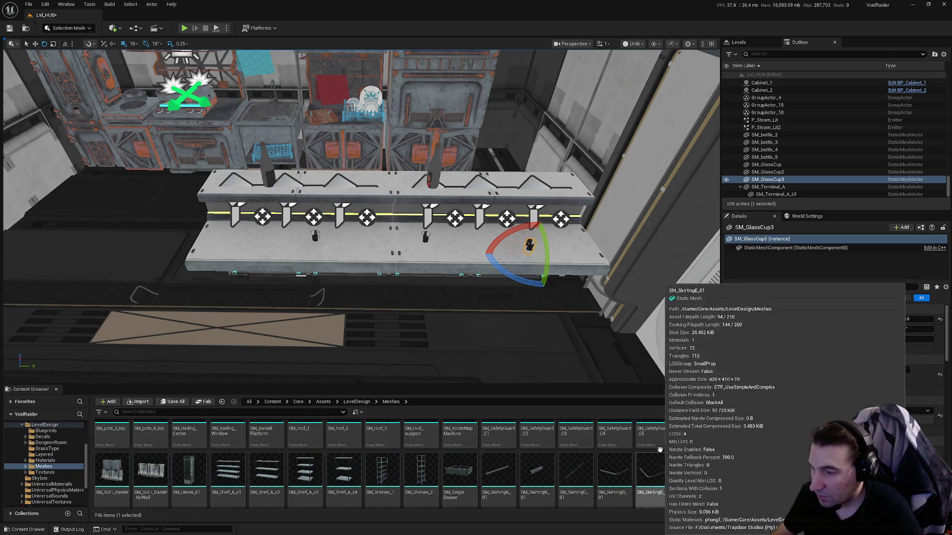
{"action": "scroll", "coordinate": [665, 457], "scroll_direction": "up", "scroll_amount": 8}
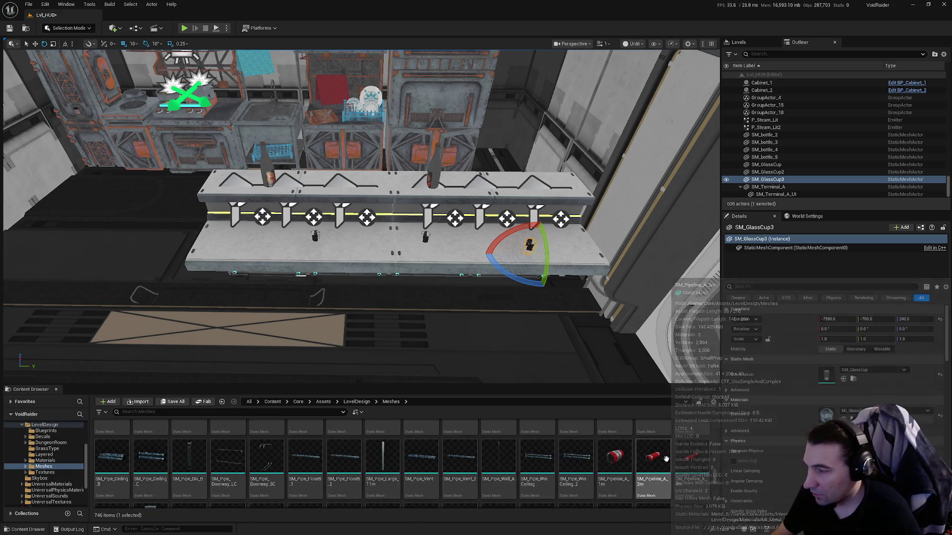
{"action": "scroll", "coordinate": [689, 467], "scroll_direction": "up", "scroll_amount": 2}
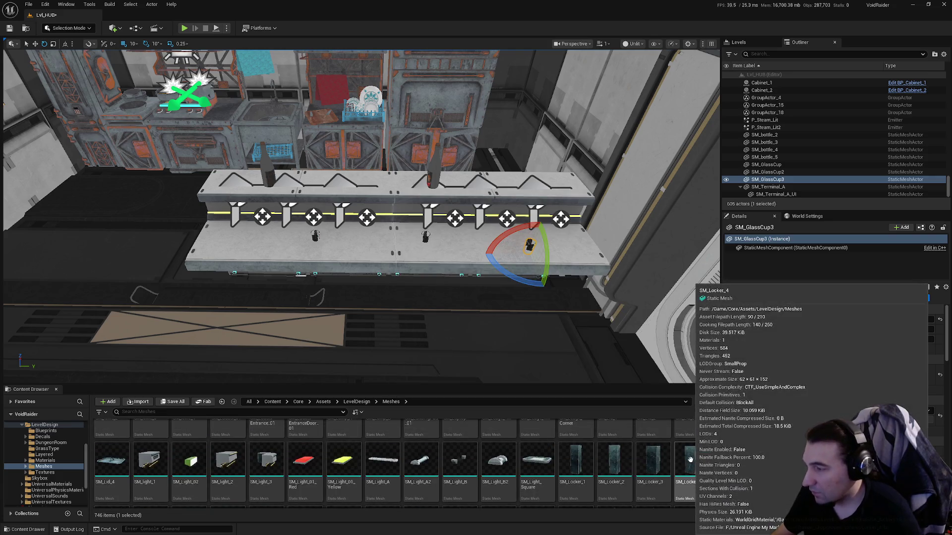
{"action": "scroll", "coordinate": [694, 463], "scroll_direction": "up", "scroll_amount": 1}
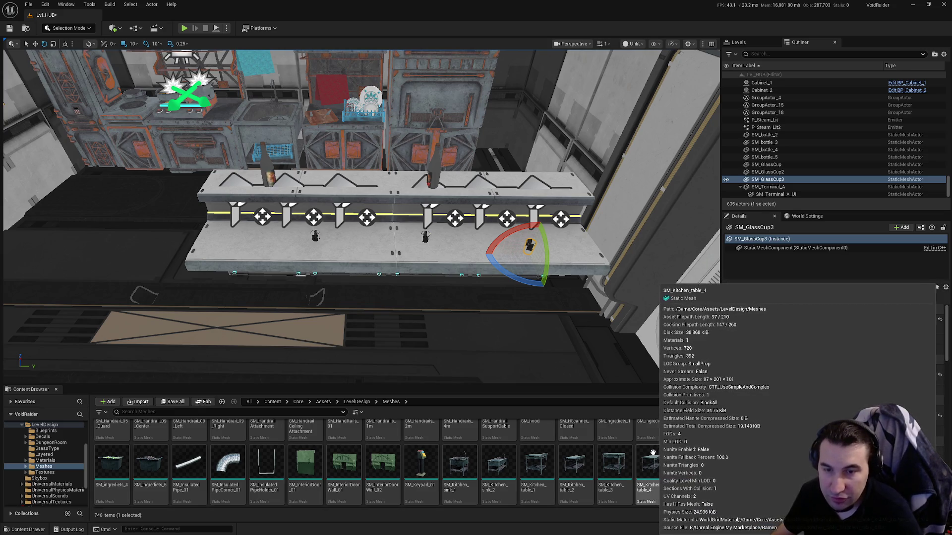
{"action": "scroll", "coordinate": [644, 449], "scroll_direction": "up", "scroll_amount": 2}
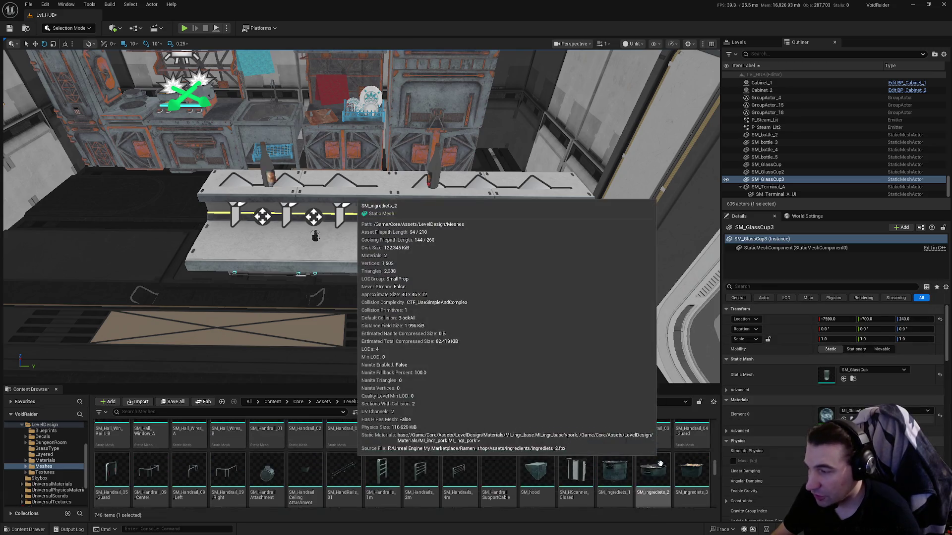
{"action": "scroll", "coordinate": [652, 471], "scroll_direction": "up", "scroll_amount": 3}
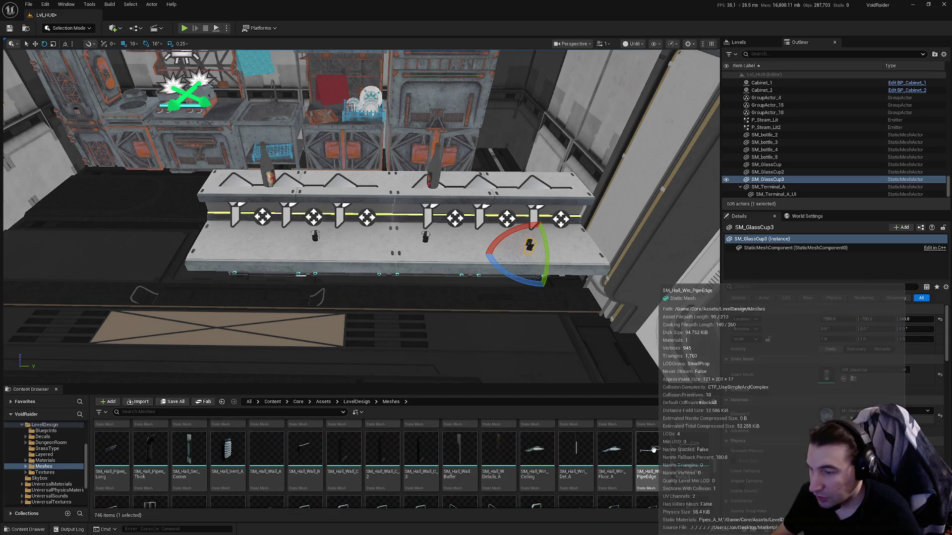
{"action": "scroll", "coordinate": [662, 462], "scroll_direction": "up", "scroll_amount": 3}
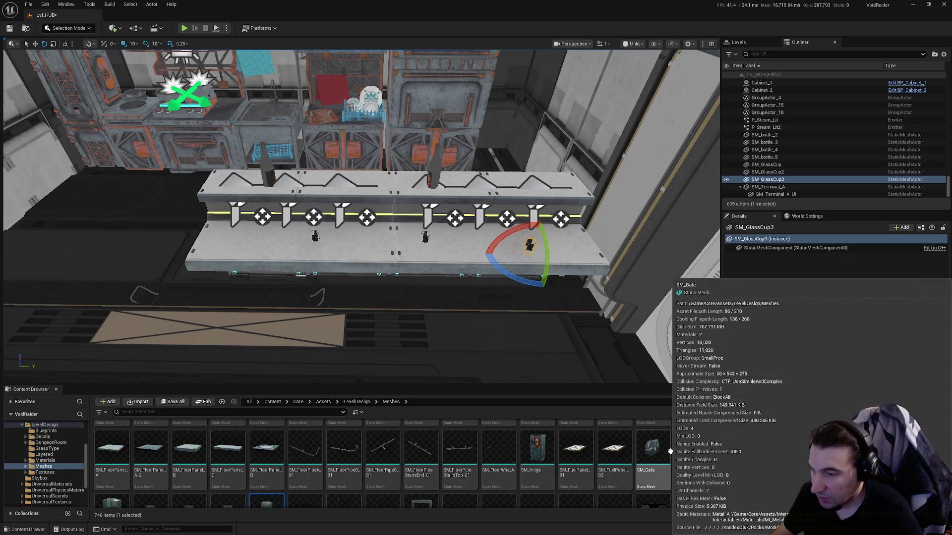
{"action": "scroll", "coordinate": [666, 453], "scroll_direction": "up", "scroll_amount": 3}
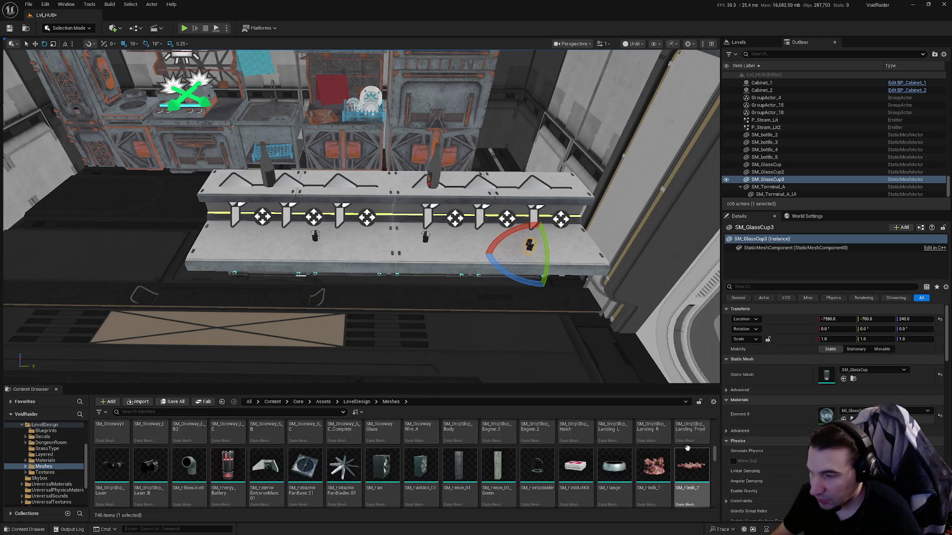
{"action": "scroll", "coordinate": [674, 436], "scroll_direction": "up", "scroll_amount": 3}
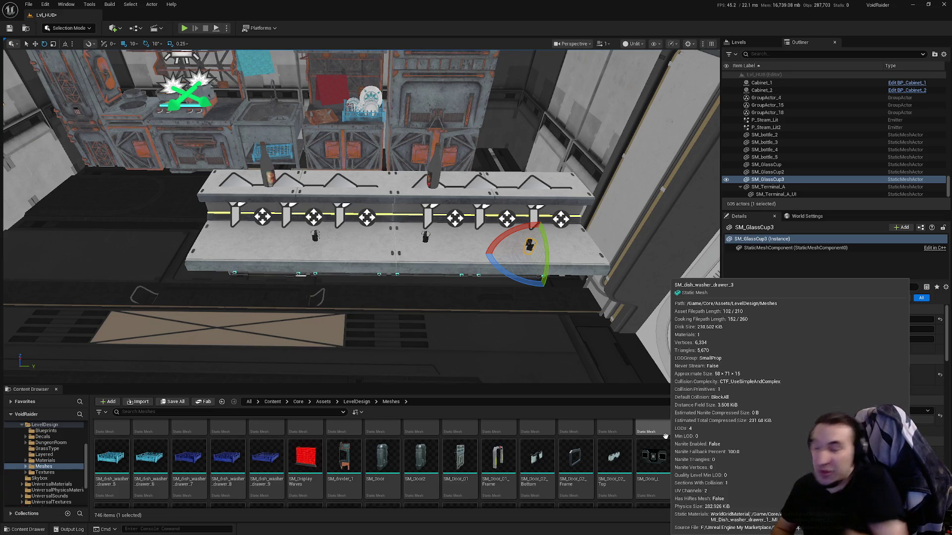
{"action": "scroll", "coordinate": [575, 456], "scroll_direction": "up", "scroll_amount": 1}
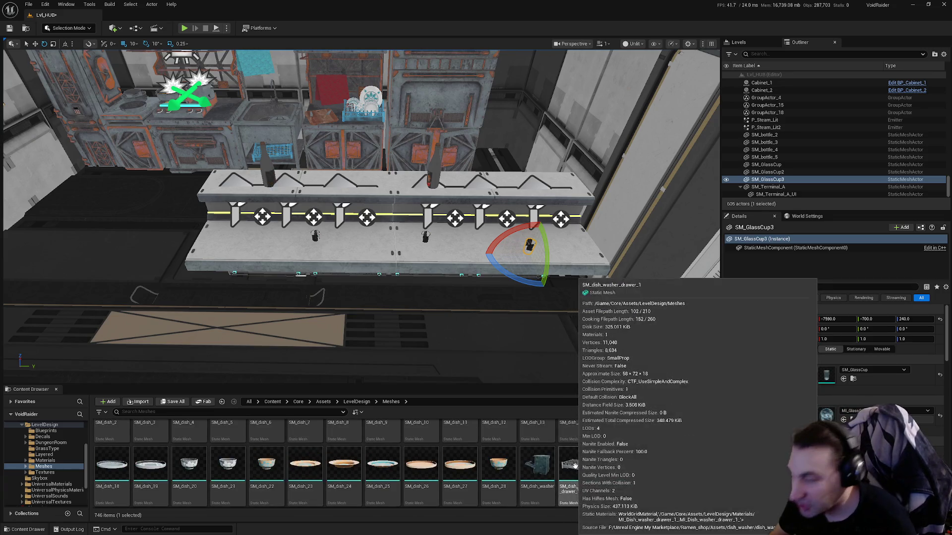
{"action": "scroll", "coordinate": [556, 454], "scroll_direction": "up", "scroll_amount": 5}
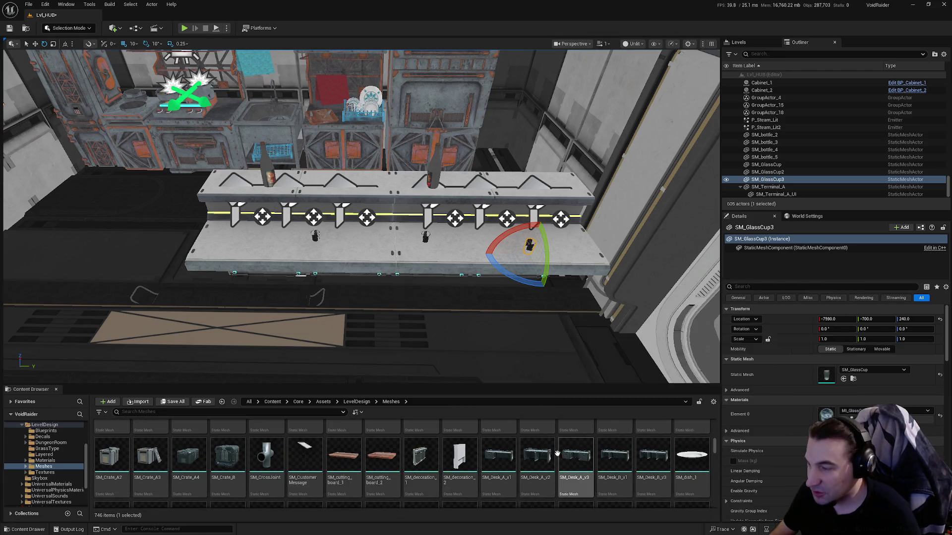
{"action": "scroll", "coordinate": [560, 449], "scroll_direction": "up", "scroll_amount": 1}
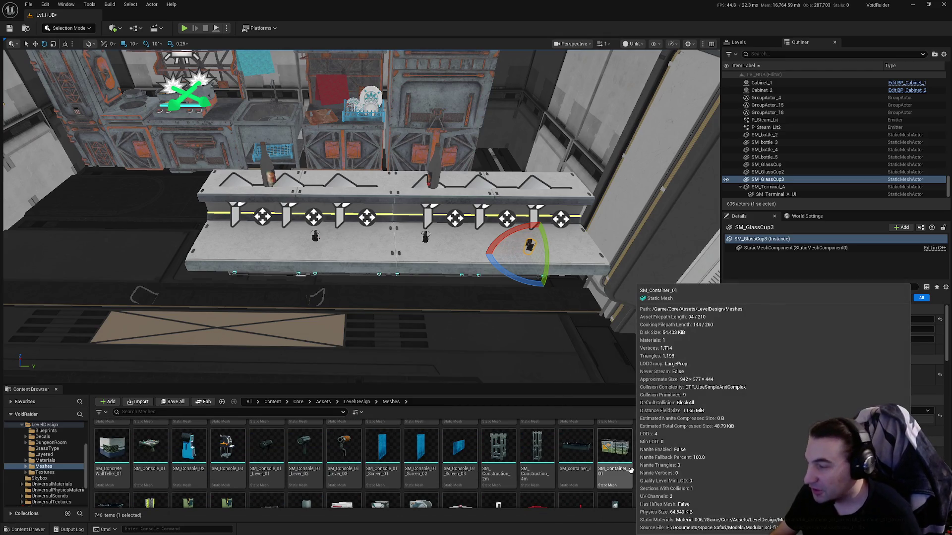
{"action": "scroll", "coordinate": [620, 476], "scroll_direction": "up", "scroll_amount": 3}
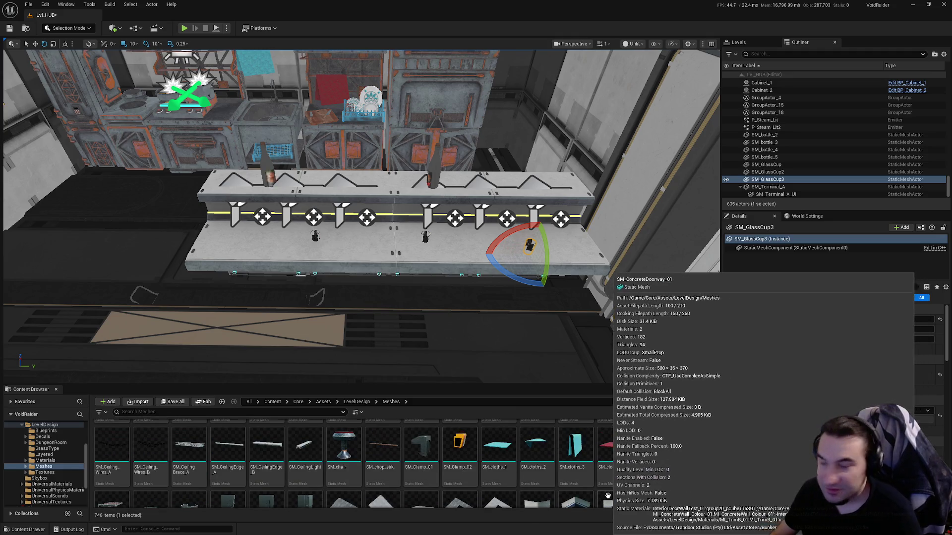
{"action": "left_click_drag", "start_coordinate": [344, 446], "coordinate": [303, 328]}
Place the second and third SM_chair stools in front of the counter and nudge the left one.
{"action": "left_click_drag", "start_coordinate": [400, 382], "coordinate": [407, 330]}
{"action": "left_click_drag", "start_coordinate": [348, 448], "coordinate": [515, 321]}
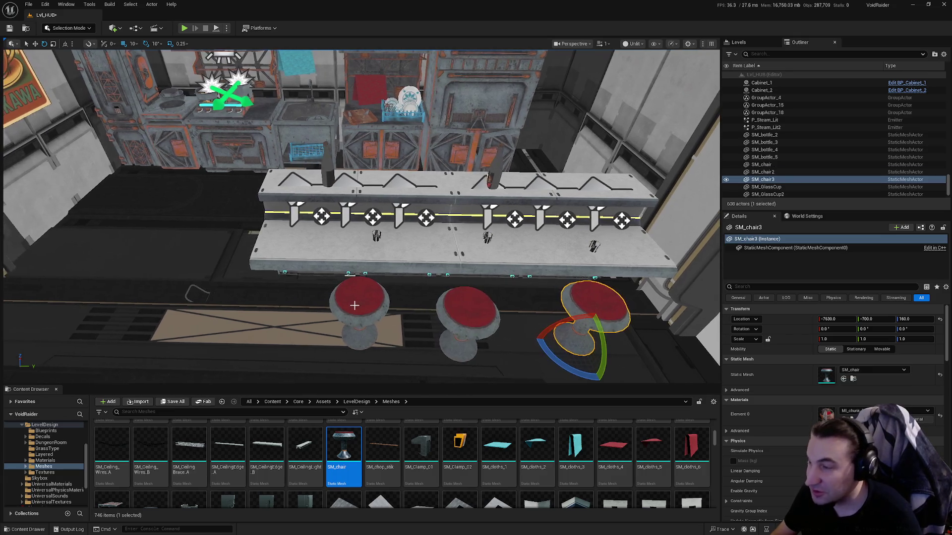
{"action": "left_click", "coordinate": [372, 304]}
{"action": "key", "text": "f"}
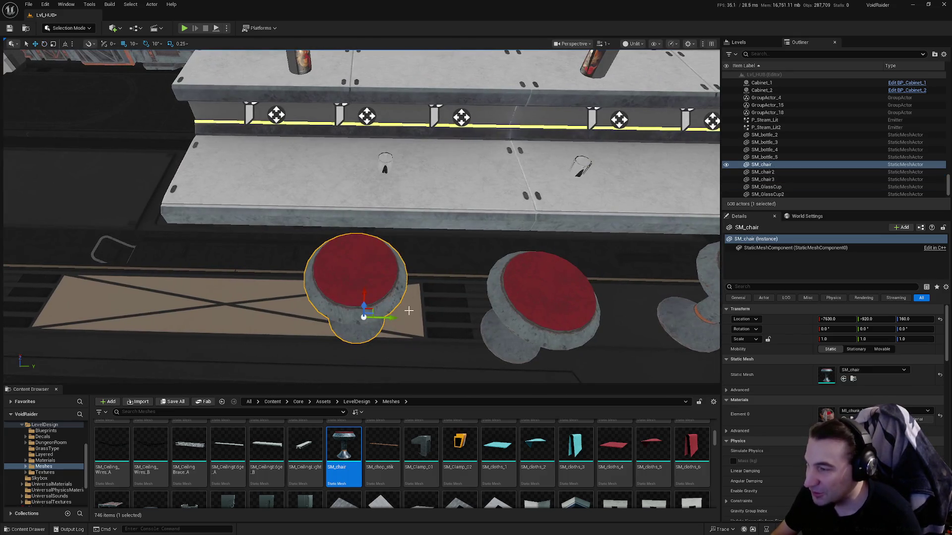
{"action": "left_click_drag", "start_coordinate": [384, 321], "coordinate": [383, 320]}
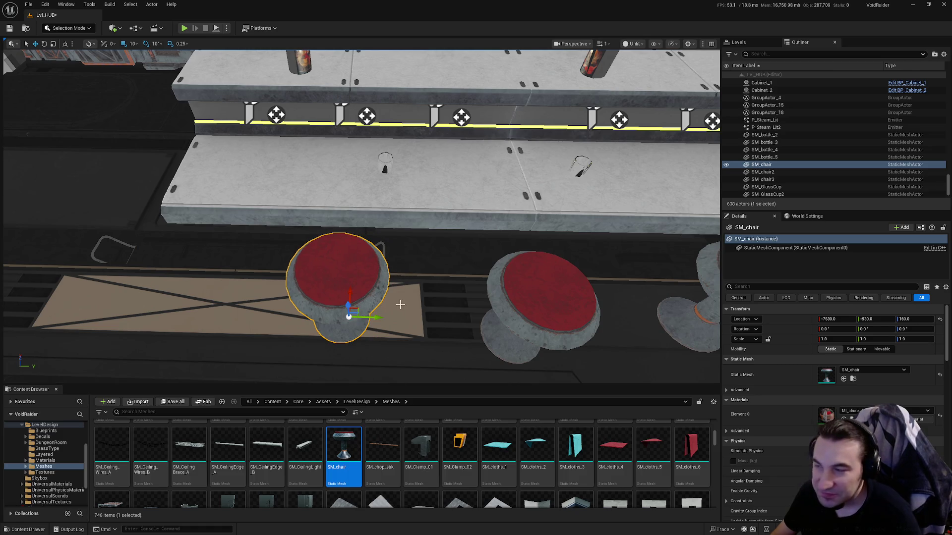
{"action": "mouse_move", "coordinate": [479, 290]}
{"action": "left_mouse_down"}
{"action": "mouse_move", "coordinate": [436, 282]}
{"action": "mouse_move", "coordinate": [479, 290]}
{"action": "mouse_move", "coordinate": [423, 297]}
{"action": "mouse_move", "coordinate": [564, 315]}
{"action": "left_mouse_up"}
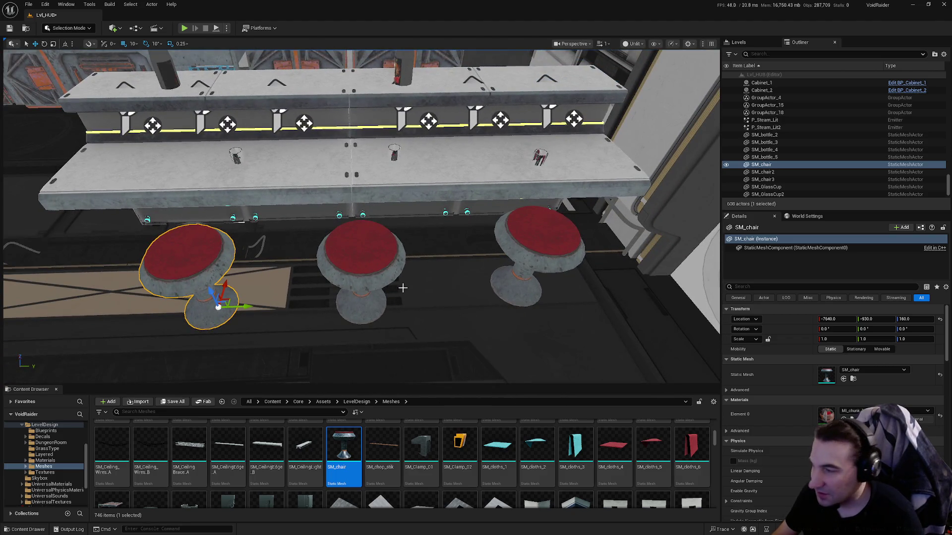
Adjust the middle stool's Y position and set the right stool's X location to -7640.
{"action": "left_click", "coordinate": [374, 278]}
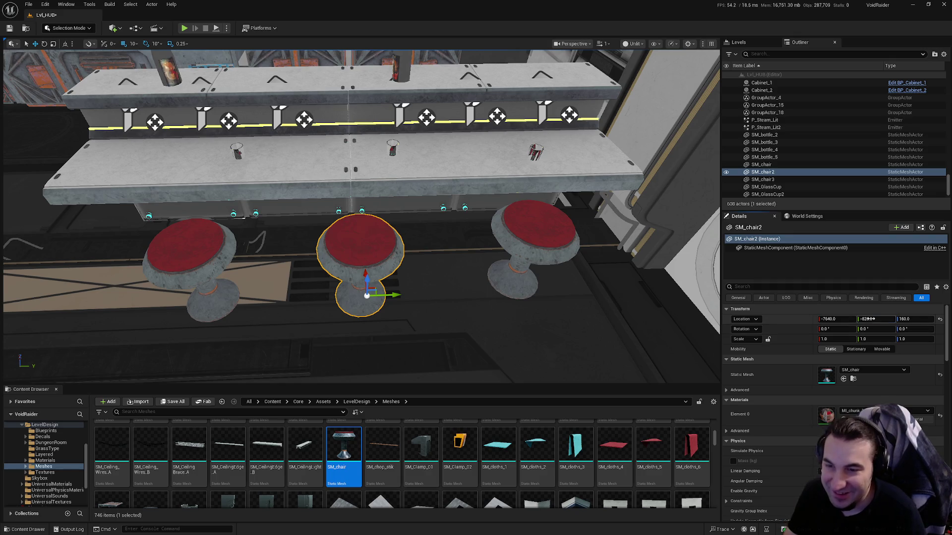
{"action": "type", "text": "5"}
{"action": "key", "text": "Return"}
{"action": "left_click_drag", "start_coordinate": [556, 283], "coordinate": [484, 282]}
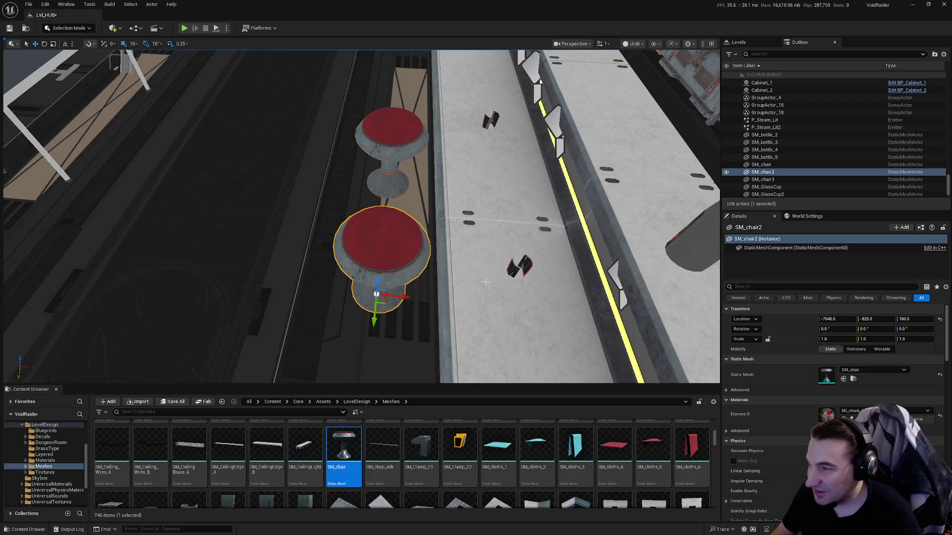
{"action": "left_click", "coordinate": [385, 161]}
{"action": "left_click", "coordinate": [385, 244]}
{"action": "mouse_move", "coordinate": [378, 259]}
{"action": "left_mouse_down"}
{"action": "mouse_move", "coordinate": [347, 259]}
{"action": "mouse_move", "coordinate": [365, 196]}
{"action": "left_mouse_up"}
{"action": "left_click", "coordinate": [365, 195]}
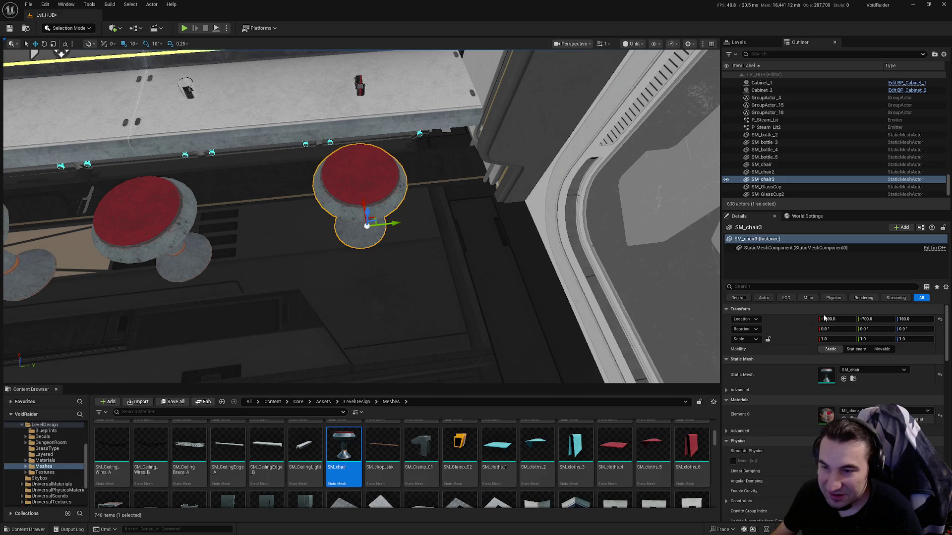
{"action": "type", "text": "-7641"}
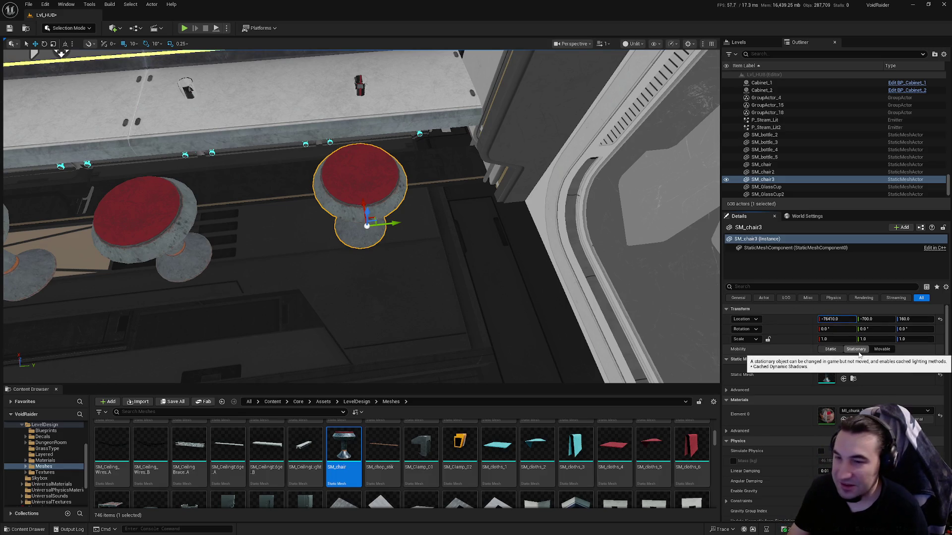
{"action": "key", "text": "Return"}
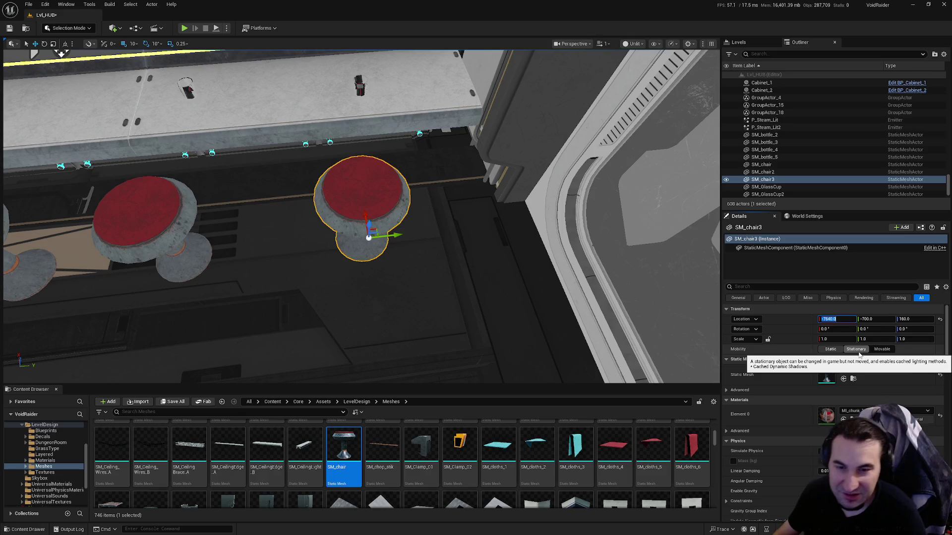
{"action": "mouse_move", "coordinate": [551, 252]}
{"action": "left_mouse_down"}
{"action": "mouse_move", "coordinate": [545, 189]}
{"action": "mouse_move", "coordinate": [526, 183]}
{"action": "left_mouse_up"}
Reselect the counter, SM_chair3 and the left stool to inspect their placement.
{"action": "mouse_move", "coordinate": [421, 290]}
{"action": "left_mouse_down"}
{"action": "mouse_move", "coordinate": [451, 291]}
{"action": "mouse_move", "coordinate": [429, 286]}
{"action": "left_mouse_up"}
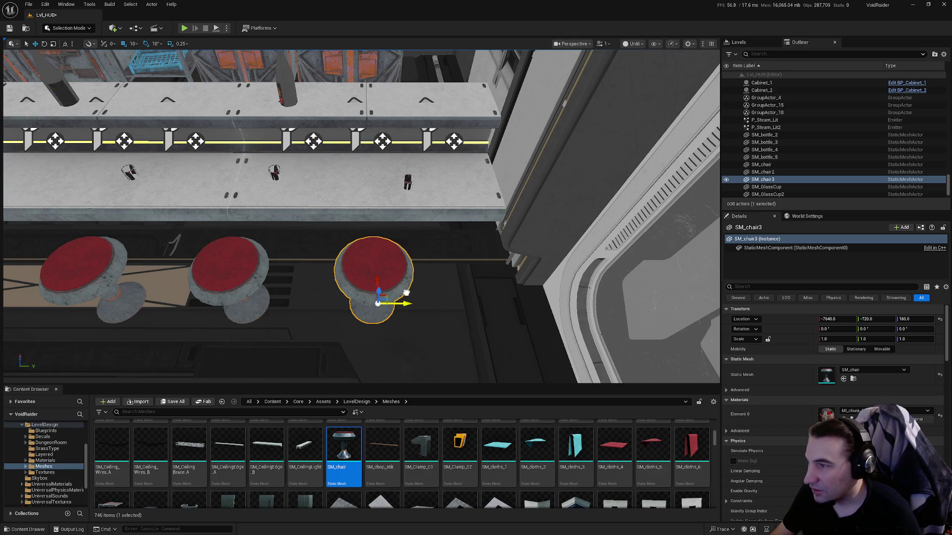
{"action": "left_click", "coordinate": [369, 199]}
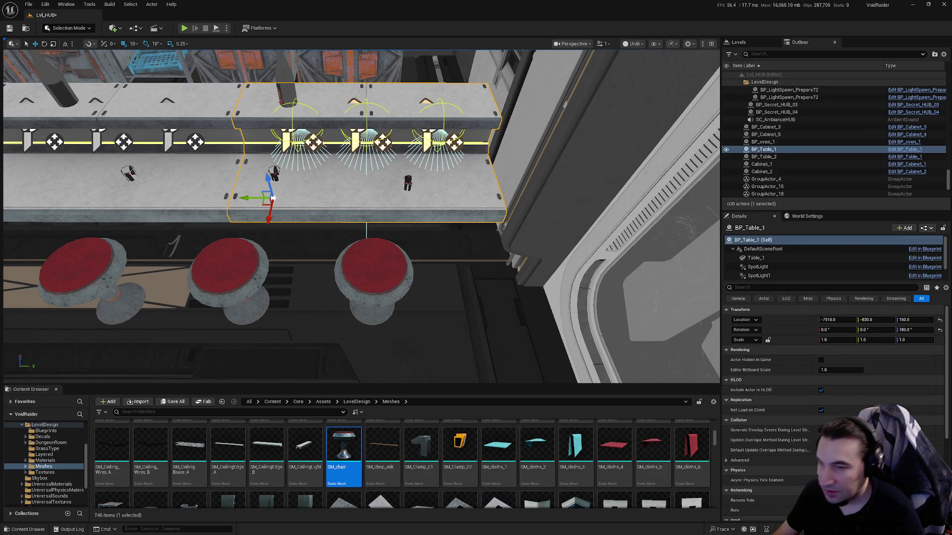
{"action": "left_click", "coordinate": [378, 268]}
{"action": "mouse_move", "coordinate": [378, 268]}
{"action": "left_mouse_down"}
{"action": "mouse_move", "coordinate": [446, 286]}
{"action": "mouse_move", "coordinate": [536, 286]}
{"action": "mouse_move", "coordinate": [432, 286]}
{"action": "mouse_move", "coordinate": [502, 286]}
{"action": "left_mouse_up"}
{"action": "left_click", "coordinate": [379, 267]}
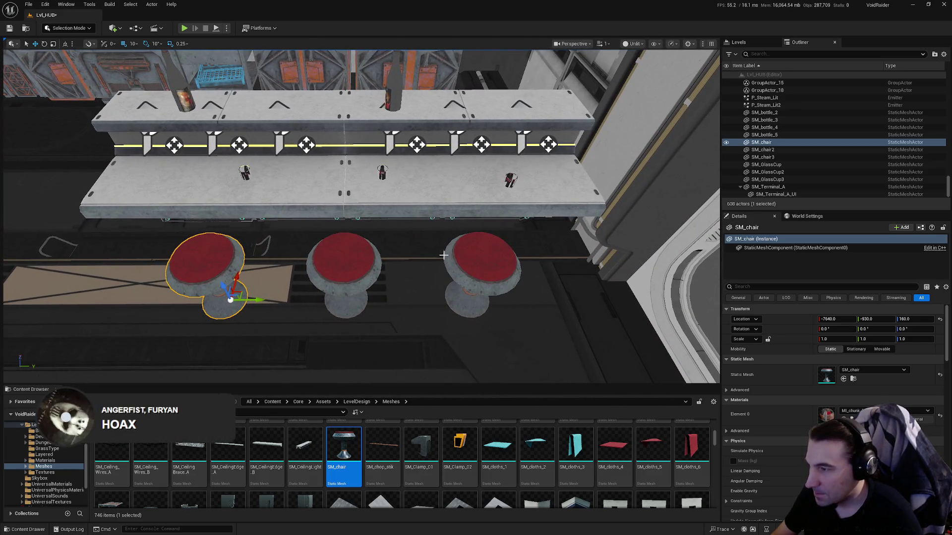
{"action": "scroll", "coordinate": [361, 216], "scroll_direction": "down", "scroll_amount": 6}
{"action": "scroll", "coordinate": [361, 233], "scroll_direction": "up", "scroll_amount": 6}
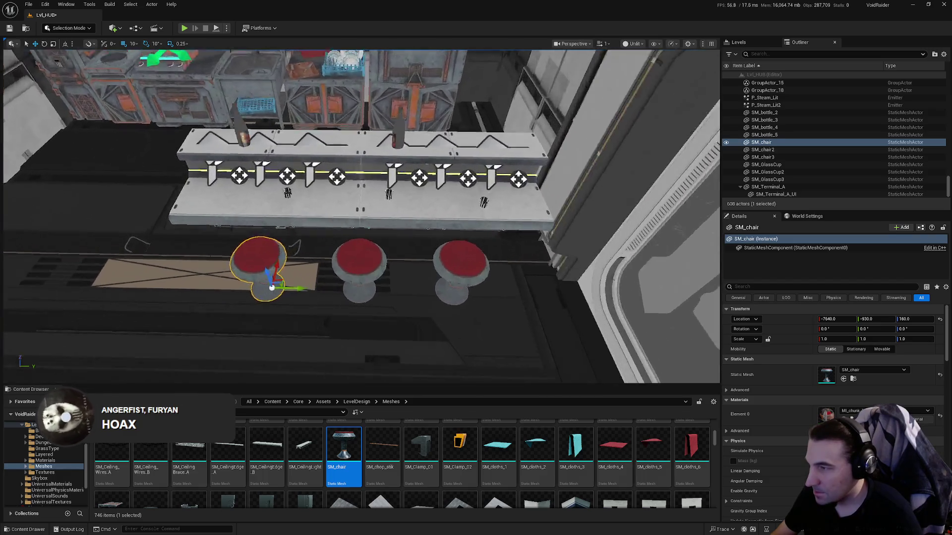
Compare the left, middle and right stools' positions, then bring up the Start menu.
{"action": "left_click", "coordinate": [380, 310]}
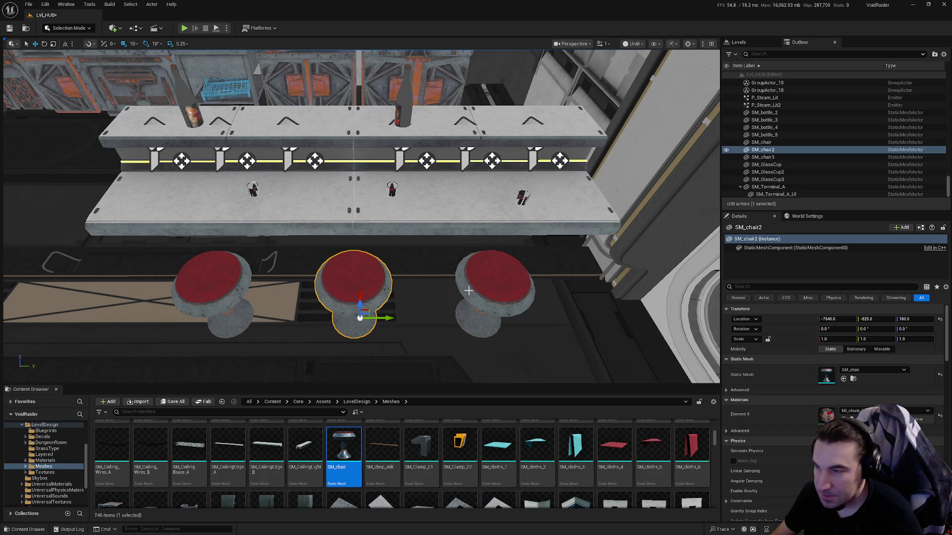
{"action": "left_click", "coordinate": [489, 290]}
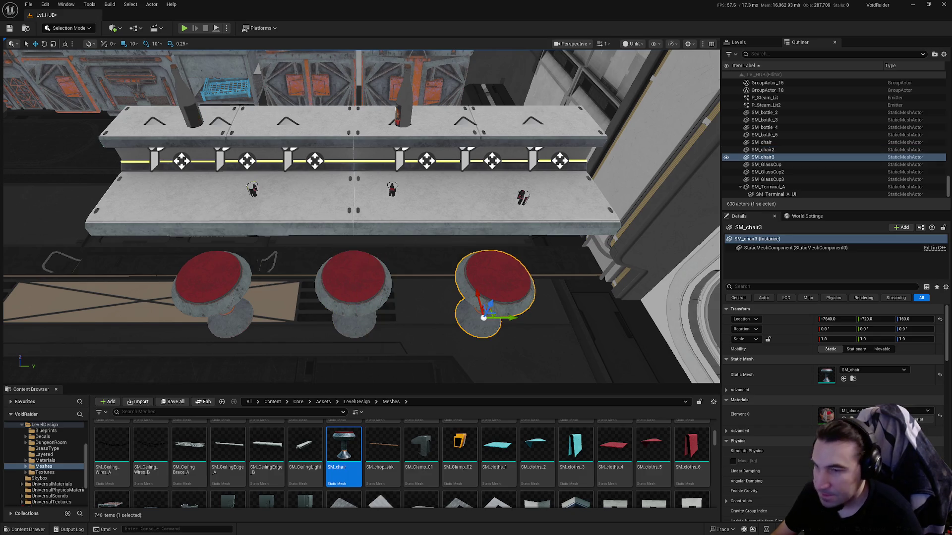
{"action": "left_click", "coordinate": [217, 280]}
{"action": "left_click", "coordinate": [485, 294]}
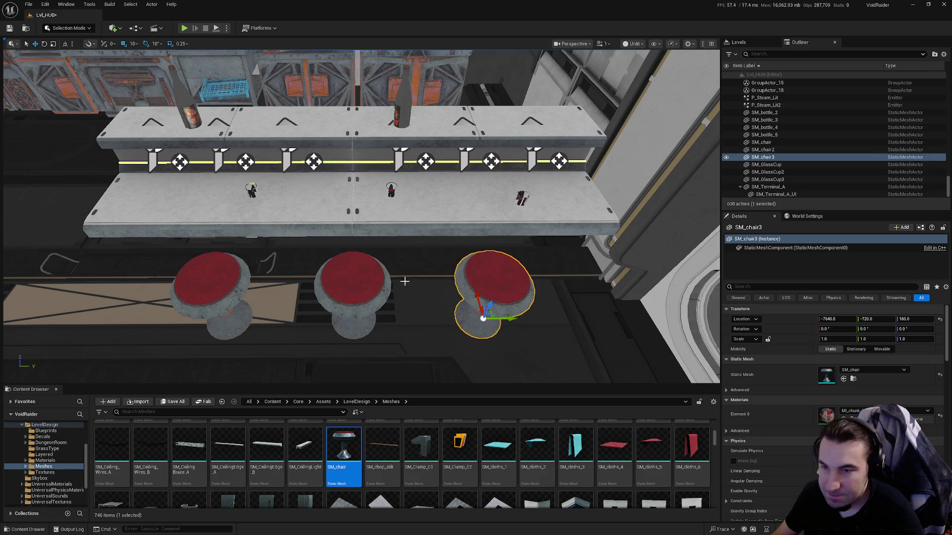
{"action": "left_click", "coordinate": [365, 289]}
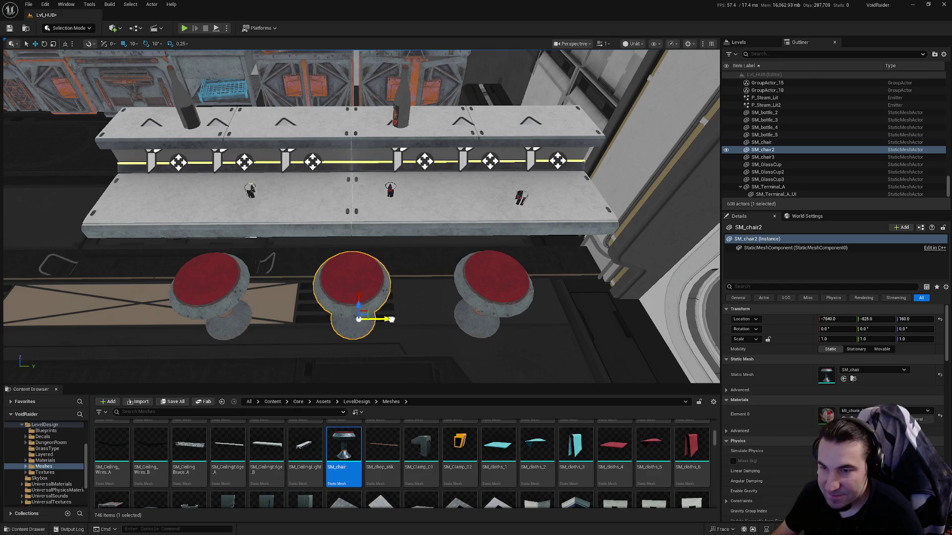
{"action": "left_click", "coordinate": [488, 292]}
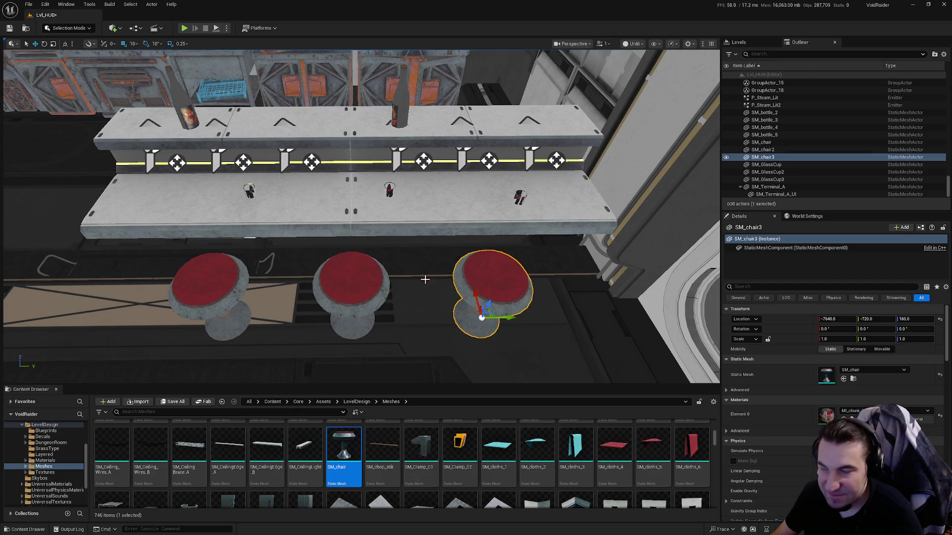
{"action": "left_click", "coordinate": [380, 287]}
{"action": "key", "text": "super"}
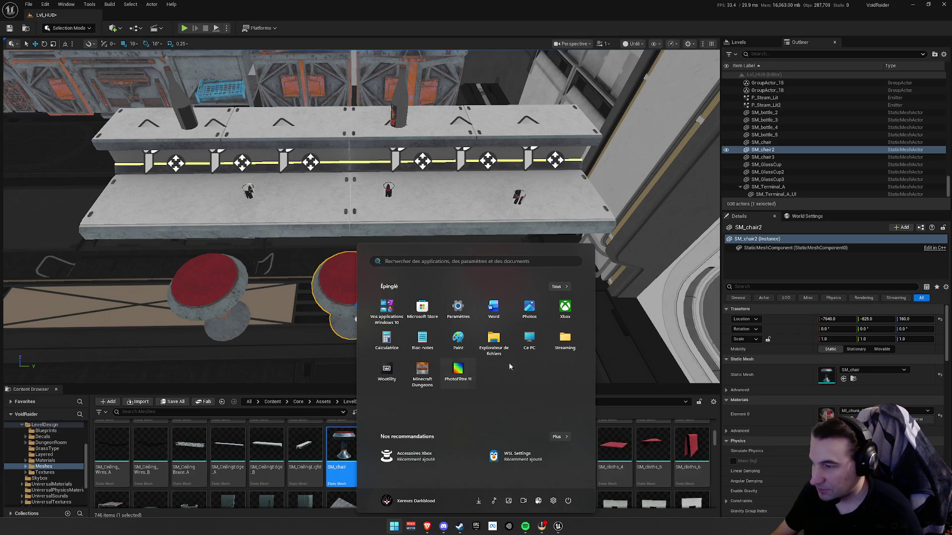
Compute 825 − 720 in Calculator to confirm the 105-unit stool spacing.
{"action": "left_click", "coordinate": [385, 338]}
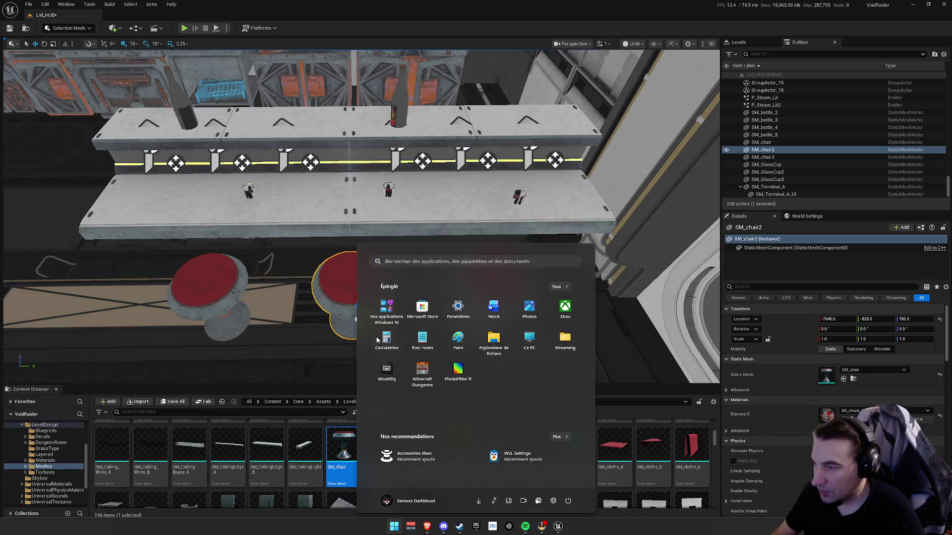
{"action": "left_click", "coordinate": [457, 310]}
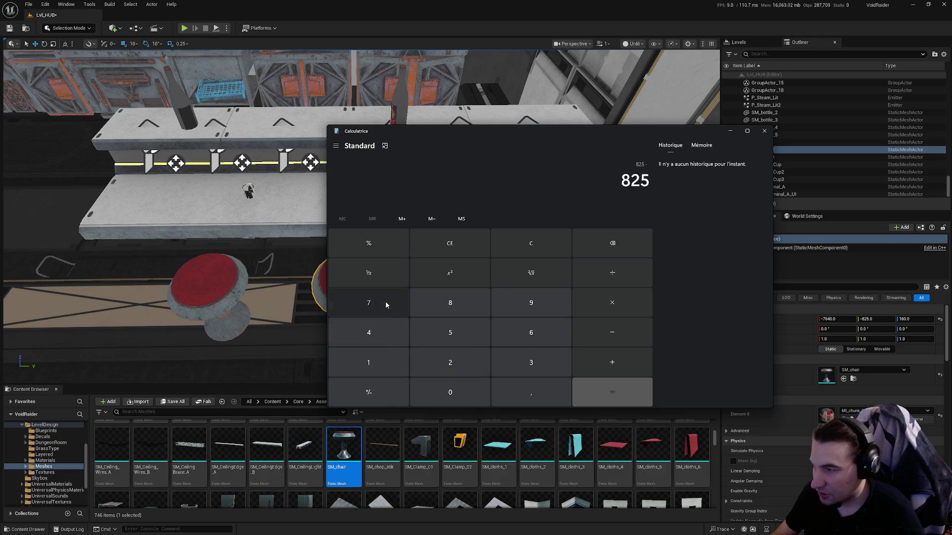
{"action": "left_click", "coordinate": [450, 371]}
{"action": "left_click", "coordinate": [450, 393]}
{"action": "left_click", "coordinate": [635, 394]}
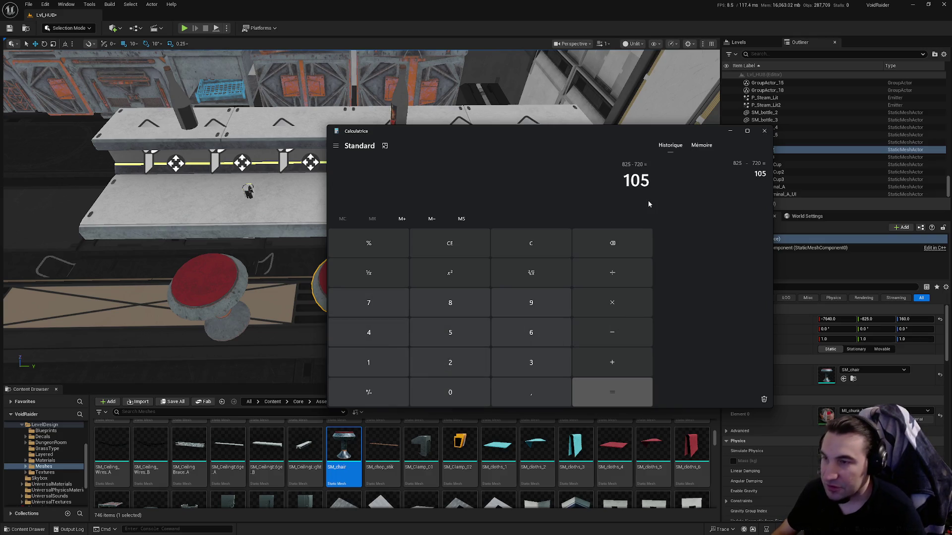
{"action": "left_click", "coordinate": [764, 132]}
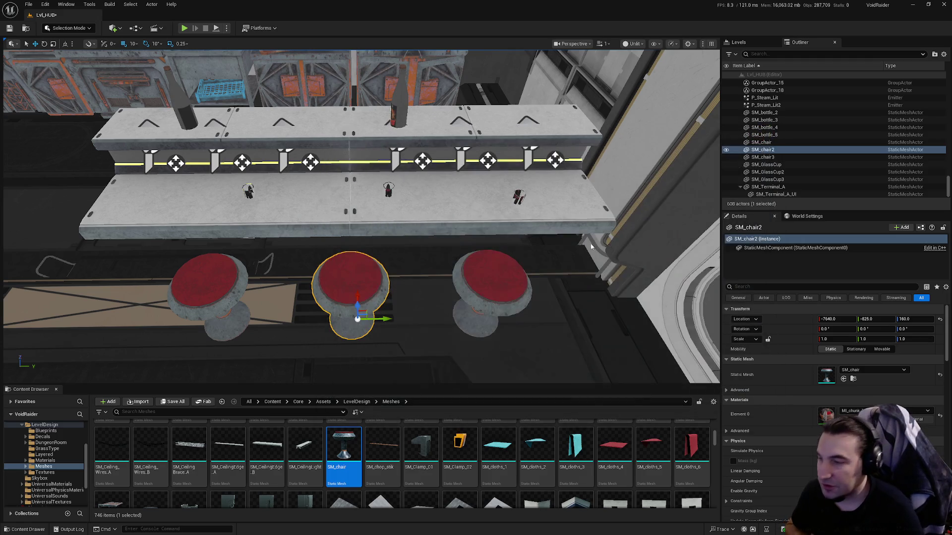
Reselect the left and middle stools in the viewport.
{"action": "left_click", "coordinate": [213, 298]}
{"action": "left_click_drag", "start_coordinate": [213, 298], "coordinate": [484, 319]}
{"action": "left_click", "coordinate": [483, 318]}
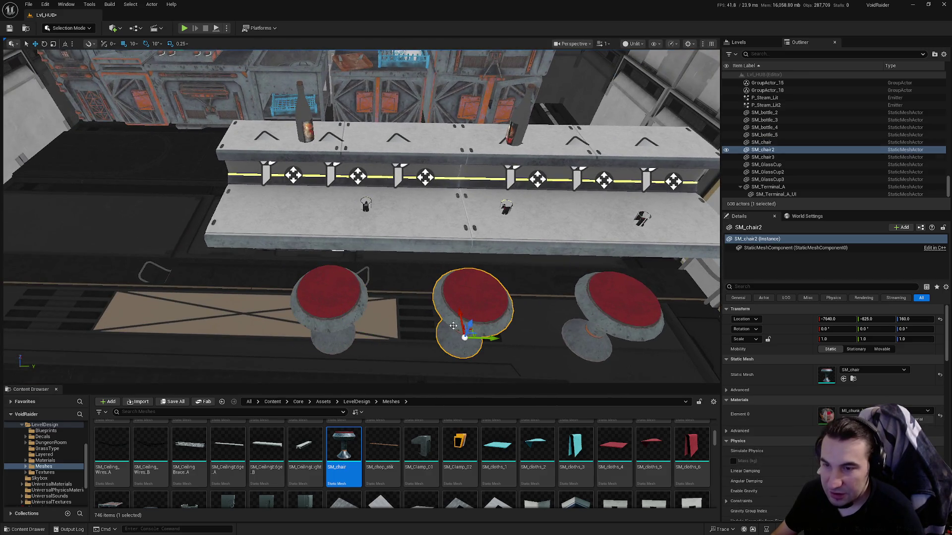
{"action": "left_click", "coordinate": [347, 296]}
Recheck the other side in Calculator, 825 − 930 = −105, and return to the level.
{"action": "key", "text": "super"}
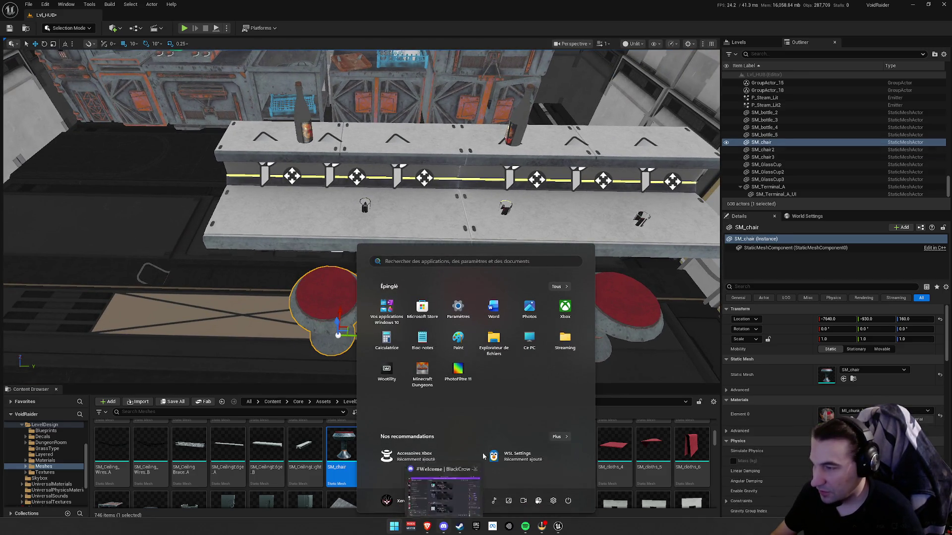
{"action": "left_click", "coordinate": [386, 341]}
{"action": "left_click", "coordinate": [459, 316]}
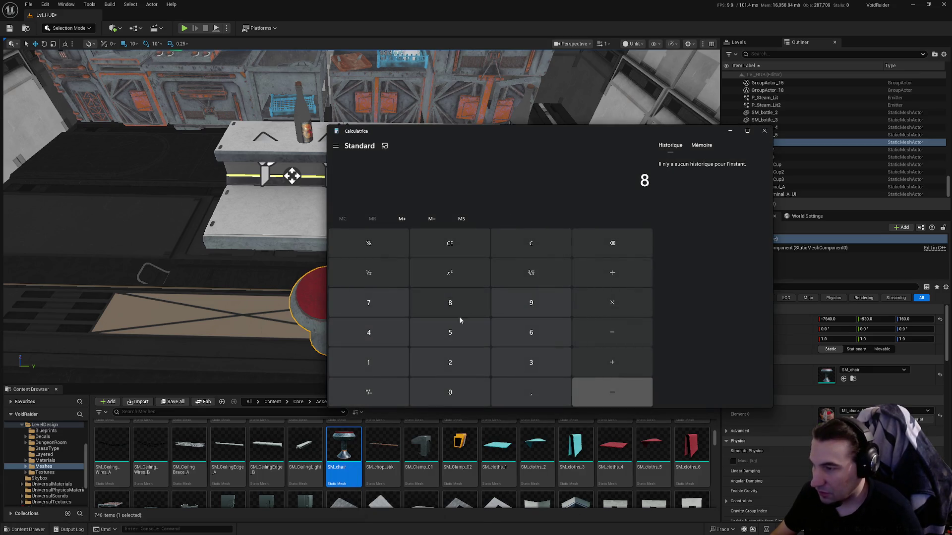
{"action": "left_click", "coordinate": [453, 339]}
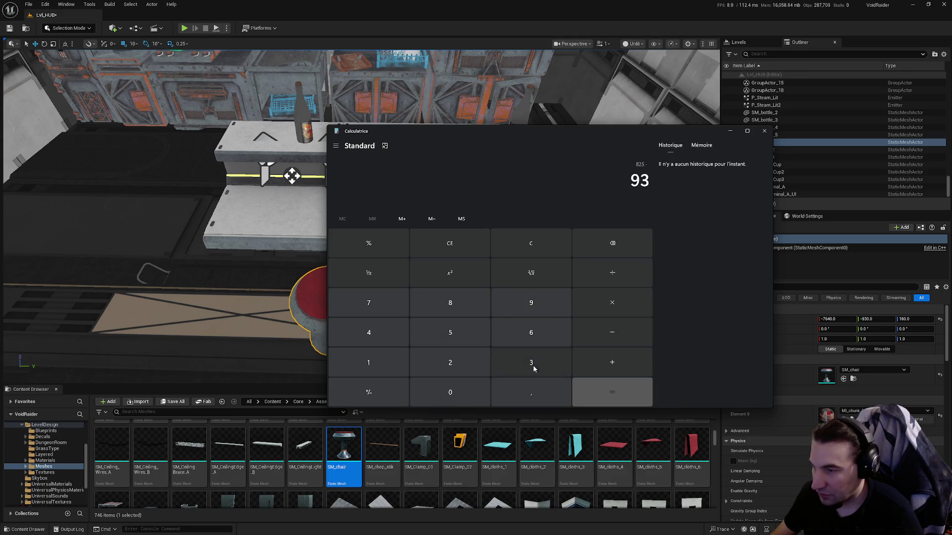
{"action": "left_click", "coordinate": [764, 131]}
{"action": "key", "text": "Left"}
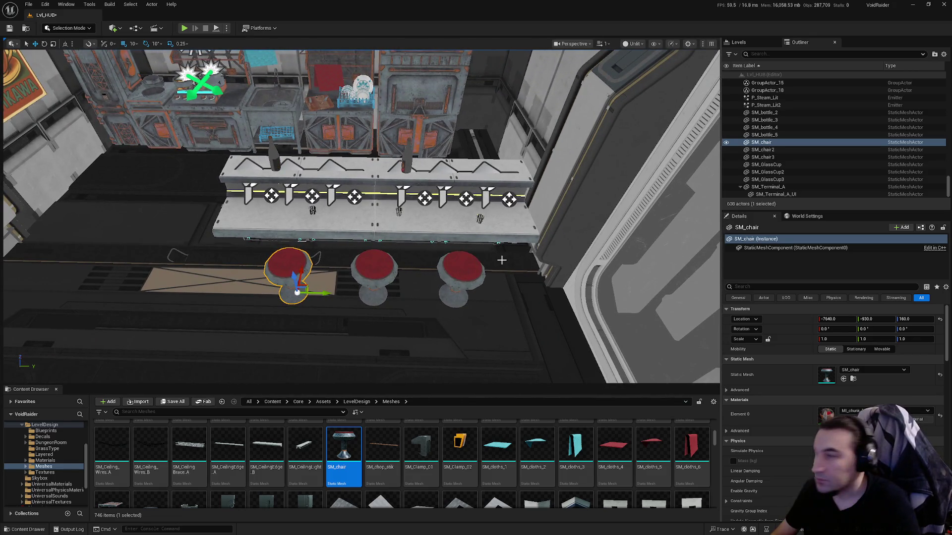
Duplicate the third glass cup with Ctrl+D into SM_GlassCup4 at -7520, -880, 280.
{"action": "scroll", "coordinate": [461, 255], "scroll_direction": "up", "scroll_amount": 6}
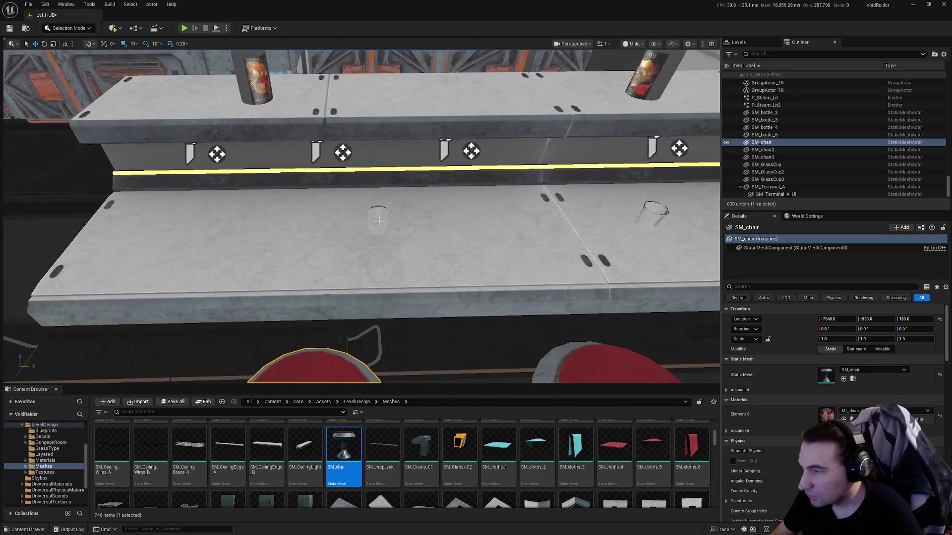
{"action": "left_click", "coordinate": [379, 225]}
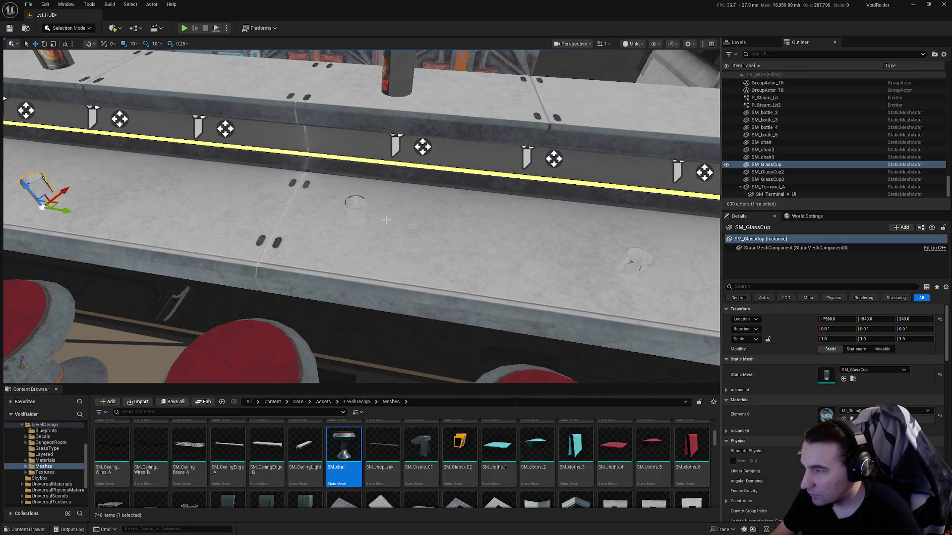
{"action": "left_click", "coordinate": [354, 219]}
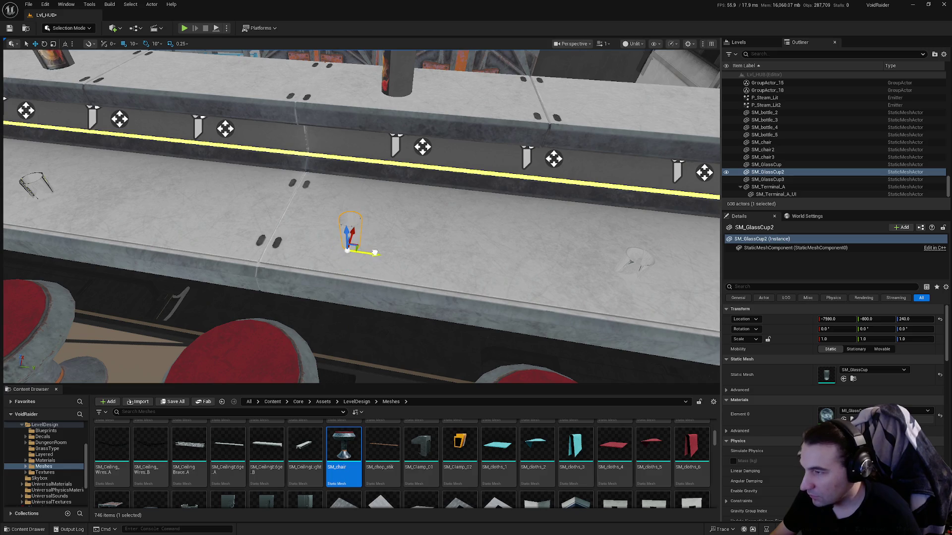
{"action": "left_click", "coordinate": [632, 270]}
{"action": "left_click_drag", "start_coordinate": [587, 284], "coordinate": [545, 377]}
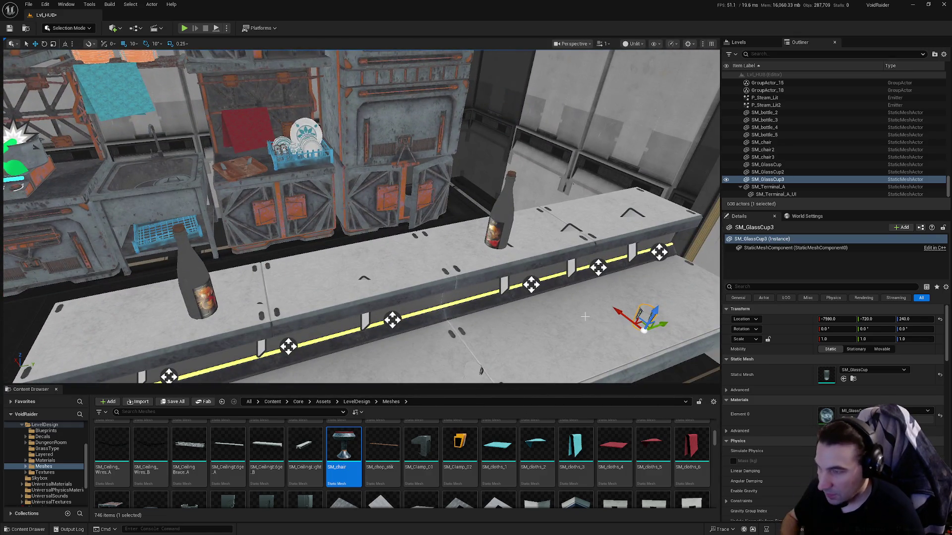
{"action": "key", "text": "ctrl+d"}
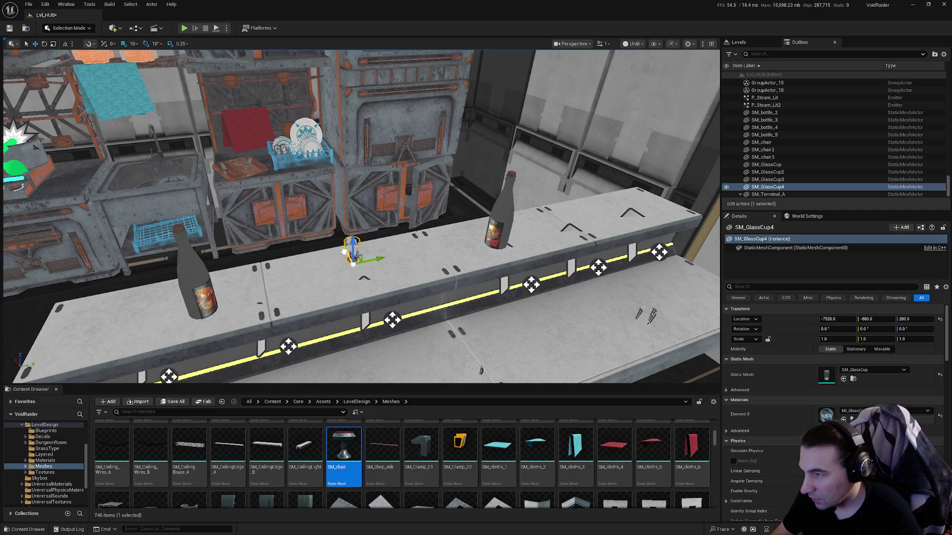
Save all modified content in Lvl_HUB.
{"action": "left_click_drag", "start_coordinate": [357, 218], "coordinate": [337, 248]}
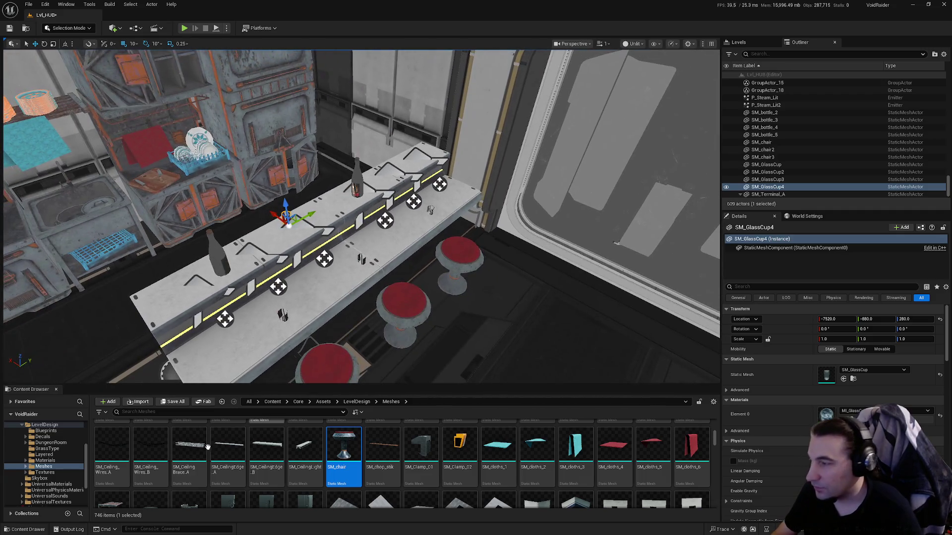
{"action": "left_click", "coordinate": [183, 405]}
{"action": "left_click", "coordinate": [544, 355]}
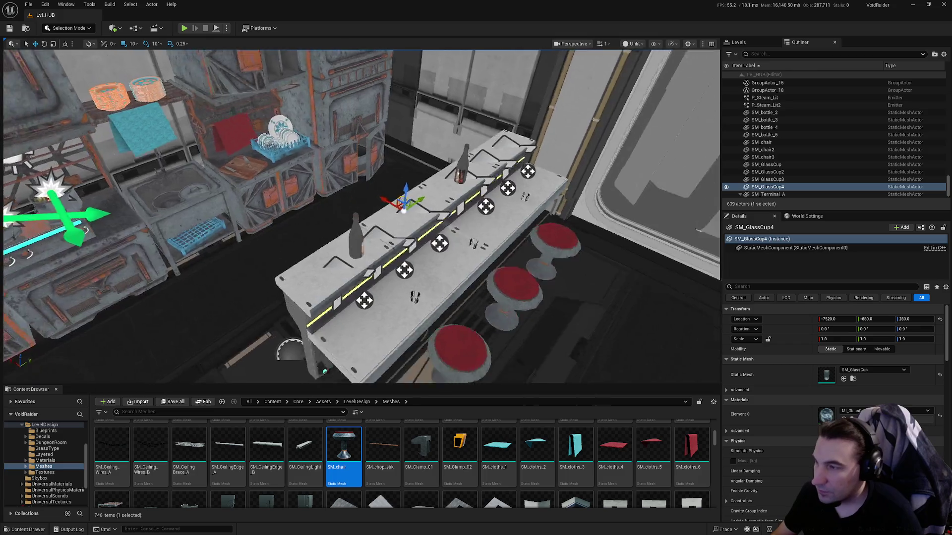
{"action": "left_click_drag", "start_coordinate": [360, 218], "coordinate": [391, 233]}
Scroll the Meshes folder down to the SM_dish row and frame SM_GlassCup4 in view.
{"action": "left_click_drag", "start_coordinate": [714, 436], "coordinate": [714, 404]}
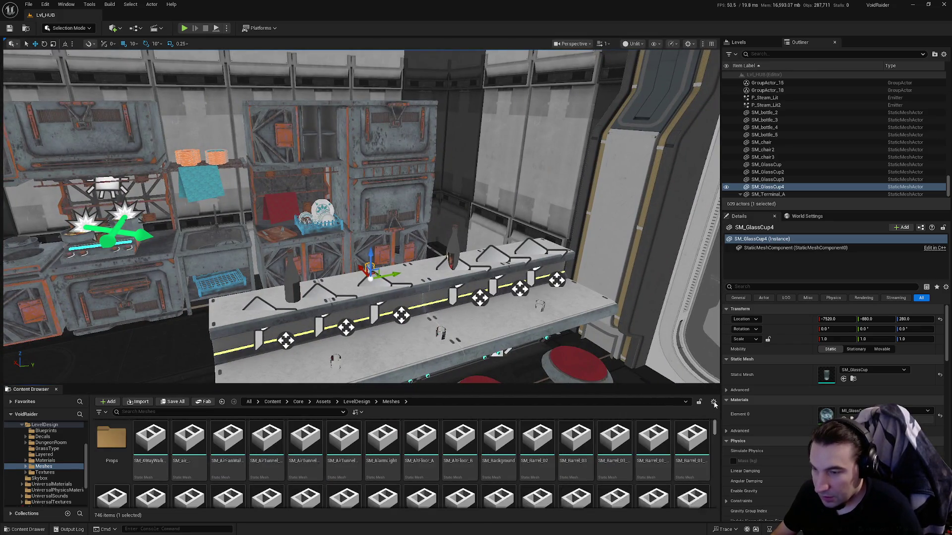
{"action": "scroll", "coordinate": [570, 445], "scroll_direction": "down", "scroll_amount": 5}
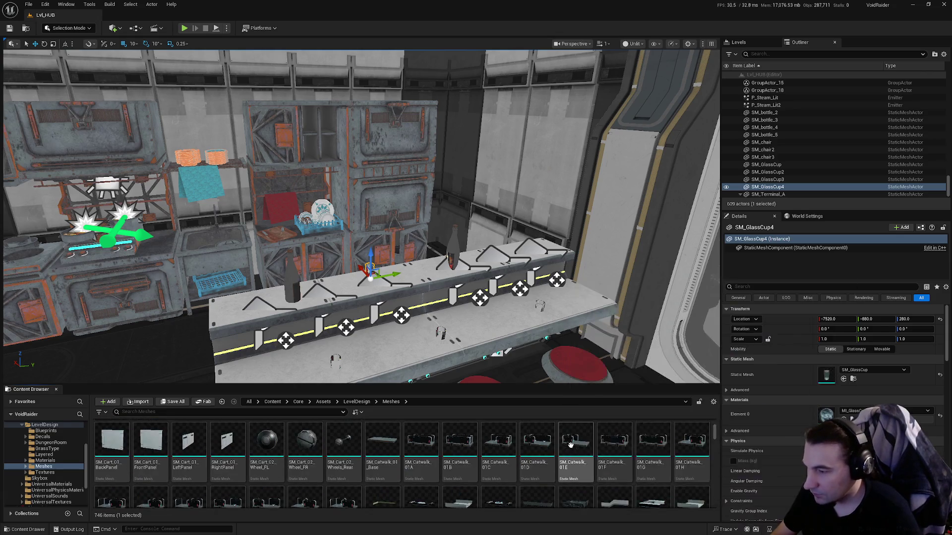
{"action": "scroll", "coordinate": [570, 444], "scroll_direction": "down", "scroll_amount": 5}
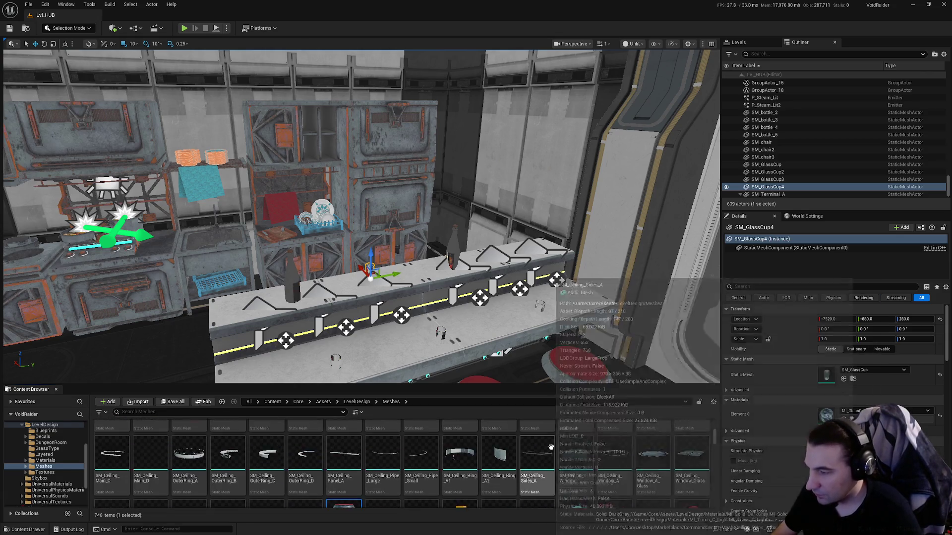
{"action": "scroll", "coordinate": [551, 448], "scroll_direction": "down", "scroll_amount": 1}
{"action": "scroll", "coordinate": [570, 444], "scroll_direction": "up", "scroll_amount": 1}
{"action": "scroll", "coordinate": [597, 439], "scroll_direction": "up", "scroll_amount": 1}
{"action": "scroll", "coordinate": [597, 440], "scroll_direction": "up", "scroll_amount": 5}
{"action": "scroll", "coordinate": [597, 440], "scroll_direction": "down", "scroll_amount": 1}
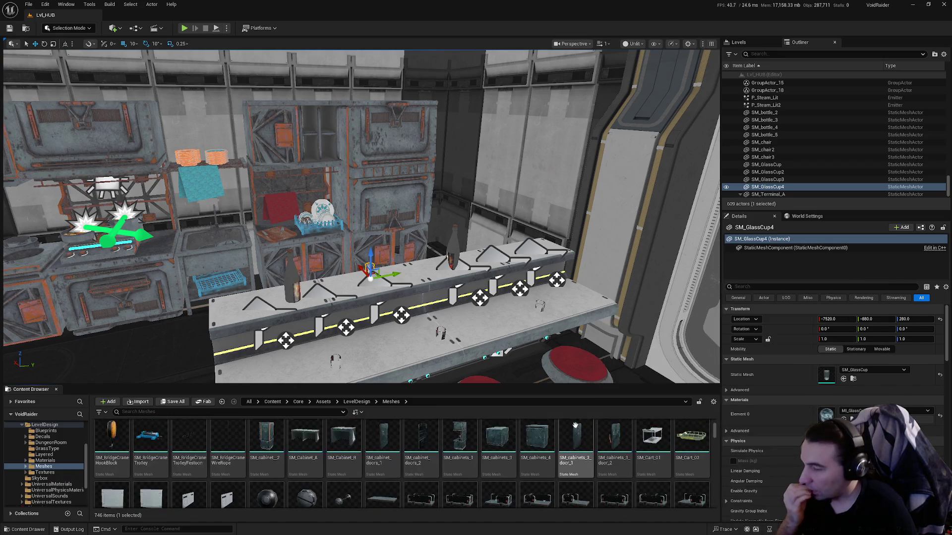
{"action": "scroll", "coordinate": [575, 427], "scroll_direction": "down", "scroll_amount": 3}
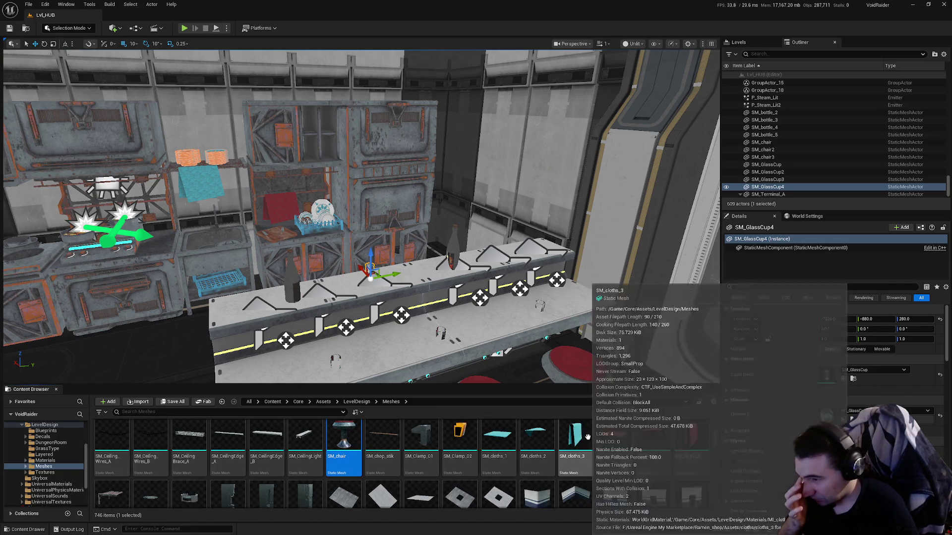
{"action": "scroll", "coordinate": [587, 436], "scroll_direction": "down", "scroll_amount": 3}
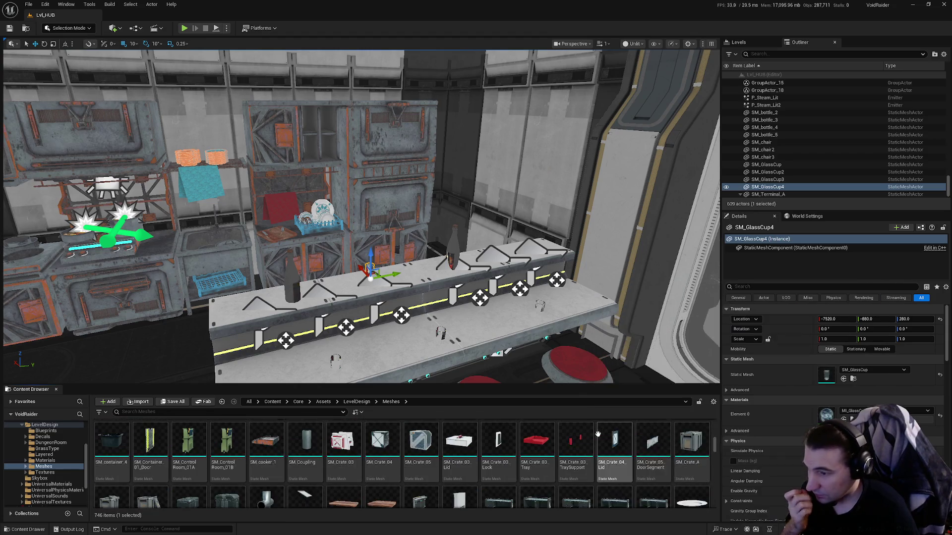
{"action": "scroll", "coordinate": [597, 434], "scroll_direction": "down", "scroll_amount": 2}
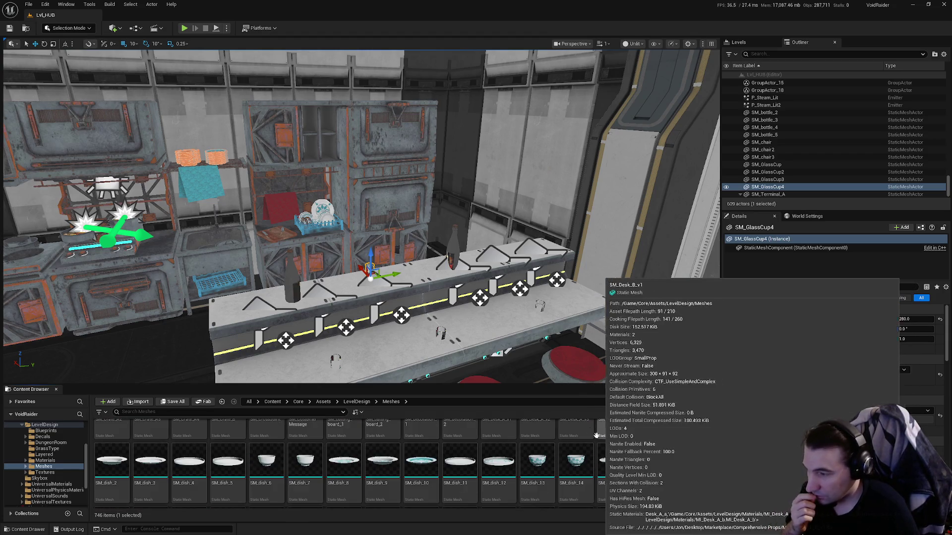
{"action": "key", "text": "f"}
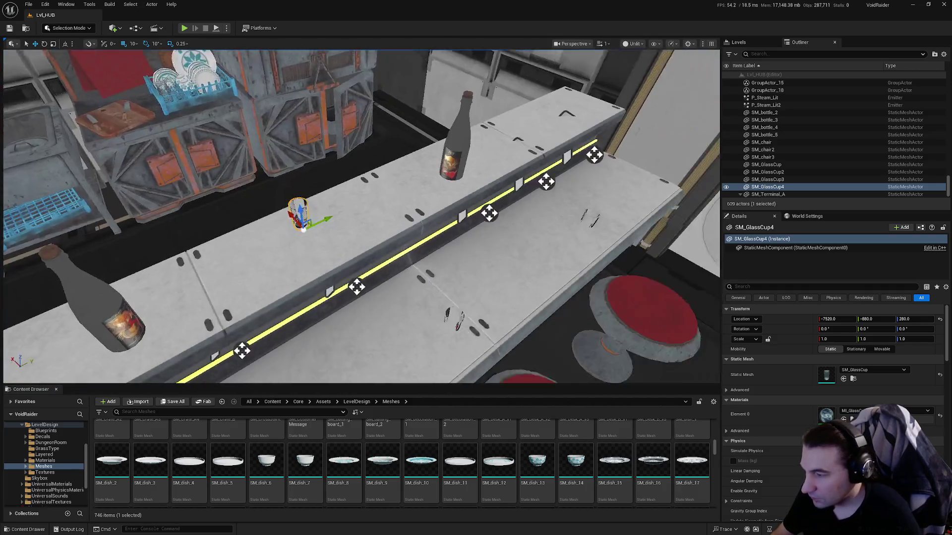
Place the SM_dish_7 bowl on the counter, frame it, and launch Play In Editor.
{"action": "left_click_drag", "start_coordinate": [305, 461], "coordinate": [411, 357]}
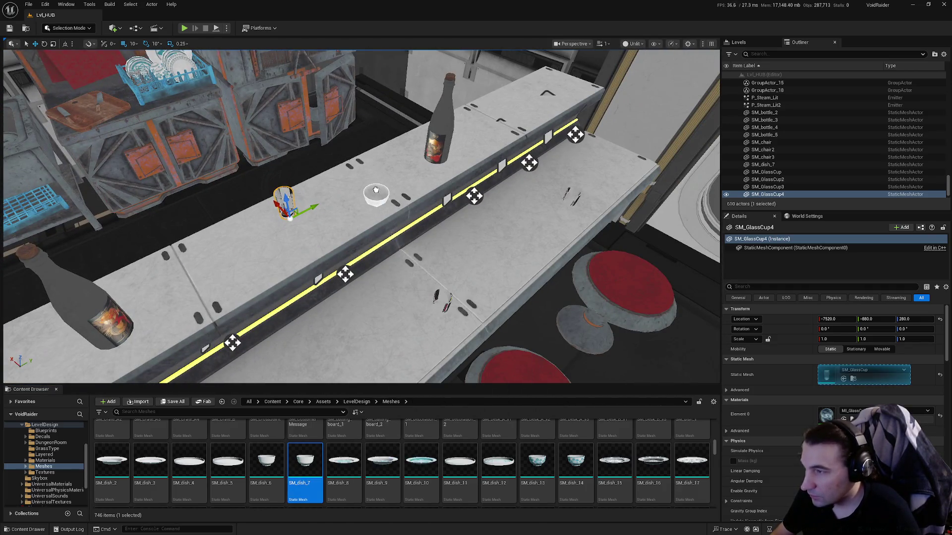
{"action": "left_click", "coordinate": [381, 186]}
{"action": "key", "text": "f"}
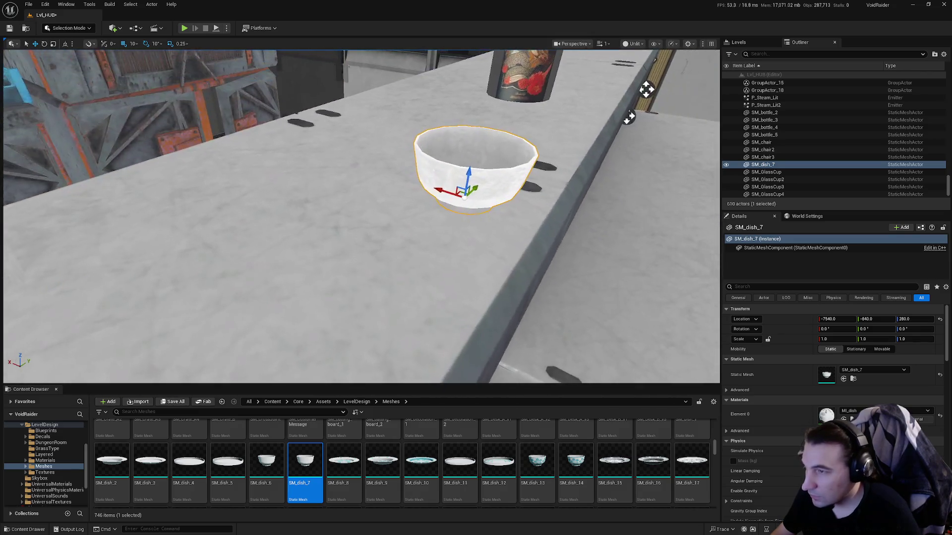
{"action": "scroll", "coordinate": [434, 169], "scroll_direction": "down", "scroll_amount": 10}
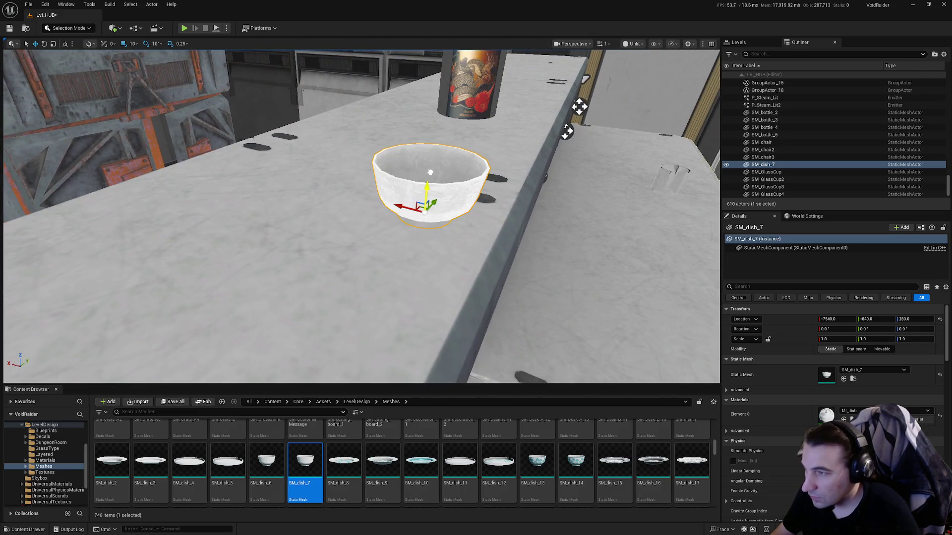
{"action": "scroll", "coordinate": [490, 232], "scroll_direction": "up", "scroll_amount": 7}
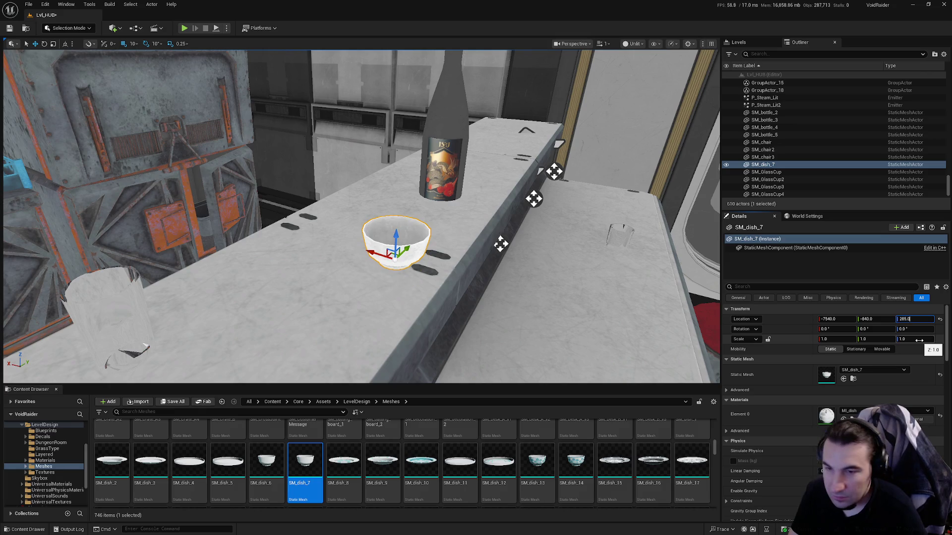
{"action": "key", "text": "alt+p"}
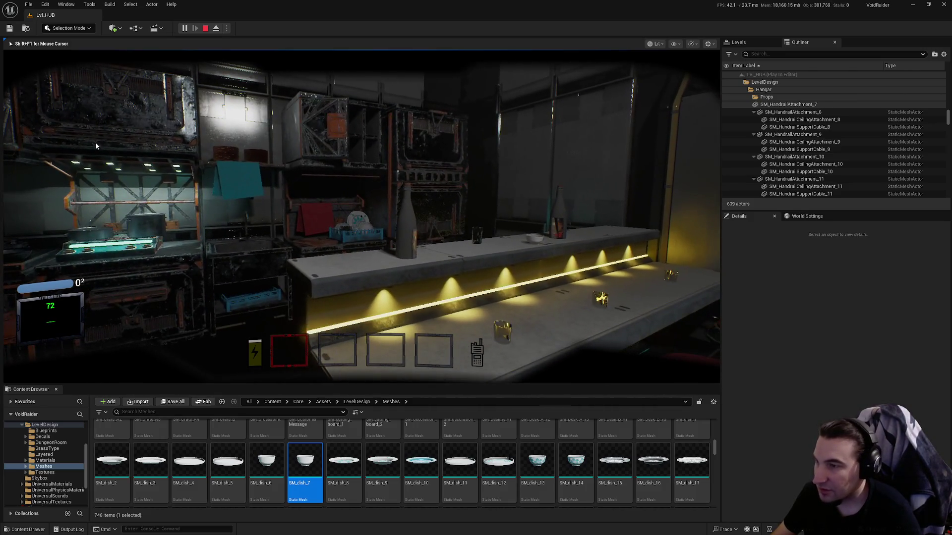
Stop the play test and rotate SM_bottle_5 to -10° yaw.
{"action": "key", "text": "Escape"}
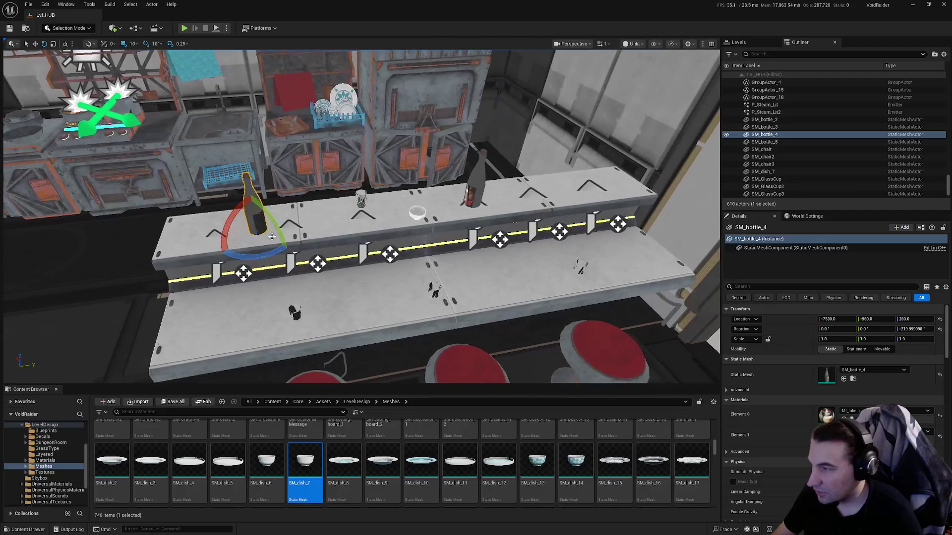
{"action": "key", "text": "e"}
{"action": "left_click", "coordinate": [476, 188]}
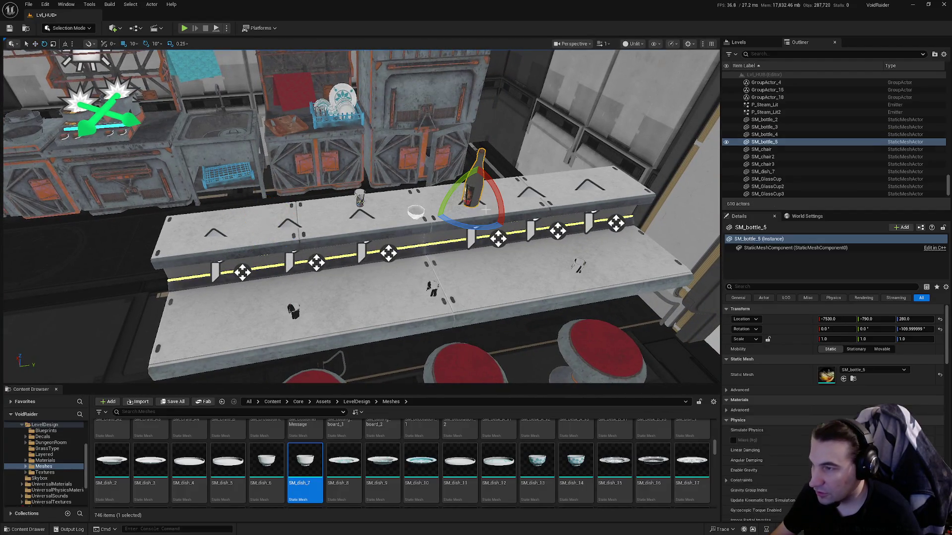
{"action": "left_click_drag", "start_coordinate": [525, 223], "coordinate": [439, 220]}
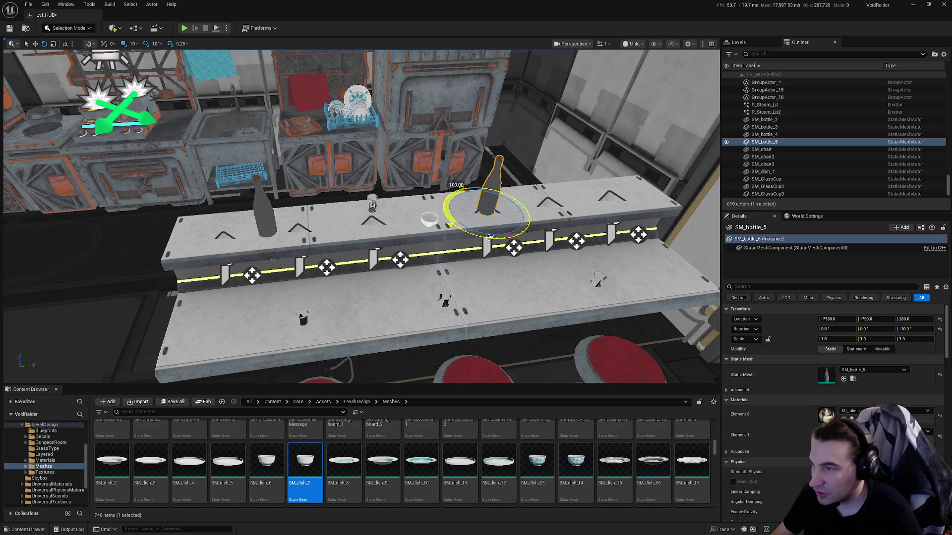
Save all changes to the Lvl_HUB level.
{"action": "left_click", "coordinate": [175, 402]}
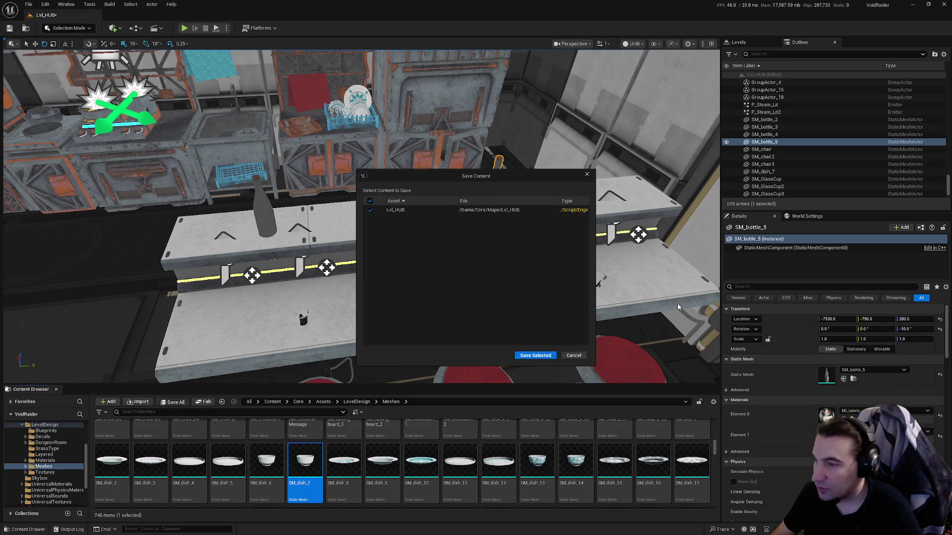
{"action": "left_click", "coordinate": [535, 356]}
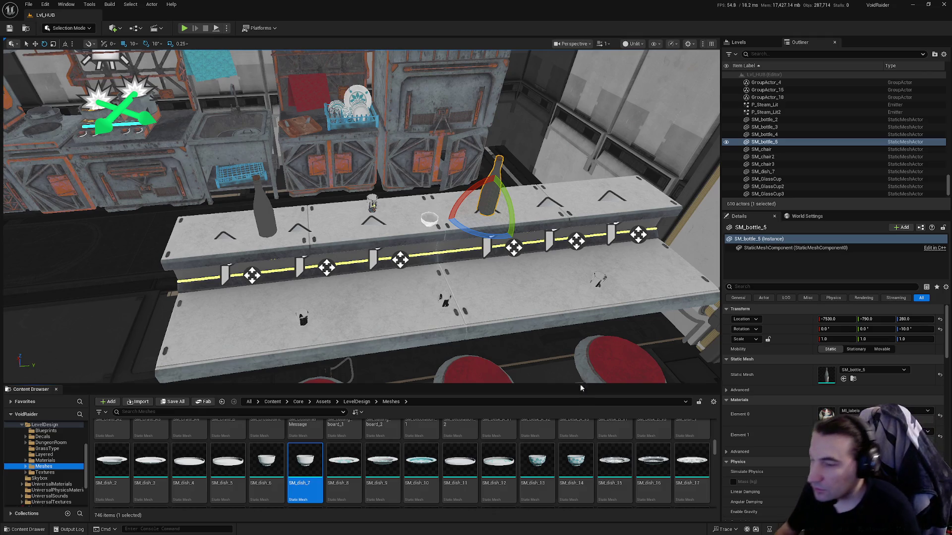
{"action": "left_click_drag", "start_coordinate": [535, 354], "coordinate": [535, 277]}
Navigate the Content Browser to LevelDesign > Meshes > Props.
{"action": "scroll", "coordinate": [44, 460], "scroll_direction": "up", "scroll_amount": 2}
{"action": "left_click", "coordinate": [51, 466]}
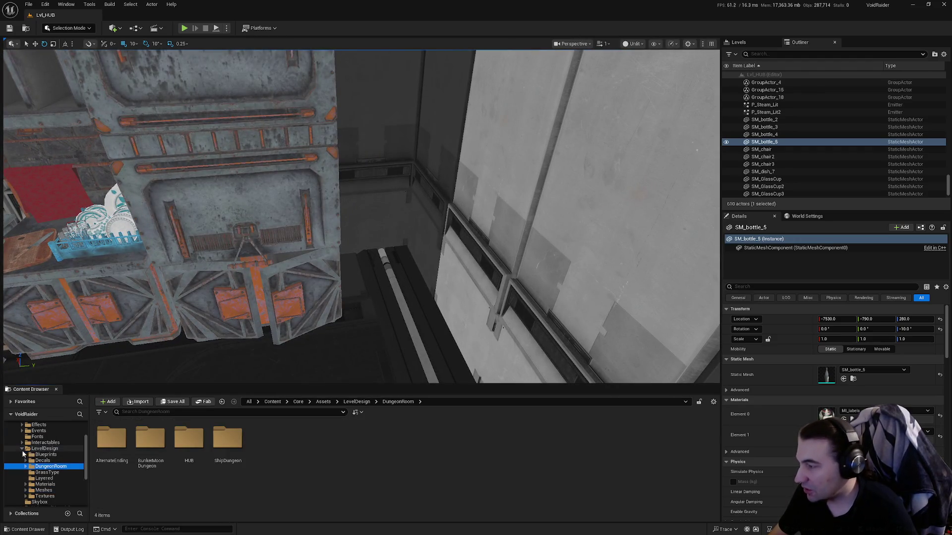
{"action": "left_click", "coordinate": [40, 449], "text": "ctrl"}
{"action": "left_click", "coordinate": [22, 449]}
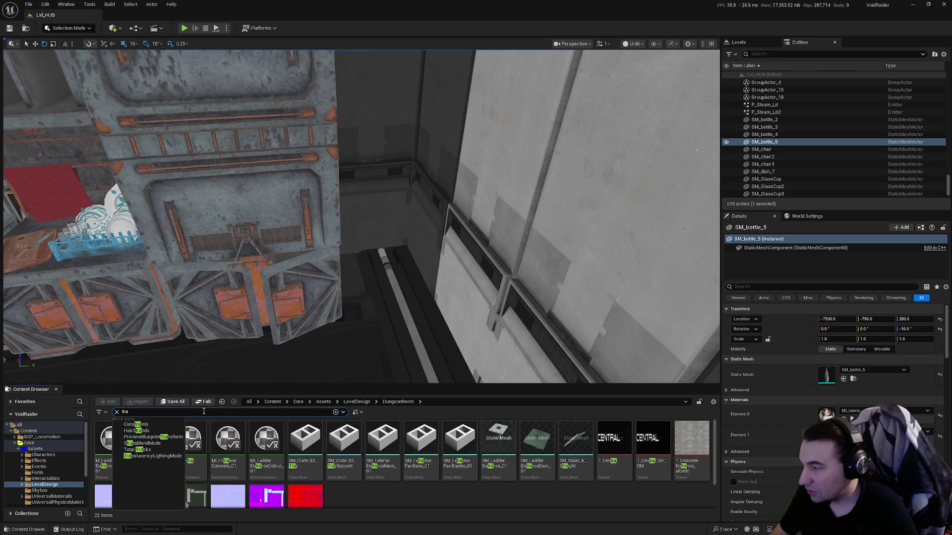
{"action": "scroll", "coordinate": [466, 501], "scroll_direction": "down", "scroll_amount": 2}
{"action": "scroll", "coordinate": [465, 504], "scroll_direction": "up", "scroll_amount": 2}
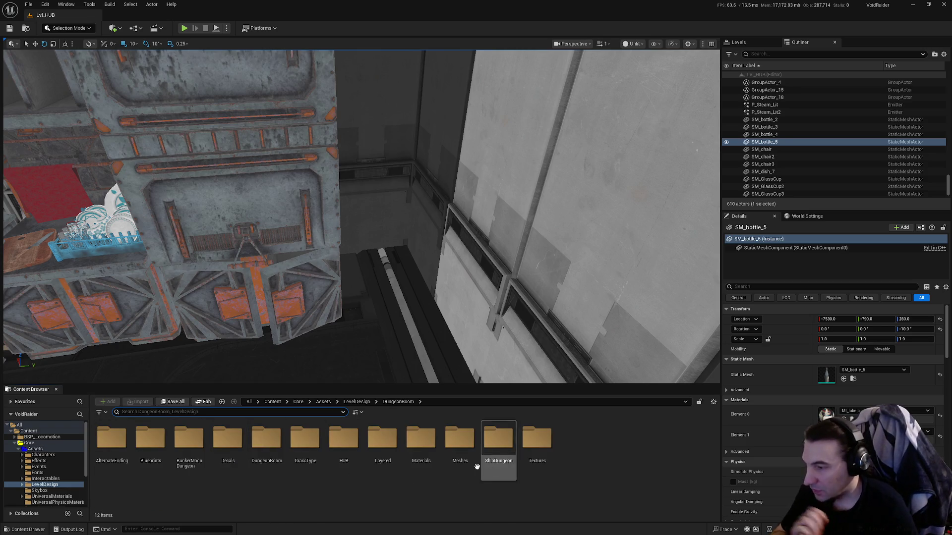
{"action": "double_click", "coordinate": [459, 438]}
{"action": "double_click", "coordinate": [111, 438]}
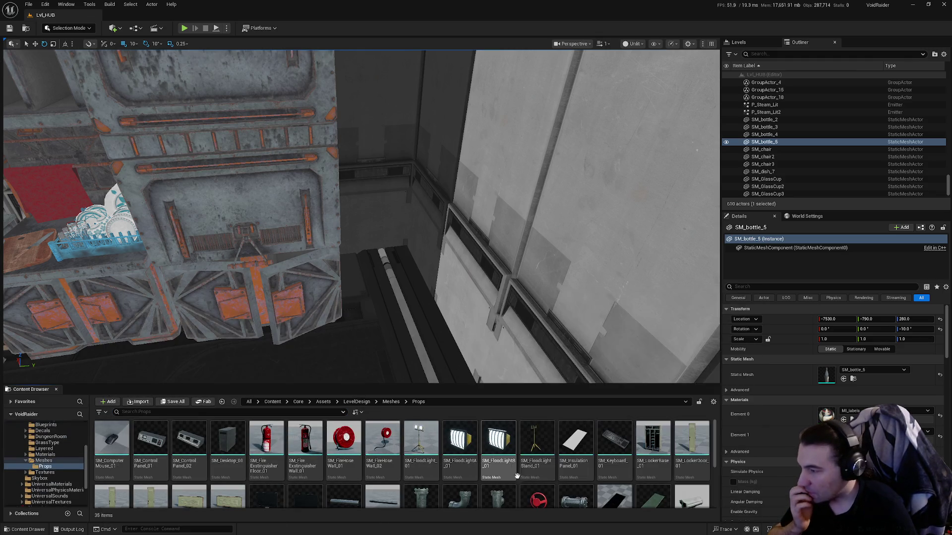
Fly the viewport camera to the waste bin beside the locker.
{"action": "scroll", "coordinate": [501, 482], "scroll_direction": "down", "scroll_amount": 2}
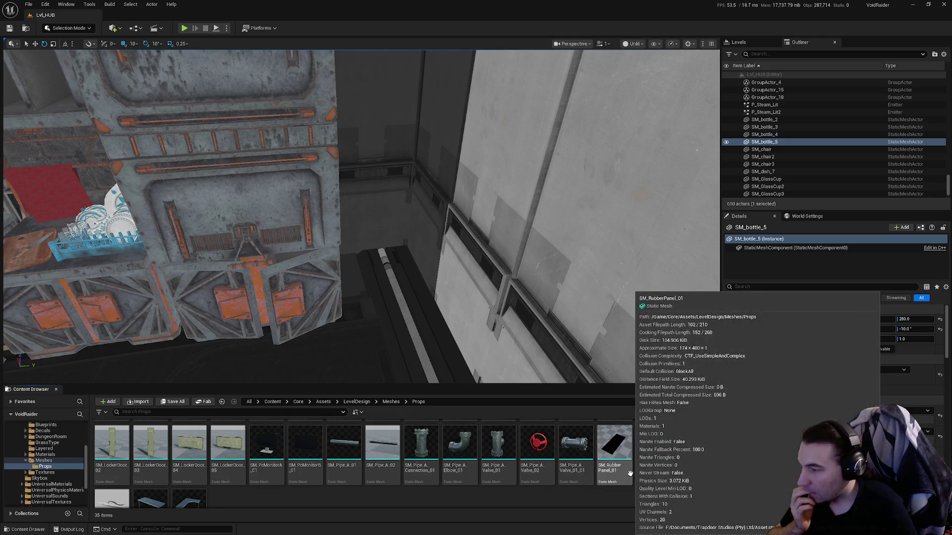
{"action": "scroll", "coordinate": [630, 477], "scroll_direction": "down", "scroll_amount": 1}
{"action": "key", "text": "f"}
{"action": "key", "text": "w"}
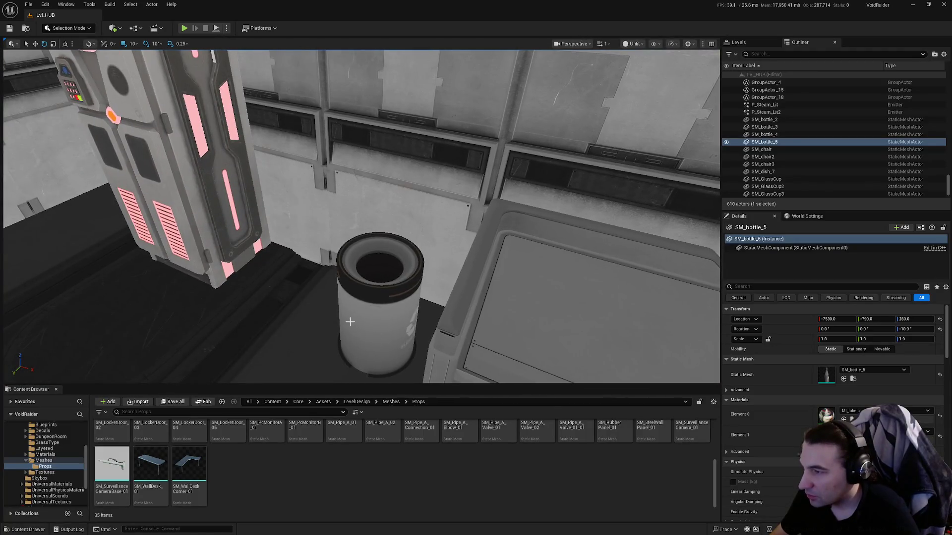
Duplicate the waste bin and move the copy next to the kitchen counter.
{"action": "left_click", "coordinate": [376, 307]}
{"action": "key", "text": "s"}
{"action": "scroll", "coordinate": [402, 312], "scroll_direction": "down", "scroll_amount": 5}
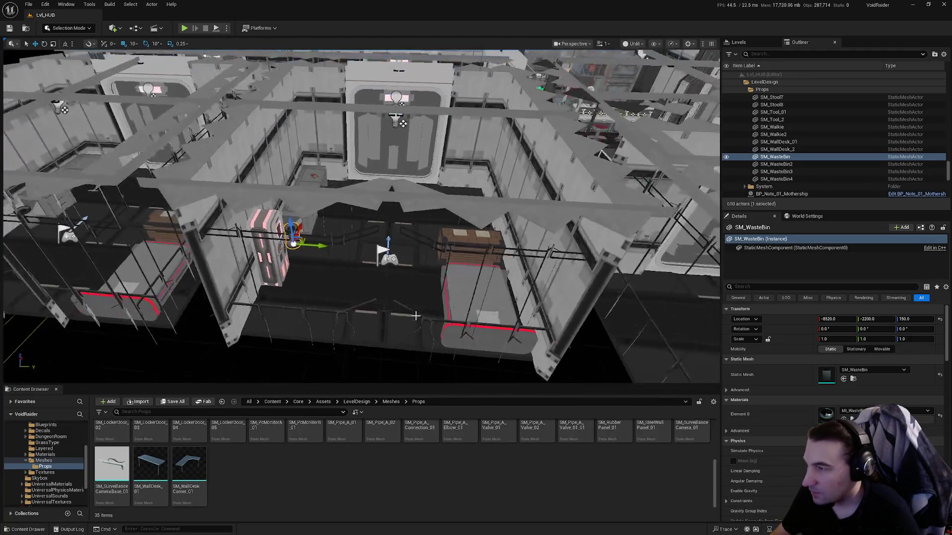
{"action": "left_click_drag", "start_coordinate": [322, 243], "coordinate": [403, 244]}
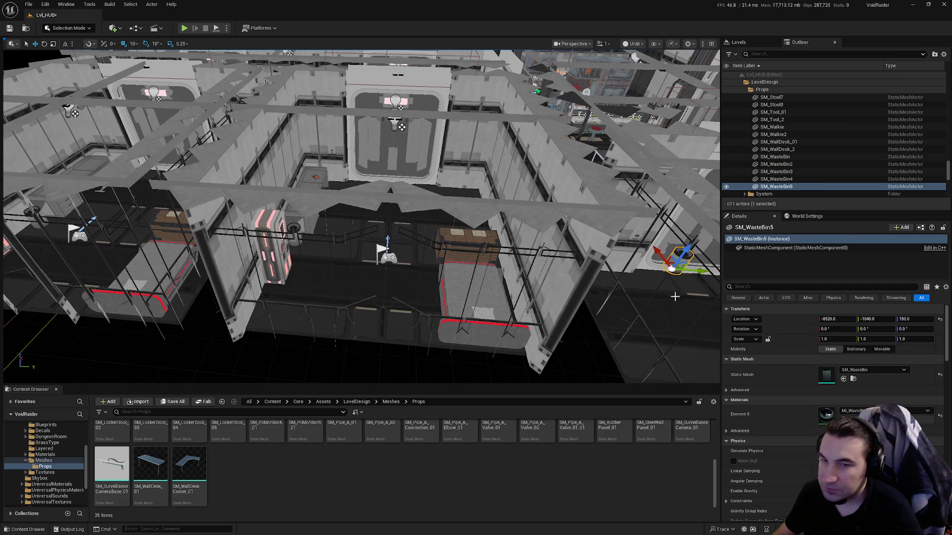
{"action": "scroll", "coordinate": [559, 219], "scroll_direction": "down", "scroll_amount": 10}
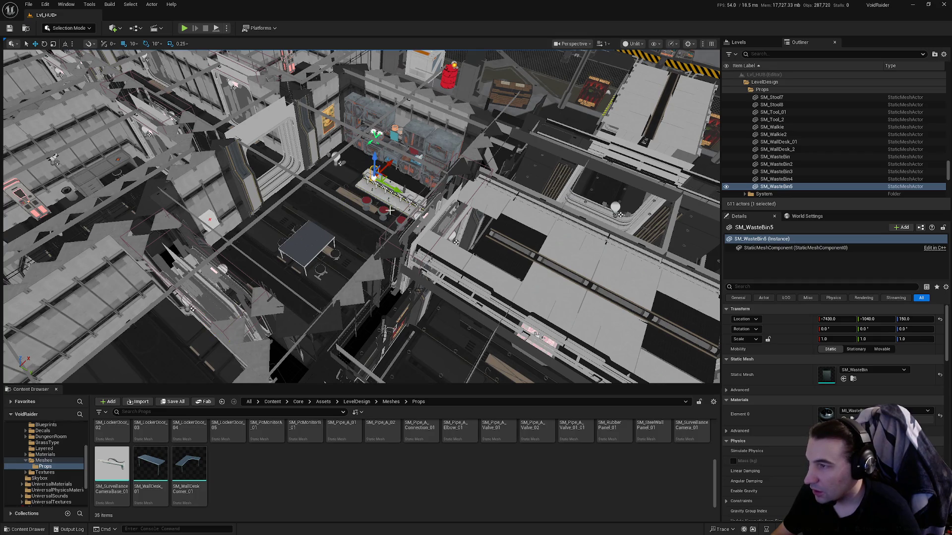
{"action": "scroll", "coordinate": [390, 211], "scroll_direction": "up", "scroll_amount": 10}
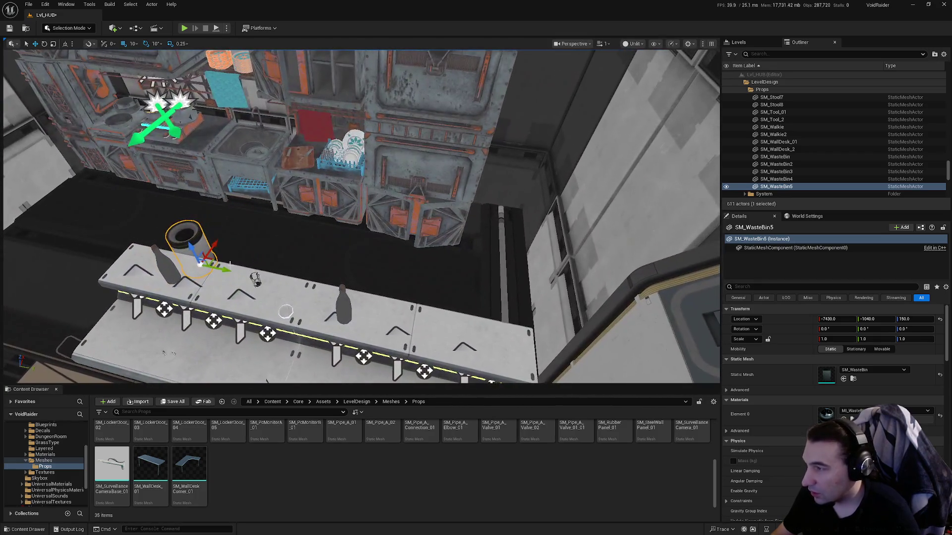
{"action": "mouse_move", "coordinate": [209, 239]}
{"action": "left_mouse_down"}
{"action": "mouse_move", "coordinate": [417, 286]}
{"action": "mouse_move", "coordinate": [510, 294]}
{"action": "mouse_move", "coordinate": [495, 208]}
{"action": "left_mouse_up"}
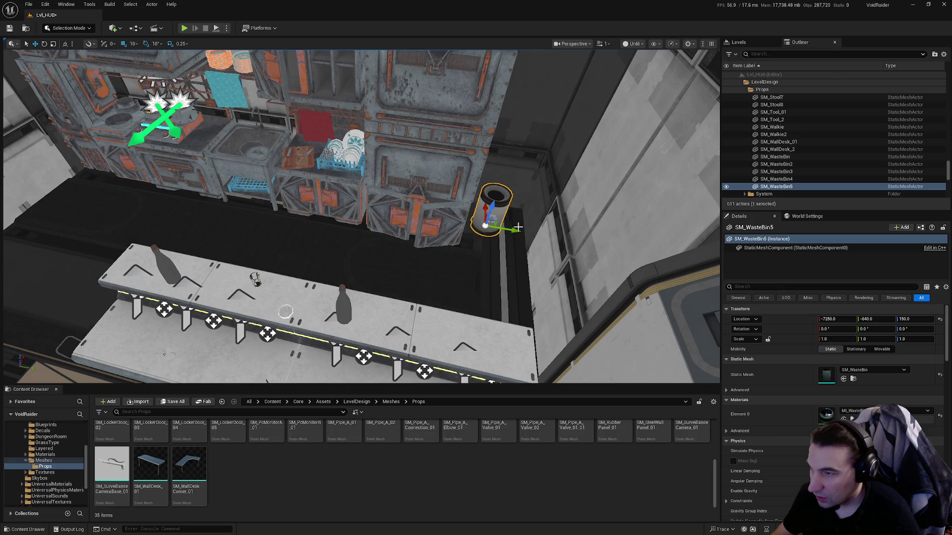
{"action": "key", "text": "f"}
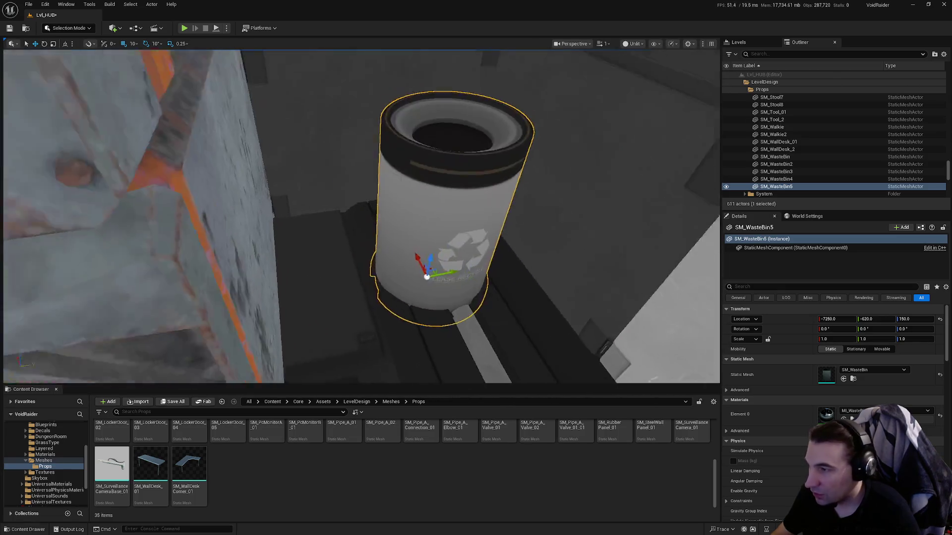
{"action": "mouse_move", "coordinate": [426, 252]}
{"action": "left_mouse_down"}
{"action": "mouse_move", "coordinate": [454, 296]}
{"action": "mouse_move", "coordinate": [459, 248]}
{"action": "left_mouse_up"}
{"action": "scroll", "coordinate": [458, 248], "scroll_direction": "down", "scroll_amount": 5}
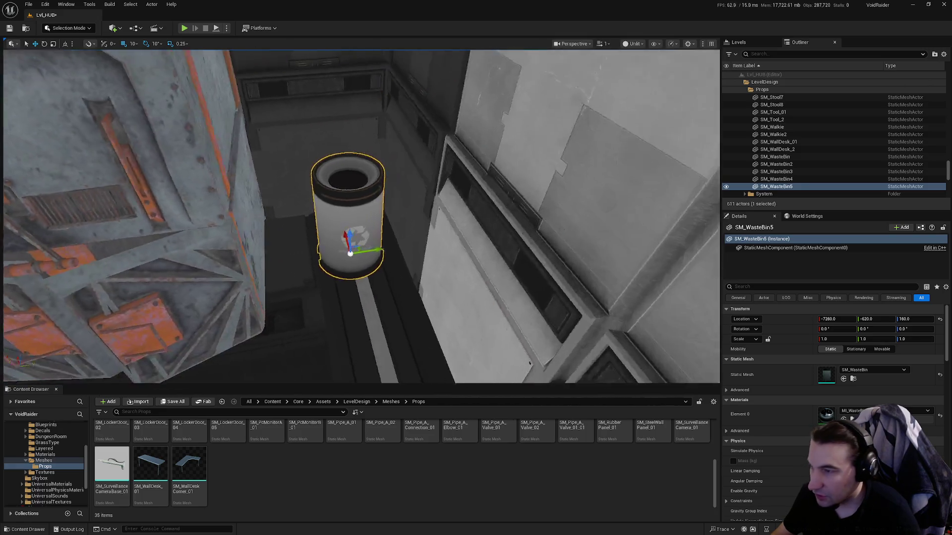
Set the new bin's scale to 1.5 on X, Y and Z.
{"action": "left_click", "coordinate": [839, 339]}
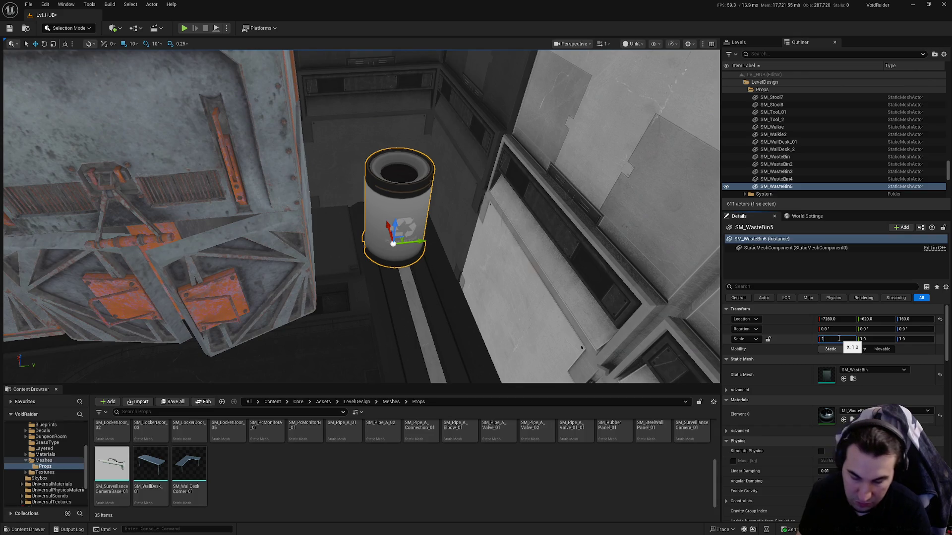
{"action": "type", "text": ".2"}
{"action": "left_click", "coordinate": [879, 340]}
{"action": "type", "text": "1"}
{"action": "left_click", "coordinate": [912, 339]}
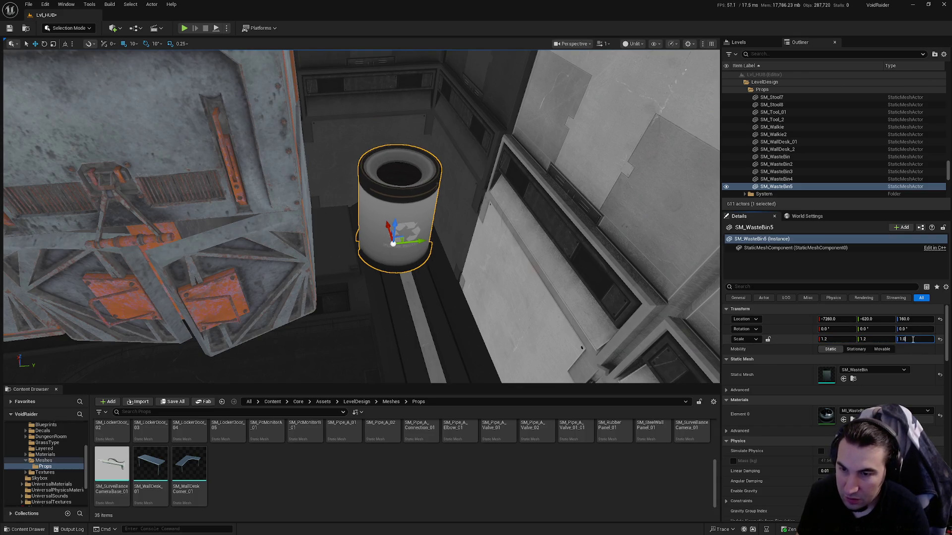
{"action": "type", "text": "1.2"}
{"action": "key", "text": "Return"}
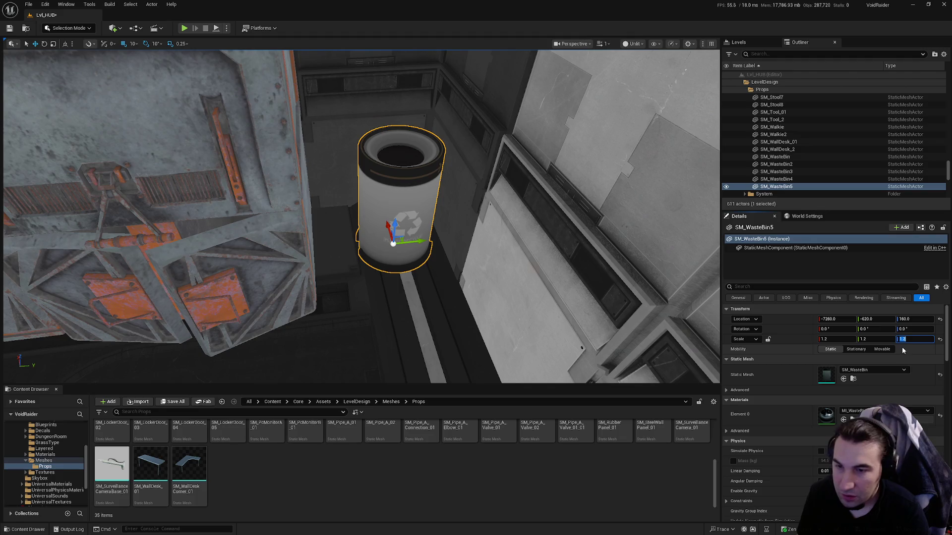
{"action": "type", "text": ".5"}
{"action": "key", "text": "Return"}
{"action": "left_click", "coordinate": [873, 339]}
{"action": "type", "text": "1.5"}
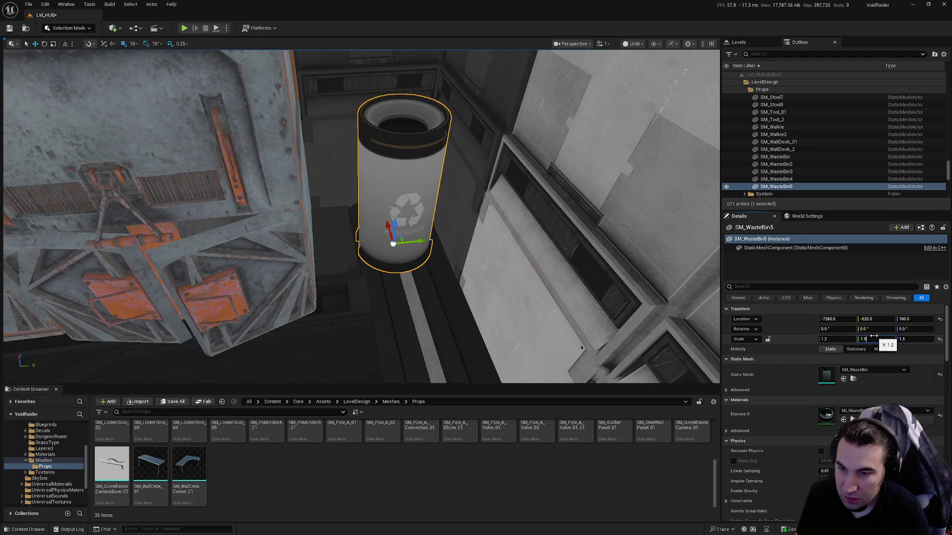
{"action": "key", "text": "Return"}
{"action": "type", "text": ".5"}
{"action": "key", "text": "Return"}
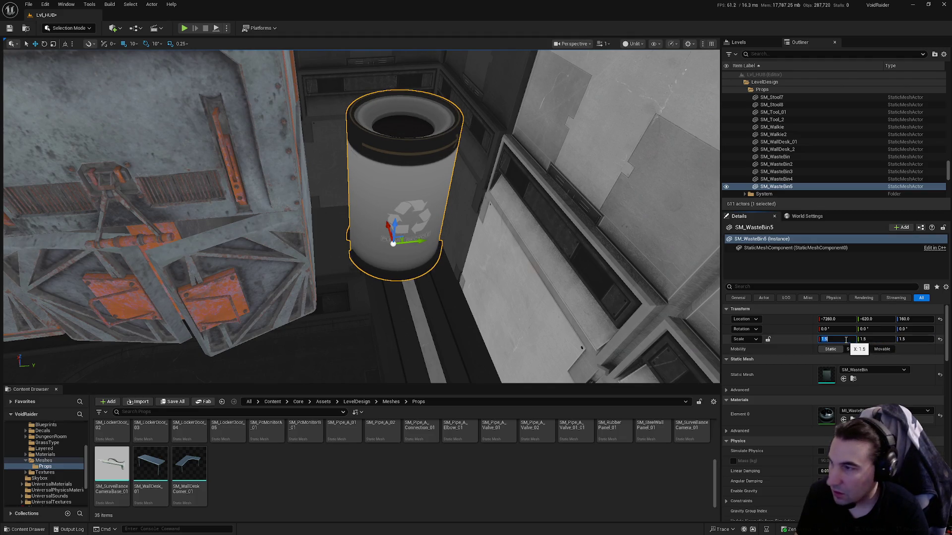
Shift the bin slightly along Y and raise its scale to 2.0 on all axes.
{"action": "left_click_drag", "start_coordinate": [422, 241], "coordinate": [403, 245]}
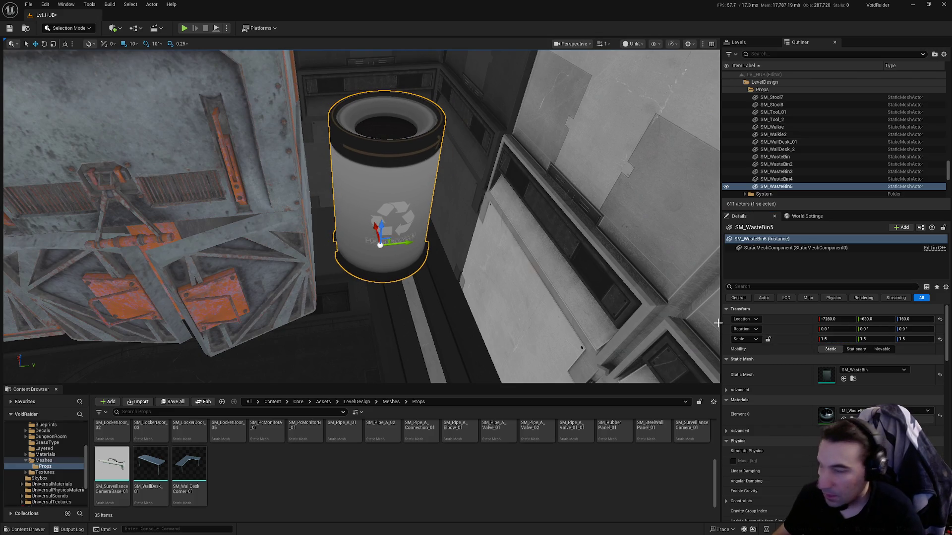
{"action": "left_click", "coordinate": [838, 339]}
{"action": "type", "text": "2"}
{"action": "key", "text": "Tab"}
{"action": "type", "text": "2"}
{"action": "key", "text": "Tab"}
{"action": "type", "text": "2"}
{"action": "key", "text": "Return"}
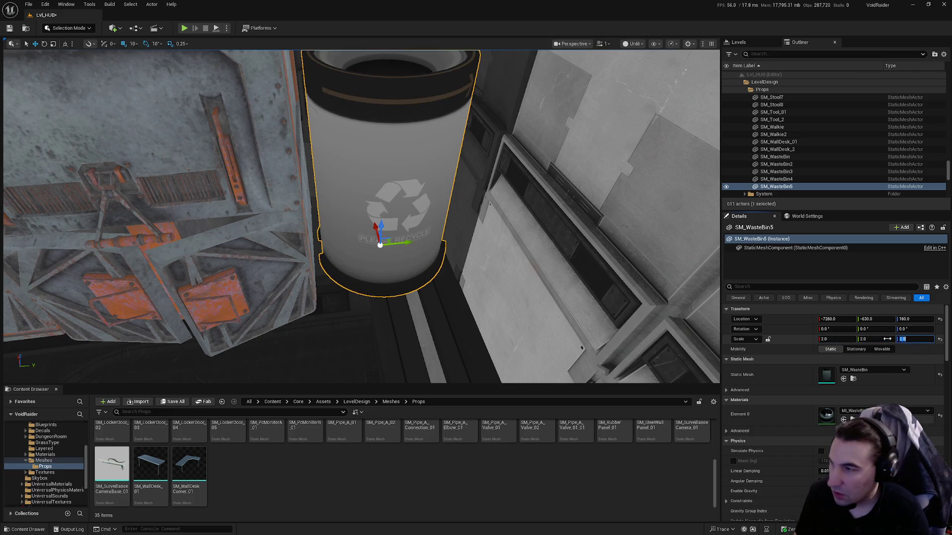
{"action": "scroll", "coordinate": [361, 217], "scroll_direction": "down", "scroll_amount": 5}
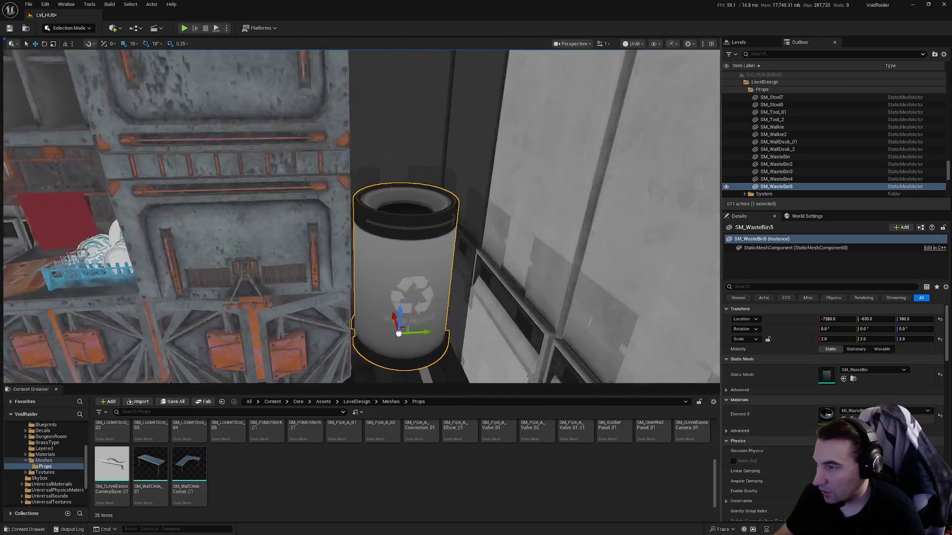
{"action": "scroll", "coordinate": [457, 288], "scroll_direction": "up", "scroll_amount": 3}
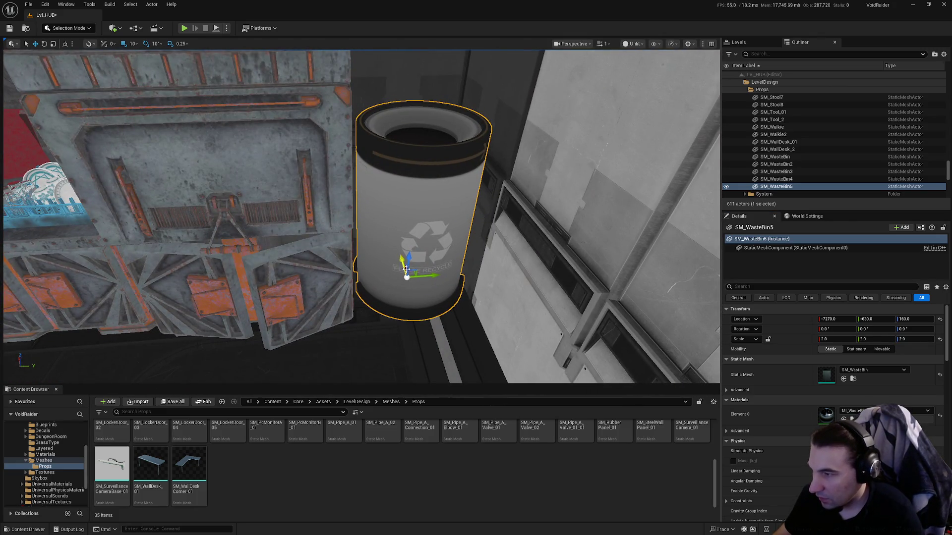
Turn the bin to 90° yaw, save the level, and start Play In Editor.
{"action": "key", "text": "e"}
{"action": "mouse_move", "coordinate": [398, 270]}
{"action": "left_mouse_down"}
{"action": "mouse_move", "coordinate": [396, 246]}
{"action": "mouse_move", "coordinate": [370, 278]}
{"action": "mouse_move", "coordinate": [401, 316]}
{"action": "mouse_move", "coordinate": [350, 276]}
{"action": "mouse_move", "coordinate": [362, 265]}
{"action": "left_mouse_up"}
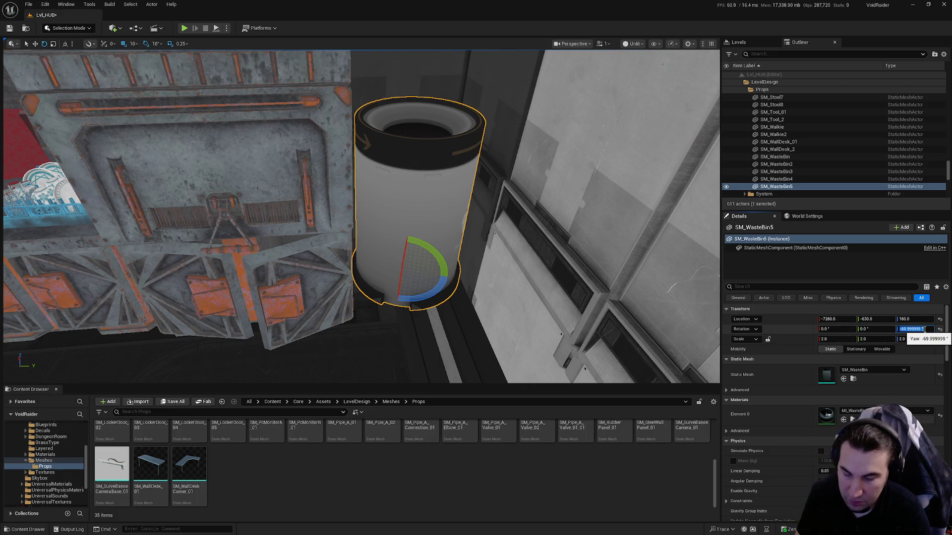
{"action": "type", "text": "90"}
{"action": "key", "text": "Return"}
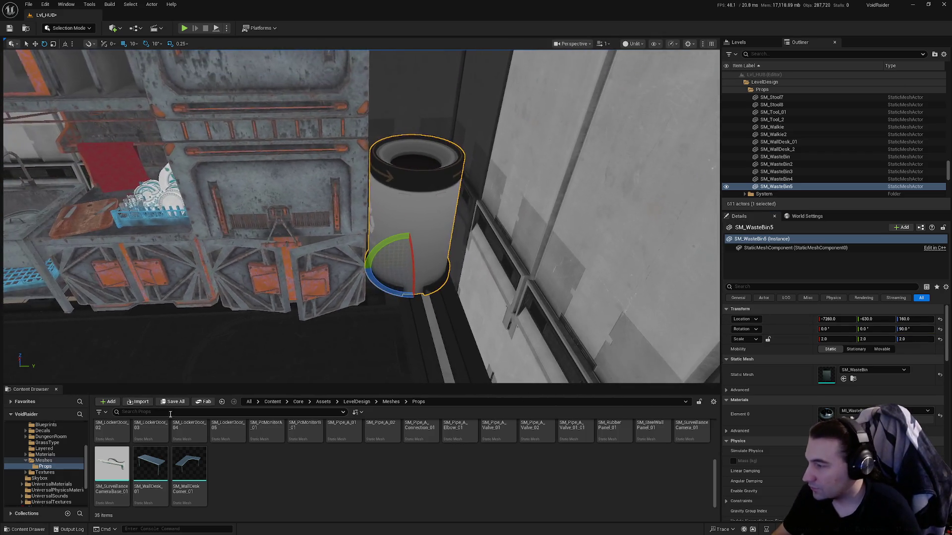
{"action": "left_click", "coordinate": [169, 403]}
{"action": "key", "text": "Return"}
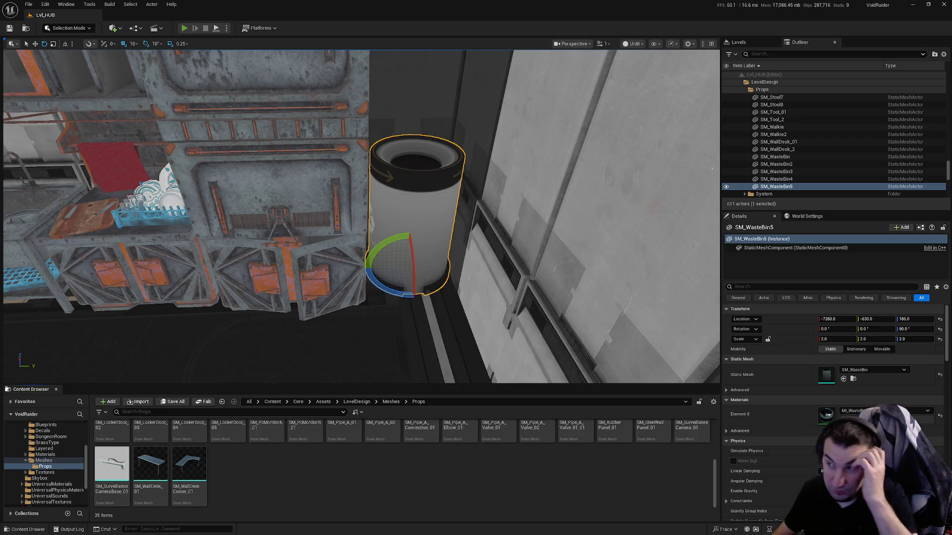
{"action": "key", "text": "alt+p"}
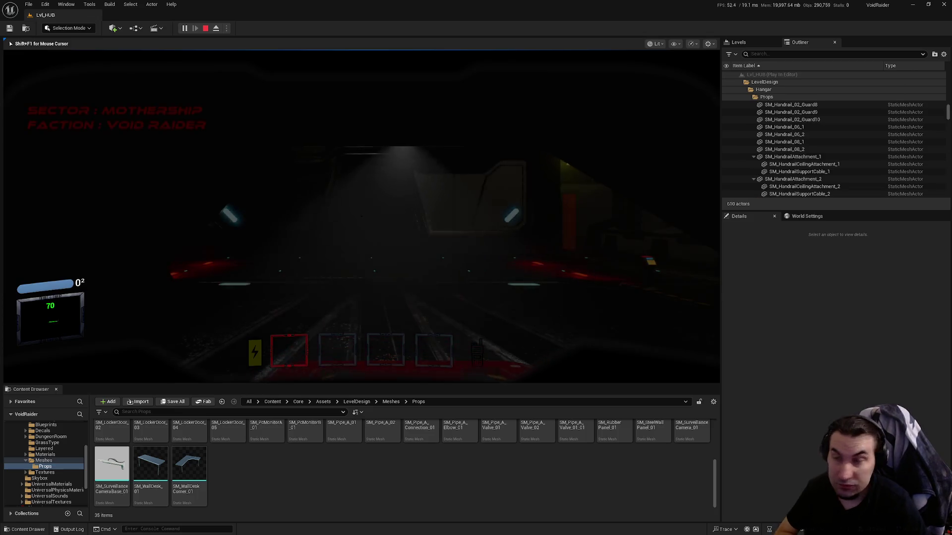
Walk across the hangar, through the corridor doors into the bar room, then stop playing with Esc.
{"action": "key", "text": "w"}
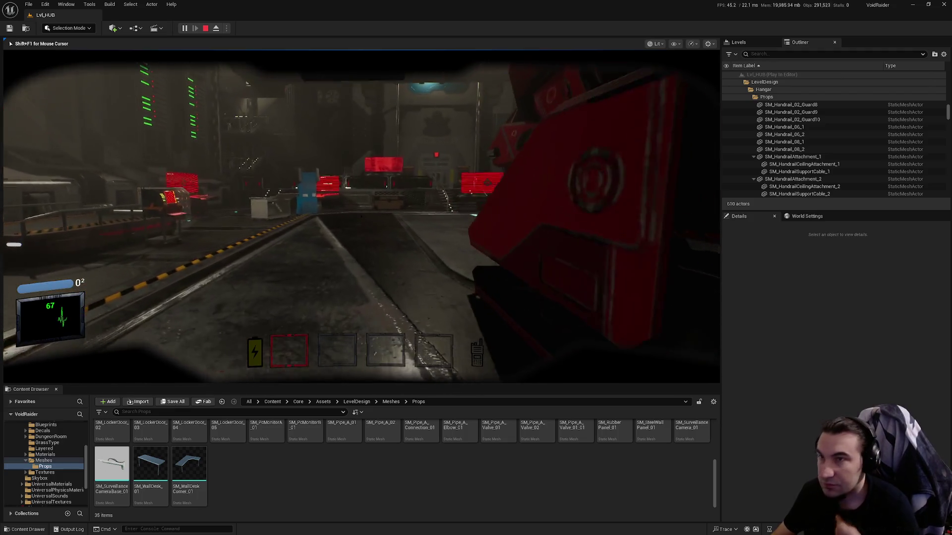
{"action": "key", "text": "w"}
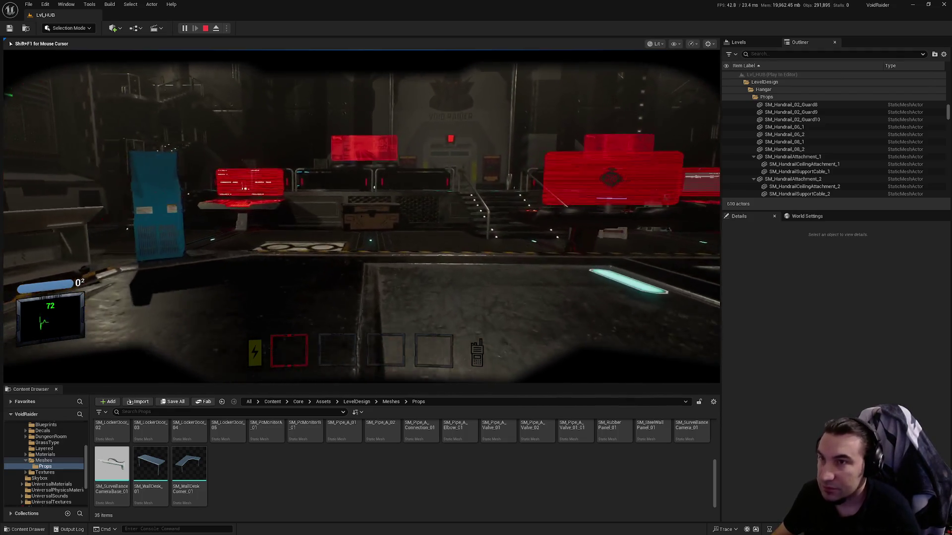
{"action": "key", "text": "w"}
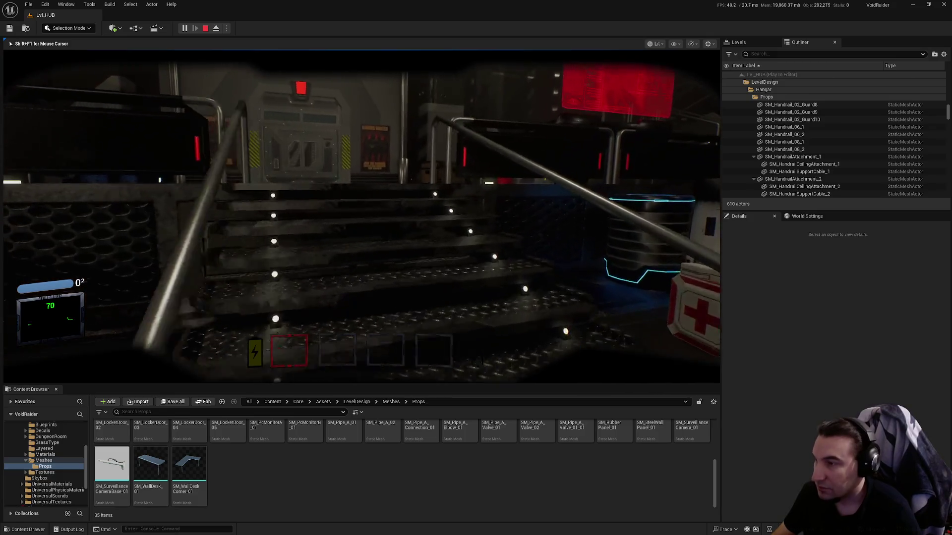
{"action": "key", "text": "w"}
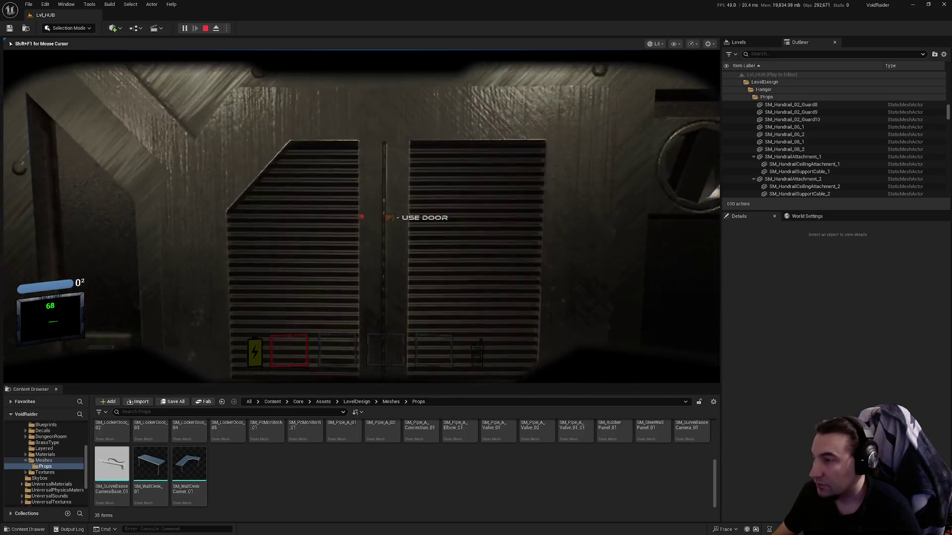
{"action": "key", "text": "e"}
{"action": "key", "text": "w"}
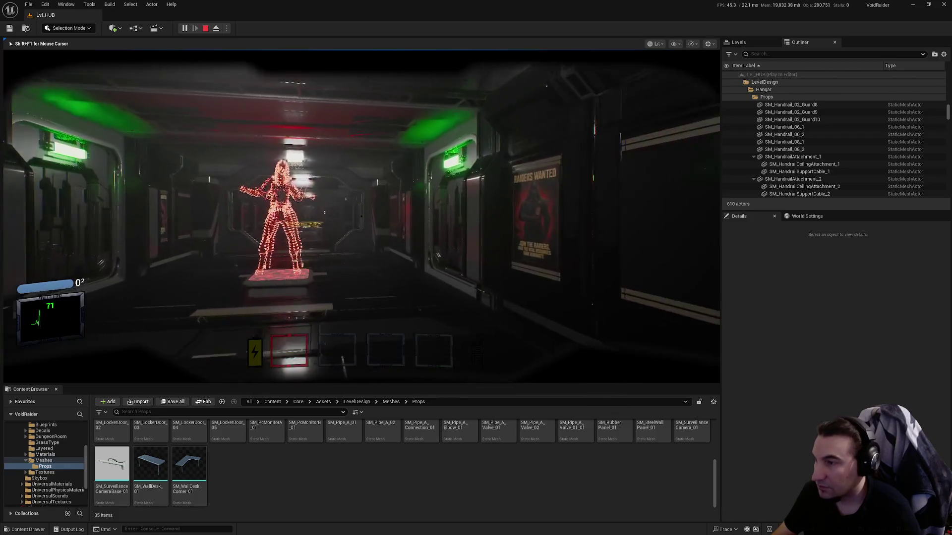
{"action": "key", "text": "f"}
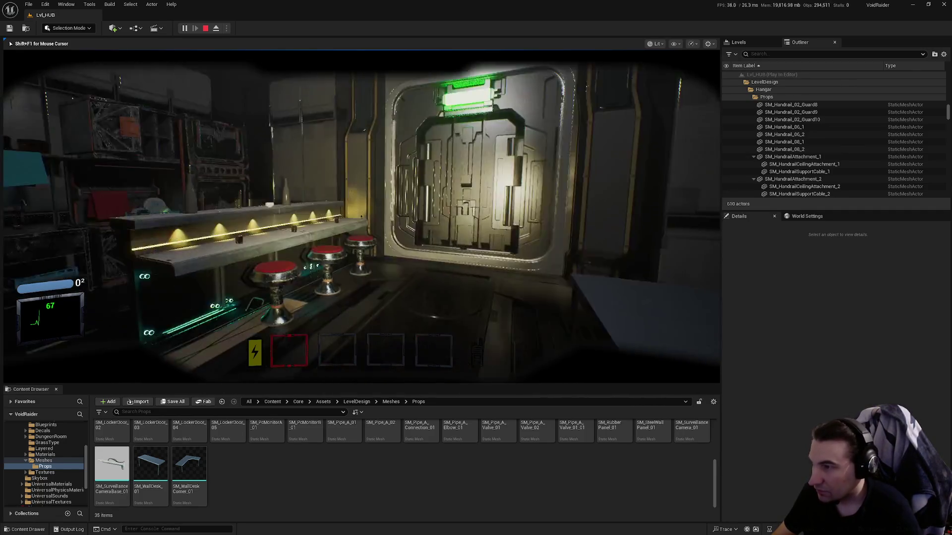
{"action": "key", "text": "Escape"}
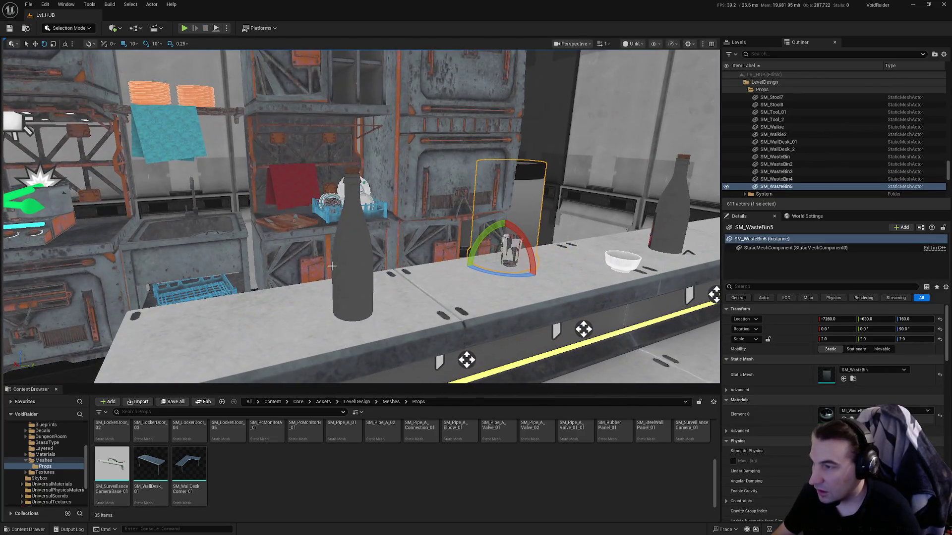
Open the bar-counter bottle SM_bottle_4 in its mesh editor and turn off automatic LOD distances.
{"action": "left_click", "coordinate": [332, 266]}
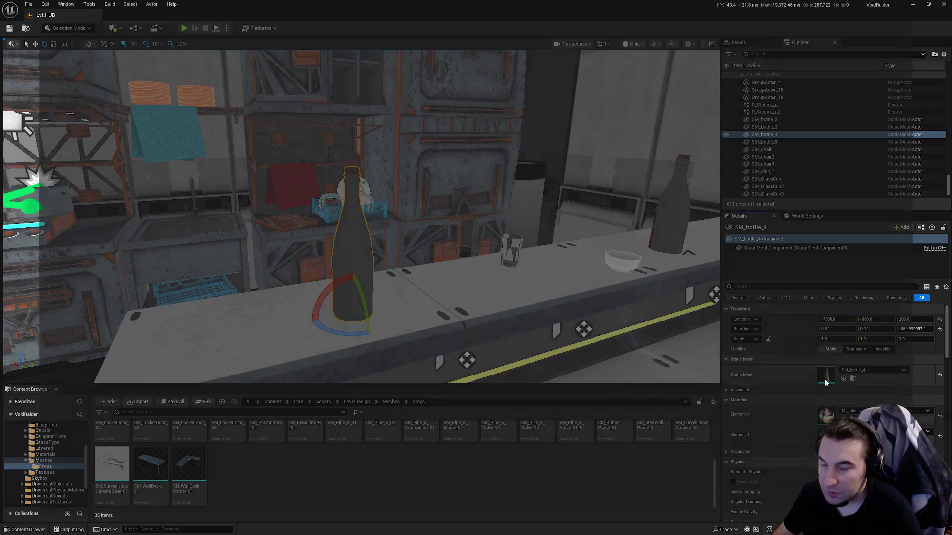
{"action": "double_click", "coordinate": [825, 379]}
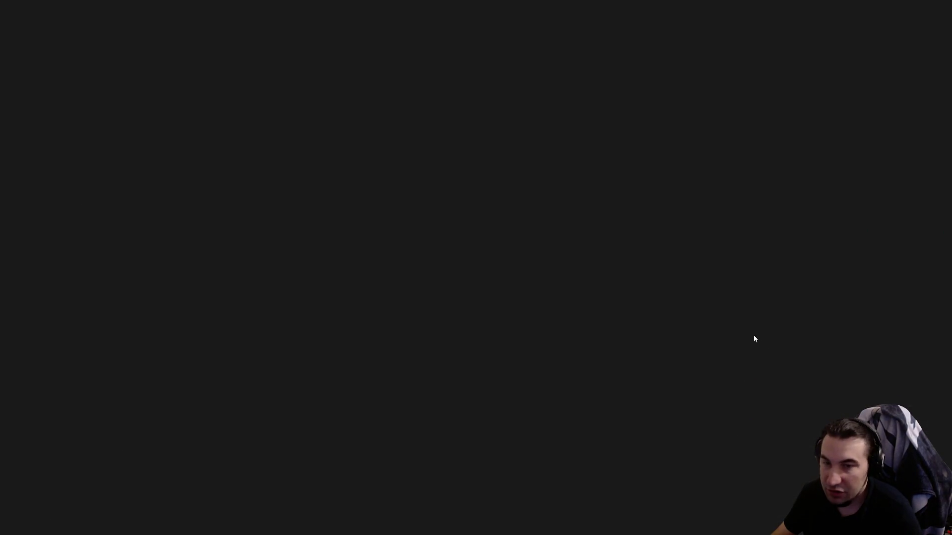
{"action": "scroll", "coordinate": [619, 261], "scroll_direction": "down", "scroll_amount": 5}
{"action": "scroll", "coordinate": [636, 268], "scroll_direction": "down", "scroll_amount": 10}
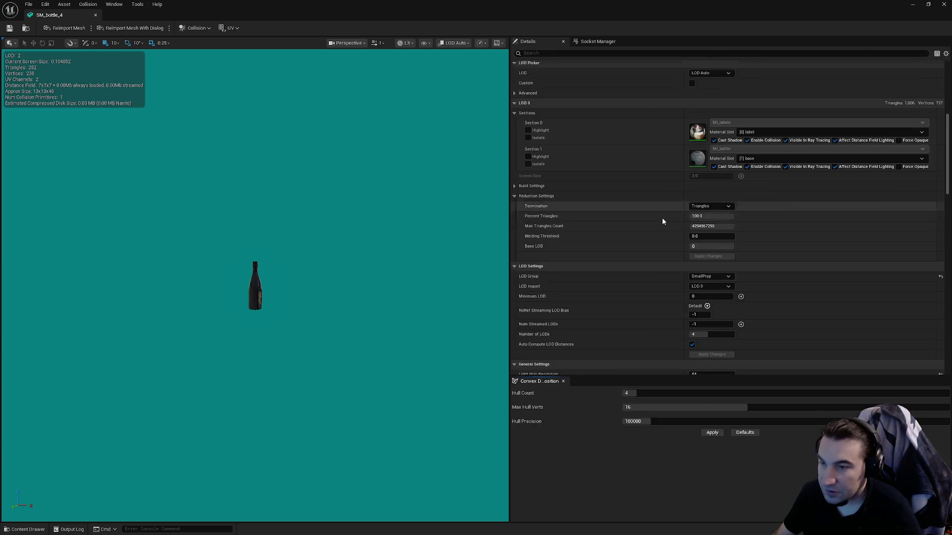
{"action": "left_click", "coordinate": [692, 249]}
{"action": "scroll", "coordinate": [645, 248], "scroll_direction": "up", "scroll_amount": 15}
{"action": "scroll", "coordinate": [670, 270], "scroll_direction": "down", "scroll_amount": 4}
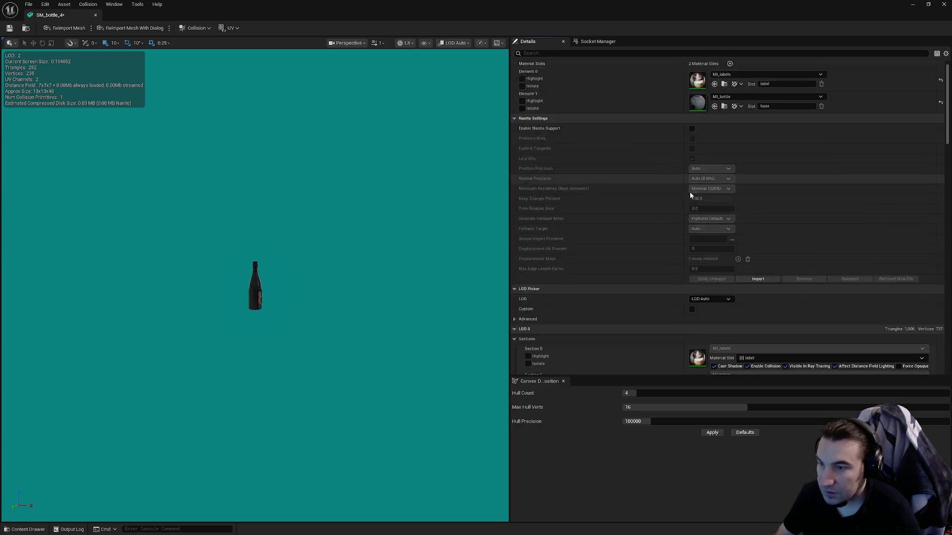
Preview the bottle at LOD 1 and orbit around it.
{"action": "left_click", "coordinate": [713, 204]}
{"action": "left_click", "coordinate": [712, 232]}
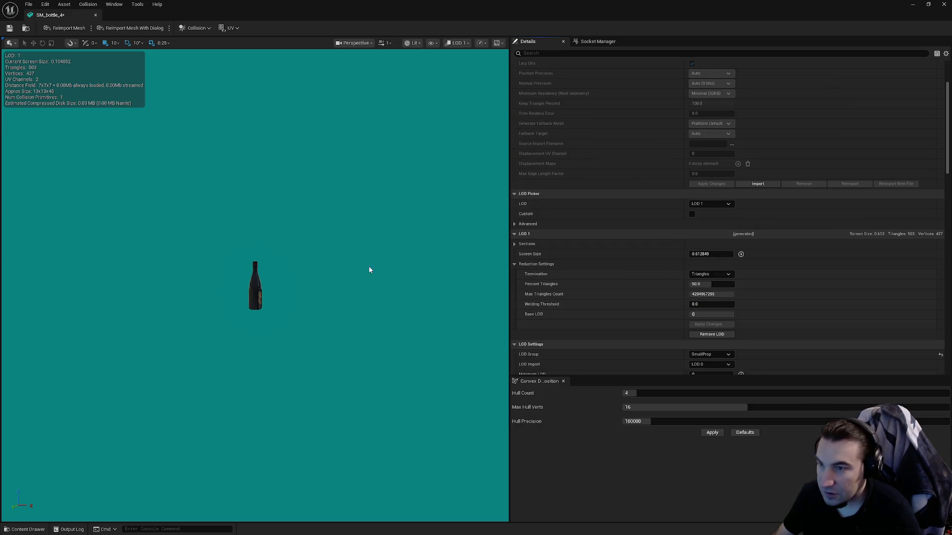
{"action": "mouse_move", "coordinate": [364, 252]}
{"action": "left_mouse_down"}
{"action": "mouse_move", "coordinate": [349, 254]}
{"action": "mouse_move", "coordinate": [370, 259]}
{"action": "mouse_move", "coordinate": [370, 213]}
{"action": "mouse_move", "coordinate": [369, 250]}
{"action": "left_mouse_up"}
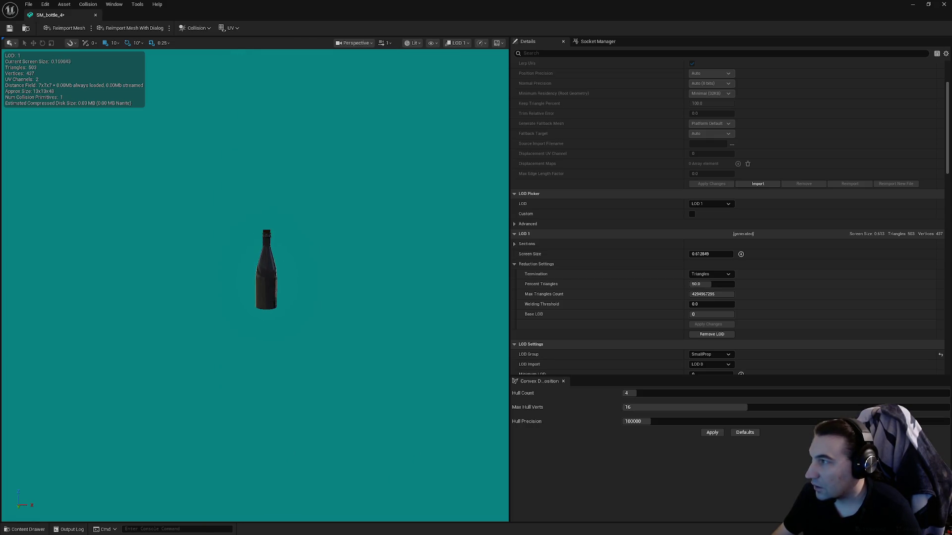
{"action": "scroll", "coordinate": [302, 266], "scroll_direction": "down", "scroll_amount": 5}
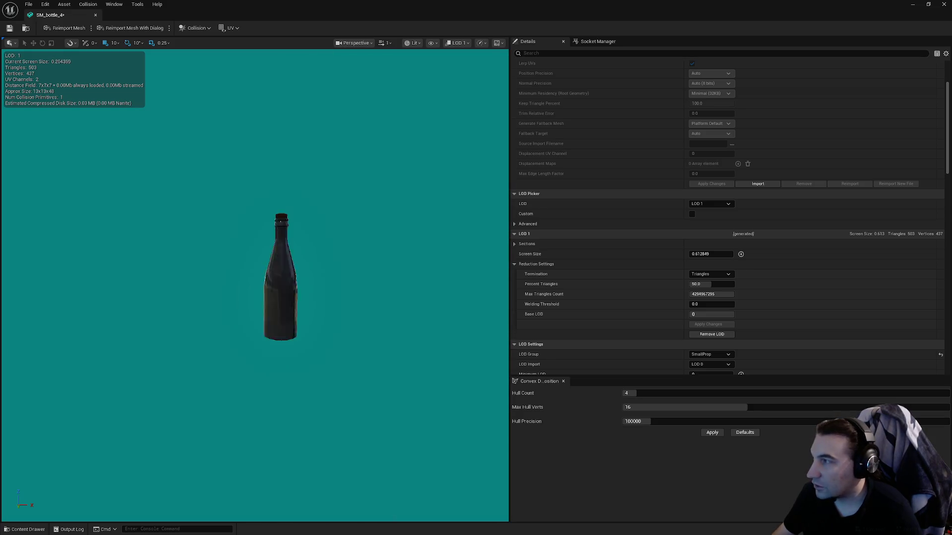
{"action": "scroll", "coordinate": [805, 266], "scroll_direction": "down", "scroll_amount": 4}
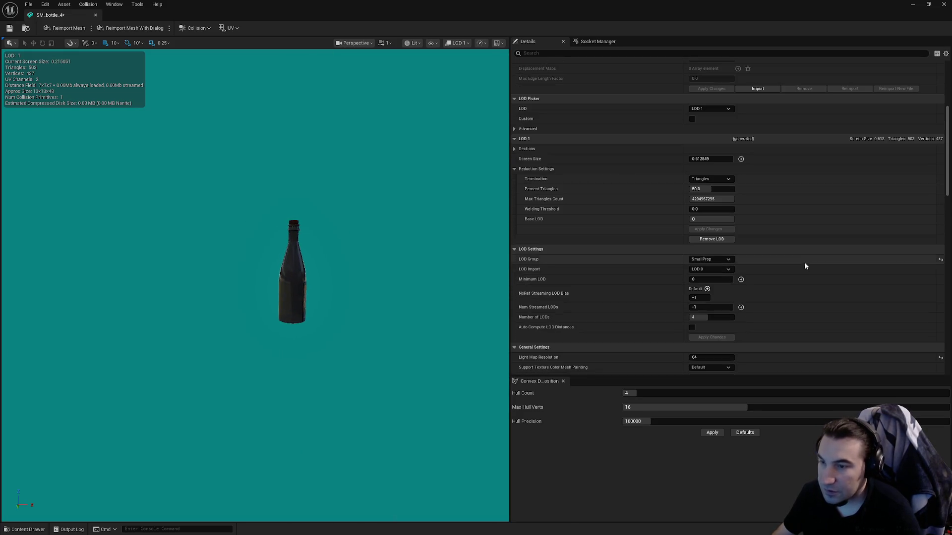
Set the LOD group to HighDetail and preview the bottle at LOD 2 and LOD 5.
{"action": "left_click", "coordinate": [721, 261]}
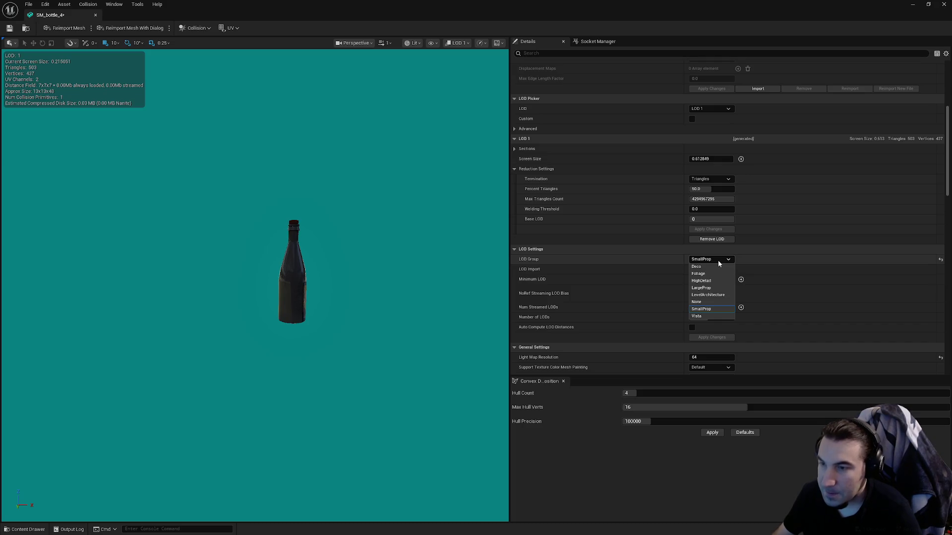
{"action": "left_click", "coordinate": [700, 309]}
{"action": "left_click", "coordinate": [529, 283]}
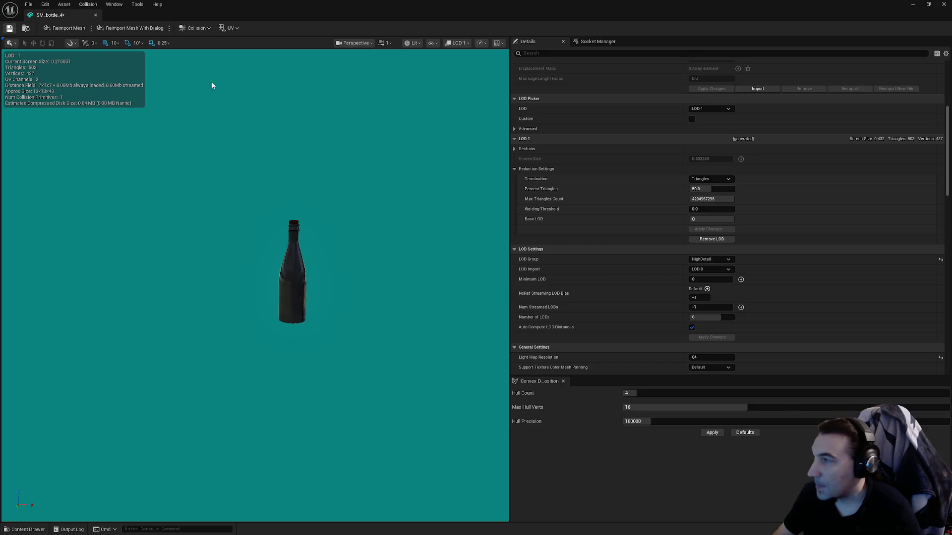
{"action": "left_click", "coordinate": [713, 108]}
{"action": "left_click", "coordinate": [705, 144]}
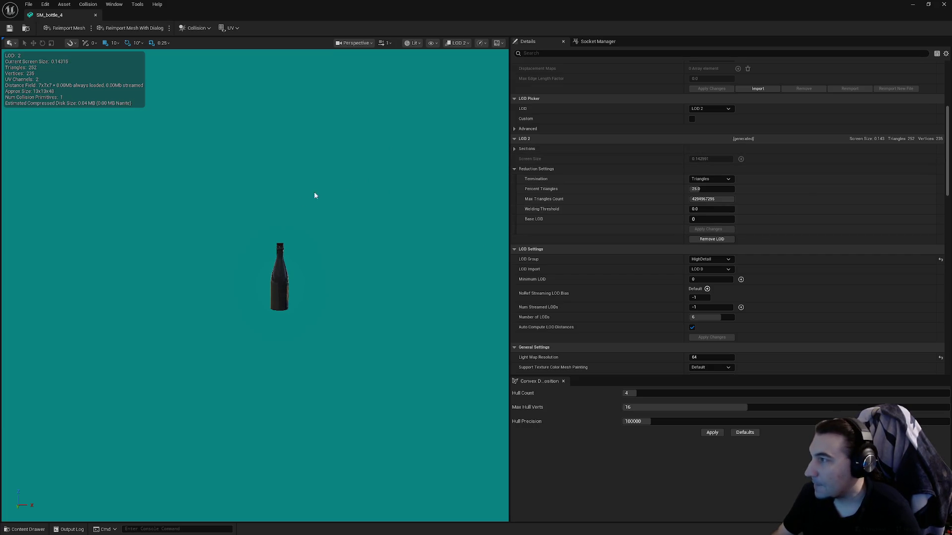
{"action": "left_click", "coordinate": [709, 108]}
{"action": "left_click", "coordinate": [703, 168]}
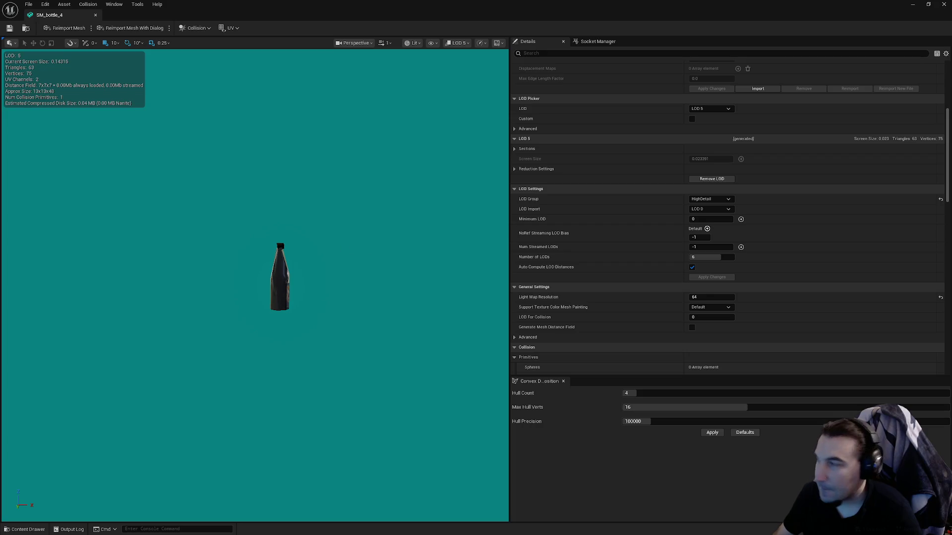
{"action": "scroll", "coordinate": [275, 277], "scroll_direction": "down", "scroll_amount": 2}
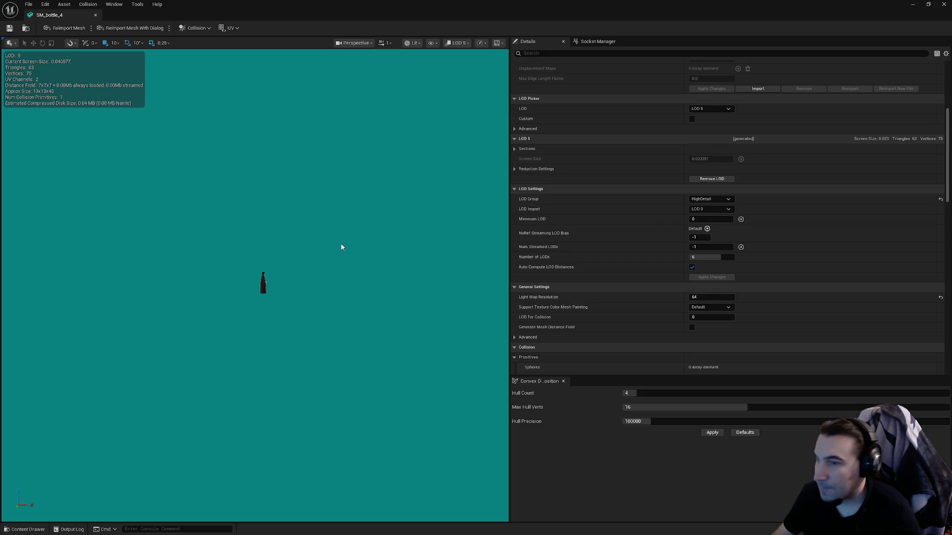
{"action": "left_click", "coordinate": [714, 109]}
{"action": "left_click", "coordinate": [730, 205]}
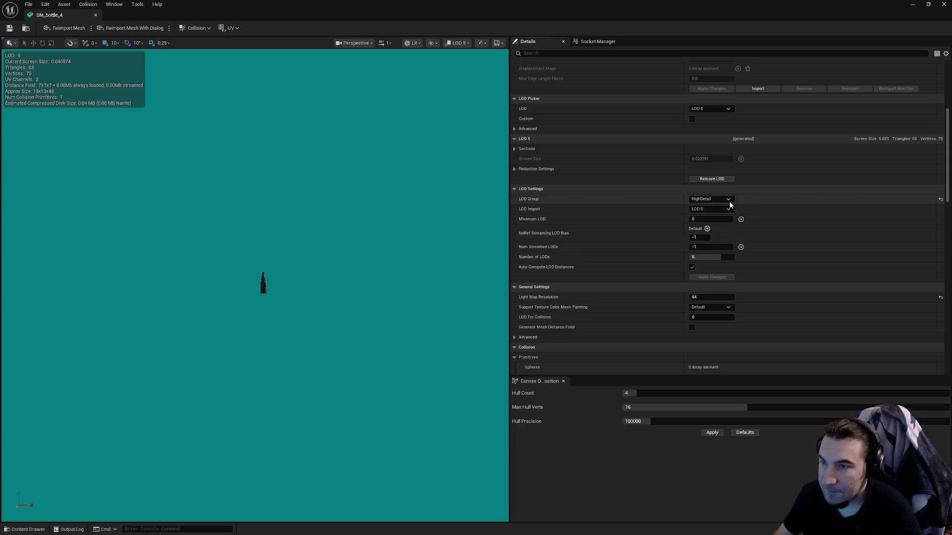
Try the SmallProp and then LargeProp LOD groups, returning the preview to automatic LOD.
{"action": "left_click", "coordinate": [728, 200]}
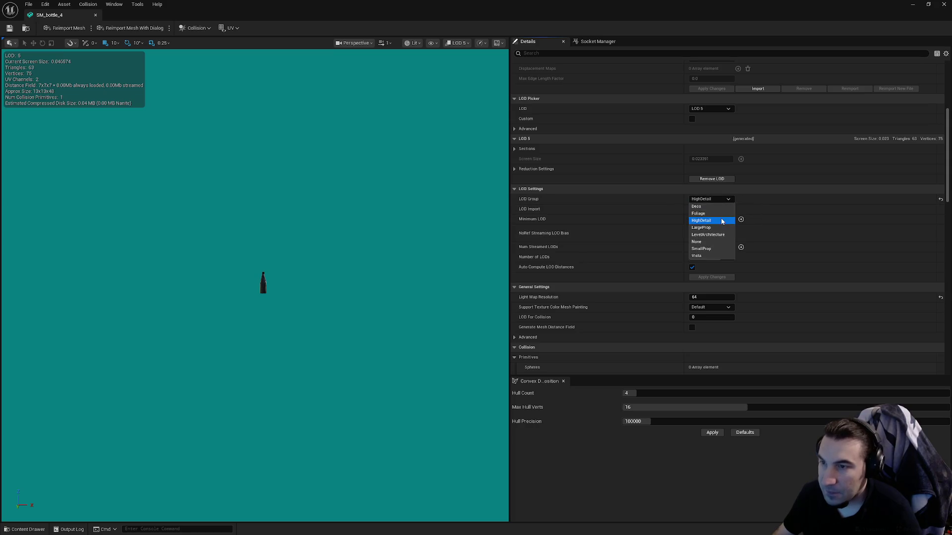
{"action": "left_click", "coordinate": [707, 250]}
{"action": "left_click", "coordinate": [529, 281]}
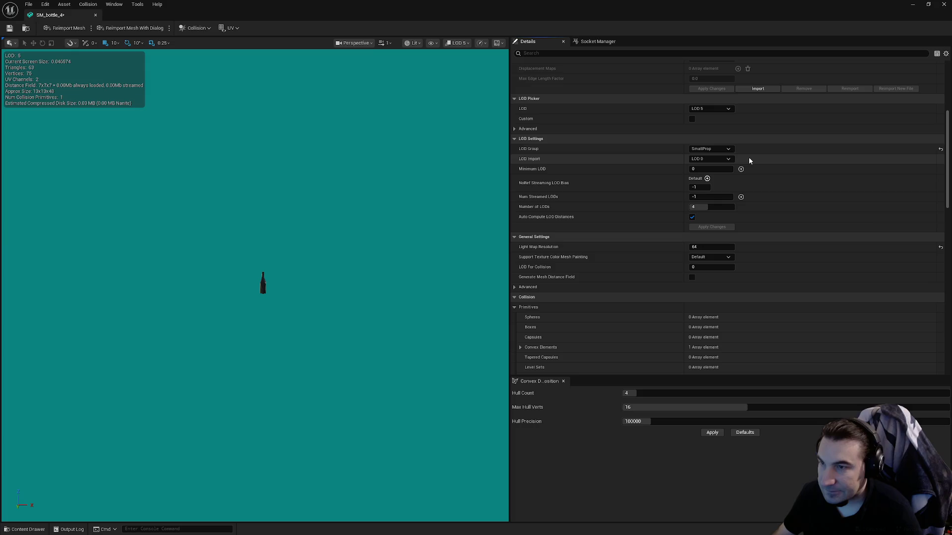
{"action": "left_click", "coordinate": [723, 149]}
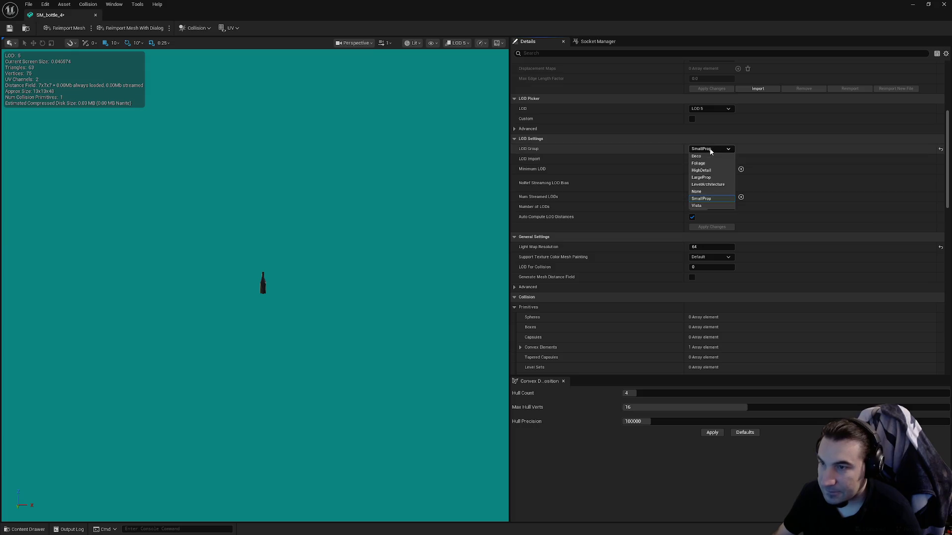
{"action": "left_click", "coordinate": [713, 178]}
{"action": "left_click", "coordinate": [531, 283]}
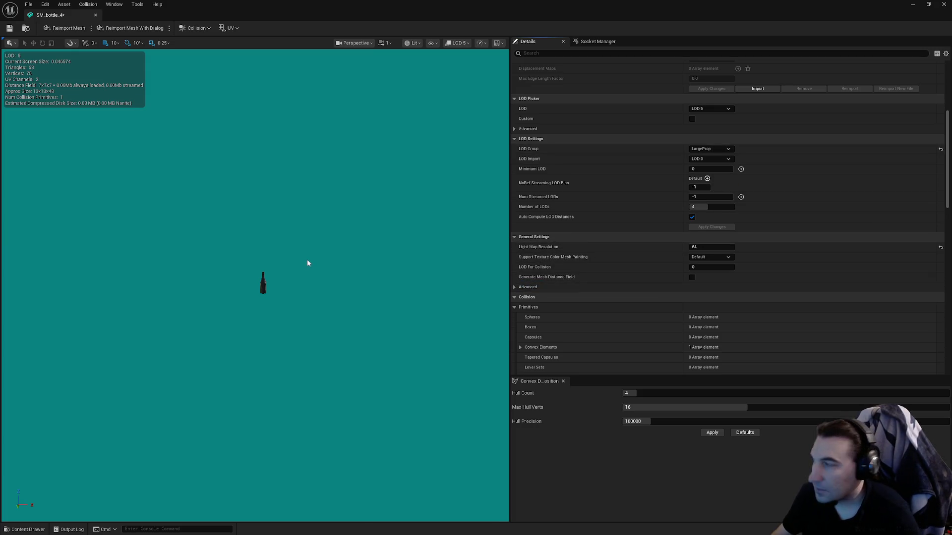
{"action": "left_click", "coordinate": [709, 109]}
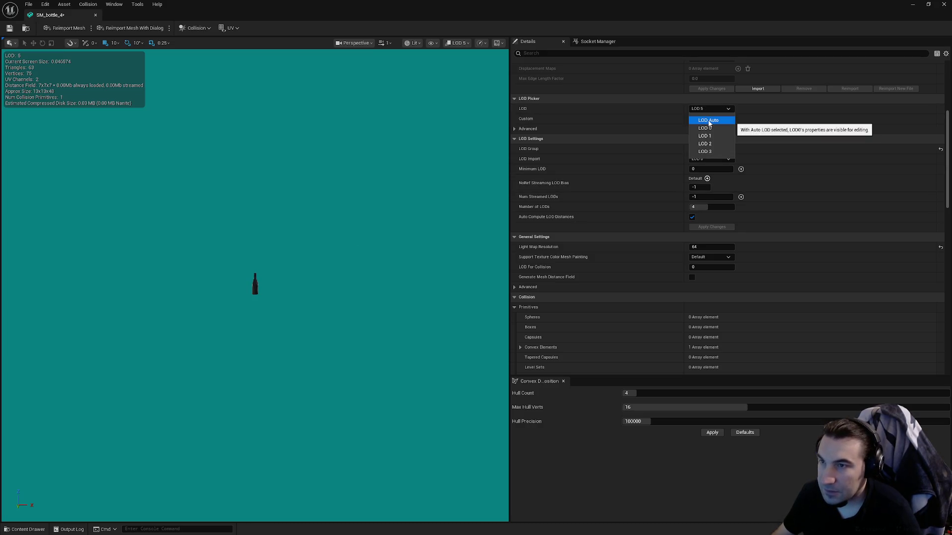
{"action": "left_click", "coordinate": [708, 119]}
Preview LOD 3, then set the LOD group back to SmallProp.
{"action": "left_click", "coordinate": [709, 109]}
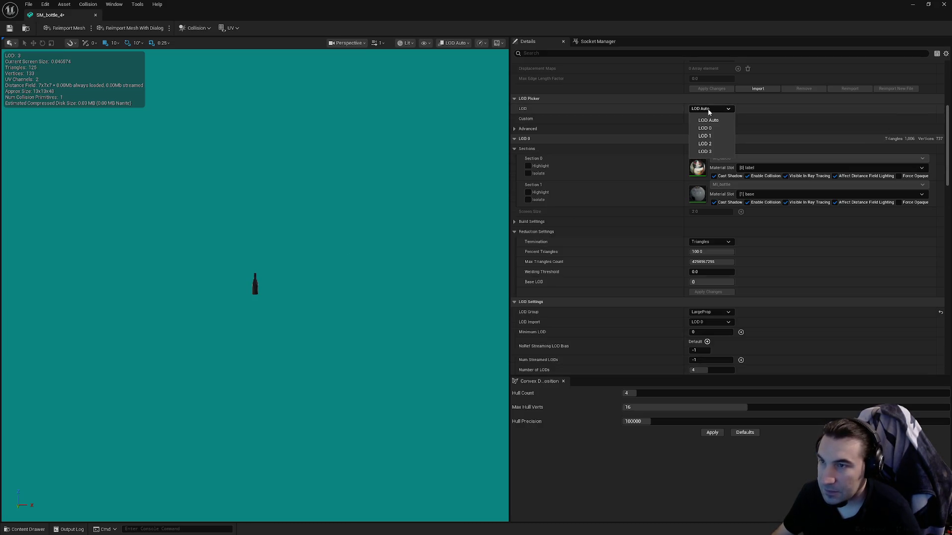
{"action": "left_click", "coordinate": [706, 151]}
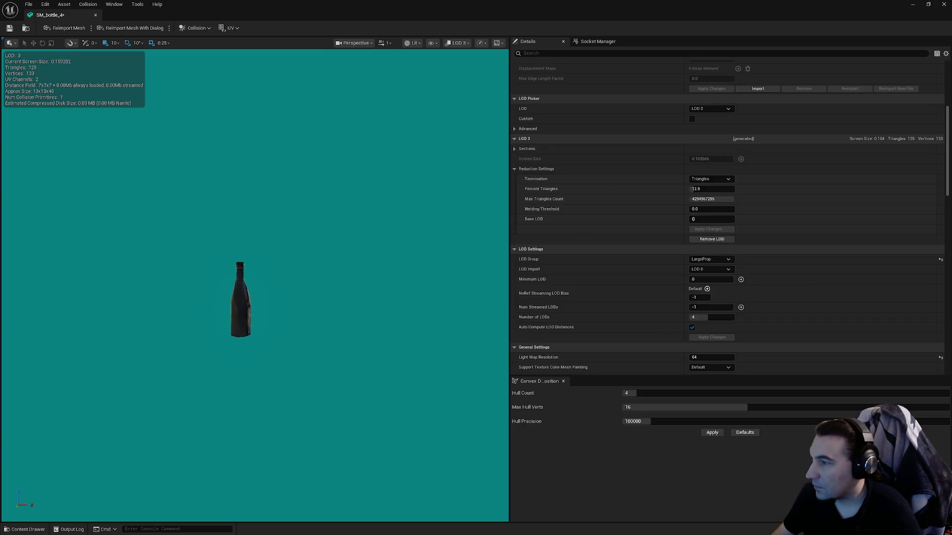
{"action": "left_click", "coordinate": [710, 109]}
{"action": "left_click", "coordinate": [708, 125]}
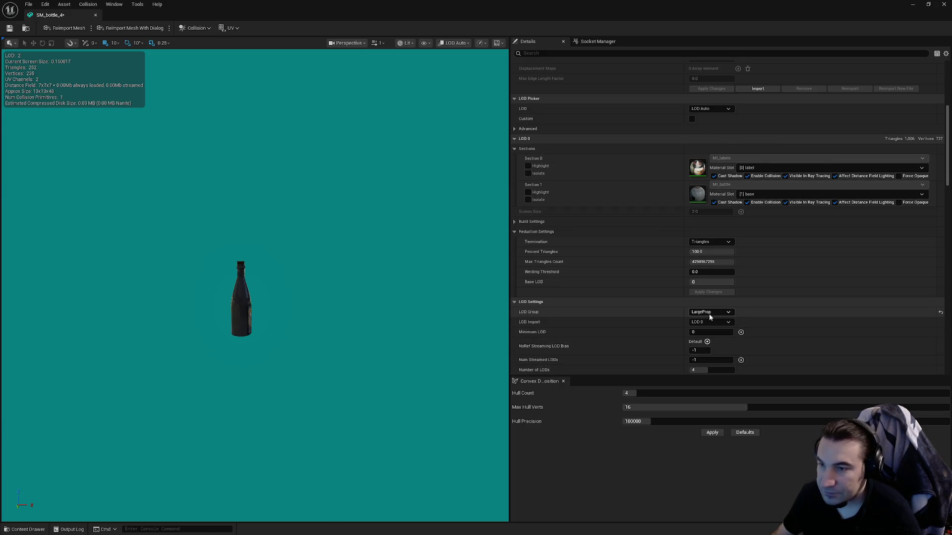
{"action": "left_click", "coordinate": [710, 313]}
{"action": "left_click", "coordinate": [701, 361]}
{"action": "left_click", "coordinate": [534, 286]}
Preview the bottle at LOD 1 and switch off Auto Compute LOD Distances.
{"action": "scroll", "coordinate": [644, 251], "scroll_direction": "down", "scroll_amount": 5}
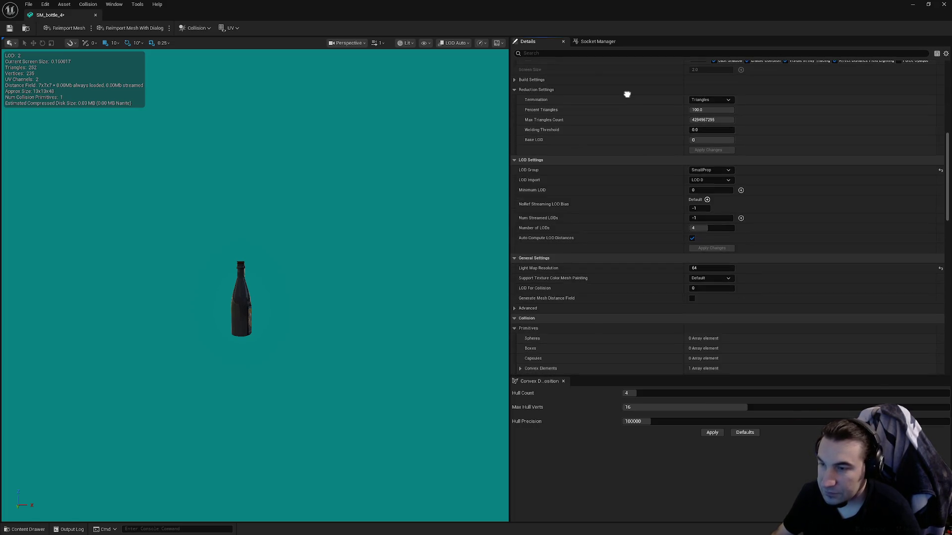
{"action": "scroll", "coordinate": [644, 136], "scroll_direction": "up", "scroll_amount": 5}
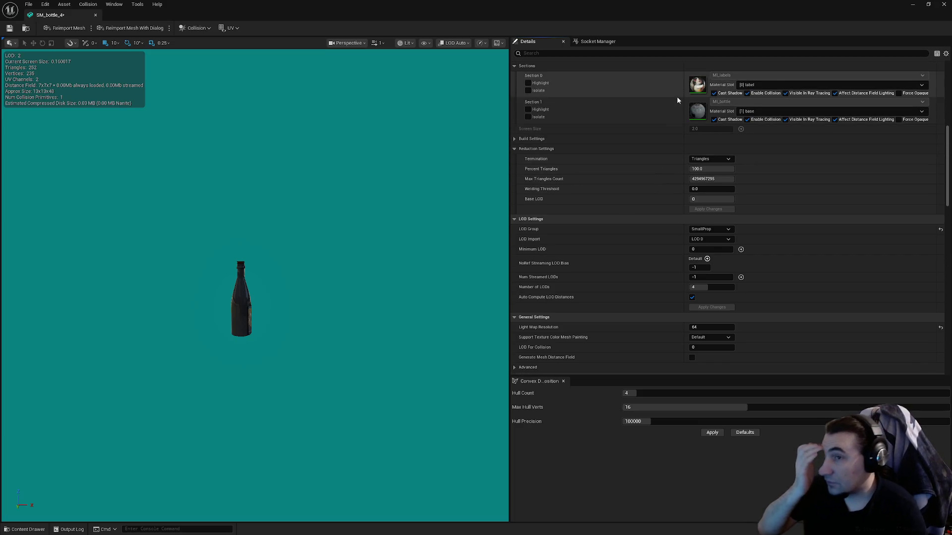
{"action": "left_click", "coordinate": [694, 110]}
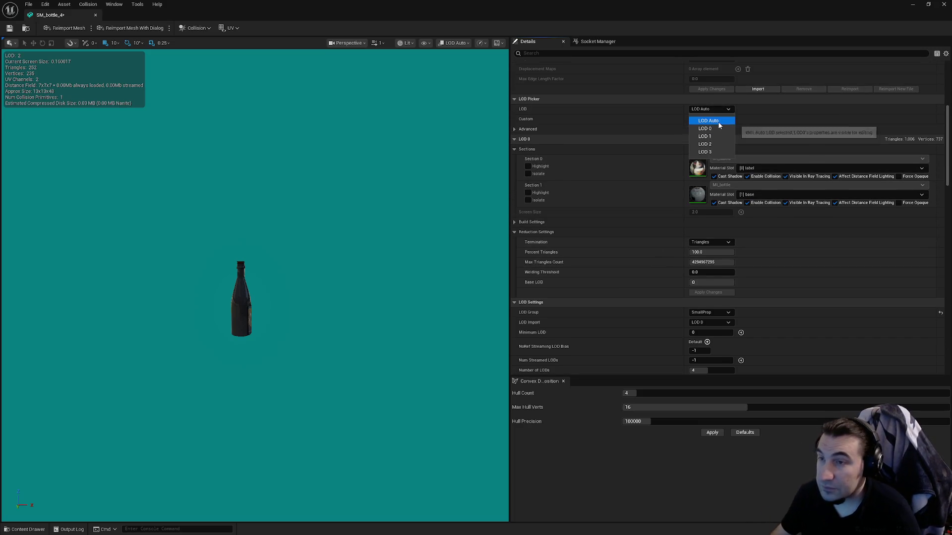
{"action": "left_click", "coordinate": [706, 135]}
{"action": "scroll", "coordinate": [255, 285], "scroll_direction": "up", "scroll_amount": 5}
{"action": "scroll", "coordinate": [256, 285], "scroll_direction": "down", "scroll_amount": 8}
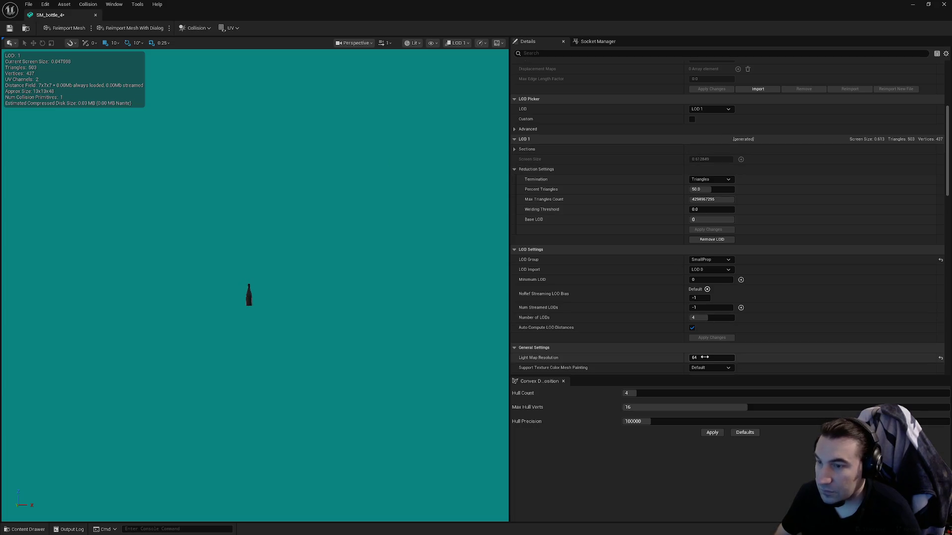
{"action": "left_click", "coordinate": [692, 328]}
Set the LOD 1 screen size to 0.04 and edit the LOD 2 screen size to 0.02.
{"action": "left_click", "coordinate": [699, 159]}
{"action": "type", "text": "0.04"}
{"action": "key", "text": "Return"}
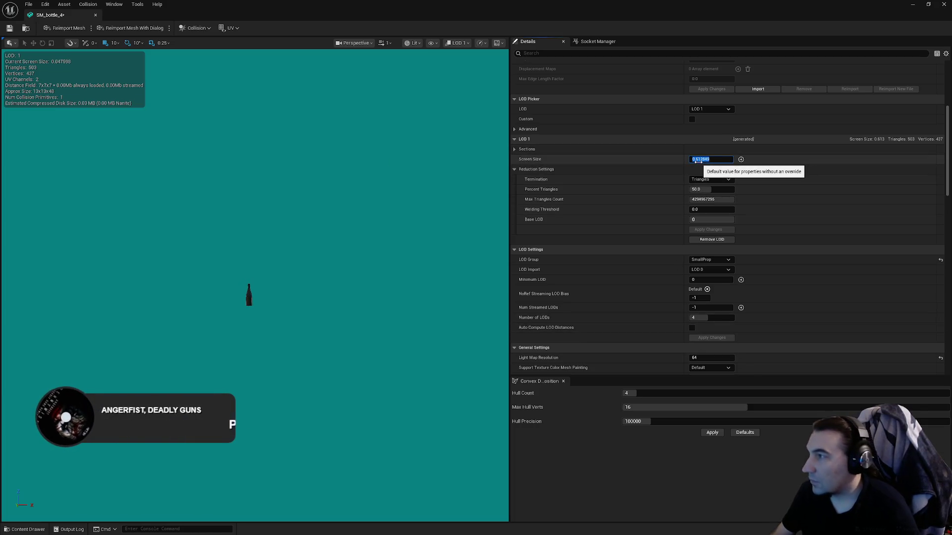
{"action": "left_click", "coordinate": [710, 109]}
{"action": "left_click", "coordinate": [704, 134]}
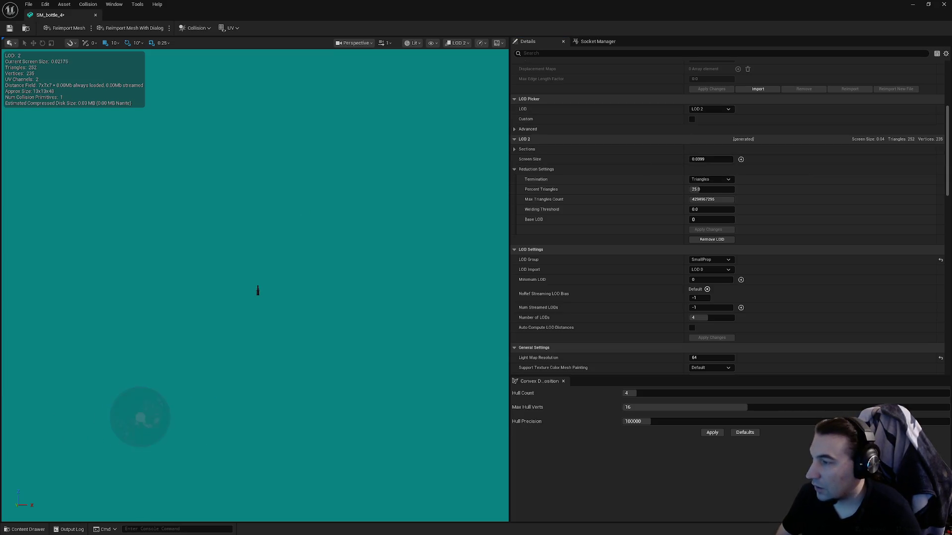
{"action": "left_click", "coordinate": [698, 159]}
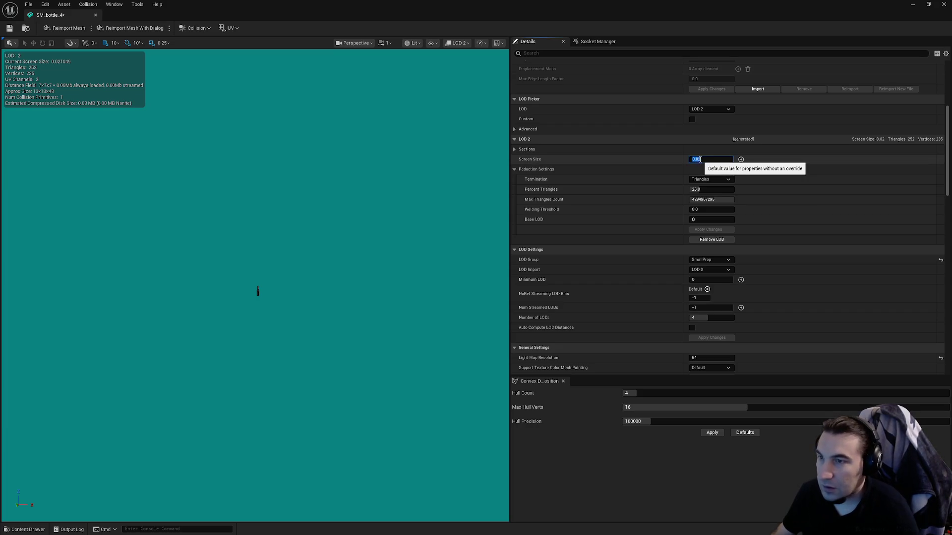
Set the LOD 3 screen size to 0.01 and save SM_bottle_4.
{"action": "left_click", "coordinate": [709, 109]}
{"action": "left_click", "coordinate": [704, 154]}
{"action": "left_click", "coordinate": [702, 159]}
{"action": "type", "text": "1"}
{"action": "key", "text": "Return"}
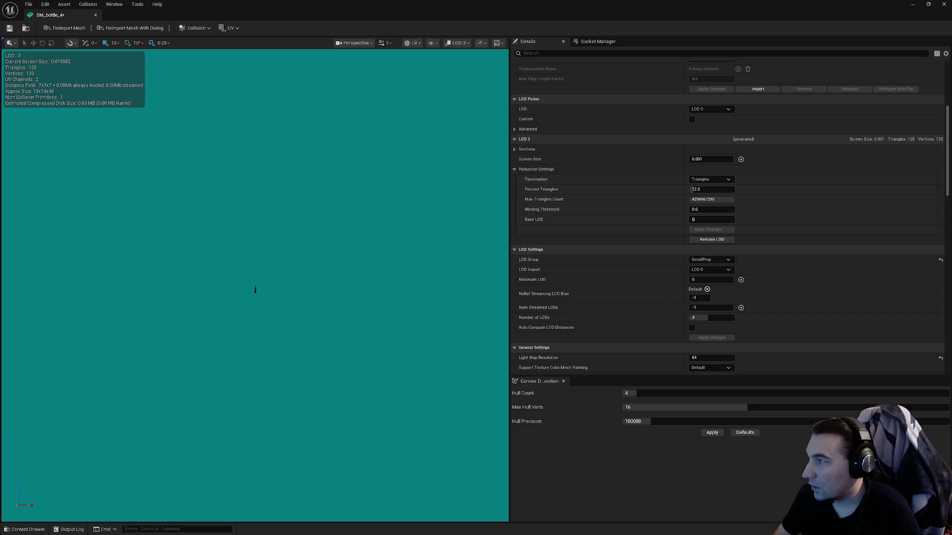
{"action": "left_click", "coordinate": [707, 164]}
{"action": "type", "text": "0.00"}
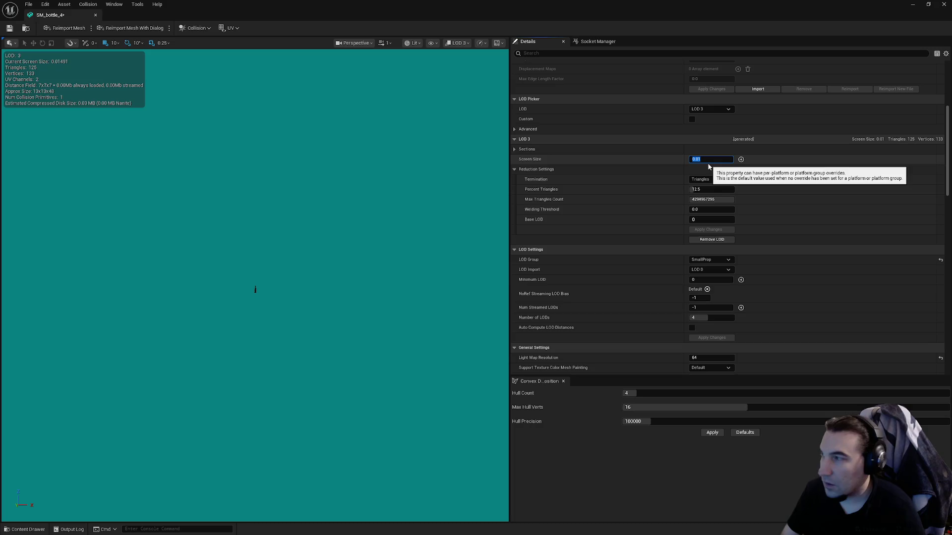
{"action": "left_click", "coordinate": [11, 29]}
{"action": "left_click", "coordinate": [928, 4]}
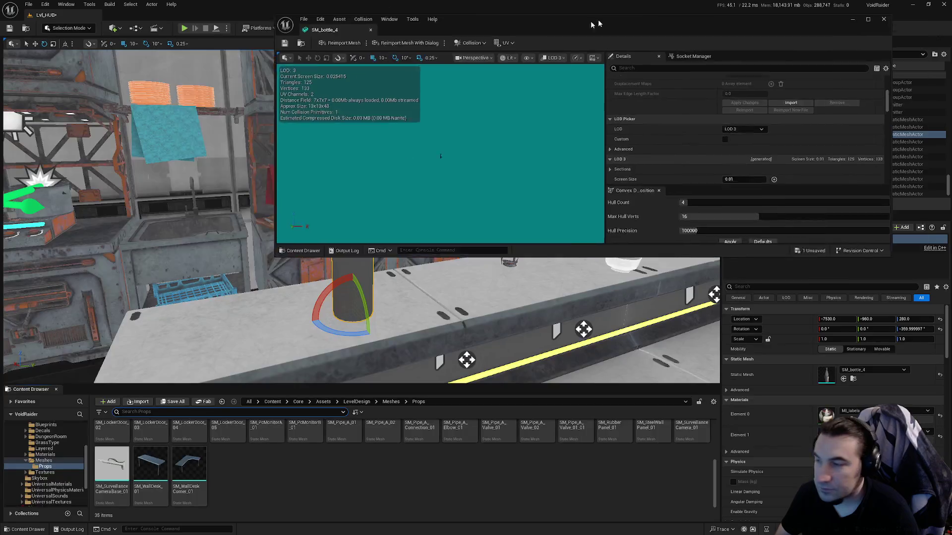
Open the right-hand bottle SM_bottle_5 full size, disable automatic LOD distances, and preview LOD 1.
{"action": "left_click_drag", "start_coordinate": [669, 37], "coordinate": [561, 418]}
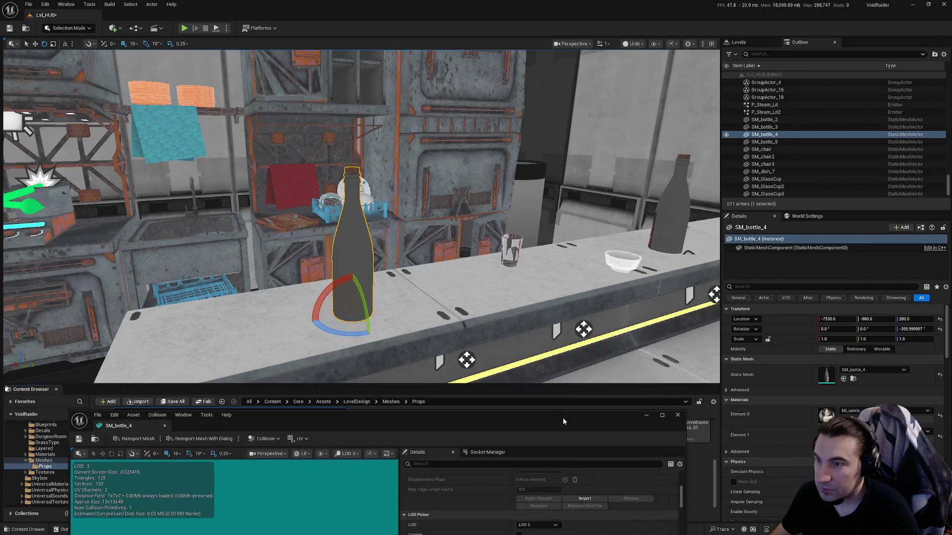
{"action": "left_click", "coordinate": [677, 204]}
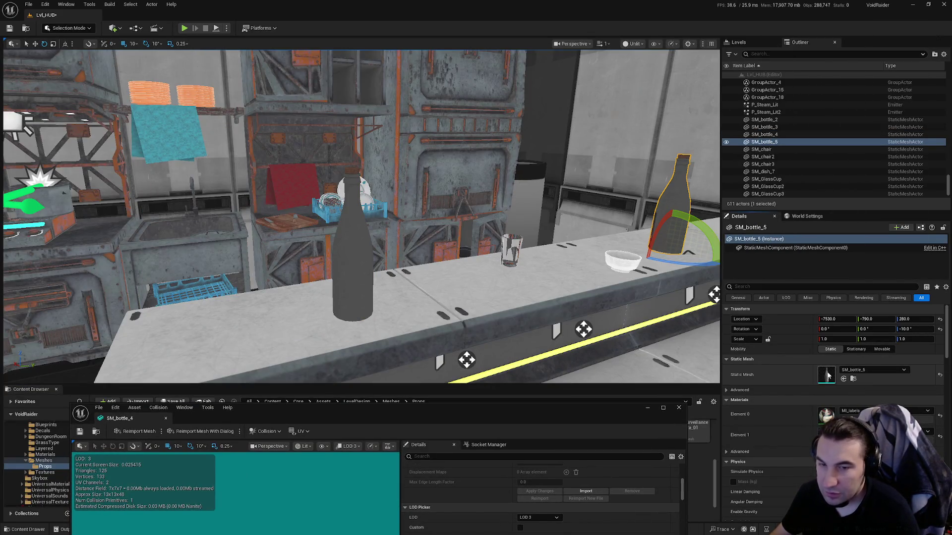
{"action": "left_click_drag", "start_coordinate": [520, 408], "coordinate": [521, 1]}
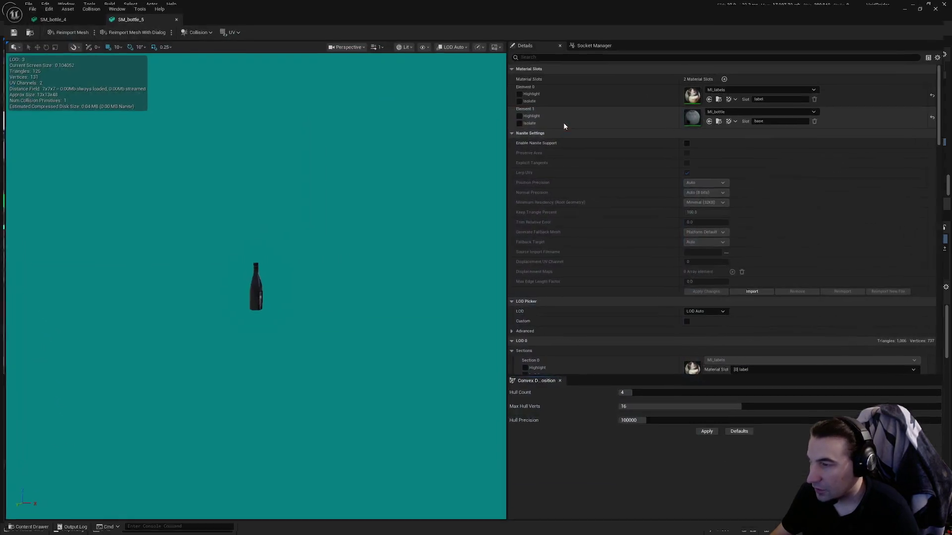
{"action": "scroll", "coordinate": [714, 169], "scroll_direction": "down", "scroll_amount": 12}
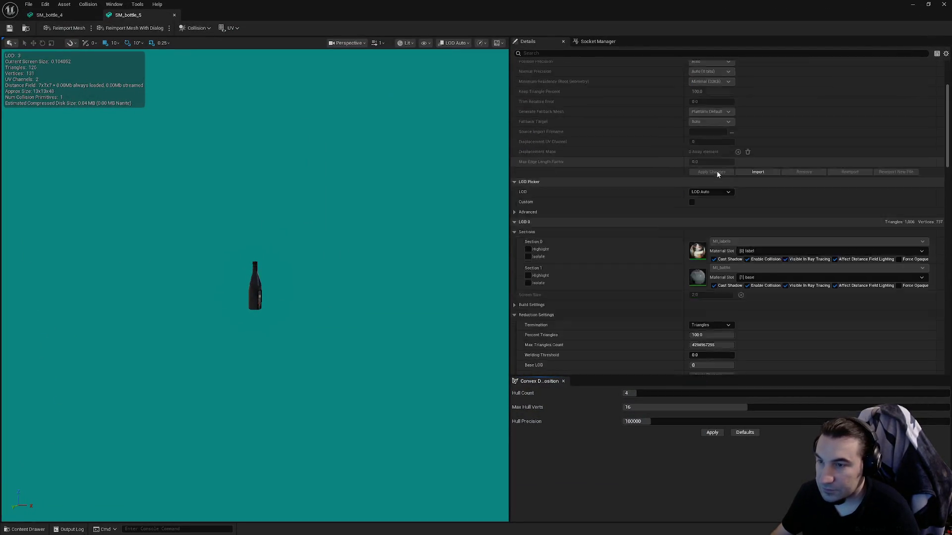
{"action": "left_click", "coordinate": [692, 274]}
{"action": "scroll", "coordinate": [747, 258], "scroll_direction": "up", "scroll_amount": 8}
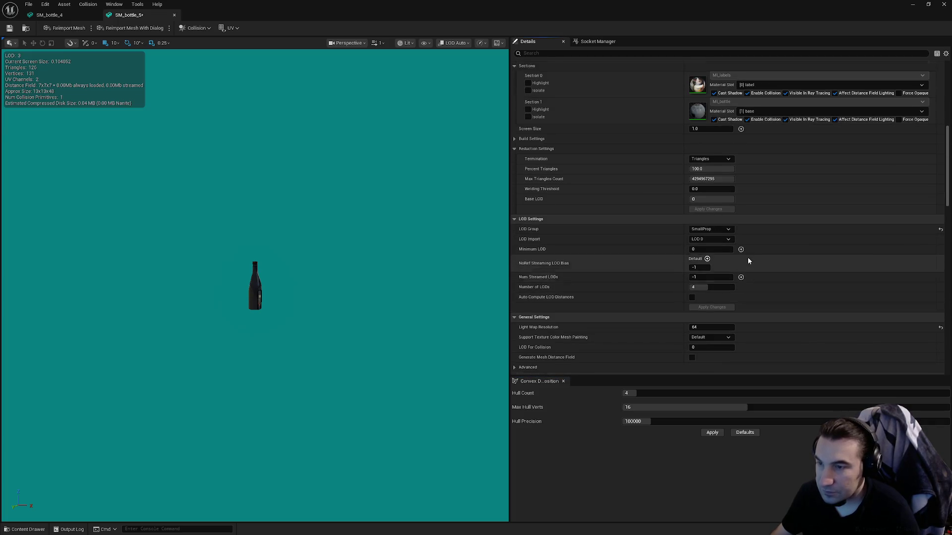
{"action": "left_click", "coordinate": [716, 190]}
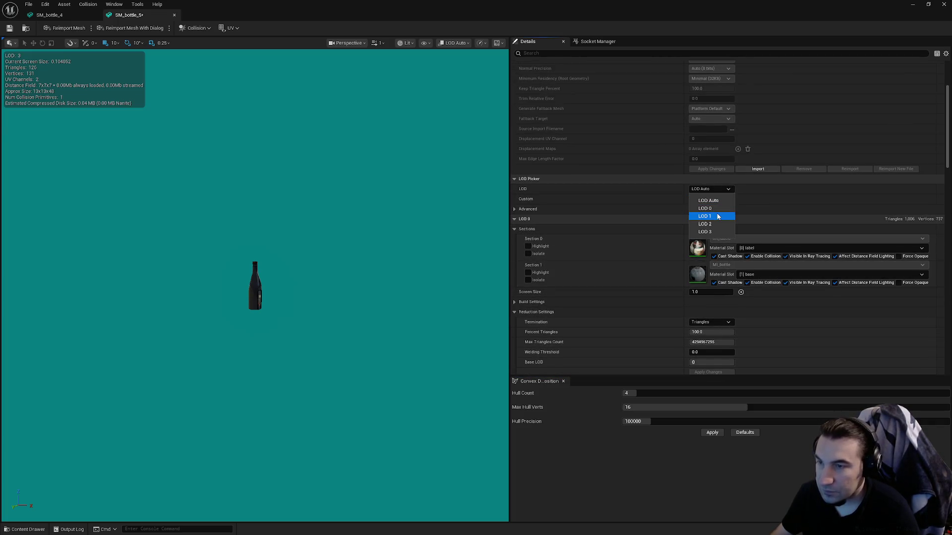
{"action": "left_click", "coordinate": [712, 212]}
Check SM_bottle_4's LOD 1 value and set SM_bottle_5's LOD 1 screen size to 0.04.
{"action": "left_click", "coordinate": [100, 15]}
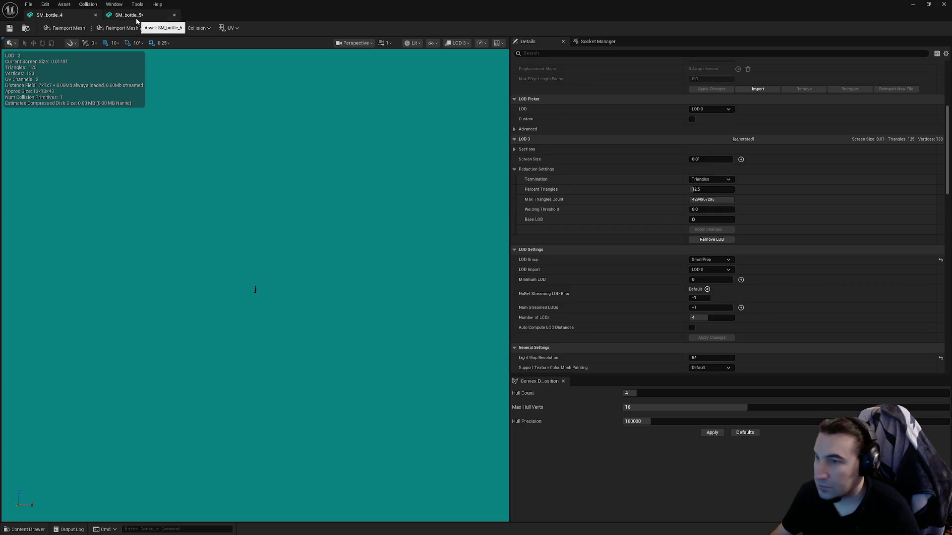
{"action": "left_click", "coordinate": [137, 19]}
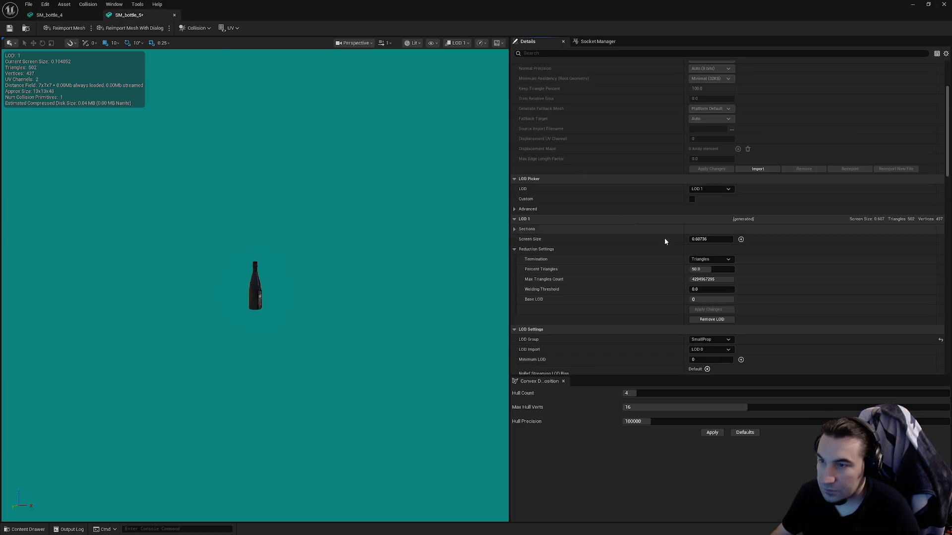
{"action": "left_click", "coordinate": [53, 16]}
{"action": "left_click", "coordinate": [711, 109]}
{"action": "left_click", "coordinate": [711, 138]}
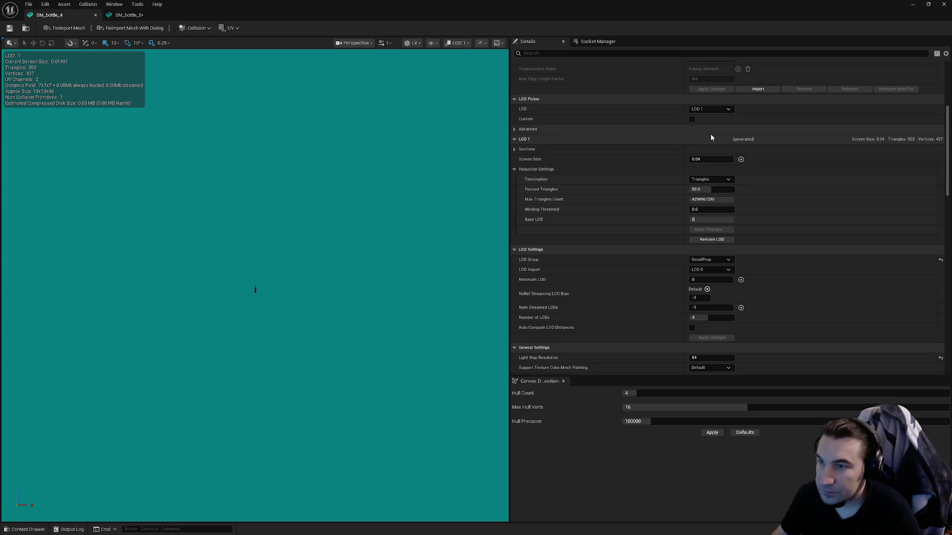
{"action": "left_click", "coordinate": [130, 15]}
{"action": "left_click", "coordinate": [713, 241]}
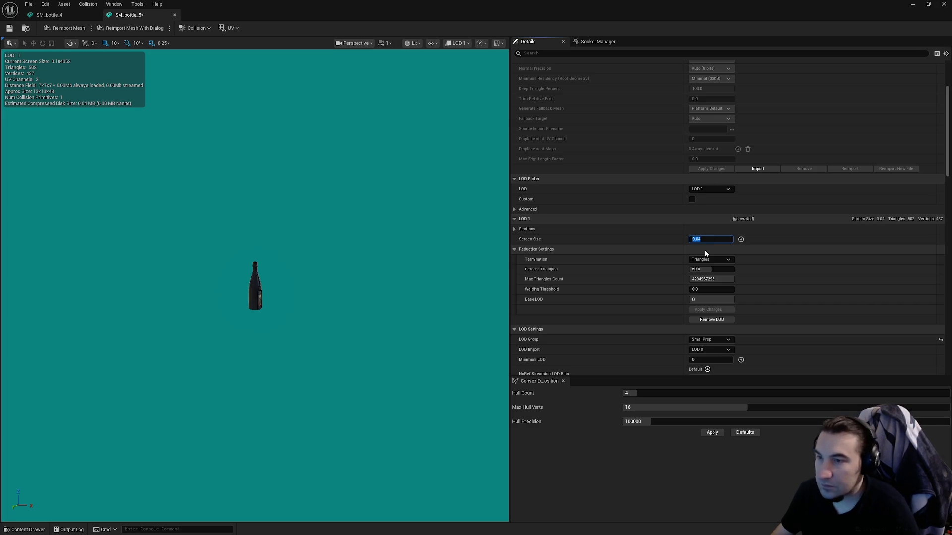
Set SM_bottle_5's LOD 2 screen size to 0.02, matching SM_bottle_4.
{"action": "left_click", "coordinate": [718, 189]}
{"action": "left_click", "coordinate": [709, 223]}
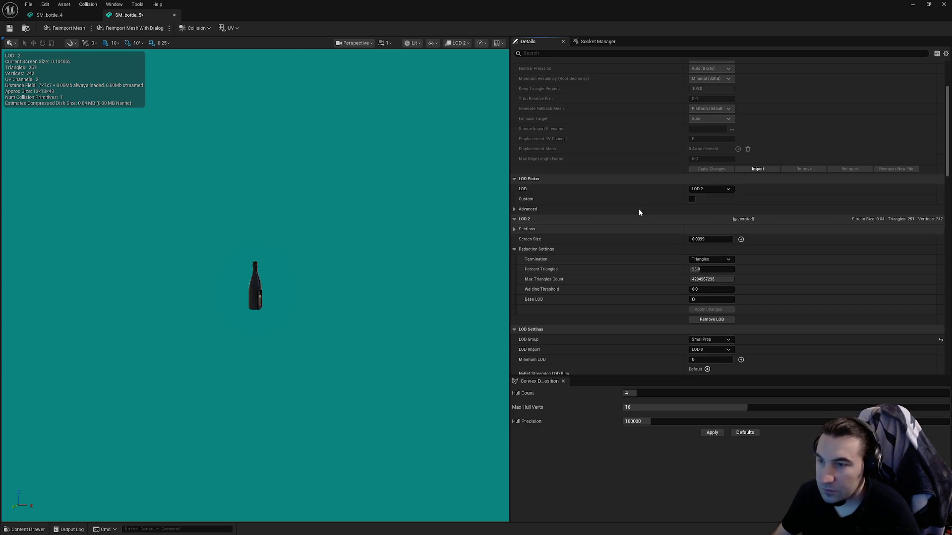
{"action": "left_click", "coordinate": [50, 15]}
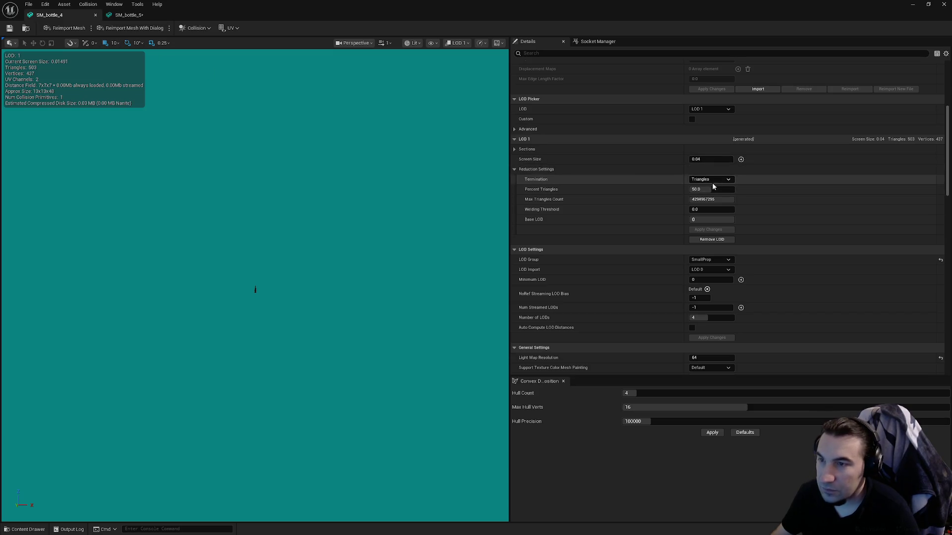
{"action": "left_click", "coordinate": [709, 109]}
{"action": "left_click", "coordinate": [700, 144]}
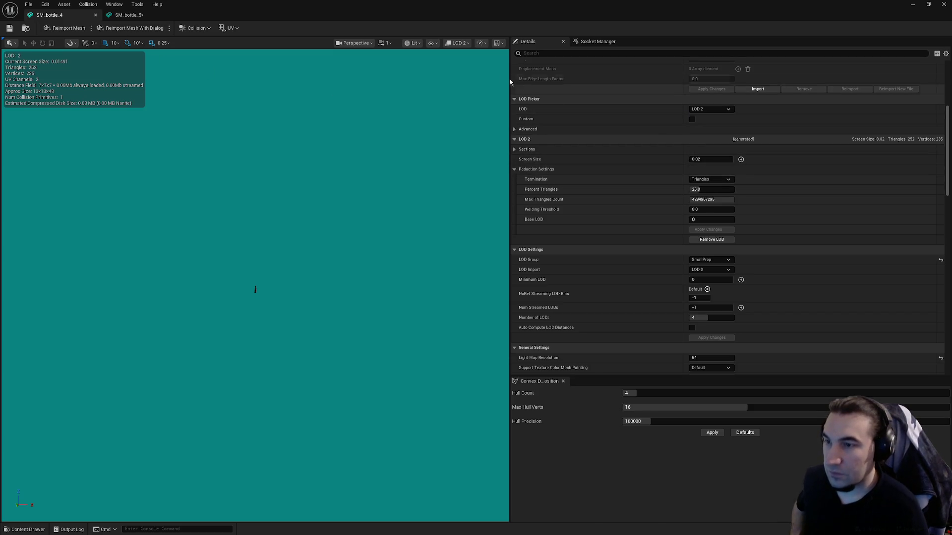
{"action": "left_click", "coordinate": [128, 15]}
{"action": "left_click", "coordinate": [712, 239]}
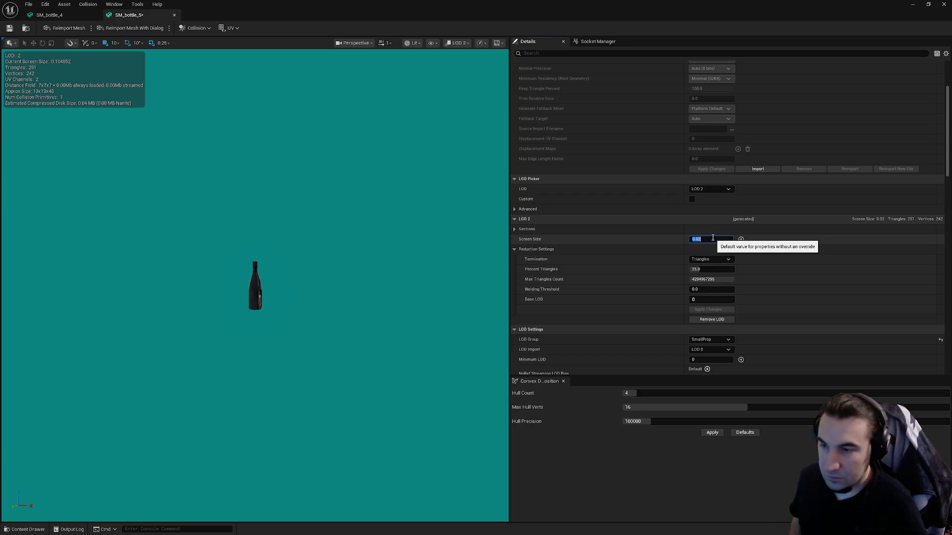
{"action": "left_click", "coordinate": [709, 189]}
{"action": "left_click", "coordinate": [711, 231]}
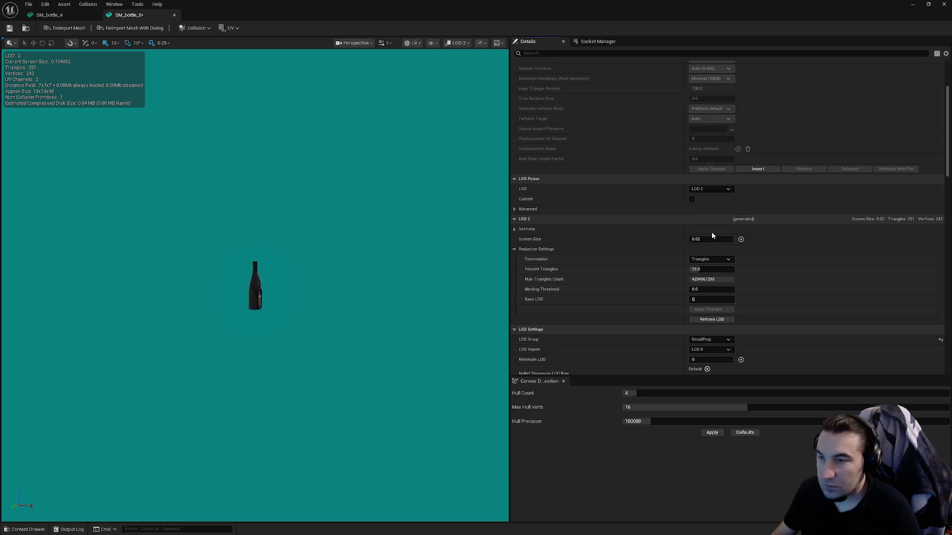
Set SM_bottle_5's LOD 3 screen size to 0.01, matching SM_bottle_4.
{"action": "left_click", "coordinate": [76, 16]}
{"action": "left_click", "coordinate": [710, 109]}
{"action": "left_click", "coordinate": [706, 151]}
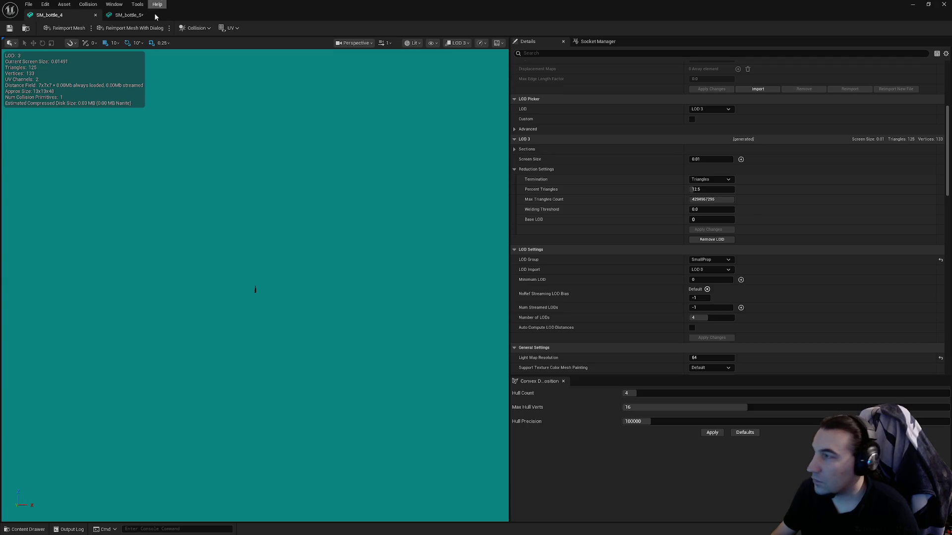
{"action": "left_click", "coordinate": [126, 15]}
{"action": "left_click", "coordinate": [710, 240]}
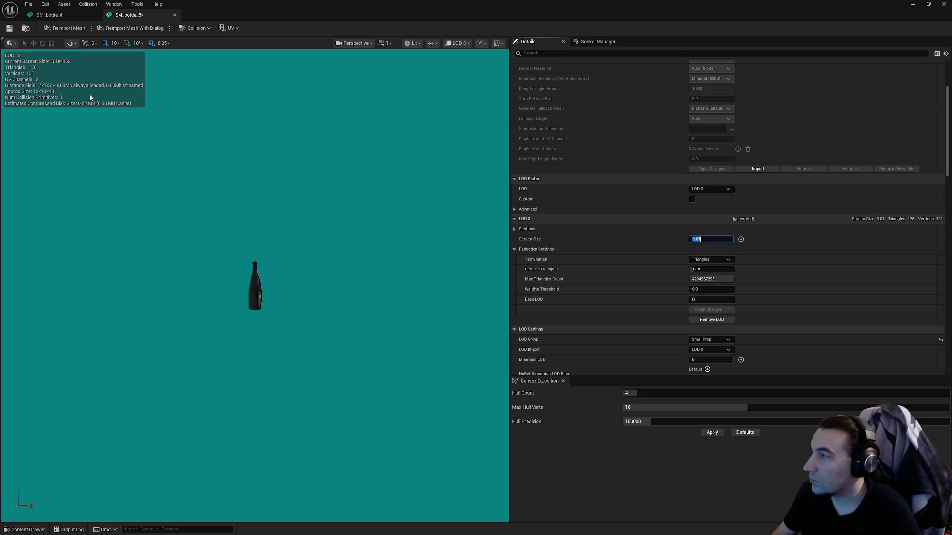
Close the SM_bottle_5 mesh editor and save the Lvl_HUB level.
{"action": "left_click", "coordinate": [944, 4]}
{"action": "left_click", "coordinate": [173, 402]}
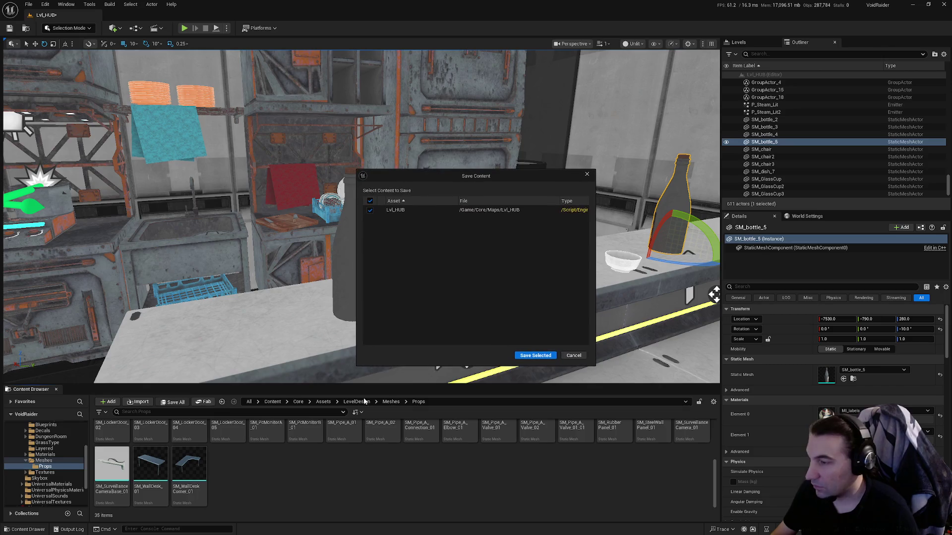
{"action": "left_click", "coordinate": [535, 355]}
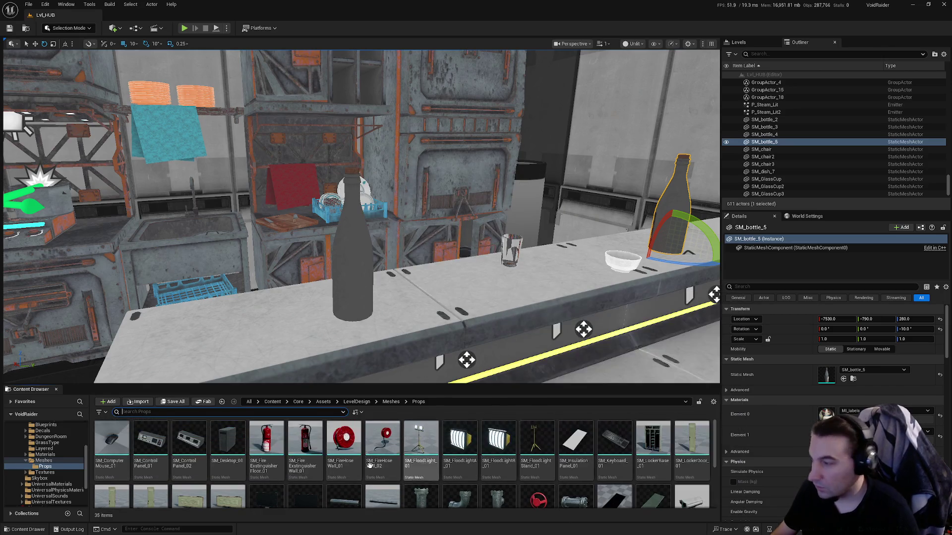
Collapse the project folder tree and show the Assets folder contents.
{"action": "left_click", "coordinate": [26, 460]}
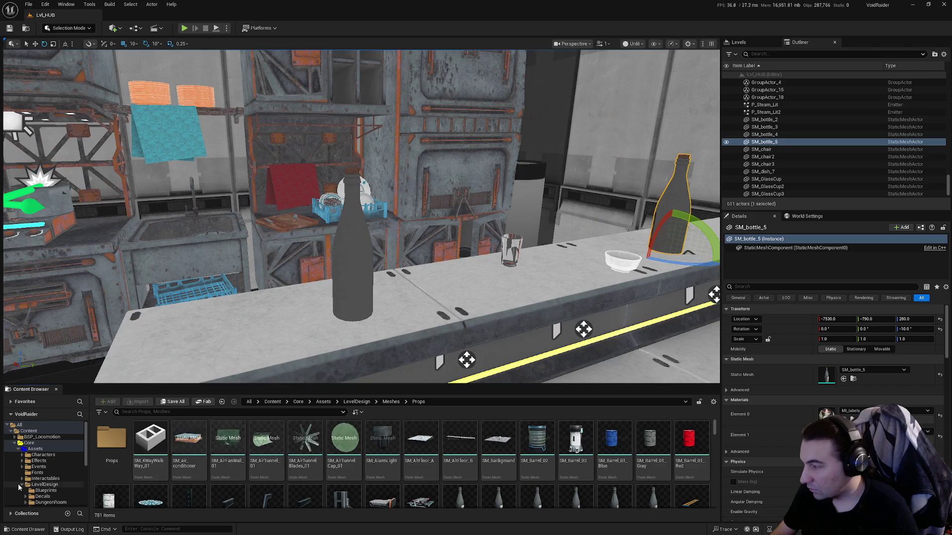
{"action": "left_click", "coordinate": [22, 455]}
{"action": "left_click", "coordinate": [18, 449]}
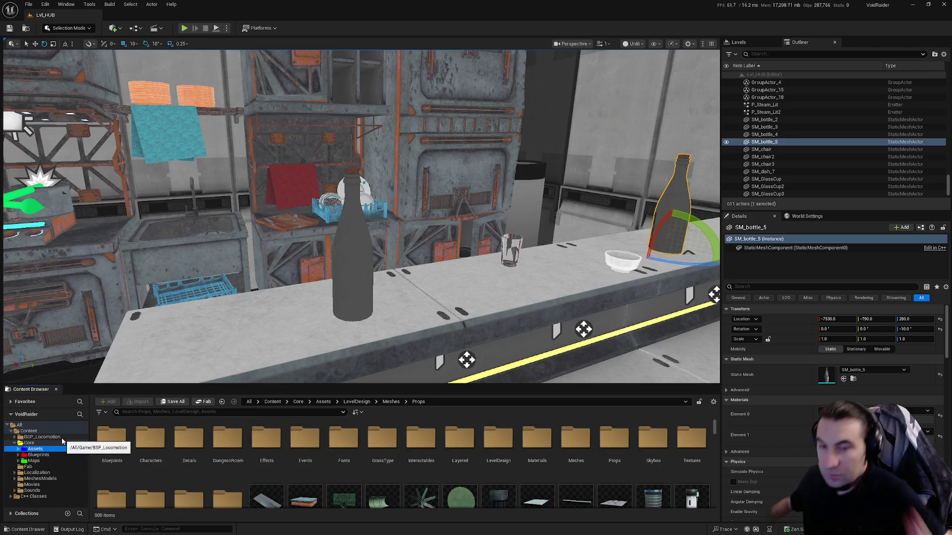
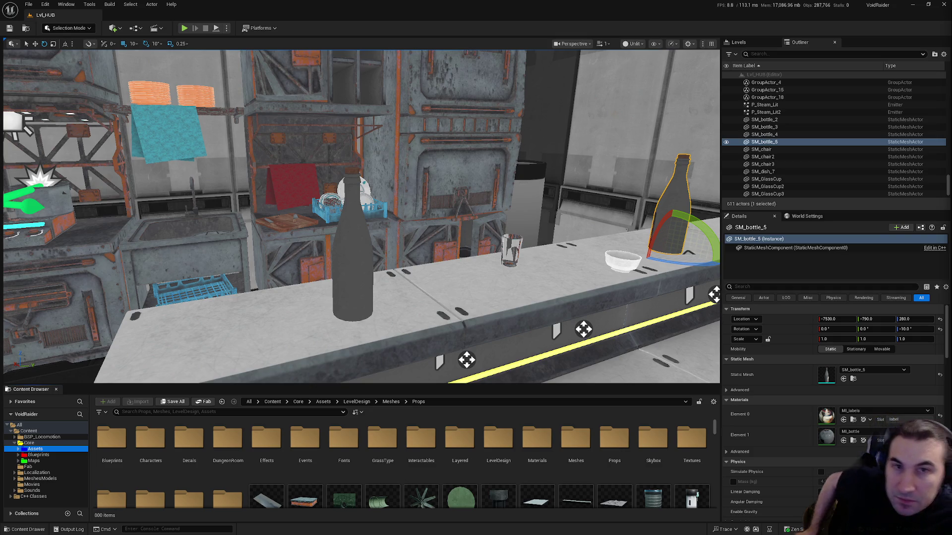
Inspect the room around the counter, framing the TIKAWA poster and then the wall desk.
{"action": "mouse_move", "coordinate": [464, 220]}
{"action": "left_mouse_down"}
{"action": "mouse_move", "coordinate": [446, 258]}
{"action": "mouse_move", "coordinate": [431, 198]}
{"action": "mouse_move", "coordinate": [389, 235]}
{"action": "mouse_move", "coordinate": [374, 210]}
{"action": "mouse_move", "coordinate": [444, 233]}
{"action": "mouse_move", "coordinate": [416, 216]}
{"action": "mouse_move", "coordinate": [431, 208]}
{"action": "left_mouse_up"}
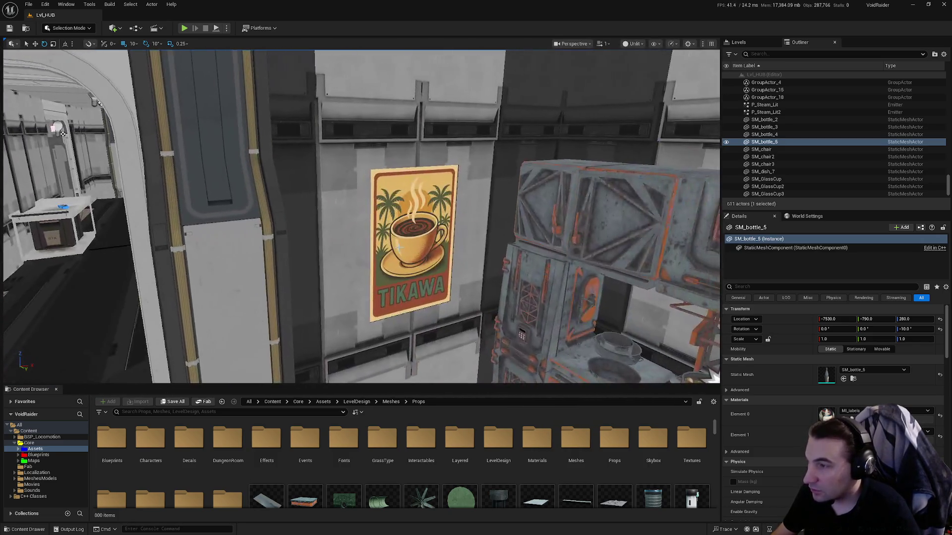
{"action": "left_click", "coordinate": [399, 248]}
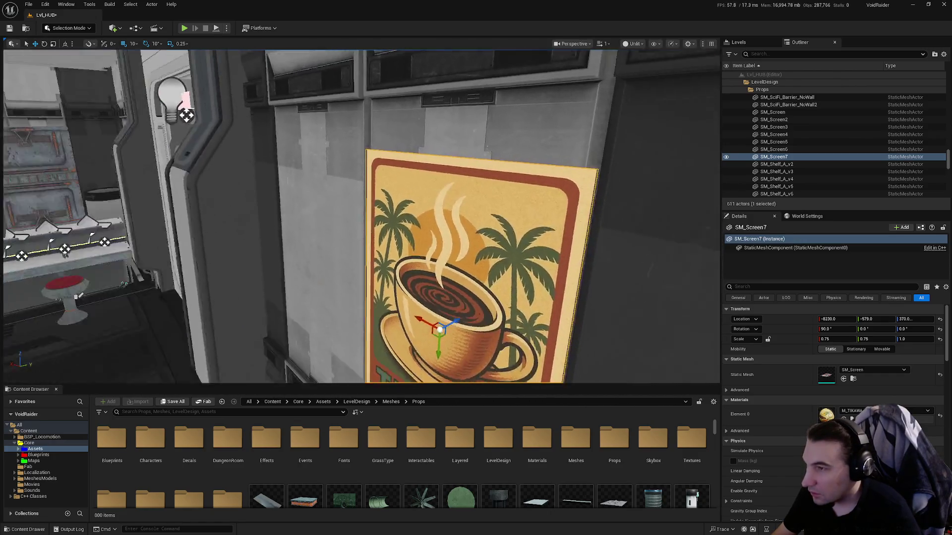
{"action": "key", "text": "f"}
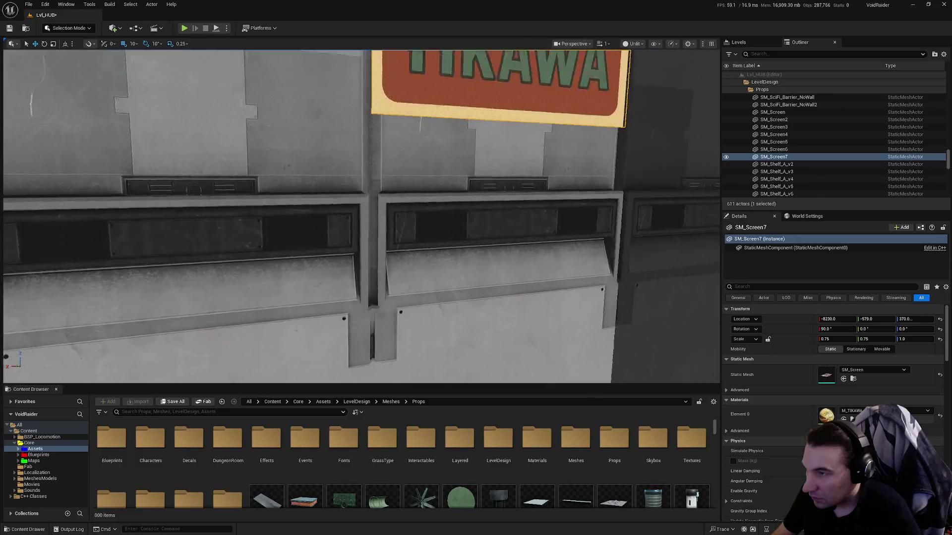
{"action": "scroll", "coordinate": [361, 216], "scroll_direction": "up", "scroll_amount": 5}
{"action": "scroll", "coordinate": [361, 216], "scroll_direction": "down", "scroll_amount": 5}
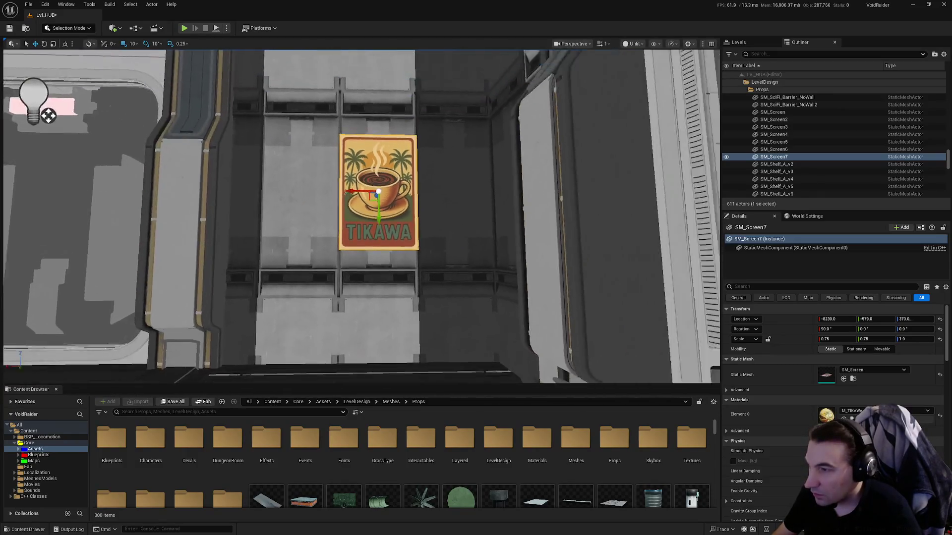
{"action": "scroll", "coordinate": [361, 216], "scroll_direction": "up", "scroll_amount": 4}
{"action": "mouse_move", "coordinate": [361, 217]}
{"action": "left_mouse_down"}
{"action": "mouse_move", "coordinate": [357, 277]}
{"action": "mouse_move", "coordinate": [319, 276]}
{"action": "mouse_move", "coordinate": [329, 247]}
{"action": "mouse_move", "coordinate": [329, 282]}
{"action": "left_mouse_up"}
{"action": "left_click", "coordinate": [329, 276]}
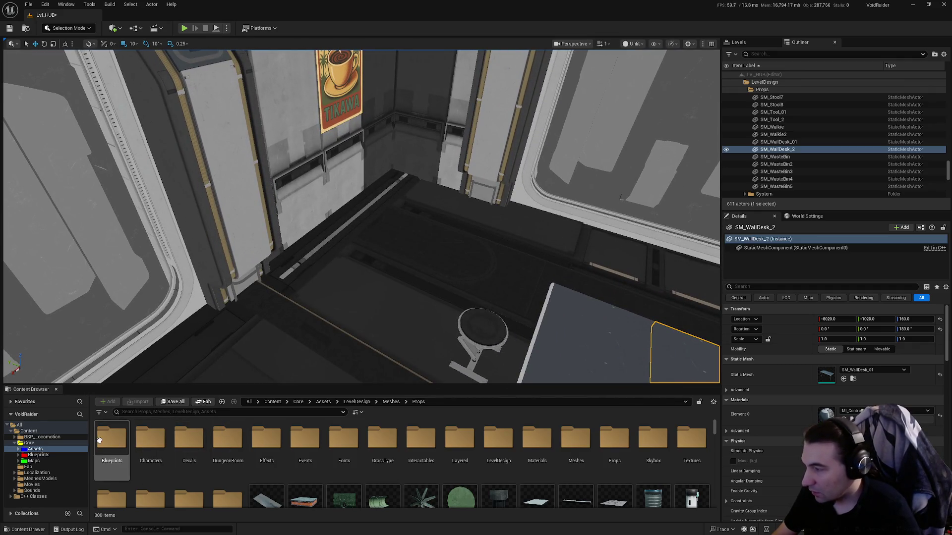
Browse to Core/Assets/LevelDesign/Meshes, scroll to the SM_cloths assets and drop a red cloth on the counter.
{"action": "left_click", "coordinate": [39, 455]}
{"action": "left_click", "coordinate": [35, 448]}
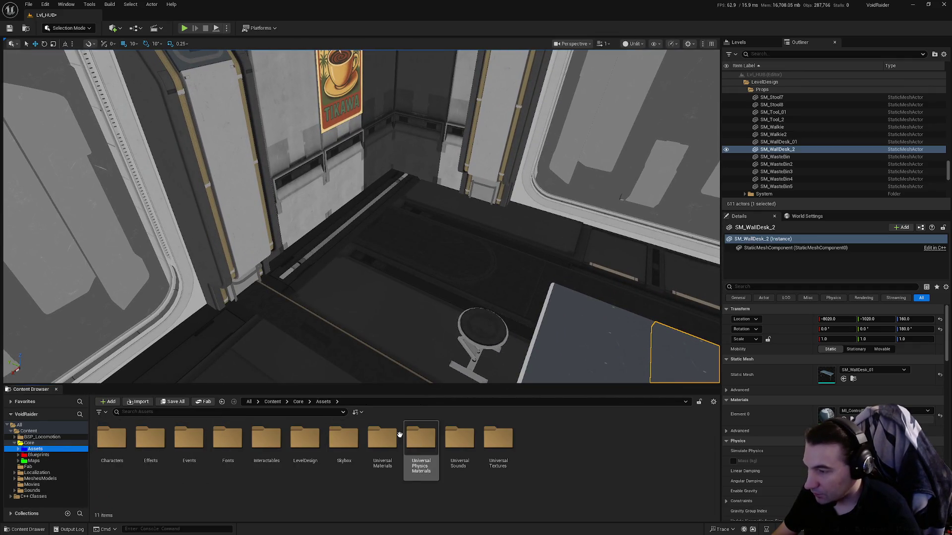
{"action": "double_click", "coordinate": [305, 437]}
{"action": "left_click", "coordinate": [353, 441]}
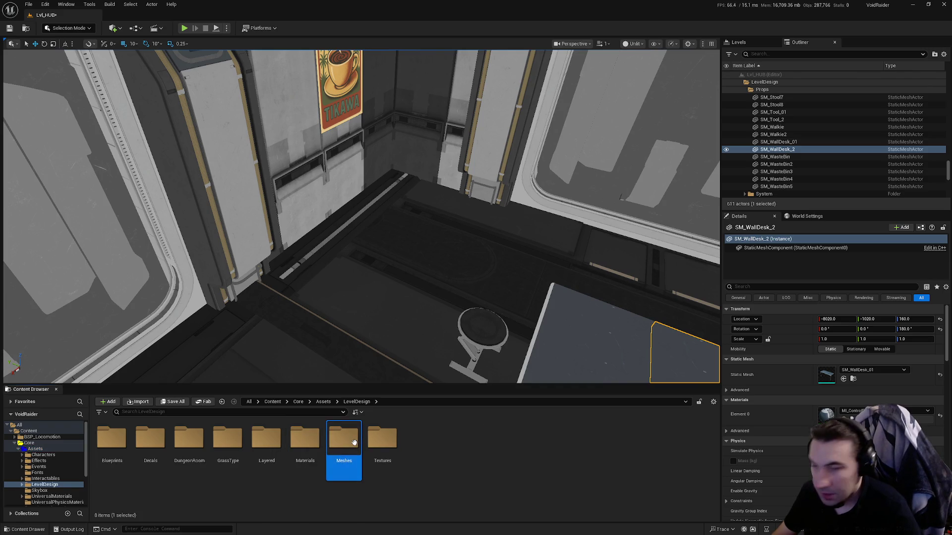
{"action": "double_click", "coordinate": [354, 442]}
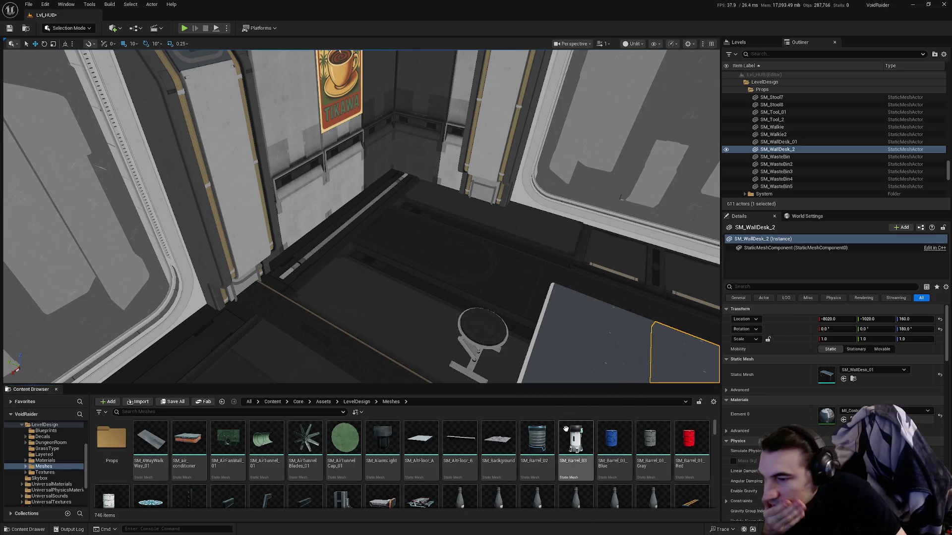
{"action": "scroll", "coordinate": [565, 429], "scroll_direction": "down", "scroll_amount": 3}
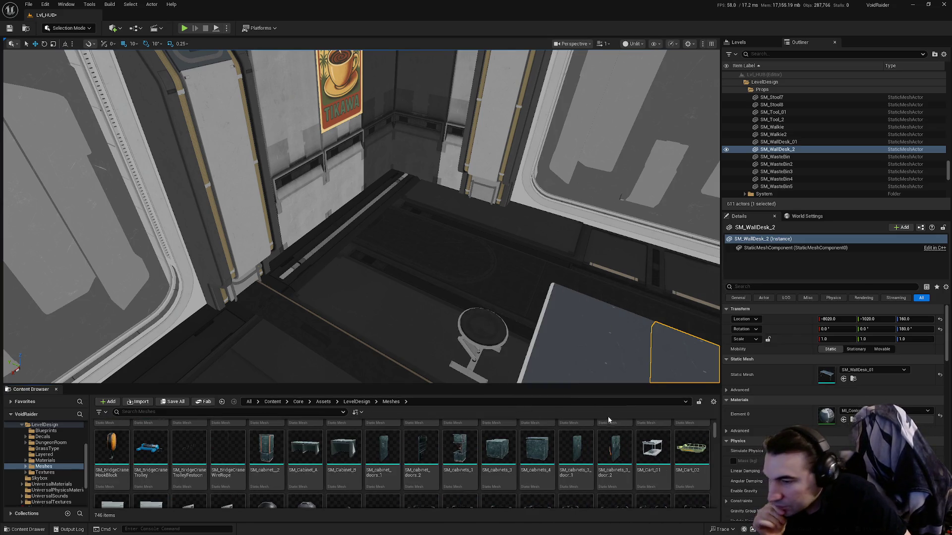
{"action": "mouse_move", "coordinate": [582, 427]}
{"action": "scroll", "coordinate": [579, 431], "scroll_direction": "down", "scroll_amount": 10}
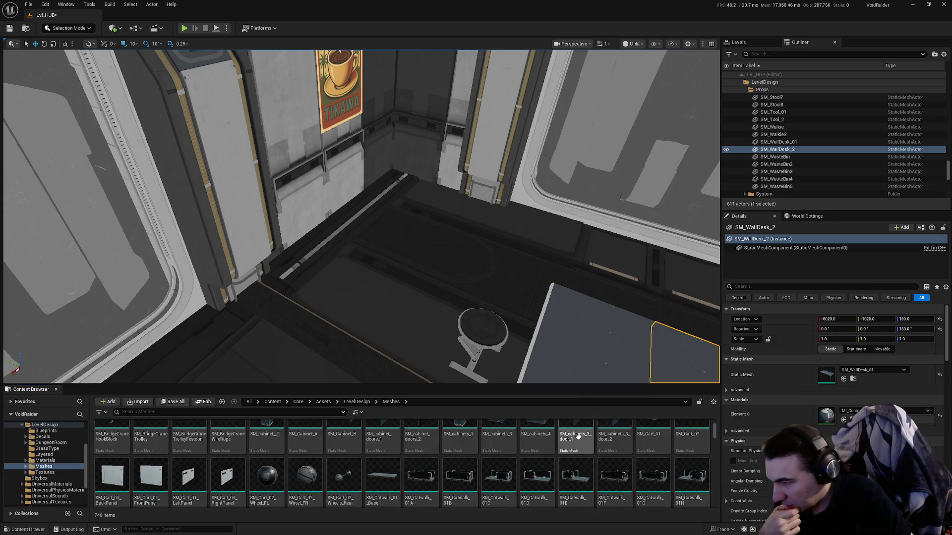
{"action": "scroll", "coordinate": [577, 441], "scroll_direction": "down", "scroll_amount": 6}
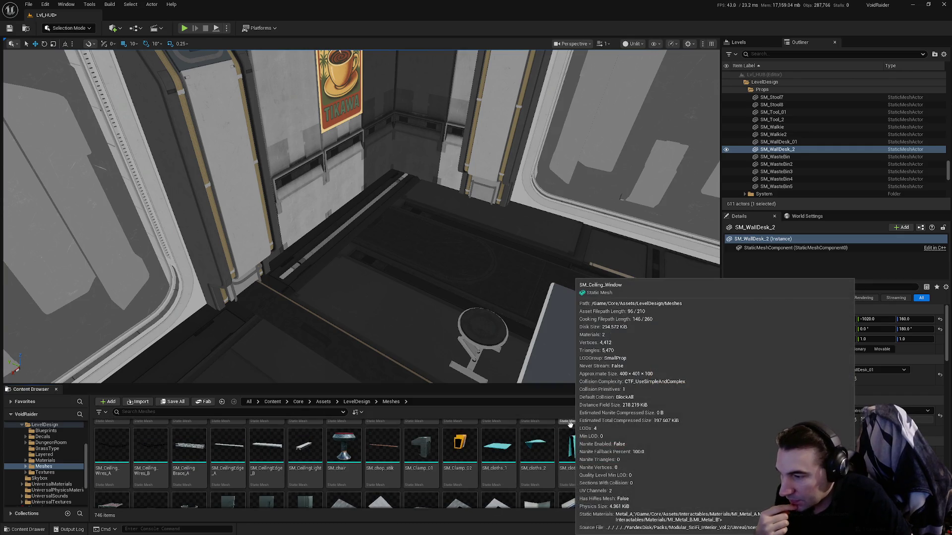
{"action": "scroll", "coordinate": [595, 436], "scroll_direction": "down", "scroll_amount": 5}
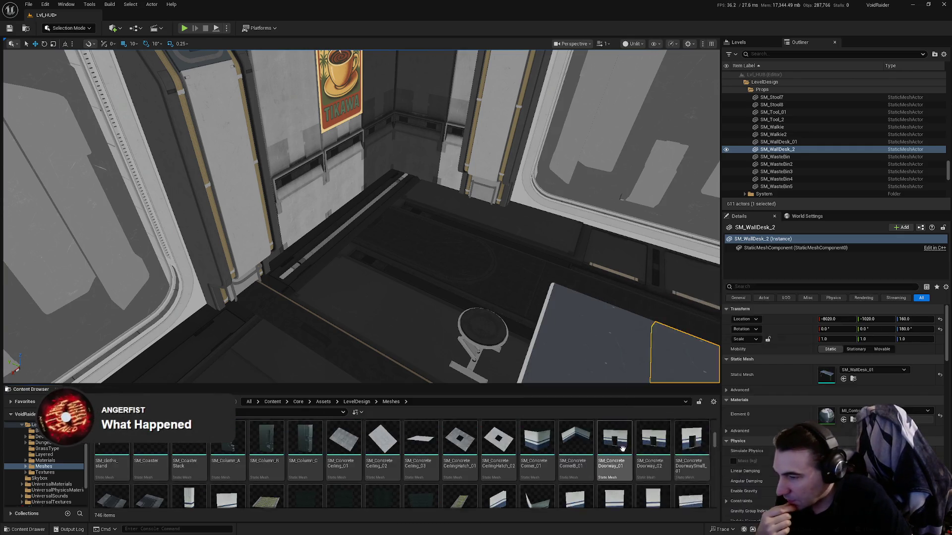
{"action": "scroll", "coordinate": [623, 448], "scroll_direction": "up", "scroll_amount": 4}
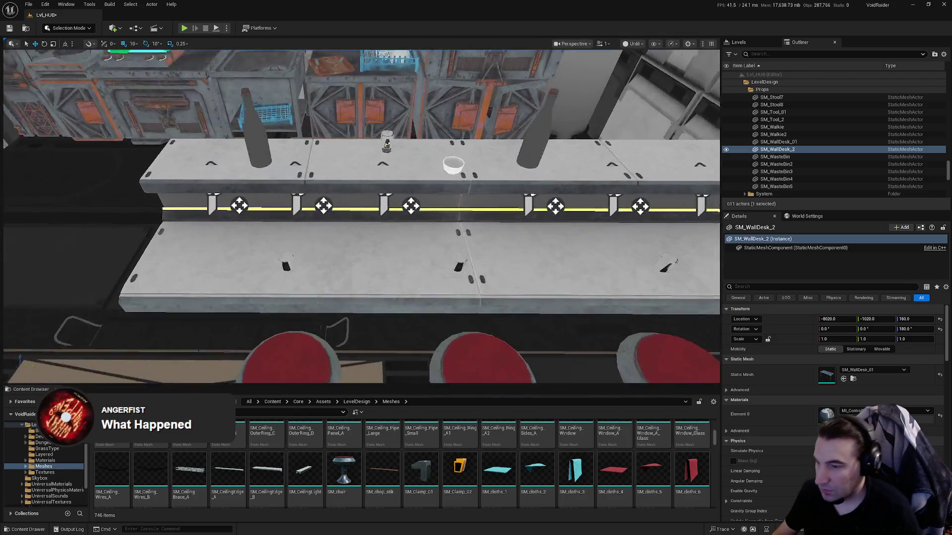
{"action": "mouse_move", "coordinate": [613, 471]}
{"action": "left_mouse_down"}
{"action": "mouse_move", "coordinate": [410, 325]}
{"action": "mouse_move", "coordinate": [410, 263]}
{"action": "mouse_move", "coordinate": [386, 249]}
{"action": "mouse_move", "coordinate": [389, 258]}
{"action": "left_mouse_up"}
Try SM_cloths_5 and SM_cloths_4 on the counter, removing each trial placement.
{"action": "key", "text": "Delete"}
{"action": "mouse_move", "coordinate": [653, 470]}
{"action": "left_mouse_down"}
{"action": "mouse_move", "coordinate": [395, 166]}
{"action": "mouse_move", "coordinate": [419, 238]}
{"action": "mouse_move", "coordinate": [385, 257]}
{"action": "mouse_move", "coordinate": [393, 266]}
{"action": "left_mouse_up"}
{"action": "key", "text": "Delete"}
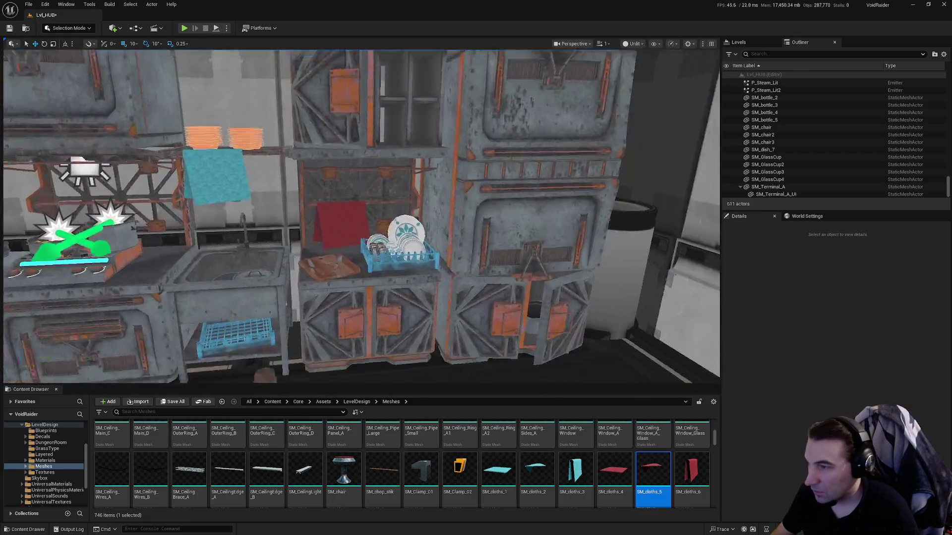
{"action": "left_click_drag", "start_coordinate": [477, 322], "coordinate": [477, 322]}
{"action": "mouse_move", "coordinate": [652, 470]}
{"action": "left_mouse_down"}
{"action": "mouse_move", "coordinate": [410, 271]}
{"action": "mouse_move", "coordinate": [413, 265]}
{"action": "mouse_move", "coordinate": [405, 269]}
{"action": "left_mouse_up"}
{"action": "left_click_drag", "start_coordinate": [477, 323], "coordinate": [542, 386]}
{"action": "left_click_drag", "start_coordinate": [614, 471], "coordinate": [865, 372]}
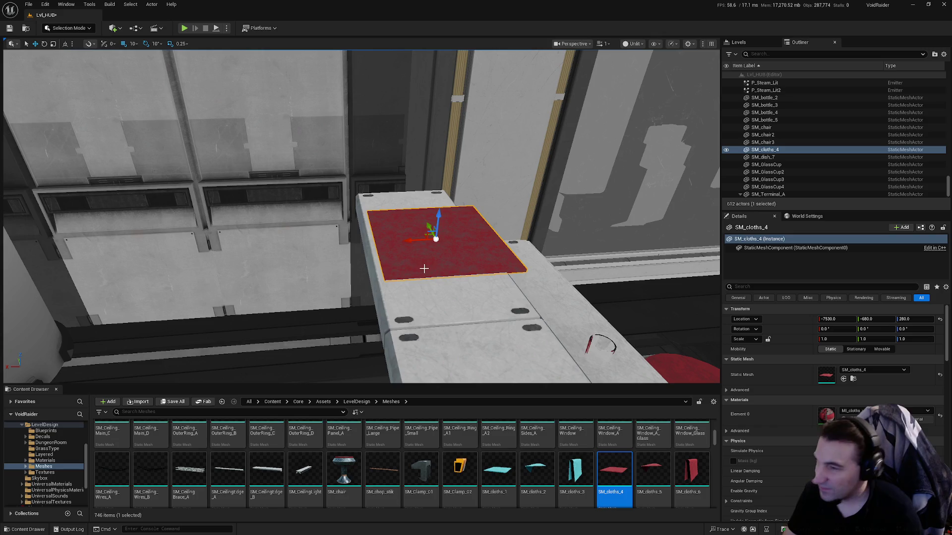
{"action": "key", "text": "Delete"}
Place SM_cloths_4 at 0.75 scale on the counter end at X -7525 and save the level.
{"action": "mouse_move", "coordinate": [581, 422]}
{"action": "left_mouse_down"}
{"action": "mouse_move", "coordinate": [430, 226]}
{"action": "mouse_move", "coordinate": [422, 236]}
{"action": "left_mouse_up"}
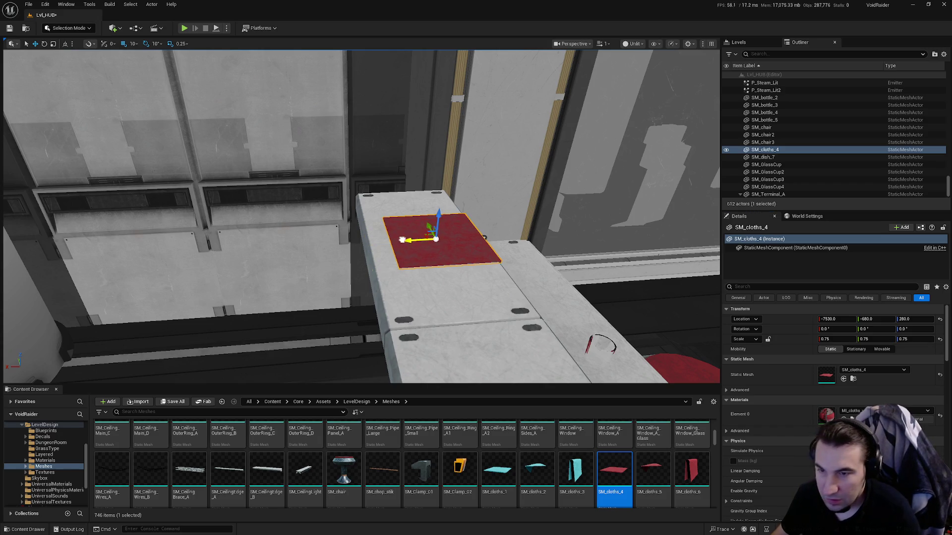
{"action": "left_click", "coordinate": [830, 319]}
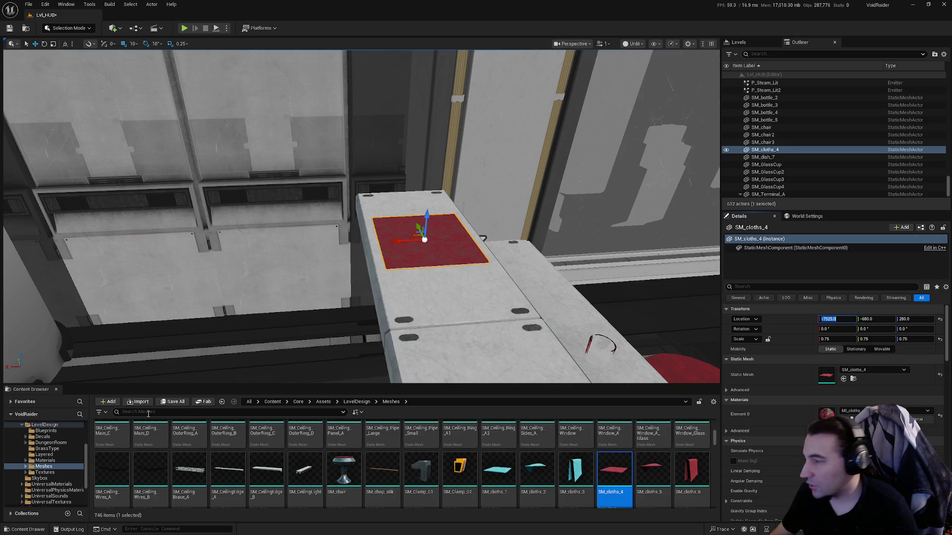
{"action": "left_click", "coordinate": [174, 402]}
{"action": "left_click", "coordinate": [495, 353]}
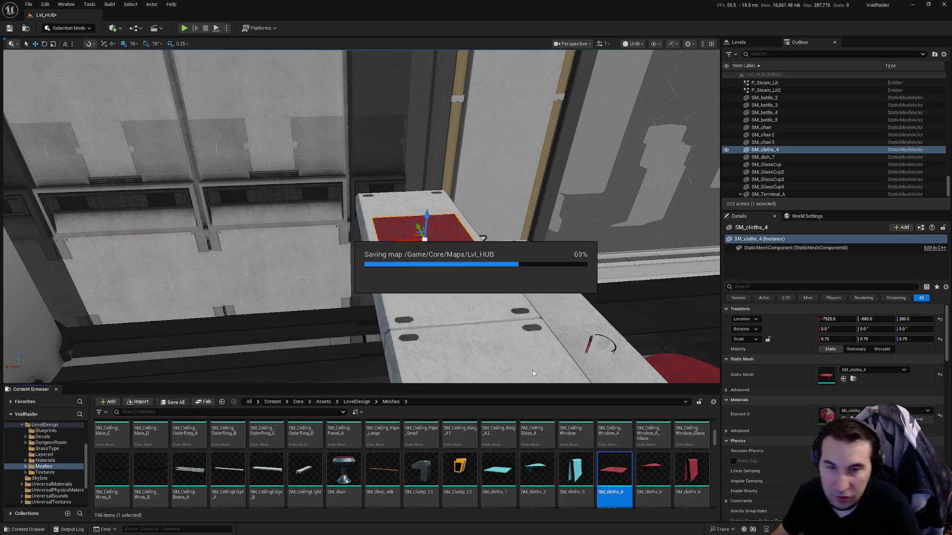
{"action": "mouse_move", "coordinate": [362, 218]}
{"action": "left_mouse_down"}
{"action": "mouse_move", "coordinate": [342, 188]}
{"action": "mouse_move", "coordinate": [352, 213]}
{"action": "mouse_move", "coordinate": [377, 213]}
{"action": "mouse_move", "coordinate": [367, 223]}
{"action": "mouse_move", "coordinate": [382, 218]}
{"action": "mouse_move", "coordinate": [372, 213]}
{"action": "mouse_move", "coordinate": [407, 216]}
{"action": "left_mouse_up"}
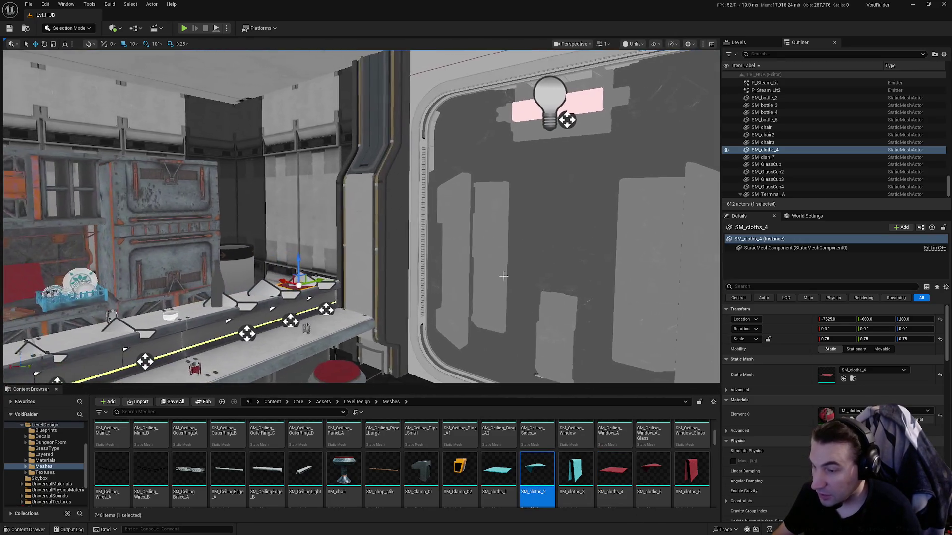
Drop SM_cloths_5 on the counter and delete the flat SM_cloths_4.
{"action": "left_click", "coordinate": [652, 471]}
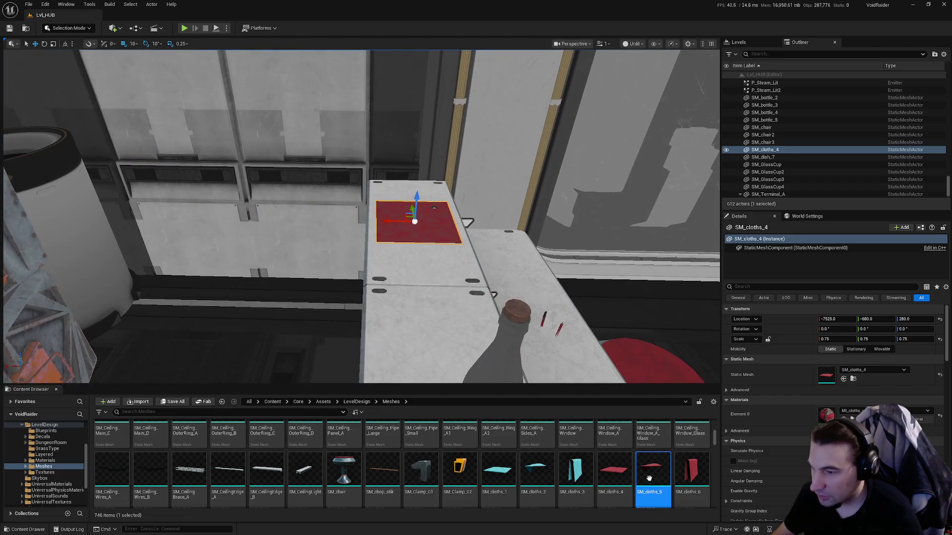
{"action": "mouse_move", "coordinate": [652, 471]}
{"action": "left_mouse_down"}
{"action": "mouse_move", "coordinate": [381, 286]}
{"action": "mouse_move", "coordinate": [402, 347]}
{"action": "left_mouse_up"}
{"action": "left_click", "coordinate": [392, 228]}
{"action": "key", "text": "Delete"}
{"action": "left_click", "coordinate": [420, 304]}
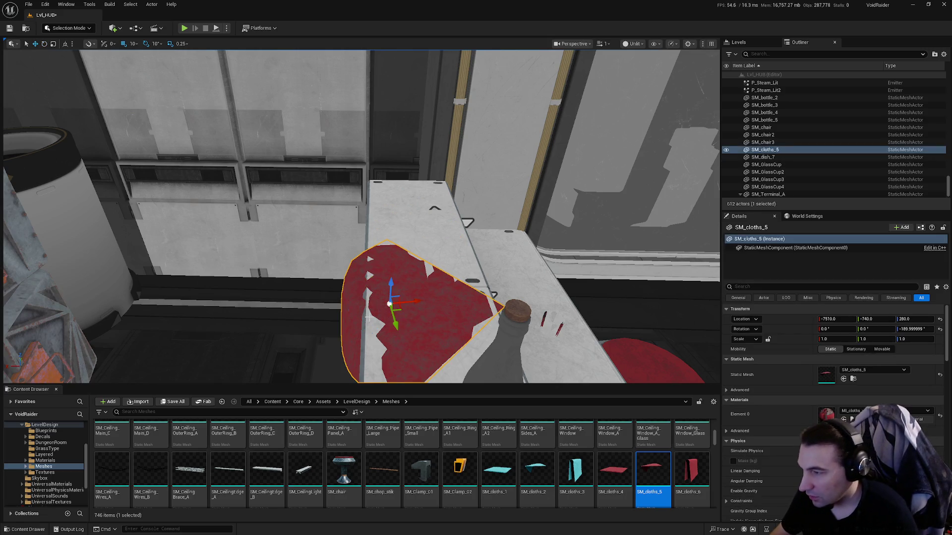
{"action": "left_click_drag", "start_coordinate": [416, 293], "coordinate": [350, 274]}
Rotate the cloth -180°, nudge it to X -7506.9 on the counter end, and save.
{"action": "key", "text": "e"}
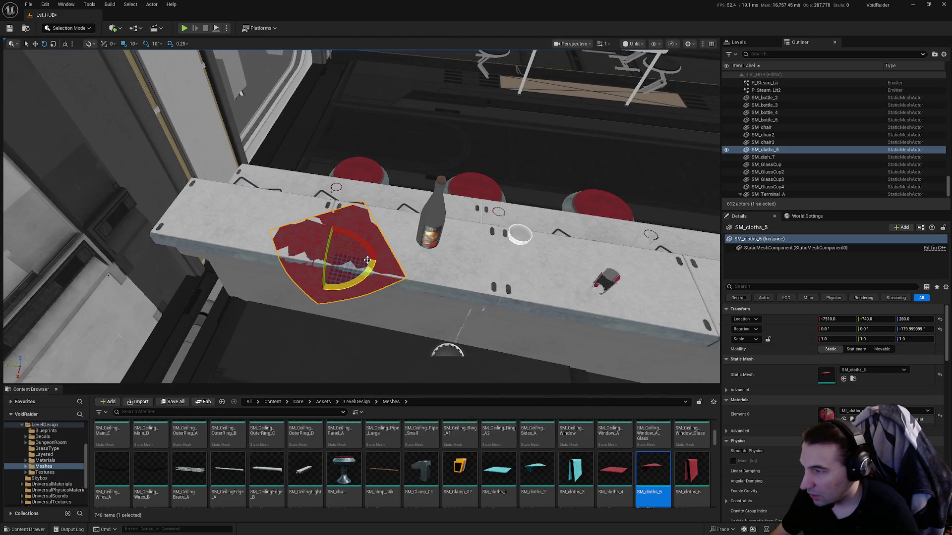
{"action": "mouse_move", "coordinate": [340, 233]}
{"action": "left_mouse_down"}
{"action": "mouse_move", "coordinate": [366, 260]}
{"action": "mouse_move", "coordinate": [355, 235]}
{"action": "left_mouse_up"}
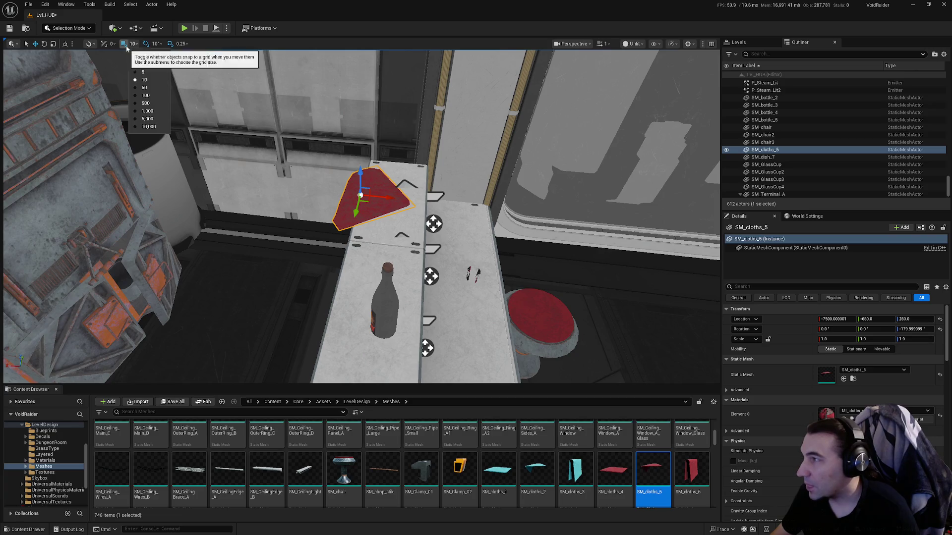
{"action": "key", "text": "f"}
{"action": "left_click_drag", "start_coordinate": [403, 193], "coordinate": [418, 194]}
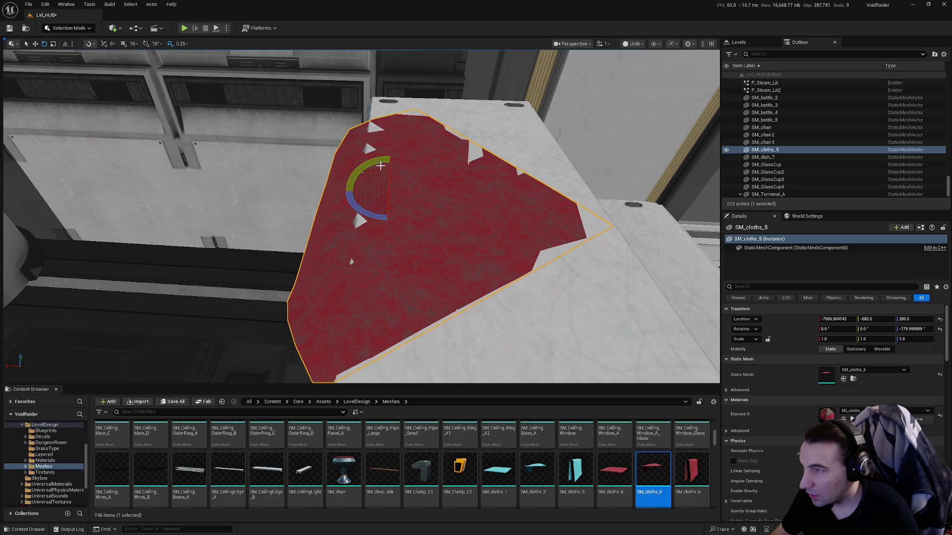
{"action": "mouse_move", "coordinate": [387, 164]}
{"action": "left_mouse_down"}
{"action": "mouse_move", "coordinate": [366, 158]}
{"action": "mouse_move", "coordinate": [377, 149]}
{"action": "mouse_move", "coordinate": [388, 164]}
{"action": "mouse_move", "coordinate": [335, 310]}
{"action": "left_mouse_up"}
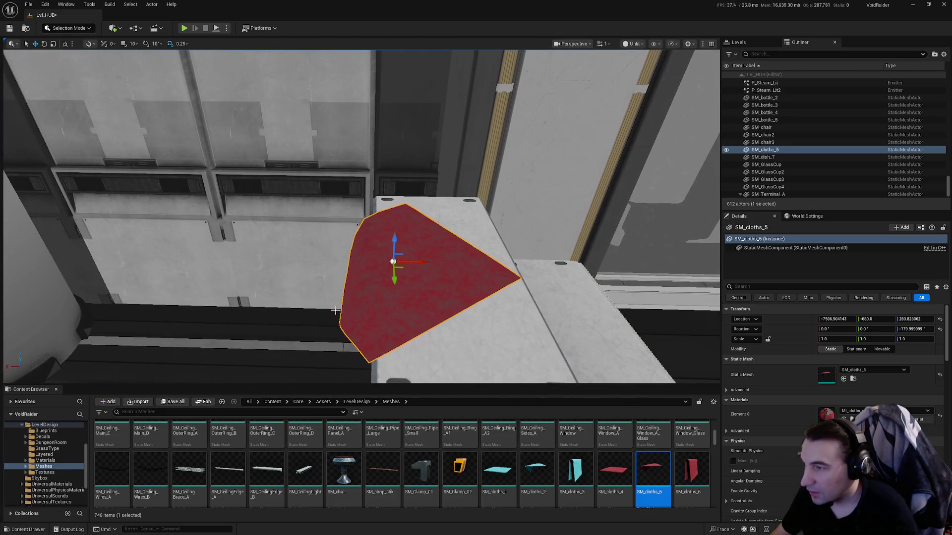
{"action": "left_click", "coordinate": [174, 403]}
{"action": "left_click", "coordinate": [528, 355]}
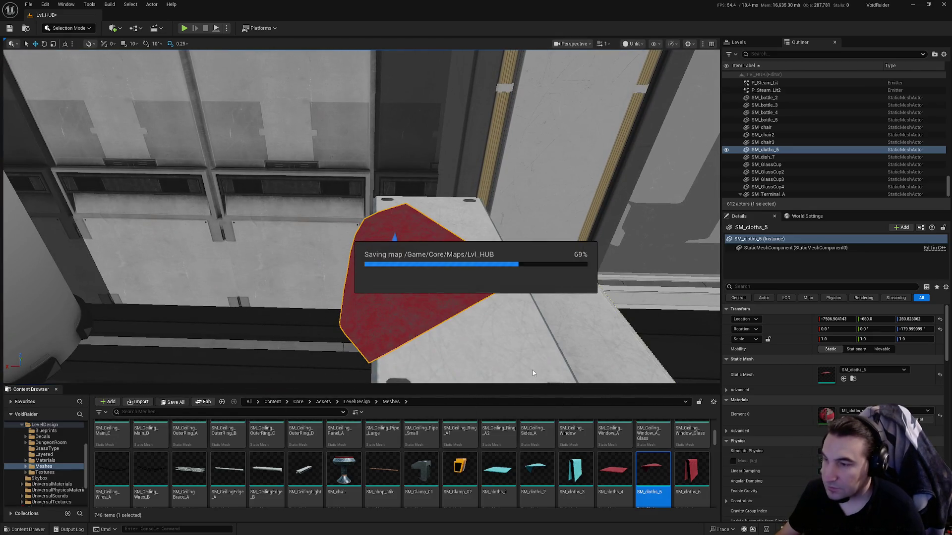
{"action": "left_click_drag", "start_coordinate": [532, 370], "coordinate": [510, 364]}
{"action": "left_click_drag", "start_coordinate": [364, 318], "coordinate": [320, 342]}
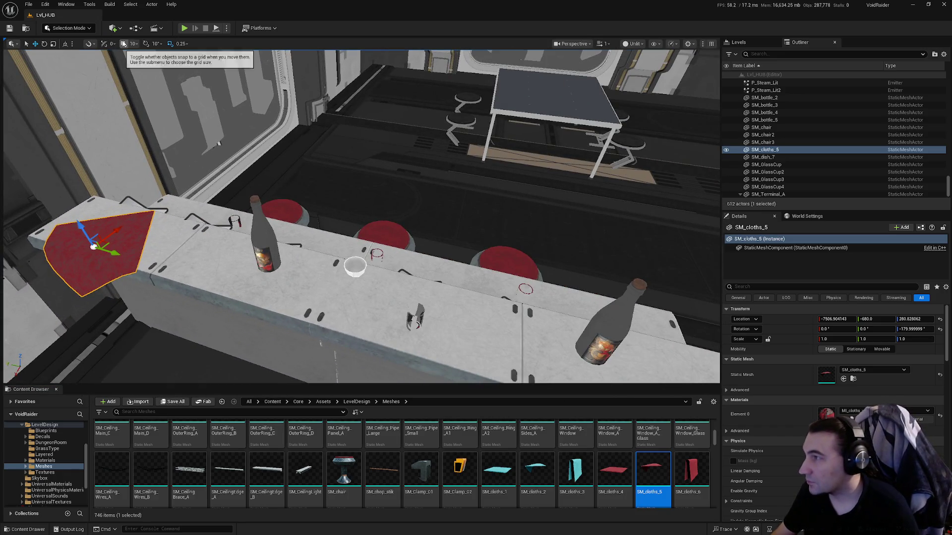
{"action": "scroll", "coordinate": [546, 466], "scroll_direction": "down", "scroll_amount": 5}
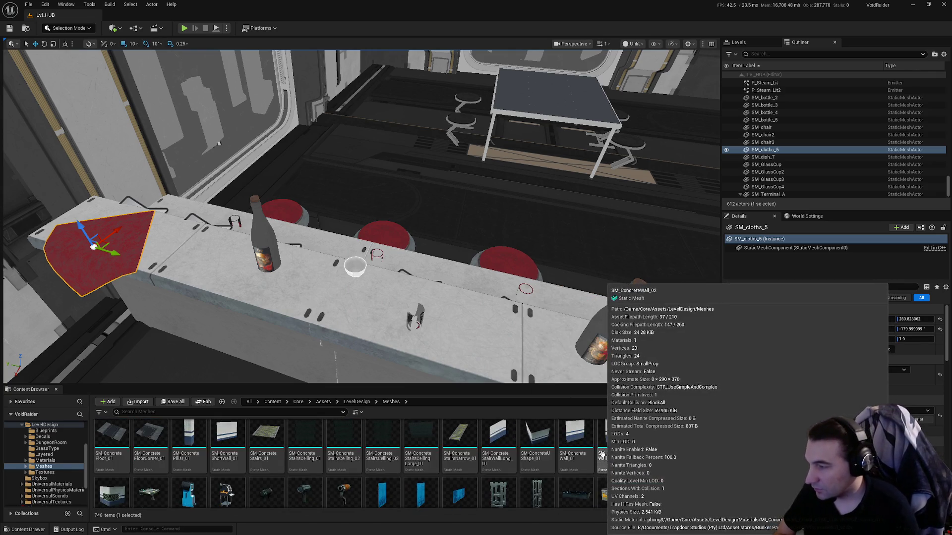
{"action": "scroll", "coordinate": [644, 461], "scroll_direction": "down", "scroll_amount": 1}
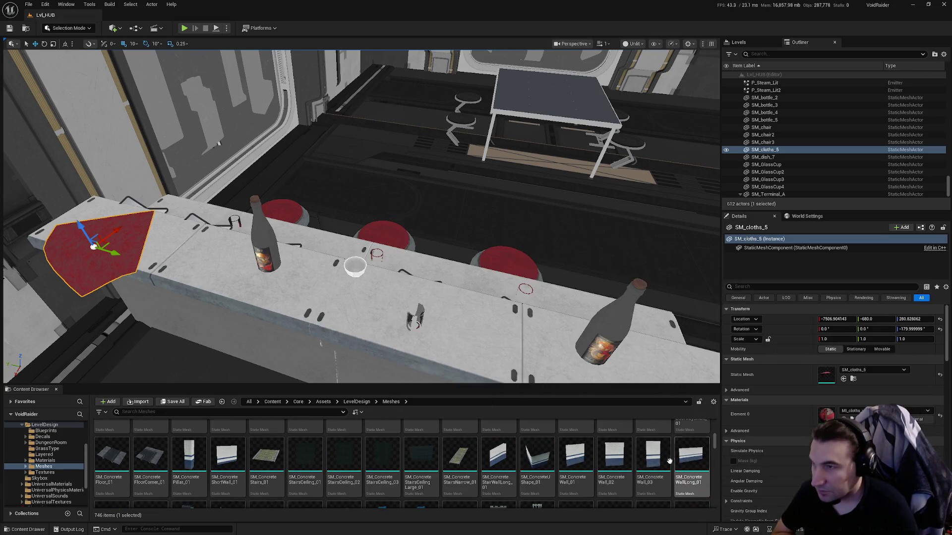
{"action": "scroll", "coordinate": [625, 469], "scroll_direction": "up", "scroll_amount": 2}
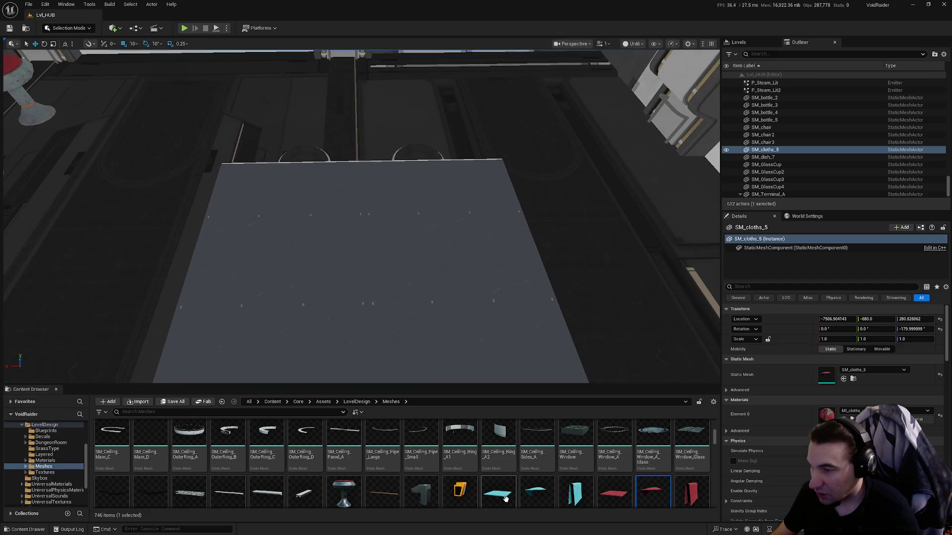
{"action": "mouse_move", "coordinate": [505, 498]}
{"action": "left_mouse_down"}
{"action": "mouse_move", "coordinate": [388, 258]}
{"action": "mouse_move", "coordinate": [368, 249]}
{"action": "left_mouse_up"}
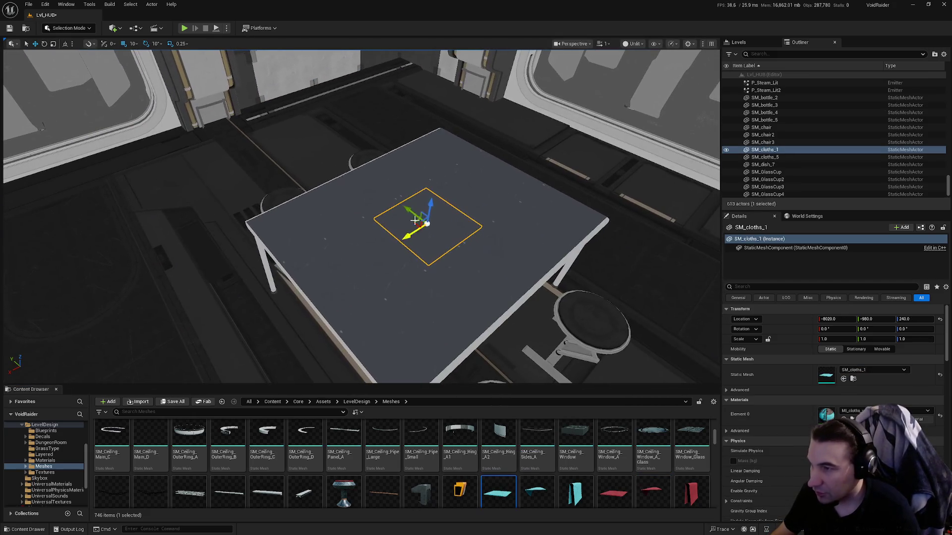
{"action": "left_click_drag", "start_coordinate": [431, 202], "coordinate": [432, 193]}
{"action": "key", "text": "Delete"}
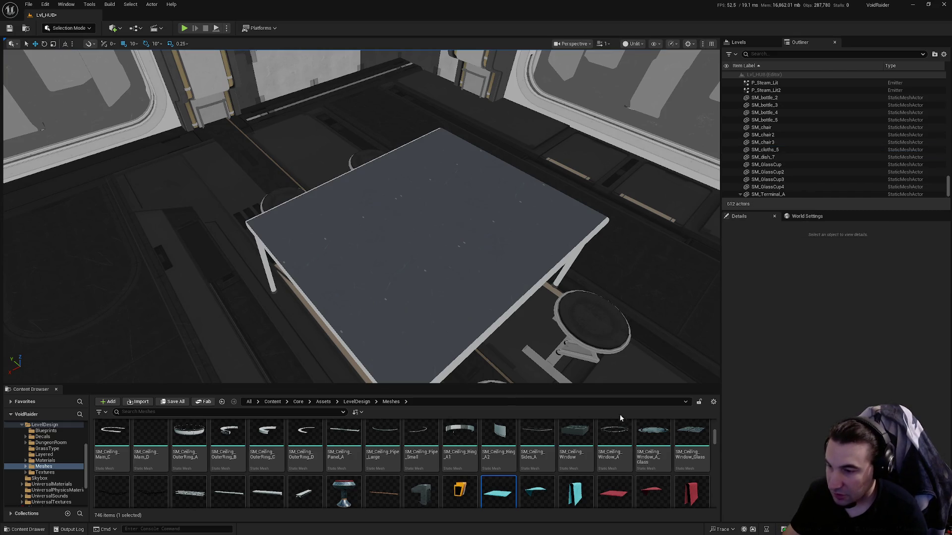
{"action": "scroll", "coordinate": [657, 441], "scroll_direction": "down", "scroll_amount": 8}
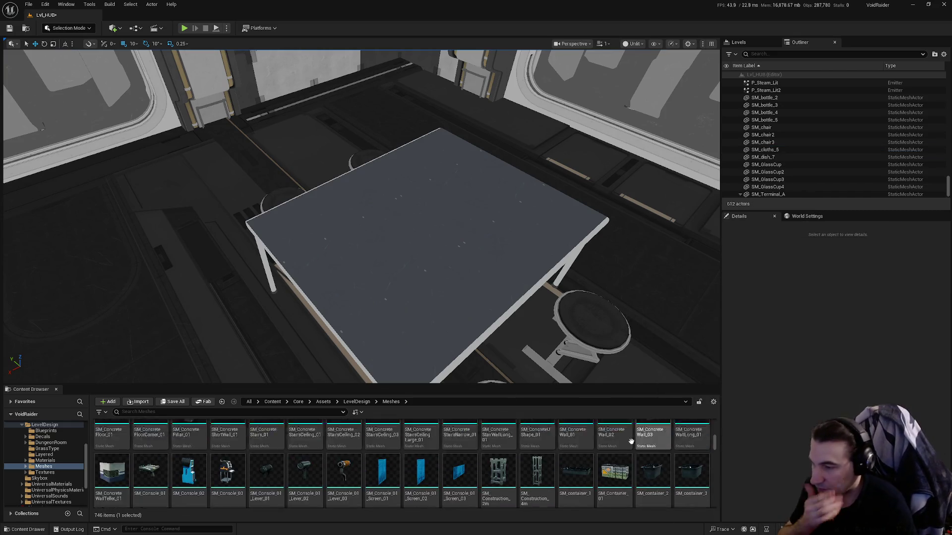
{"action": "scroll", "coordinate": [616, 447], "scroll_direction": "down", "scroll_amount": 10}
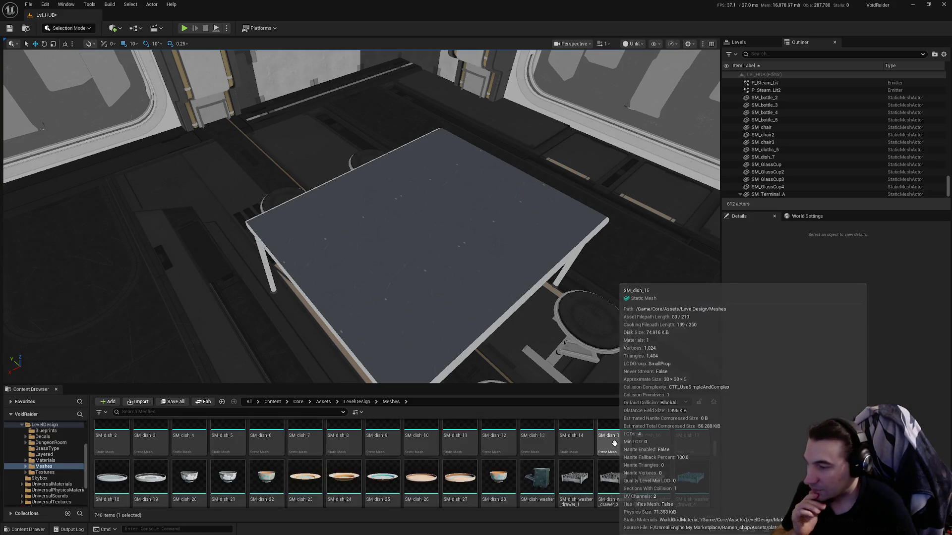
{"action": "scroll", "coordinate": [658, 442], "scroll_direction": "down", "scroll_amount": 3}
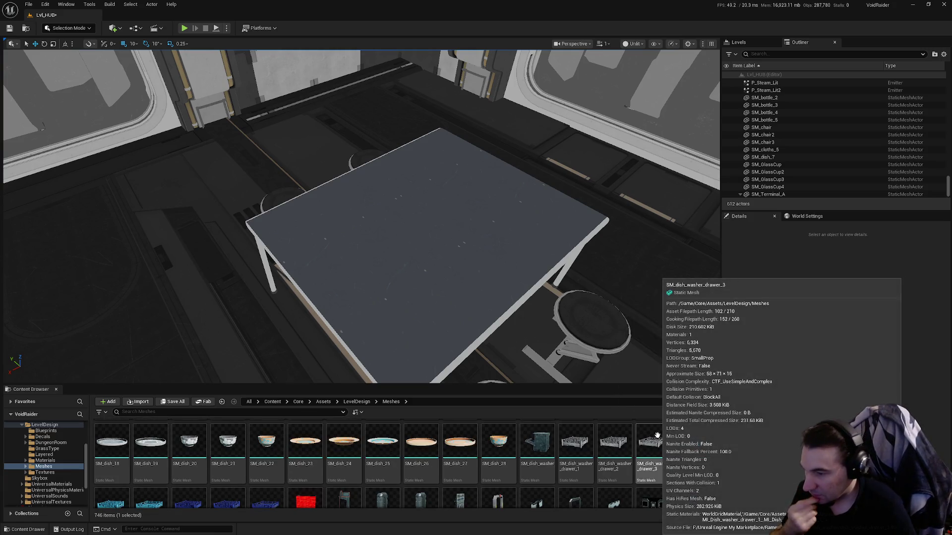
{"action": "scroll", "coordinate": [686, 455], "scroll_direction": "down", "scroll_amount": 3}
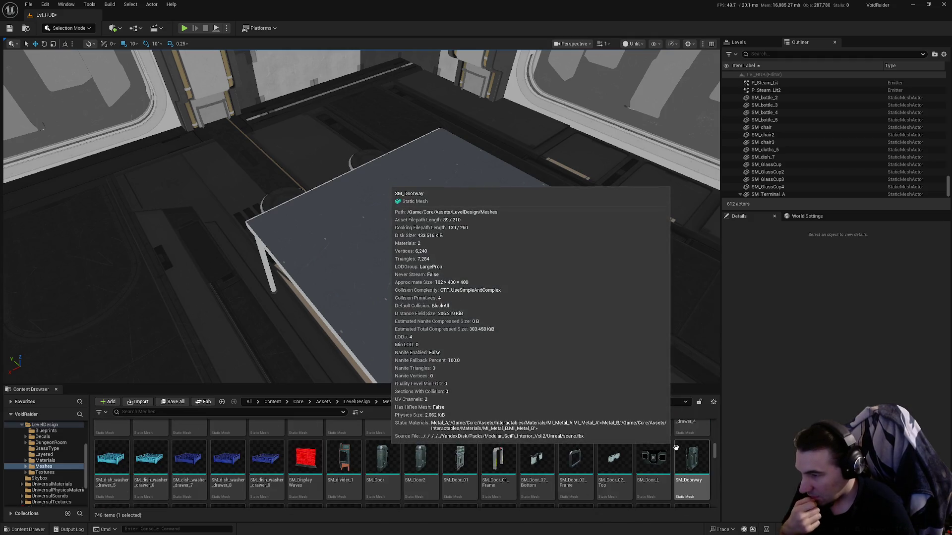
{"action": "scroll", "coordinate": [652, 437], "scroll_direction": "down", "scroll_amount": 5}
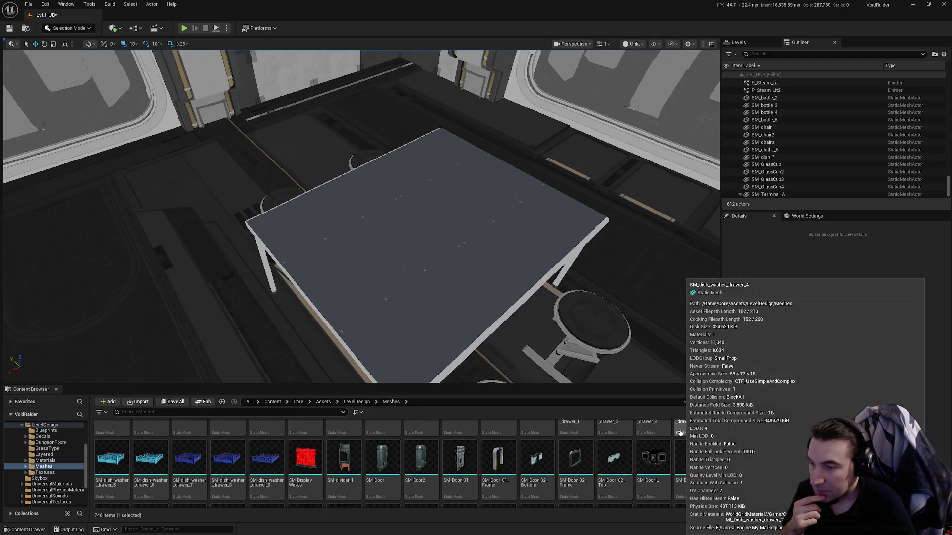
{"action": "scroll", "coordinate": [653, 437], "scroll_direction": "down", "scroll_amount": 10}
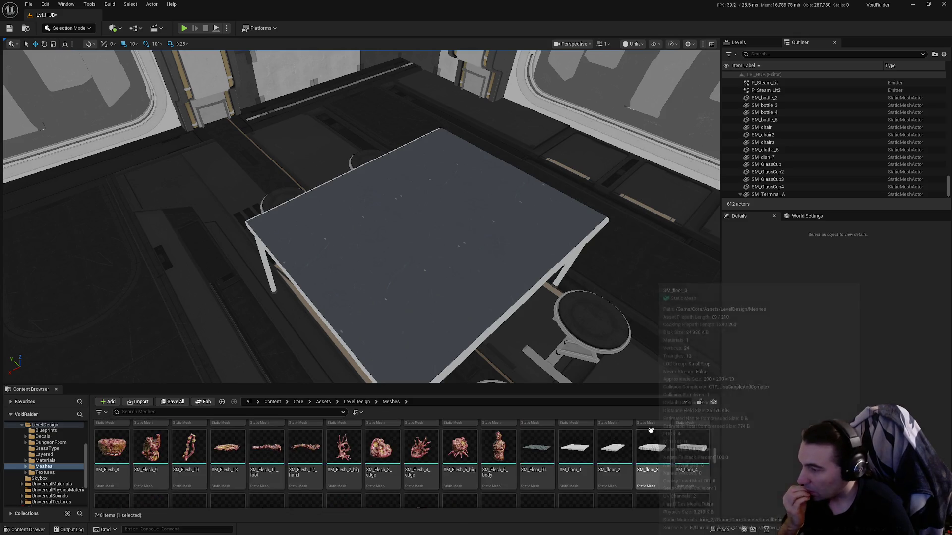
{"action": "scroll", "coordinate": [645, 434], "scroll_direction": "down", "scroll_amount": 2}
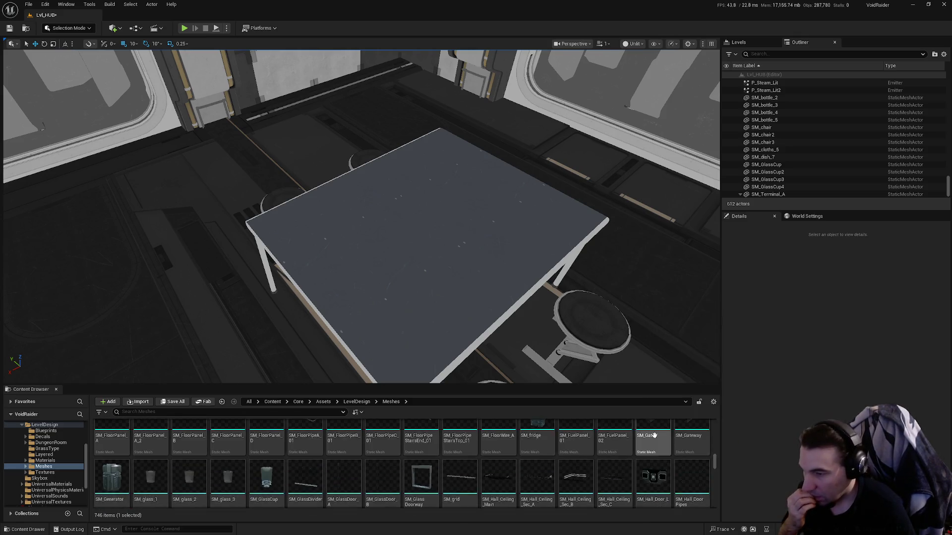
{"action": "scroll", "coordinate": [652, 434], "scroll_direction": "up", "scroll_amount": 3}
{"action": "scroll", "coordinate": [653, 435], "scroll_direction": "down", "scroll_amount": 3}
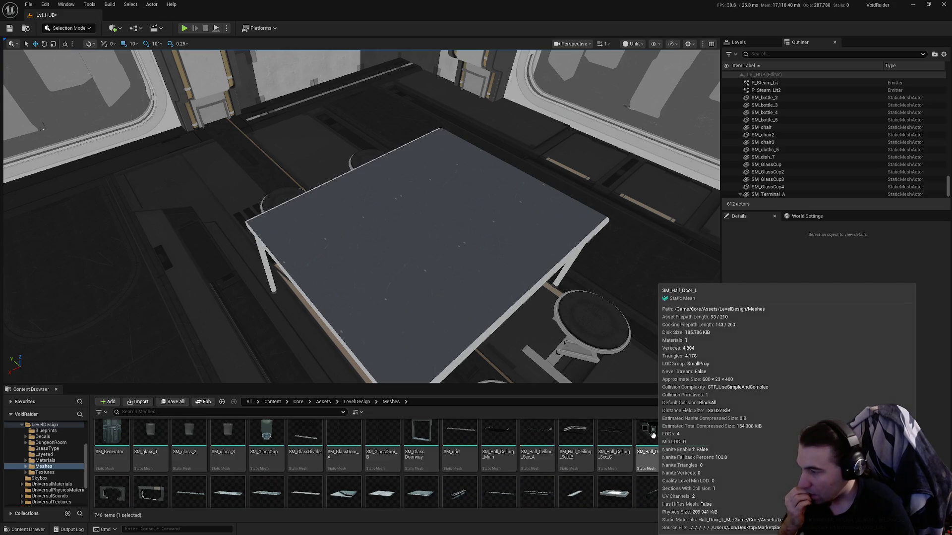
{"action": "scroll", "coordinate": [653, 435], "scroll_direction": "down", "scroll_amount": 10}
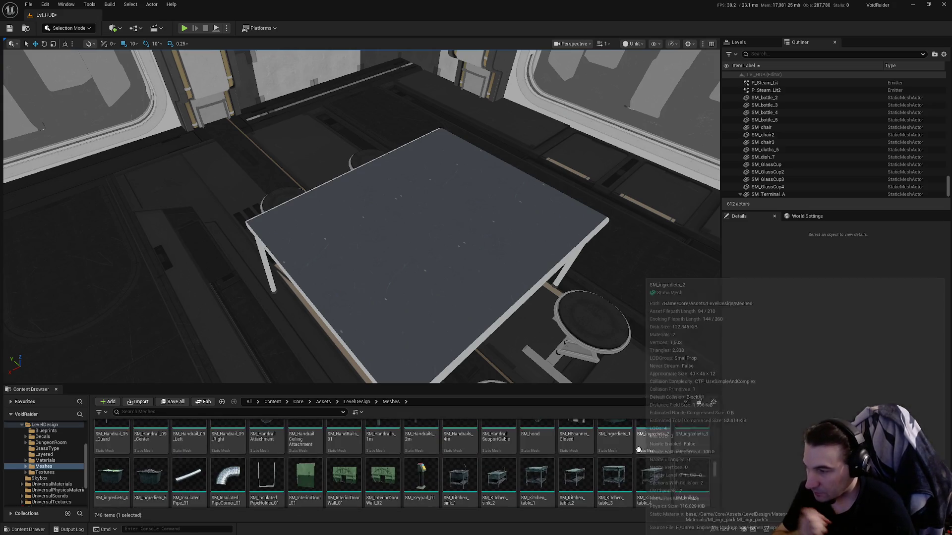
{"action": "scroll", "coordinate": [637, 446], "scroll_direction": "down", "scroll_amount": 5}
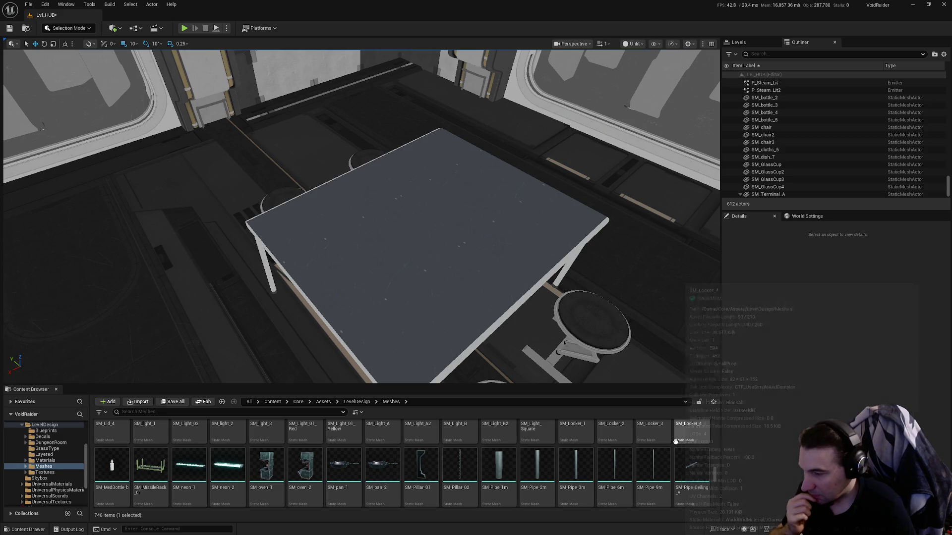
{"action": "scroll", "coordinate": [637, 441], "scroll_direction": "down", "scroll_amount": 1}
{"action": "scroll", "coordinate": [642, 452], "scroll_direction": "down", "scroll_amount": 6}
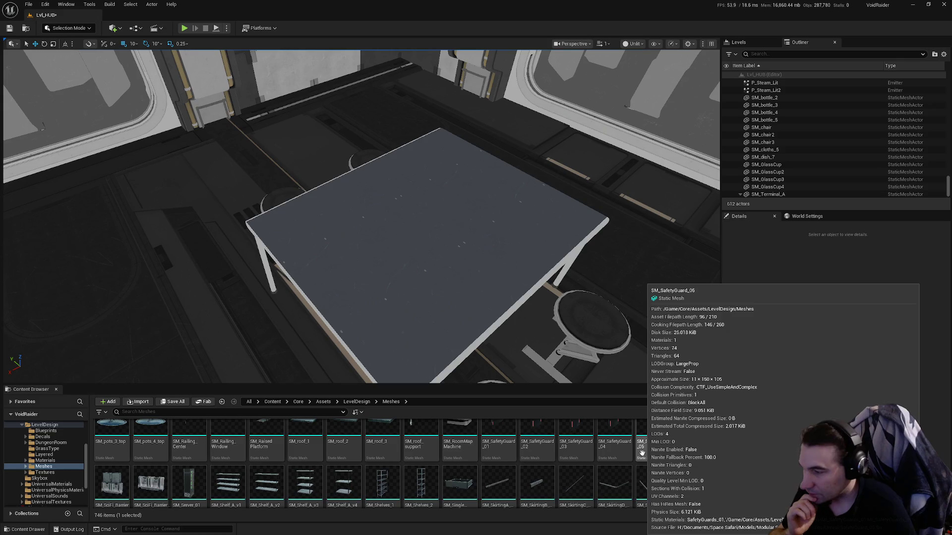
{"action": "scroll", "coordinate": [642, 452], "scroll_direction": "up", "scroll_amount": 10}
{"action": "left_click_drag", "start_coordinate": [347, 248], "coordinate": [298, 238]}
{"action": "mouse_move", "coordinate": [459, 455]}
{"action": "left_mouse_down"}
{"action": "mouse_move", "coordinate": [501, 332]}
{"action": "mouse_move", "coordinate": [542, 291]}
{"action": "mouse_move", "coordinate": [609, 271]}
{"action": "left_mouse_up"}
{"action": "mouse_move", "coordinate": [545, 248]}
{"action": "left_mouse_down"}
{"action": "mouse_move", "coordinate": [485, 228]}
{"action": "mouse_move", "coordinate": [476, 257]}
{"action": "left_mouse_up"}
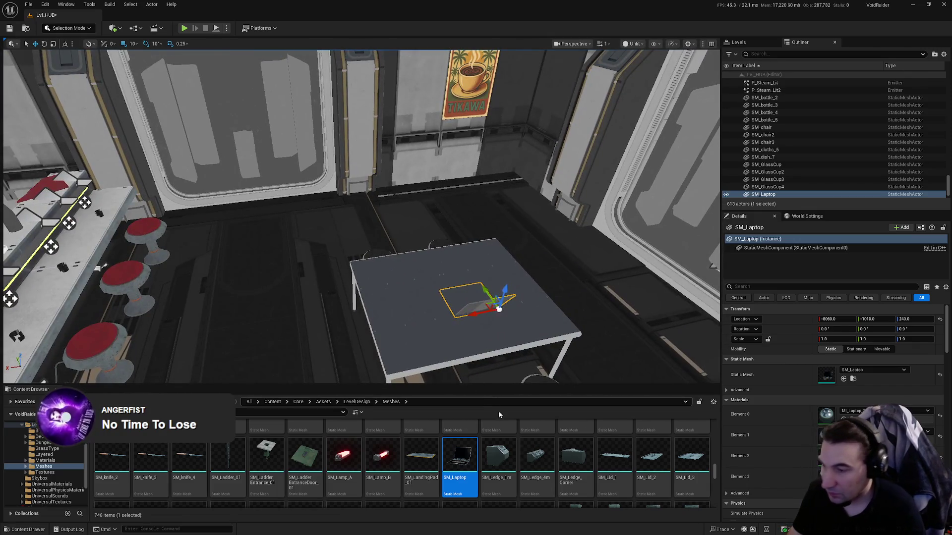
{"action": "key", "text": "Delete"}
{"action": "scroll", "coordinate": [489, 463], "scroll_direction": "up", "scroll_amount": 2}
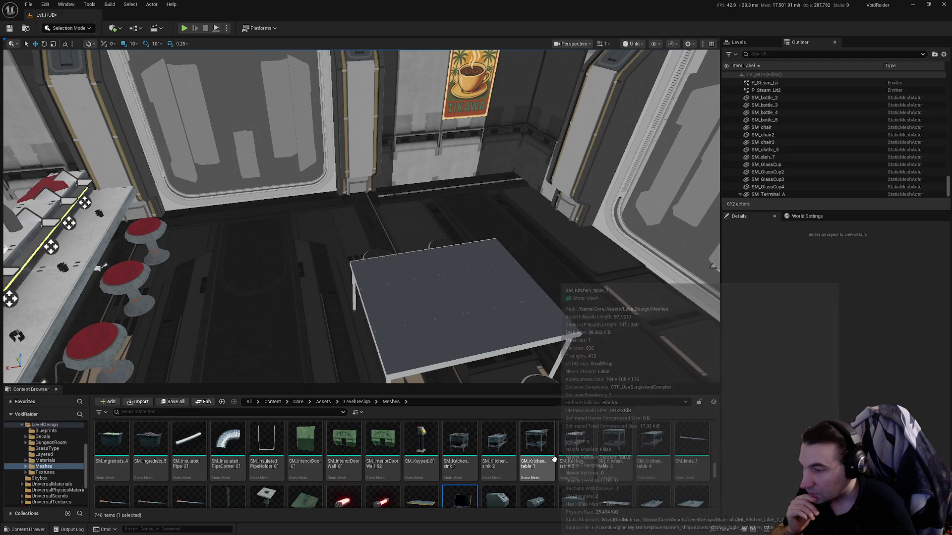
Try several kitchen table variants by the poster wall, deleting each trial table.
{"action": "left_click_drag", "start_coordinate": [533, 312], "coordinate": [500, 298]}
{"action": "left_click_drag", "start_coordinate": [653, 439], "coordinate": [528, 330]}
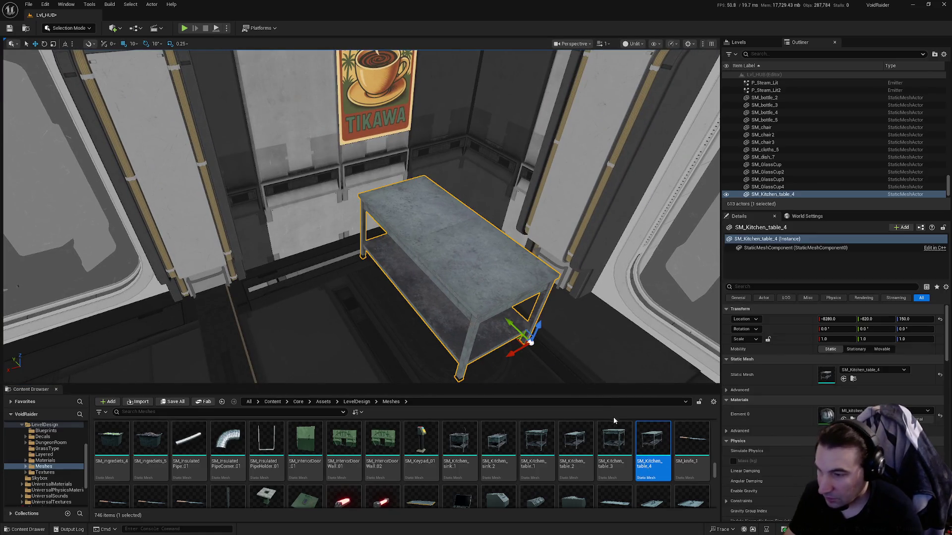
{"action": "key", "text": "Delete"}
{"action": "left_click_drag", "start_coordinate": [614, 439], "coordinate": [471, 302]}
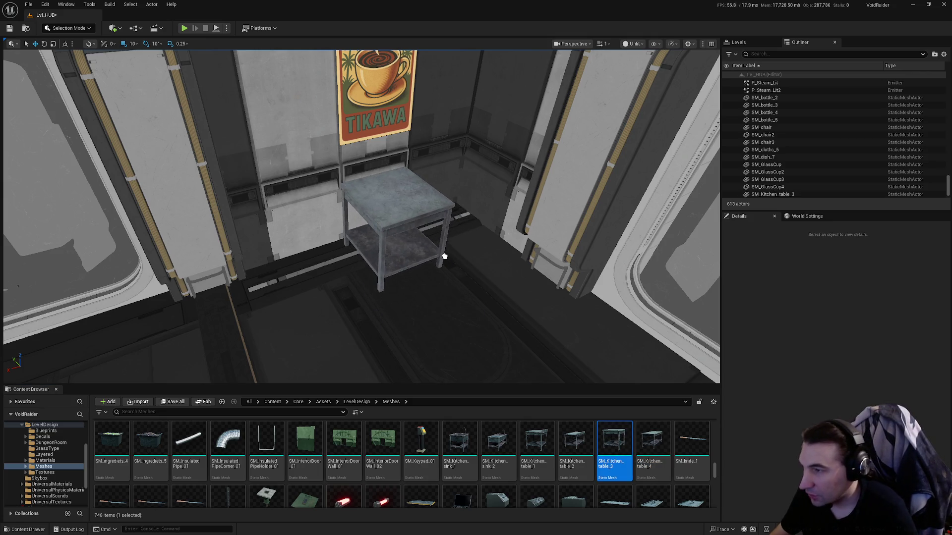
{"action": "left_click_drag", "start_coordinate": [446, 253], "coordinate": [446, 253]}
{"action": "key", "text": "Delete"}
{"action": "mouse_move", "coordinate": [575, 439]}
{"action": "left_mouse_down"}
{"action": "mouse_move", "coordinate": [514, 367]}
{"action": "mouse_move", "coordinate": [517, 342]}
{"action": "mouse_move", "coordinate": [470, 347]}
{"action": "left_mouse_up"}
{"action": "key", "text": "e"}
{"action": "mouse_move", "coordinate": [491, 315]}
{"action": "left_mouse_down"}
{"action": "mouse_move", "coordinate": [439, 243]}
{"action": "mouse_move", "coordinate": [347, 273]}
{"action": "mouse_move", "coordinate": [375, 268]}
{"action": "left_mouse_up"}
{"action": "key", "text": "Delete"}
Place the long SM_Kitchen_table_4 turned 90° against the wall, with SM_Kitchen_table_3 beside it.
{"action": "mouse_move", "coordinate": [653, 441]}
{"action": "left_mouse_down"}
{"action": "mouse_move", "coordinate": [342, 292]}
{"action": "mouse_move", "coordinate": [347, 285]}
{"action": "left_mouse_up"}
{"action": "key", "text": "e"}
{"action": "mouse_move", "coordinate": [455, 331]}
{"action": "left_mouse_down"}
{"action": "mouse_move", "coordinate": [432, 317]}
{"action": "mouse_move", "coordinate": [461, 338]}
{"action": "left_mouse_up"}
{"action": "mouse_move", "coordinate": [498, 303]}
{"action": "left_mouse_down"}
{"action": "mouse_move", "coordinate": [390, 337]}
{"action": "mouse_move", "coordinate": [355, 333]}
{"action": "mouse_move", "coordinate": [320, 281]}
{"action": "mouse_move", "coordinate": [367, 289]}
{"action": "left_mouse_up"}
{"action": "mouse_move", "coordinate": [306, 308]}
{"action": "left_mouse_down"}
{"action": "mouse_move", "coordinate": [302, 297]}
{"action": "mouse_move", "coordinate": [334, 320]}
{"action": "left_mouse_up"}
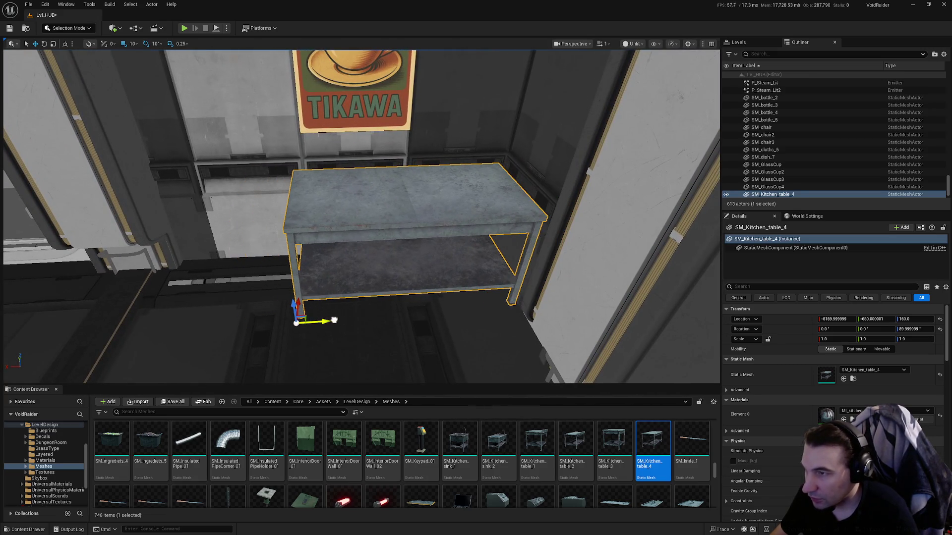
{"action": "left_click_drag", "start_coordinate": [439, 330], "coordinate": [387, 322]}
{"action": "mouse_move", "coordinate": [614, 442]}
{"action": "left_mouse_down"}
{"action": "mouse_move", "coordinate": [397, 317]}
{"action": "mouse_move", "coordinate": [418, 321]}
{"action": "mouse_move", "coordinate": [407, 321]}
{"action": "left_mouse_up"}
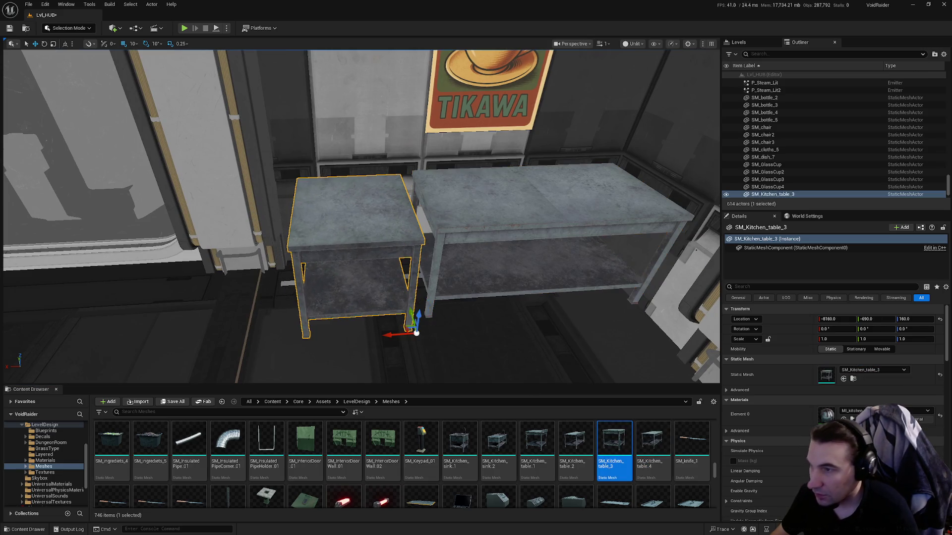
Set the long kitchen table's Location Z to 156 so its legs meet the floor.
{"action": "left_click", "coordinate": [562, 225]}
{"action": "mouse_move", "coordinate": [446, 248]}
{"action": "left_mouse_down"}
{"action": "mouse_move", "coordinate": [431, 268]}
{"action": "mouse_move", "coordinate": [426, 248]}
{"action": "left_mouse_up"}
{"action": "mouse_move", "coordinate": [641, 283]}
{"action": "left_mouse_down"}
{"action": "mouse_move", "coordinate": [629, 285]}
{"action": "mouse_move", "coordinate": [641, 283]}
{"action": "left_mouse_up"}
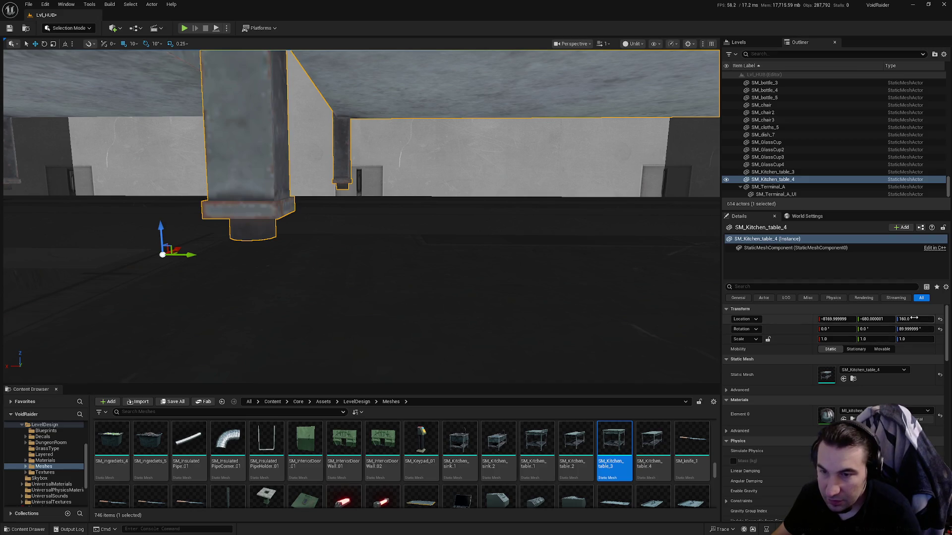
{"action": "type", "text": "55"}
{"action": "key", "text": "Return"}
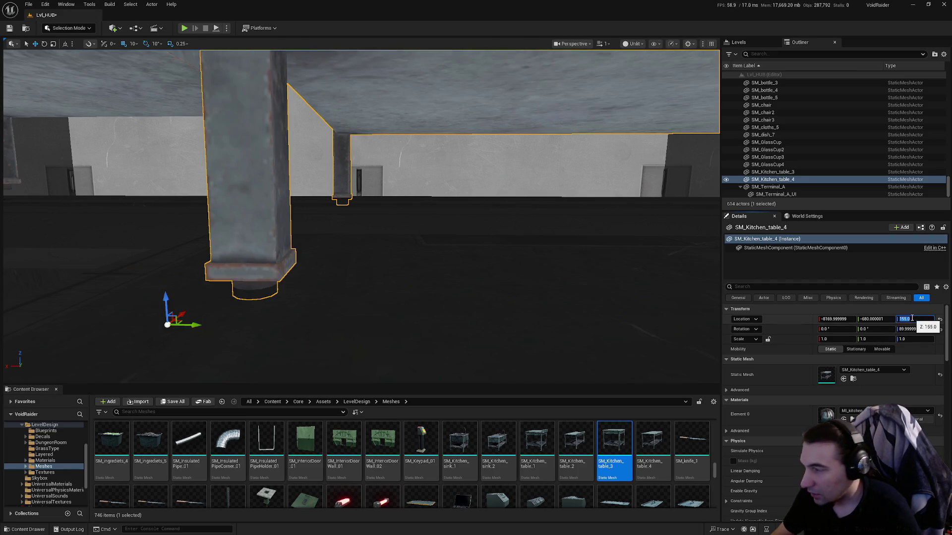
{"action": "type", "text": "6"}
{"action": "key", "text": "Return"}
{"action": "left_click_drag", "start_coordinate": [390, 219], "coordinate": [451, 245]}
{"action": "left_click", "coordinate": [467, 254]}
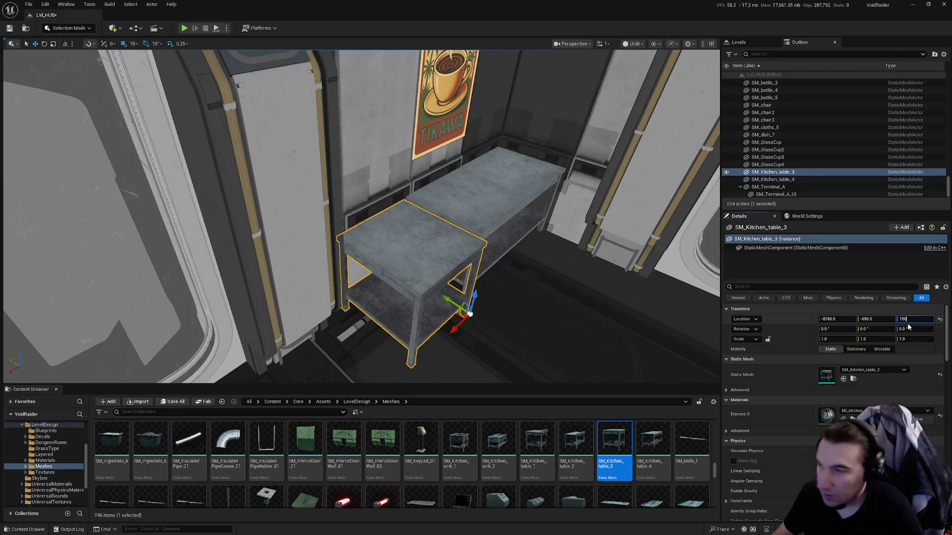
{"action": "left_click", "coordinate": [536, 206]}
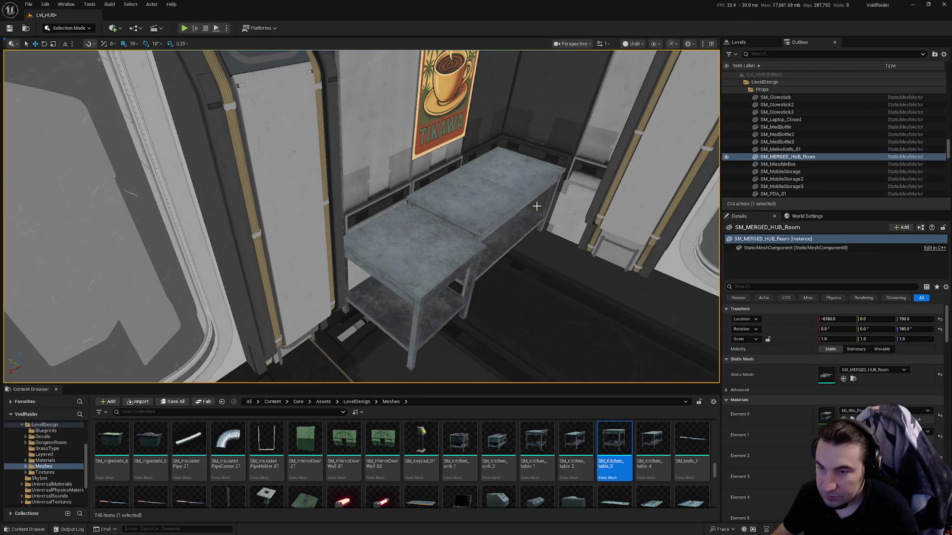
Move the small kitchen table SM_Kitchen_table_3 to Location X -8165.
{"action": "left_click", "coordinate": [469, 203]}
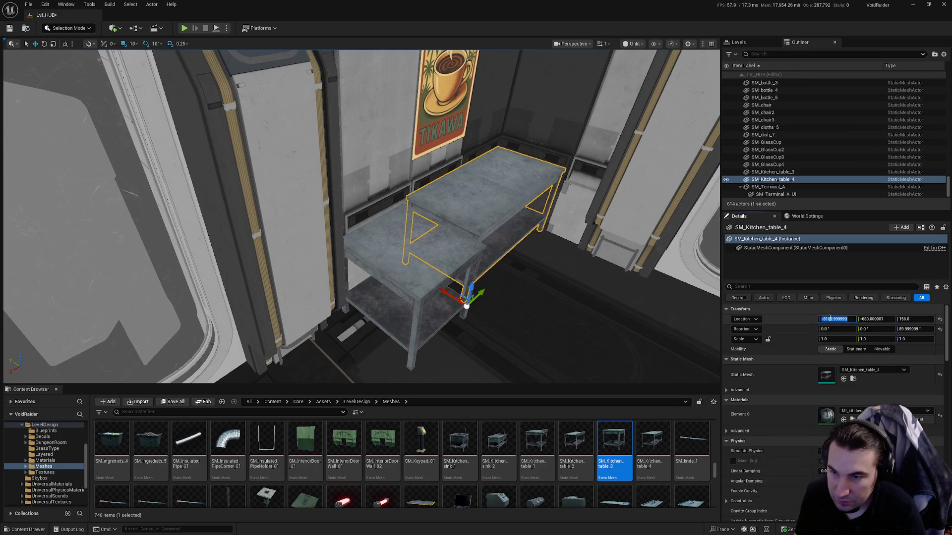
{"action": "left_click", "coordinate": [406, 268]}
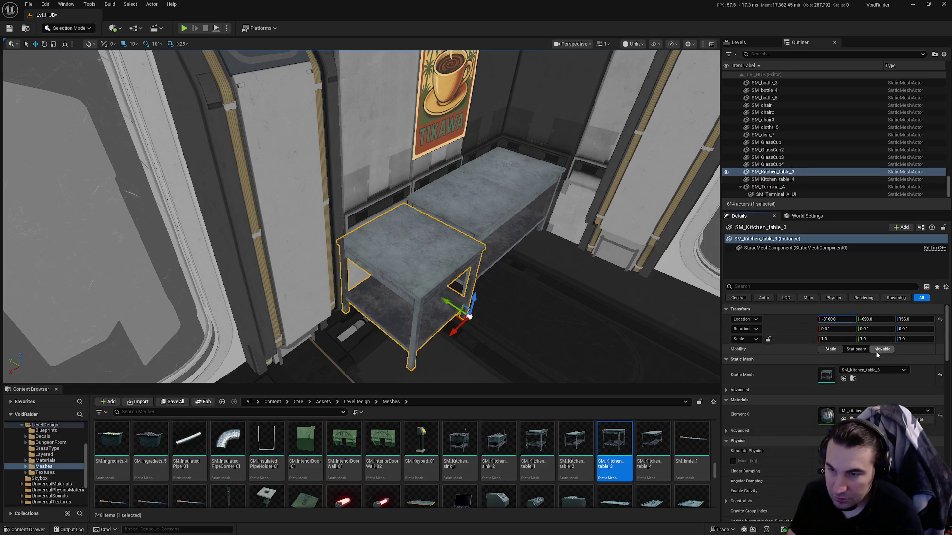
{"action": "key", "text": "Return"}
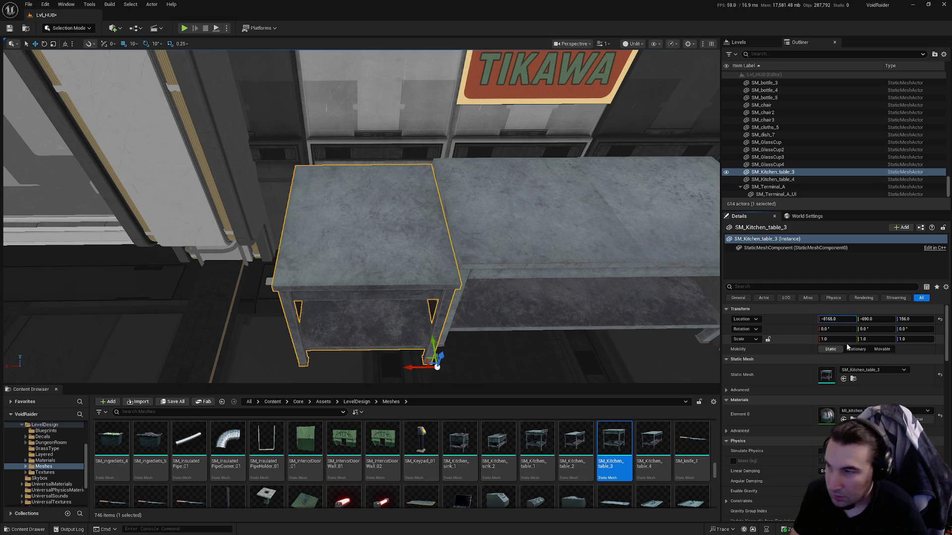
{"action": "key", "text": "Return"}
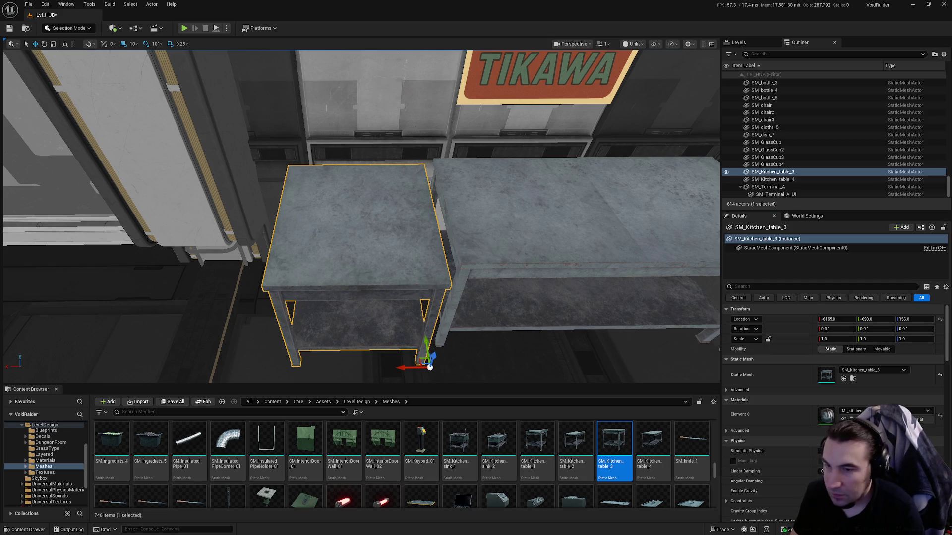
{"action": "left_click", "coordinate": [428, 253]}
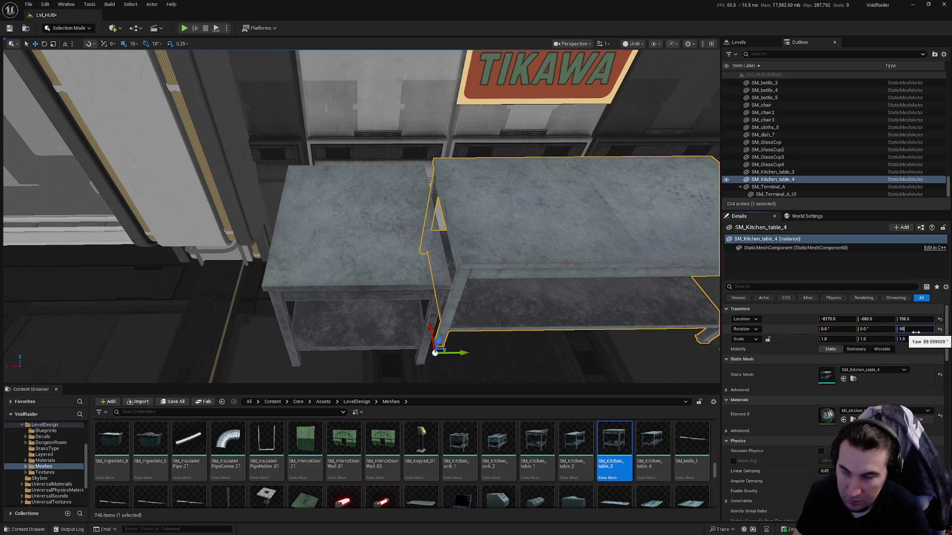
Set the small table's Location Y to -685, flush with the long table, and save.
{"action": "left_click", "coordinate": [429, 183]}
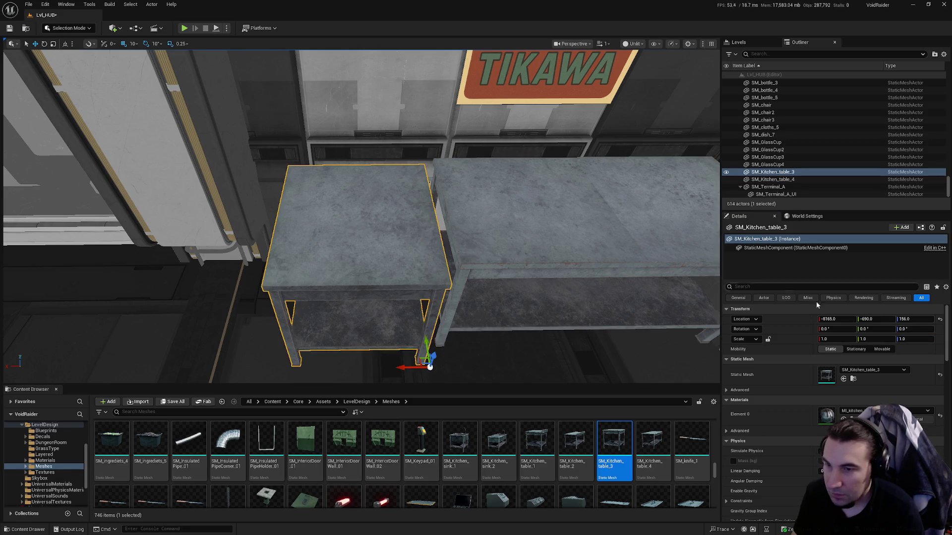
{"action": "key", "text": "BackSpace"}
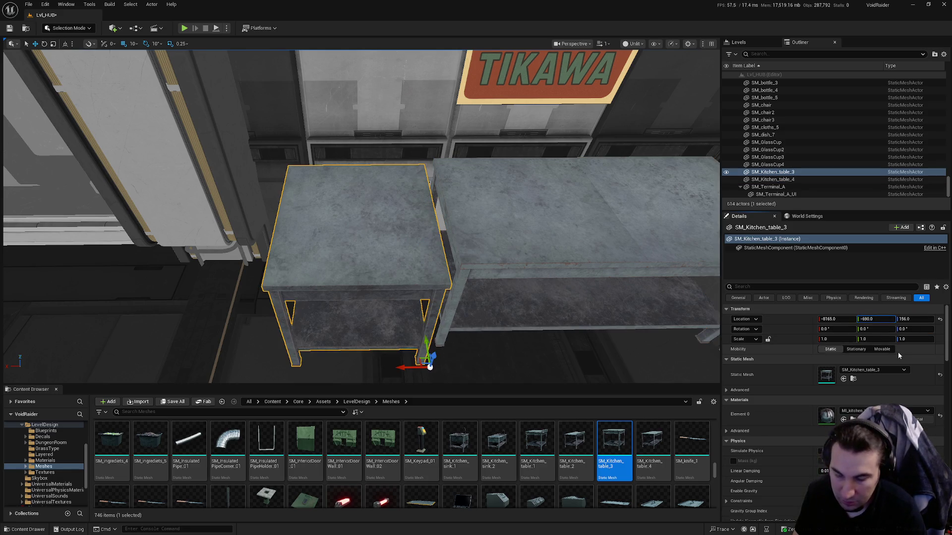
{"action": "type", "text": "8"}
{"action": "key", "text": "Return"}
{"action": "mouse_move", "coordinate": [475, 280]}
{"action": "left_mouse_down"}
{"action": "mouse_move", "coordinate": [461, 322]}
{"action": "mouse_move", "coordinate": [449, 269]}
{"action": "left_mouse_up"}
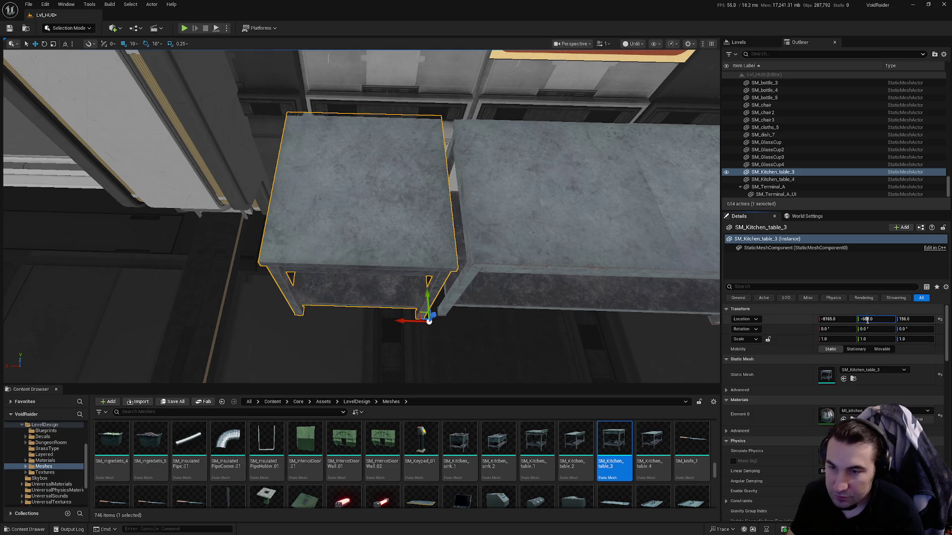
{"action": "key", "text": "Return"}
{"action": "mouse_move", "coordinate": [109, 377]}
{"action": "left_mouse_down"}
{"action": "mouse_move", "coordinate": [119, 367]}
{"action": "mouse_move", "coordinate": [107, 389]}
{"action": "left_mouse_up"}
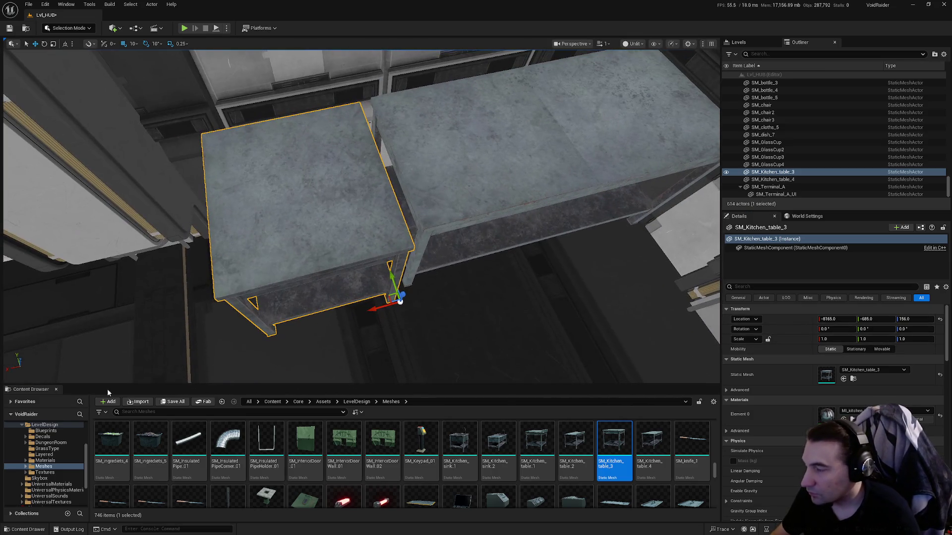
{"action": "left_click", "coordinate": [171, 400]}
{"action": "left_click", "coordinate": [525, 355]}
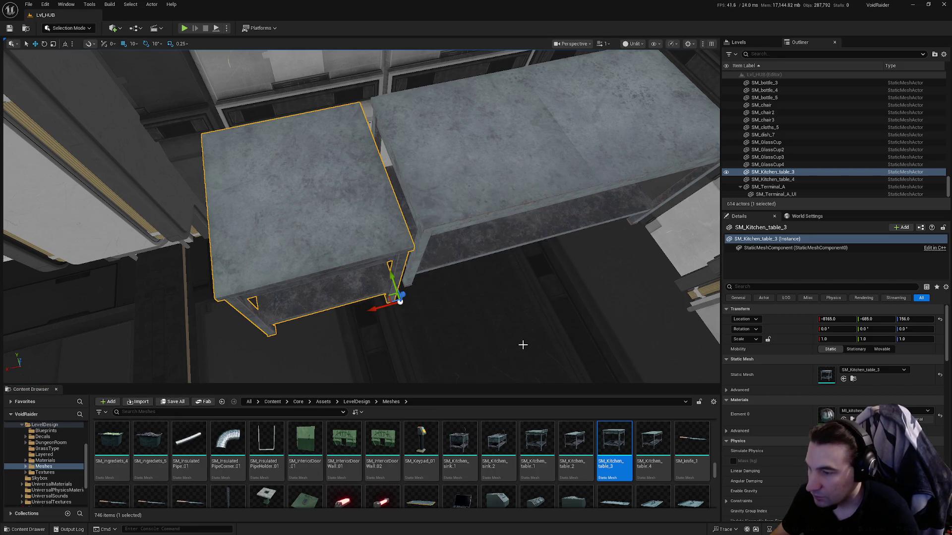
{"action": "scroll", "coordinate": [377, 431], "scroll_direction": "down", "scroll_amount": 10}
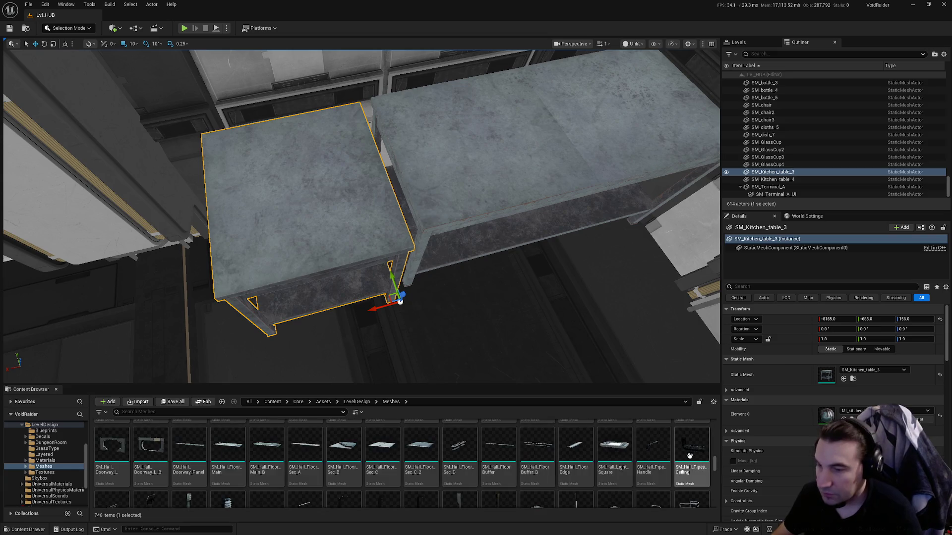
{"action": "mouse_move", "coordinate": [716, 463]}
{"action": "left_mouse_down"}
{"action": "mouse_move", "coordinate": [719, 371]}
{"action": "mouse_move", "coordinate": [694, 347]}
{"action": "mouse_move", "coordinate": [669, 342]}
{"action": "left_mouse_up"}
{"action": "mouse_move", "coordinate": [620, 369]}
{"action": "left_mouse_down"}
{"action": "mouse_move", "coordinate": [679, 365]}
{"action": "mouse_move", "coordinate": [619, 369]}
{"action": "mouse_move", "coordinate": [454, 297]}
{"action": "left_mouse_up"}
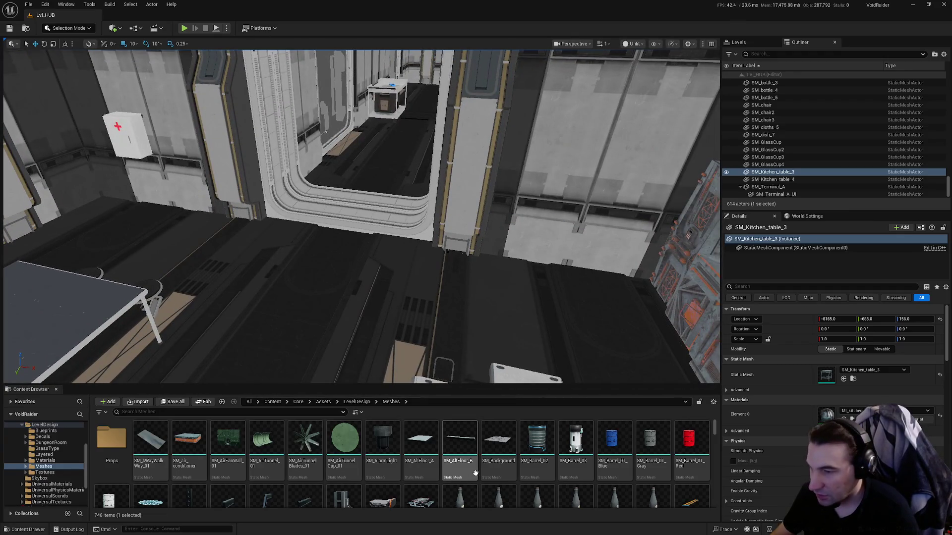
{"action": "scroll", "coordinate": [475, 473], "scroll_direction": "down", "scroll_amount": 10}
{"action": "scroll", "coordinate": [604, 460], "scroll_direction": "down", "scroll_amount": 5}
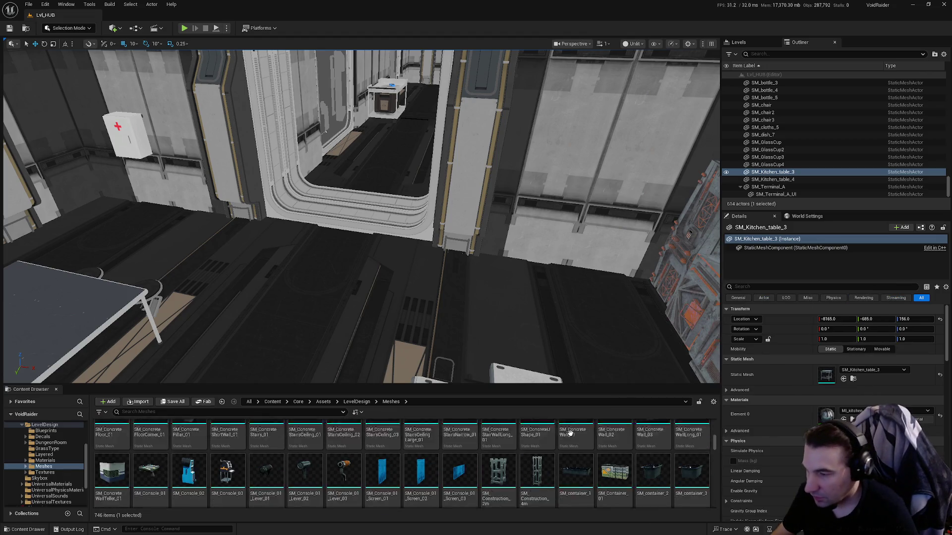
{"action": "scroll", "coordinate": [570, 432], "scroll_direction": "down", "scroll_amount": 2}
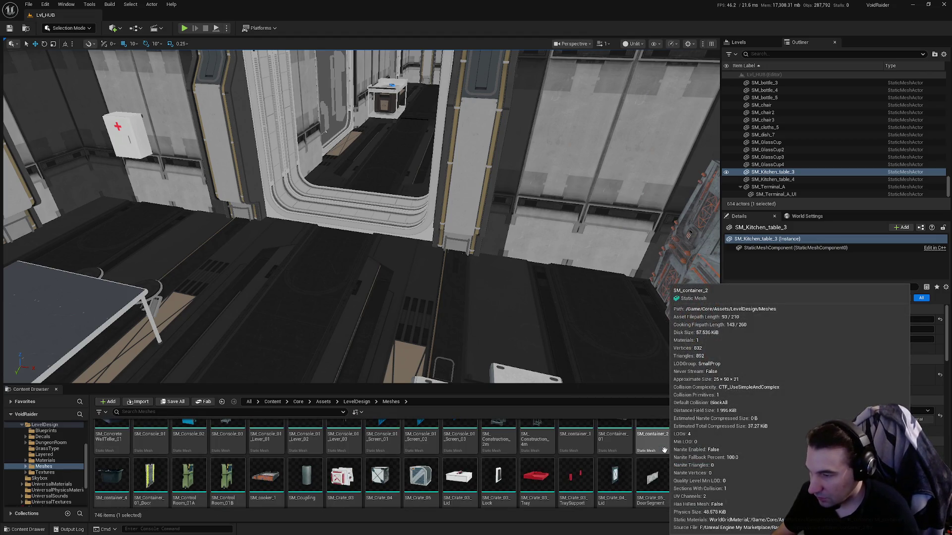
{"action": "scroll", "coordinate": [664, 450], "scroll_direction": "down", "scroll_amount": 6}
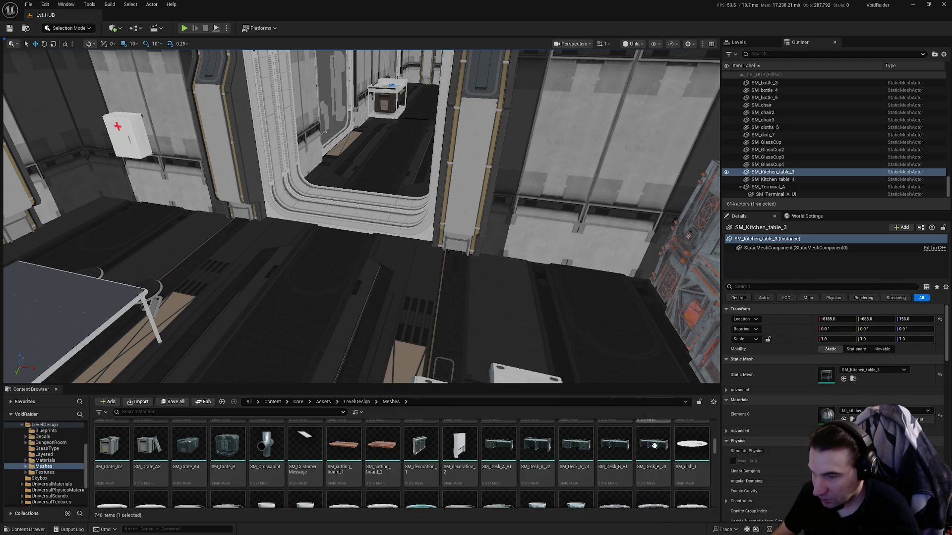
{"action": "scroll", "coordinate": [671, 440], "scroll_direction": "down", "scroll_amount": 3}
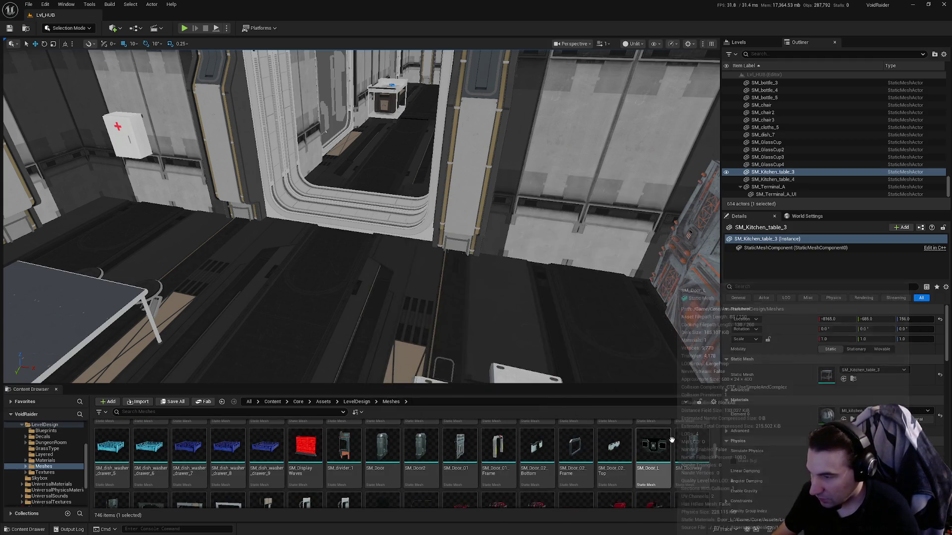
{"action": "scroll", "coordinate": [630, 437], "scroll_direction": "down", "scroll_amount": 1}
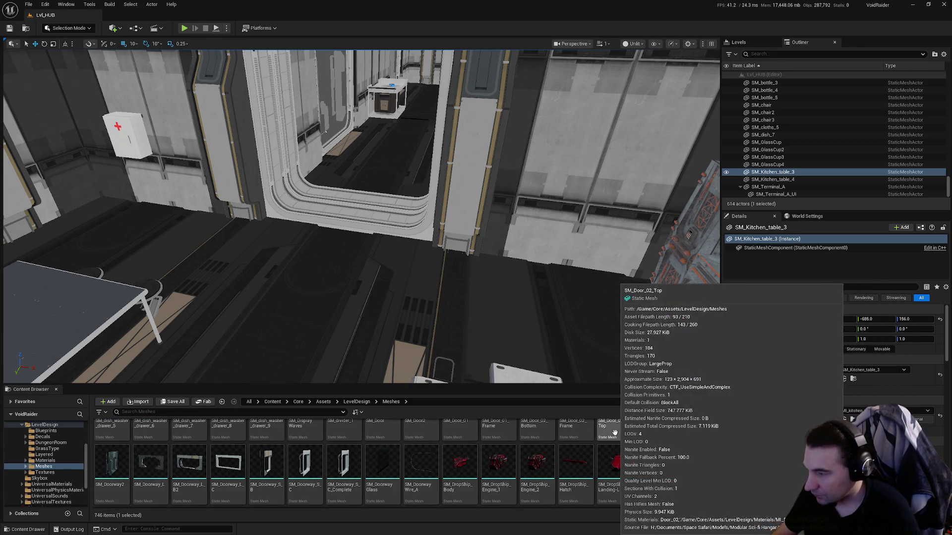
{"action": "scroll", "coordinate": [614, 432], "scroll_direction": "down", "scroll_amount": 1}
{"action": "scroll", "coordinate": [644, 429], "scroll_direction": "down", "scroll_amount": 3}
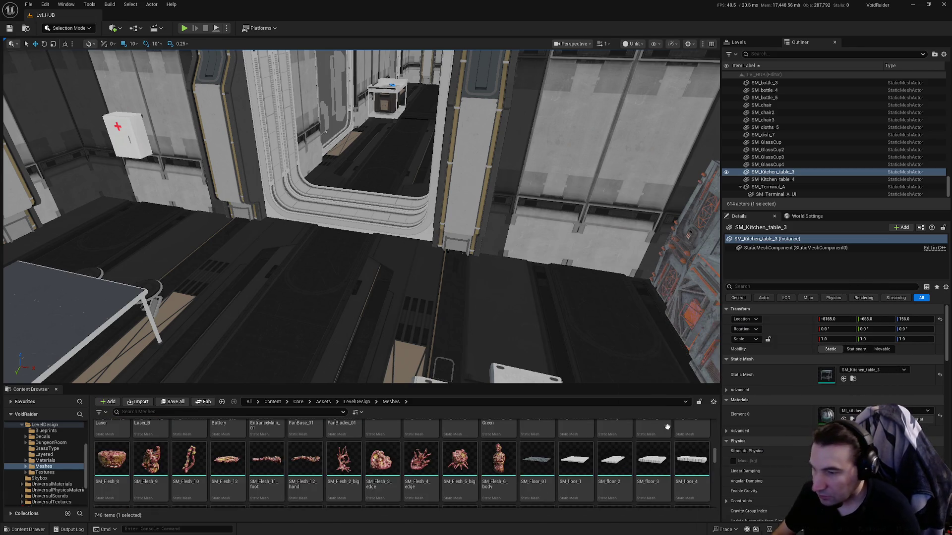
{"action": "scroll", "coordinate": [667, 427], "scroll_direction": "down", "scroll_amount": 2}
{"action": "scroll", "coordinate": [627, 439], "scroll_direction": "down", "scroll_amount": 1}
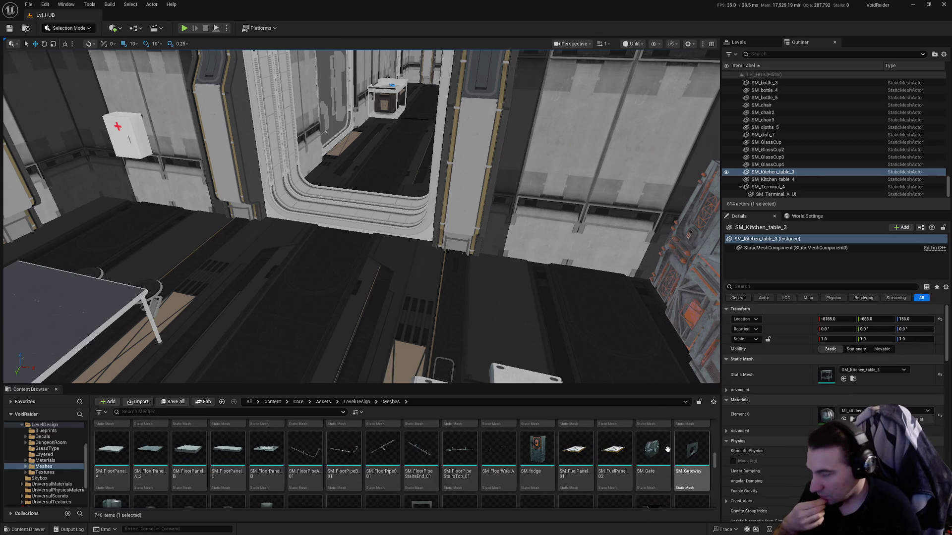
{"action": "scroll", "coordinate": [654, 447], "scroll_direction": "down", "scroll_amount": 1}
{"action": "scroll", "coordinate": [655, 448], "scroll_direction": "down", "scroll_amount": 4}
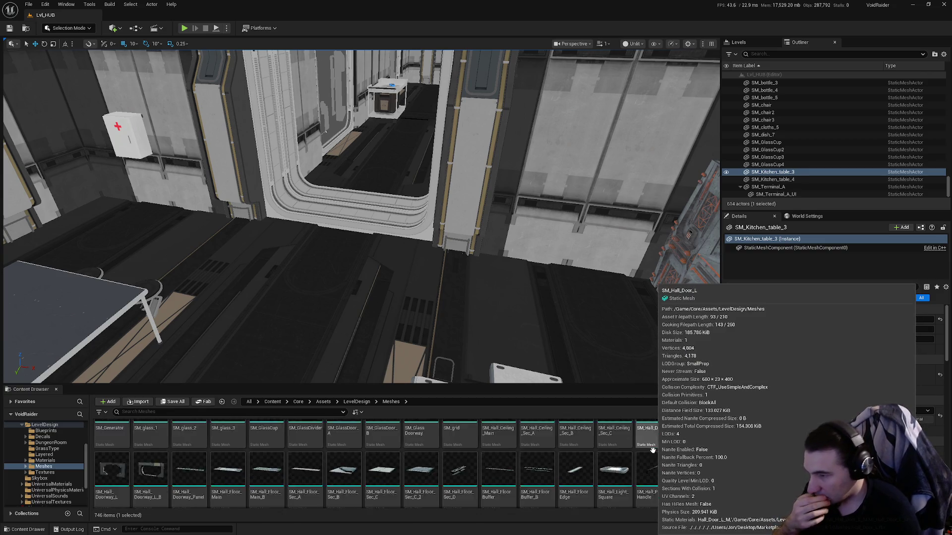
{"action": "scroll", "coordinate": [646, 454], "scroll_direction": "down", "scroll_amount": 1}
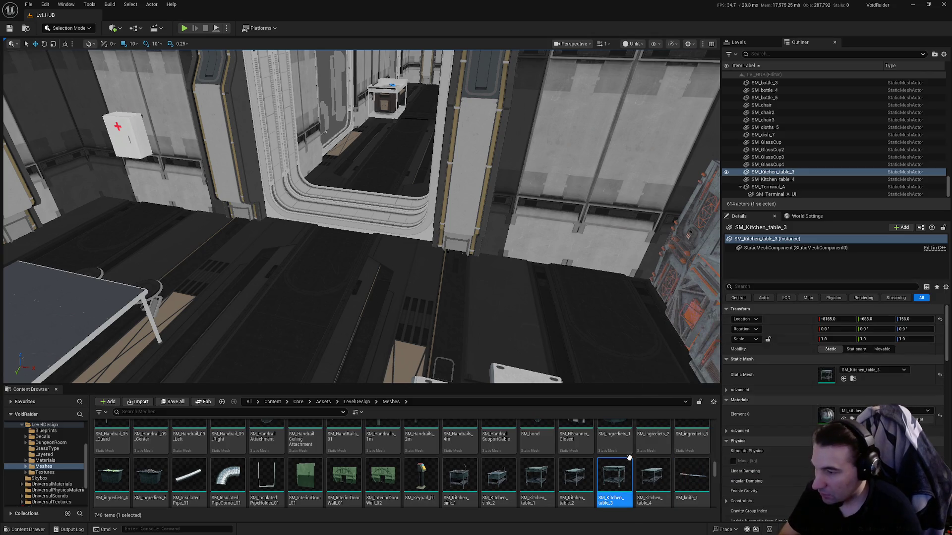
{"action": "mouse_move", "coordinate": [513, 337]}
{"action": "left_mouse_down"}
{"action": "mouse_move", "coordinate": [403, 317]}
{"action": "mouse_move", "coordinate": [394, 295]}
{"action": "left_mouse_up"}
Remove the trial kitchen sink from the kitchen.
{"action": "key", "text": "f"}
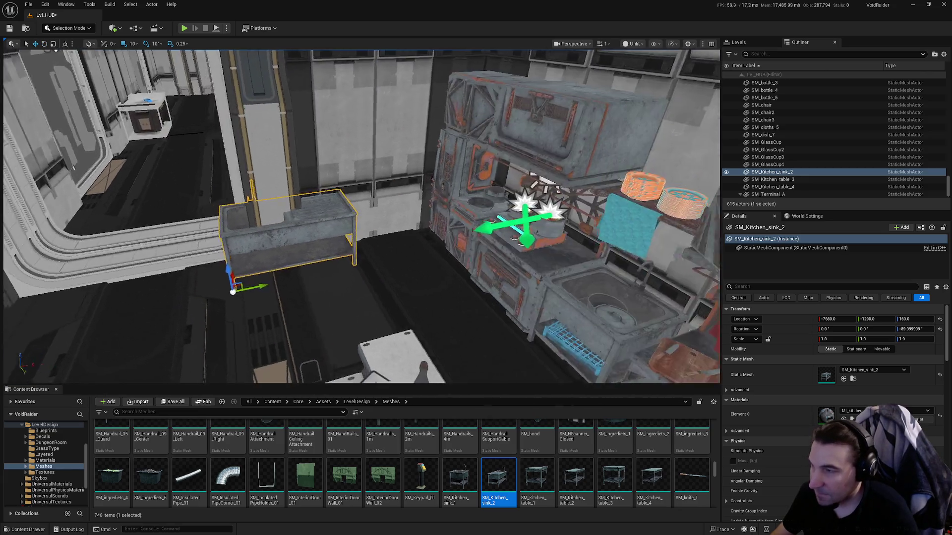
{"action": "left_click_drag", "start_coordinate": [370, 316], "coordinate": [467, 288]}
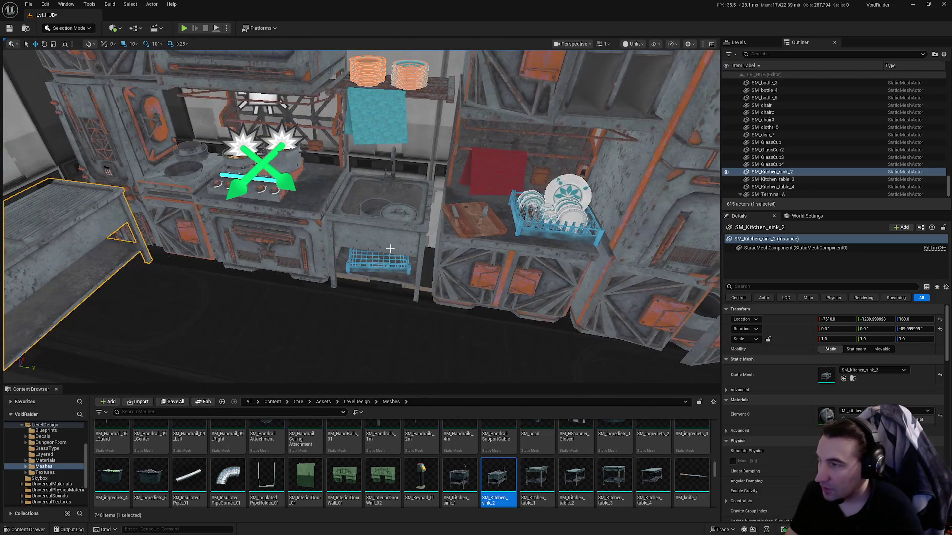
{"action": "key", "text": "Delete"}
Place SM_Kitchen_table_1 in the kitchen, turned -90°, at height 156.
{"action": "left_click_drag", "start_coordinate": [512, 427], "coordinate": [272, 313]}
{"action": "mouse_move", "coordinate": [277, 274]}
{"action": "left_mouse_down"}
{"action": "mouse_move", "coordinate": [216, 272]}
{"action": "mouse_move", "coordinate": [243, 296]}
{"action": "mouse_move", "coordinate": [230, 318]}
{"action": "left_mouse_up"}
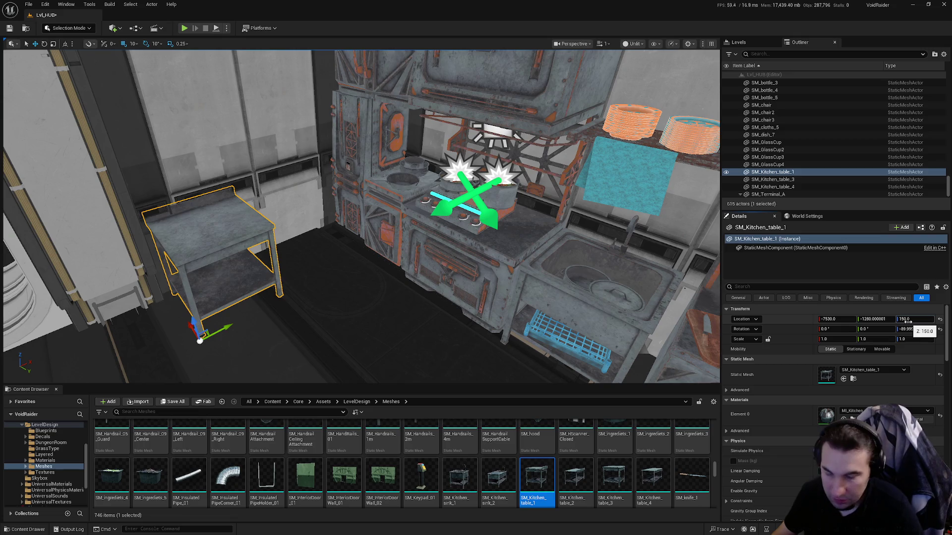
{"action": "key", "text": "f"}
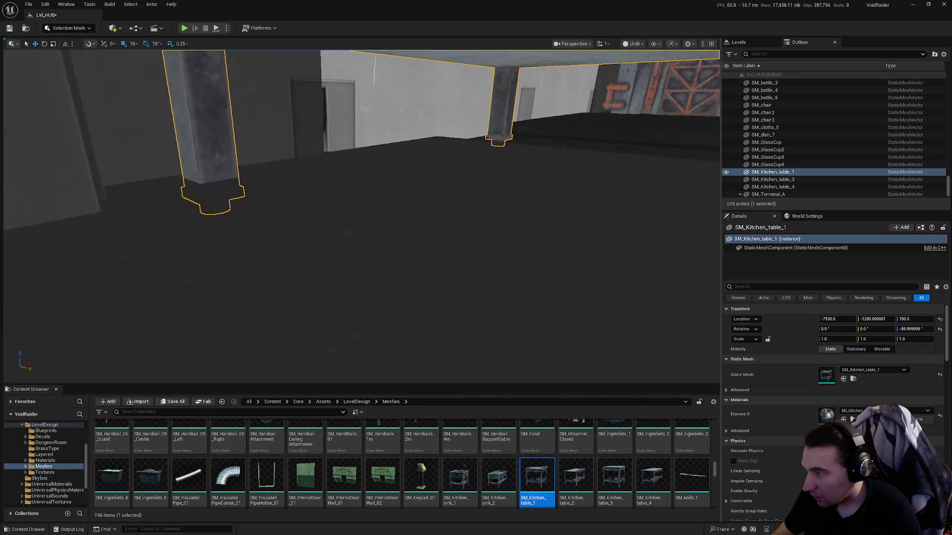
{"action": "mouse_move", "coordinate": [361, 216]}
{"action": "left_mouse_down"}
{"action": "mouse_move", "coordinate": [248, 220]}
{"action": "mouse_move", "coordinate": [290, 235]}
{"action": "left_mouse_up"}
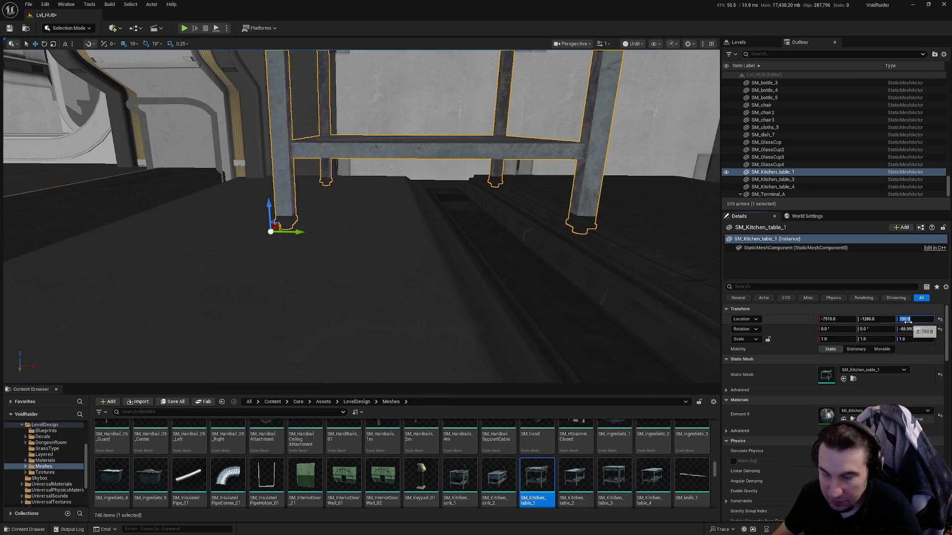
{"action": "type", "text": "6"}
{"action": "key", "text": "Return"}
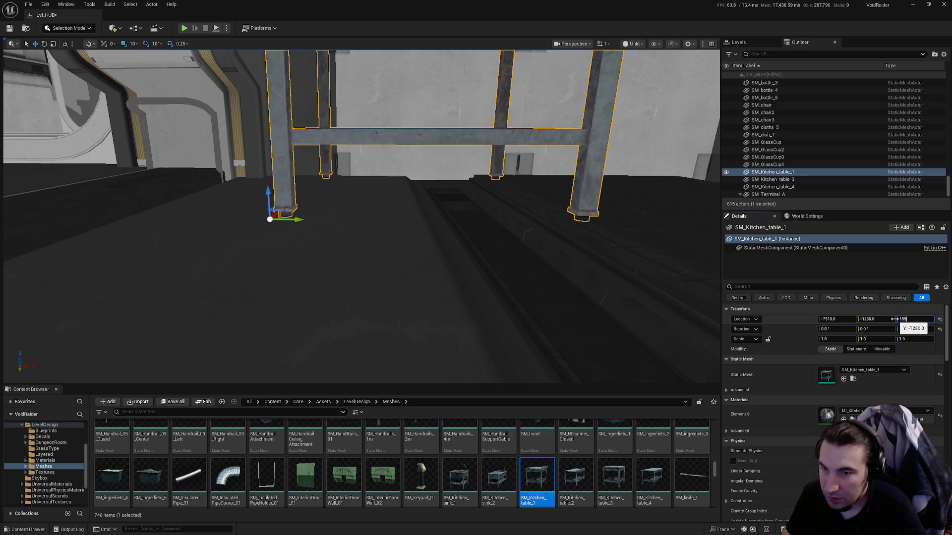
Save the level, then set the table's Location Y to -1275 against the wall.
{"action": "mouse_move", "coordinate": [413, 199]}
{"action": "left_mouse_down"}
{"action": "mouse_move", "coordinate": [421, 268]}
{"action": "mouse_move", "coordinate": [476, 268]}
{"action": "mouse_move", "coordinate": [496, 248]}
{"action": "mouse_move", "coordinate": [298, 297]}
{"action": "left_mouse_up"}
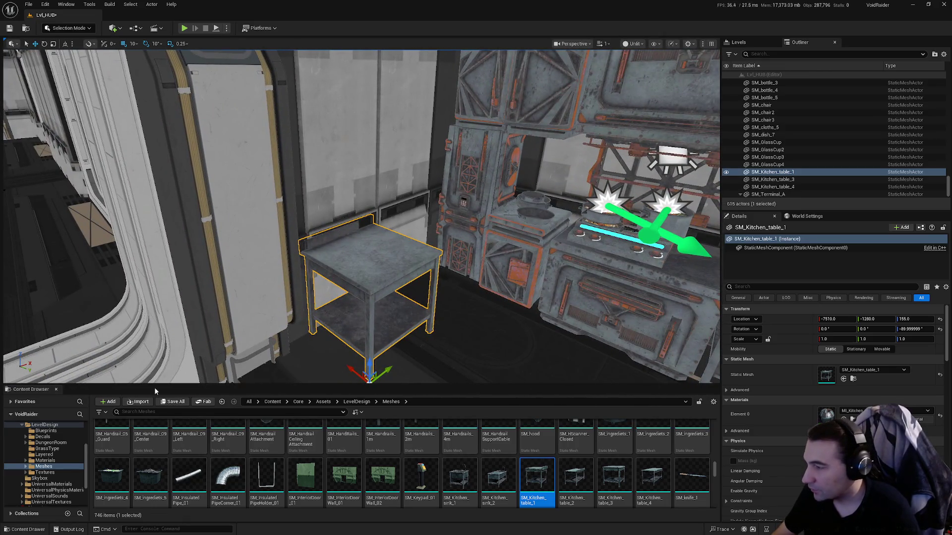
{"action": "left_click", "coordinate": [172, 403]}
{"action": "left_click", "coordinate": [530, 355]}
{"action": "mouse_move", "coordinate": [496, 329]}
{"action": "left_mouse_down"}
{"action": "mouse_move", "coordinate": [496, 238]}
{"action": "mouse_move", "coordinate": [476, 278]}
{"action": "mouse_move", "coordinate": [438, 314]}
{"action": "mouse_move", "coordinate": [438, 302]}
{"action": "mouse_move", "coordinate": [421, 303]}
{"action": "left_mouse_up"}
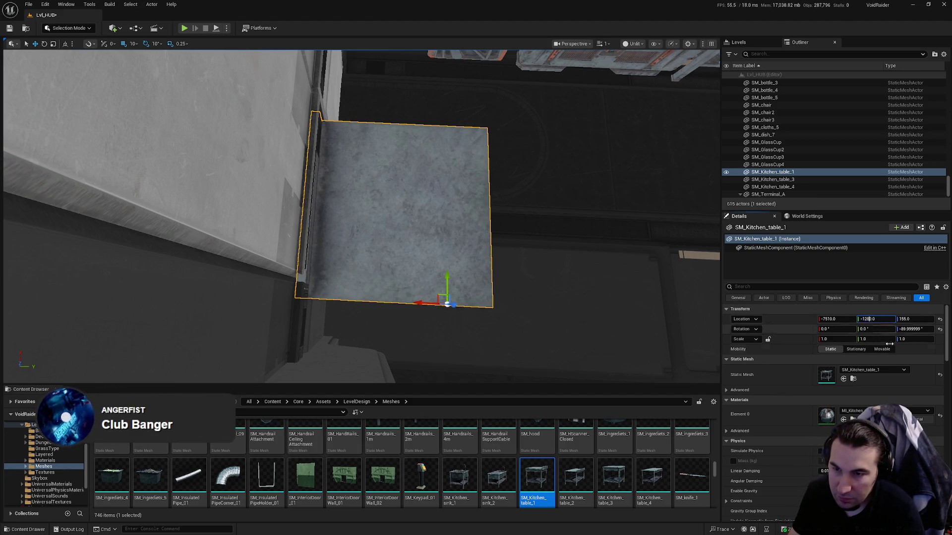
{"action": "type", "text": "-1275"}
{"action": "key", "text": "Return"}
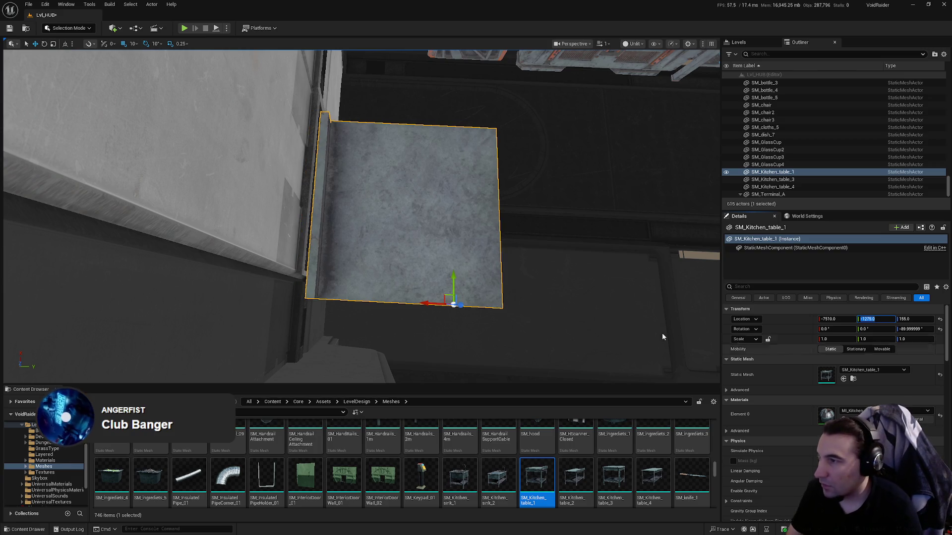
Save Lvl_HUB via Save Selected, then view the stove, sink and dish rack.
{"action": "key", "text": "ctrl+shift+s"}
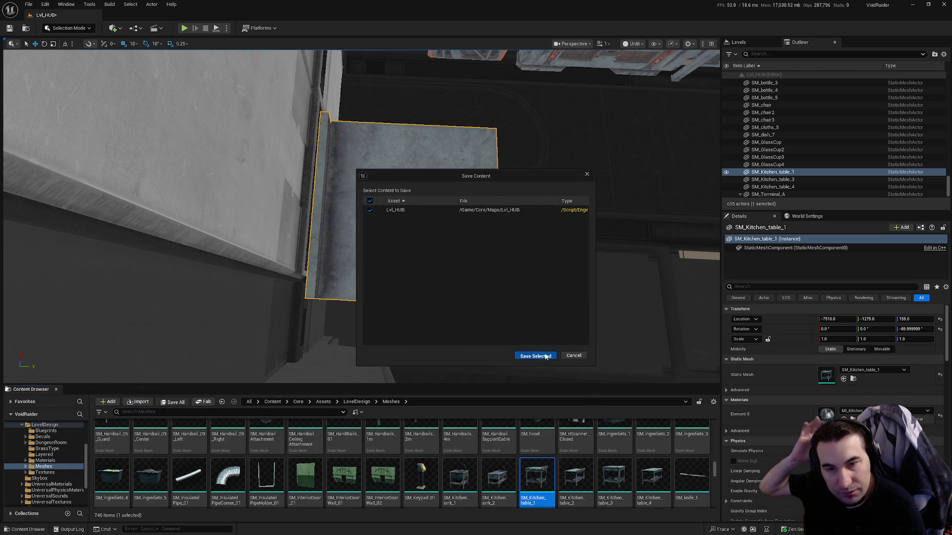
{"action": "left_click", "coordinate": [546, 357]}
{"action": "left_click_drag", "start_coordinate": [465, 287], "coordinate": [446, 321]}
{"action": "scroll", "coordinate": [497, 448], "scroll_direction": "down", "scroll_amount": 2}
{"action": "mouse_move", "coordinate": [466, 353]}
{"action": "left_mouse_down"}
{"action": "mouse_move", "coordinate": [446, 342]}
{"action": "mouse_move", "coordinate": [483, 353]}
{"action": "mouse_move", "coordinate": [459, 341]}
{"action": "mouse_move", "coordinate": [466, 355]}
{"action": "left_mouse_up"}
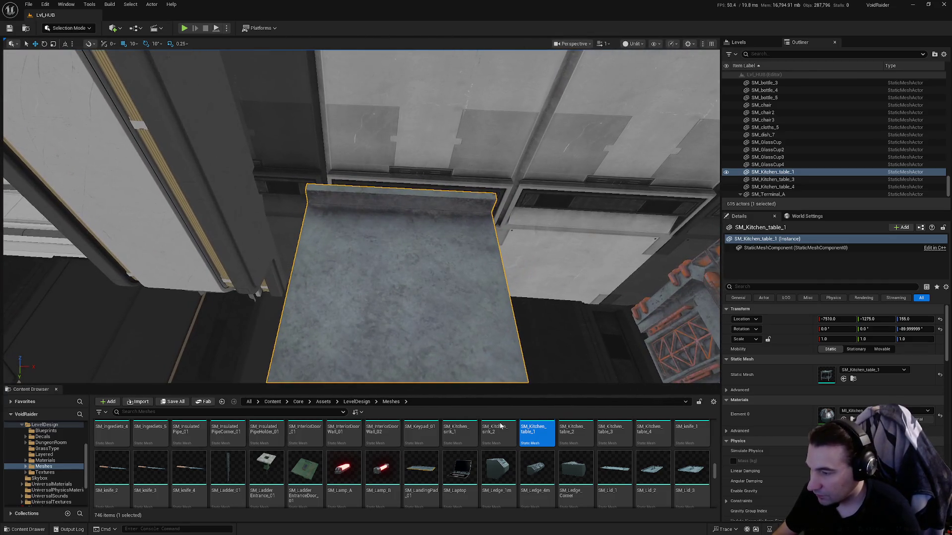
{"action": "scroll", "coordinate": [414, 458], "scroll_direction": "down", "scroll_amount": 1}
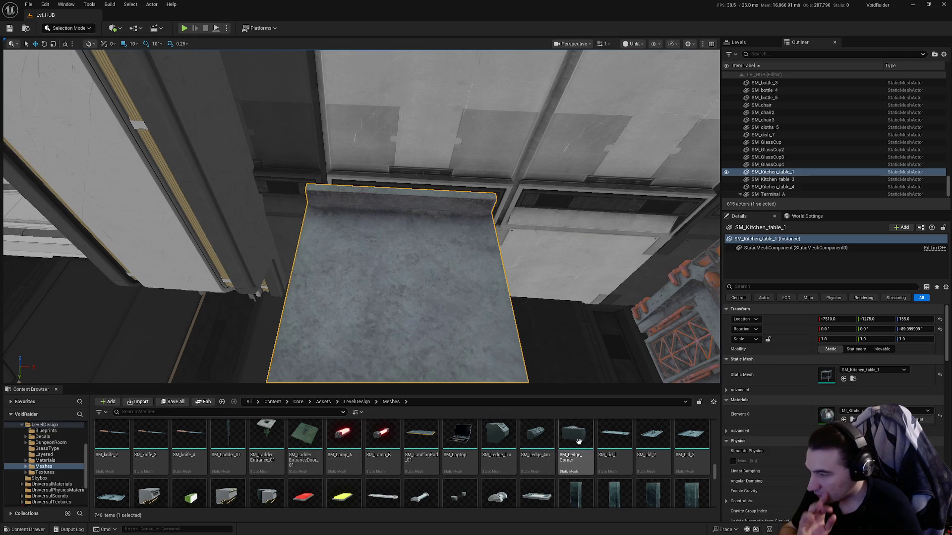
{"action": "scroll", "coordinate": [700, 421], "scroll_direction": "down", "scroll_amount": 2}
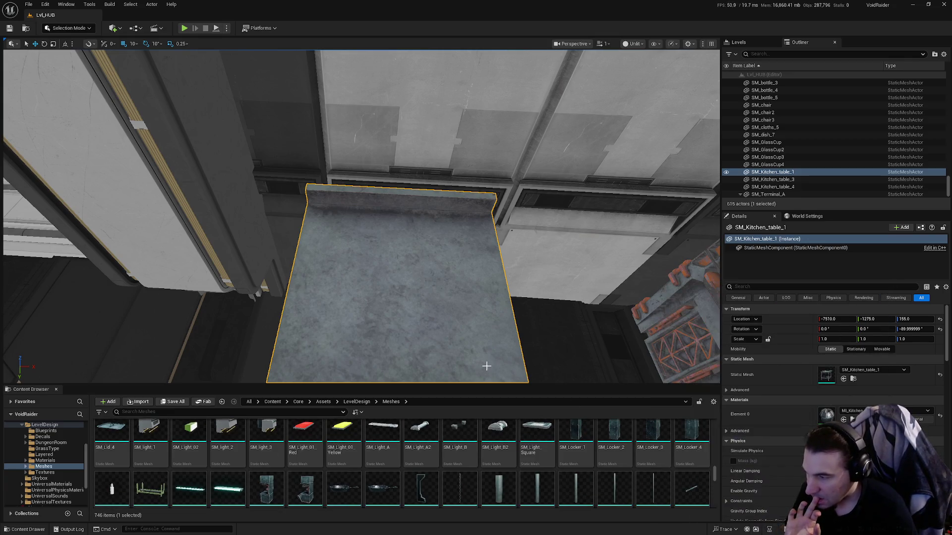
{"action": "scroll", "coordinate": [483, 364], "scroll_direction": "down", "scroll_amount": 4}
{"action": "mouse_move", "coordinate": [482, 360]}
{"action": "left_mouse_down"}
{"action": "mouse_move", "coordinate": [462, 294]}
{"action": "mouse_move", "coordinate": [476, 285]}
{"action": "mouse_move", "coordinate": [463, 292]}
{"action": "left_mouse_up"}
Frame the kitchen table and scroll through the Content Browser meshes.
{"action": "key", "text": "f"}
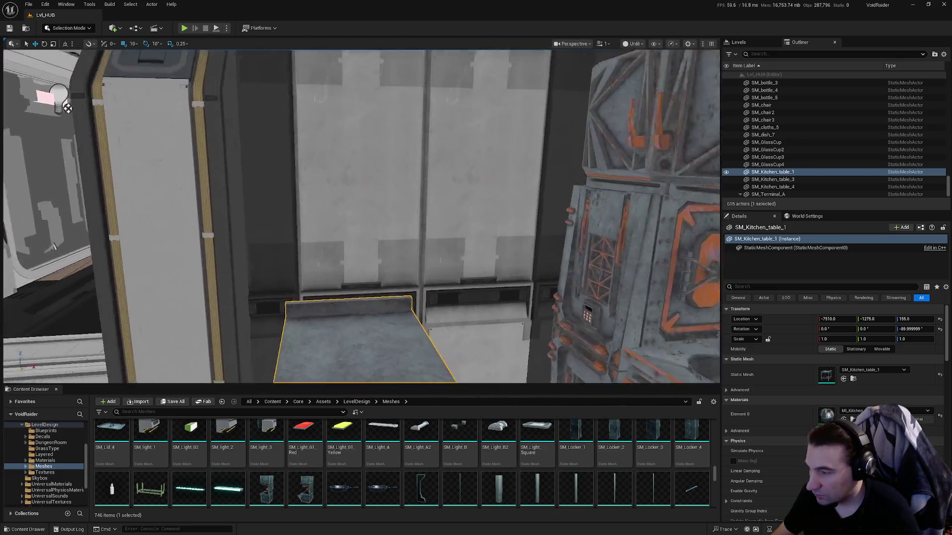
{"action": "scroll", "coordinate": [218, 436], "scroll_direction": "down", "scroll_amount": 10}
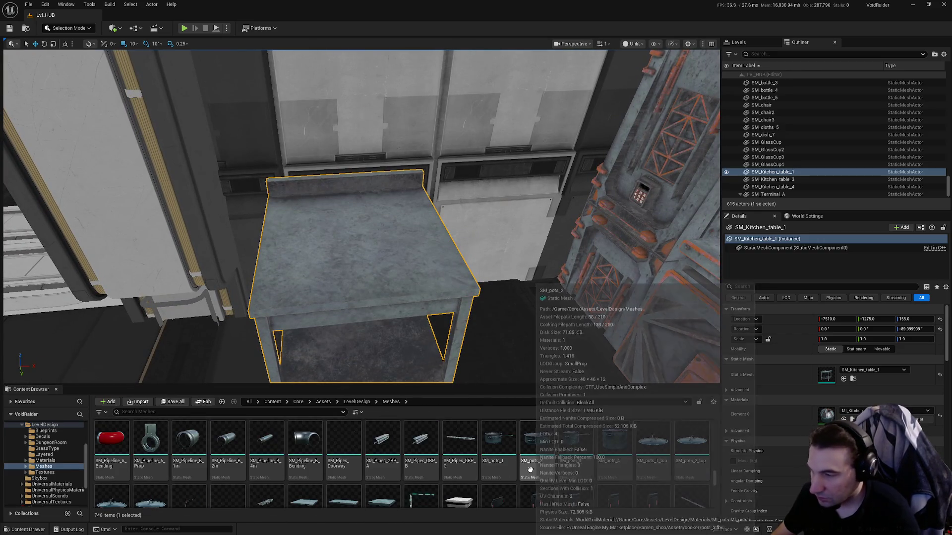
{"action": "scroll", "coordinate": [532, 463], "scroll_direction": "down", "scroll_amount": 3}
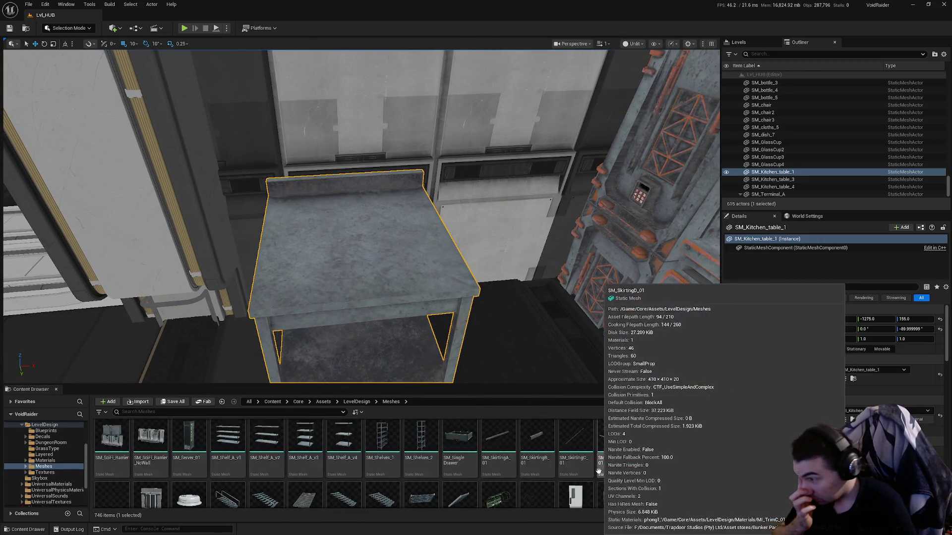
{"action": "scroll", "coordinate": [555, 464], "scroll_direction": "down", "scroll_amount": 1}
{"action": "scroll", "coordinate": [523, 457], "scroll_direction": "up", "scroll_amount": 1}
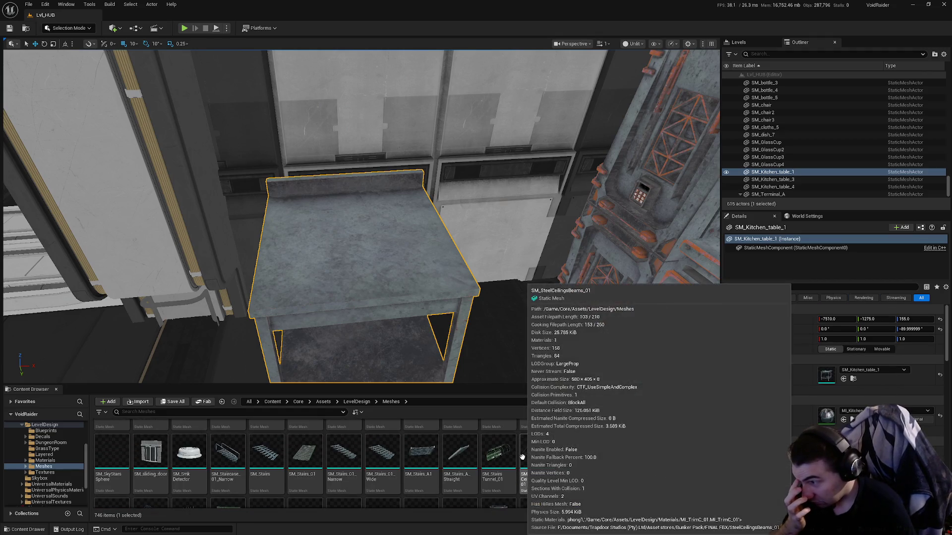
{"action": "scroll", "coordinate": [522, 455], "scroll_direction": "down", "scroll_amount": 2}
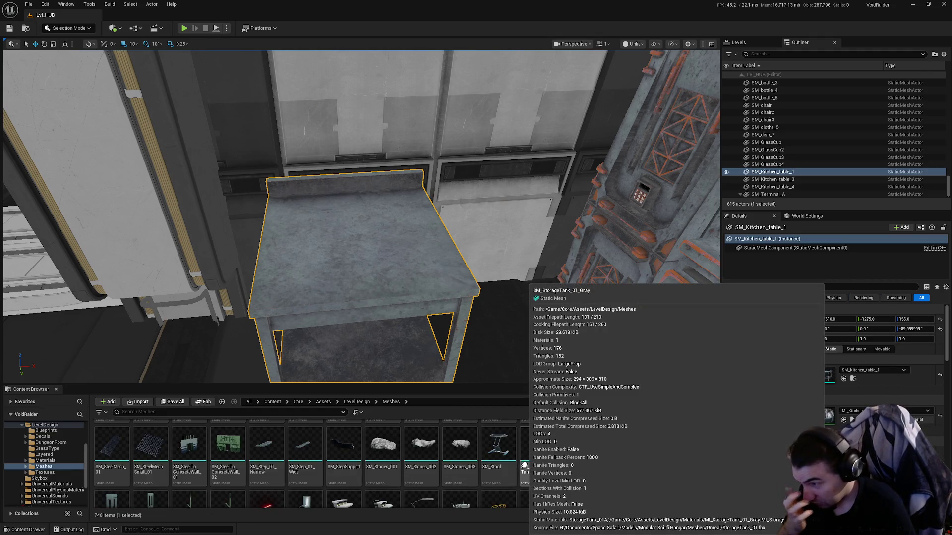
{"action": "scroll", "coordinate": [525, 463], "scroll_direction": "down", "scroll_amount": 1}
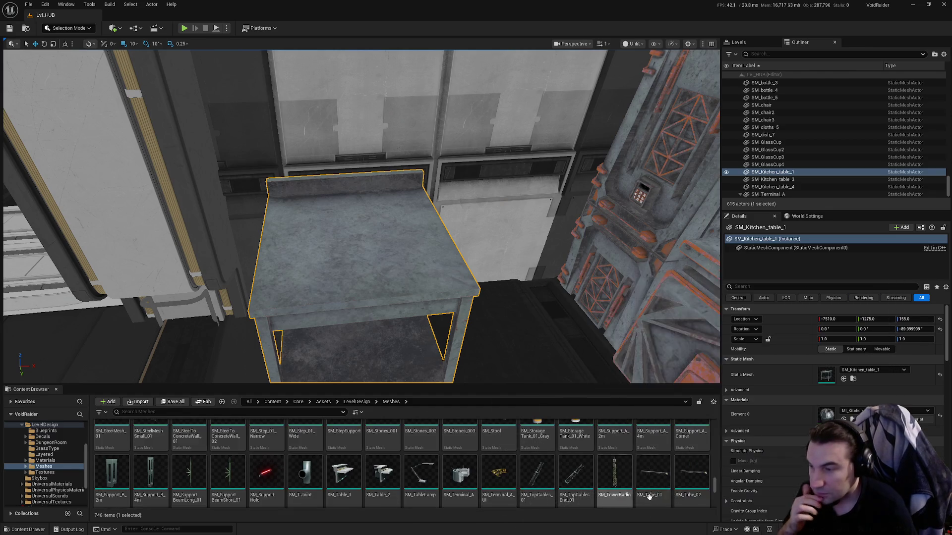
{"action": "scroll", "coordinate": [665, 479], "scroll_direction": "down", "scroll_amount": 1}
{"action": "scroll", "coordinate": [684, 476], "scroll_direction": "down", "scroll_amount": 3}
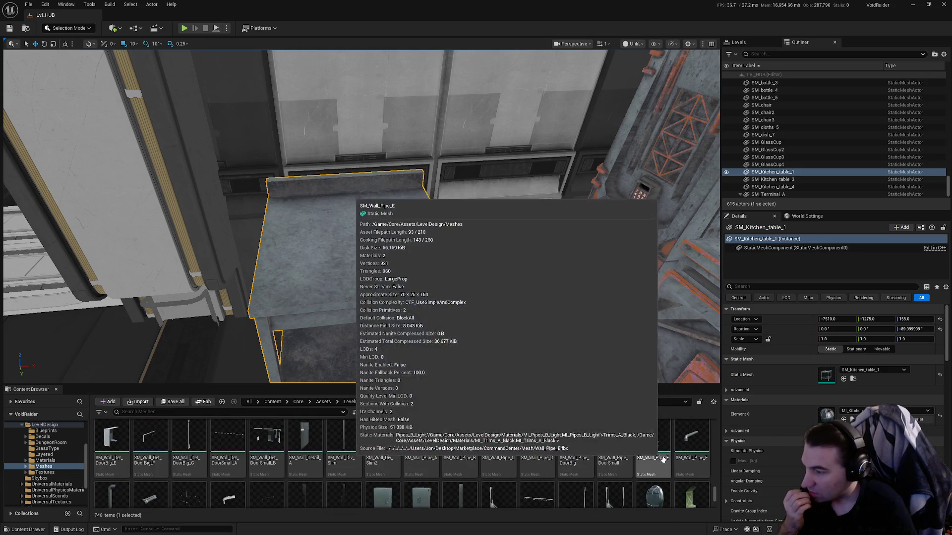
{"action": "scroll", "coordinate": [664, 462], "scroll_direction": "down", "scroll_amount": 3}
{"action": "scroll", "coordinate": [648, 453], "scroll_direction": "up", "scroll_amount": 5}
{"action": "scroll", "coordinate": [644, 434], "scroll_direction": "up", "scroll_amount": 10}
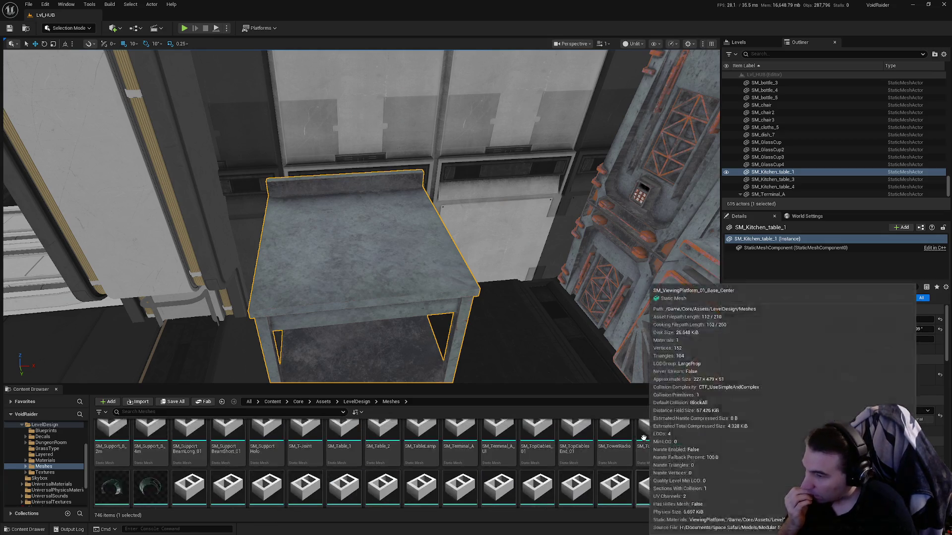
{"action": "scroll", "coordinate": [640, 446], "scroll_direction": "up", "scroll_amount": 10}
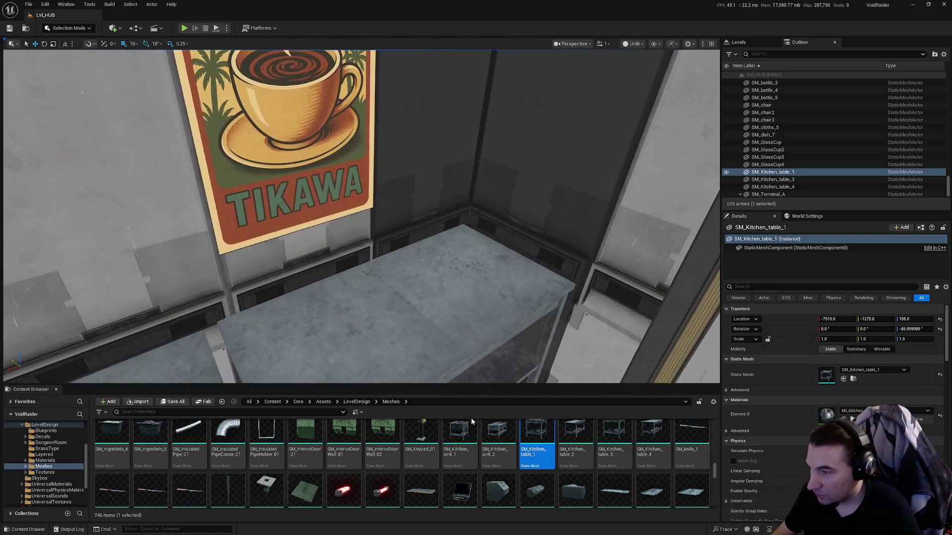
Undo a stray landing pad and place SM_Laptop on the table beneath the TIKAWA poster.
{"action": "mouse_move", "coordinate": [420, 491]}
{"action": "left_mouse_down"}
{"action": "mouse_move", "coordinate": [446, 436]}
{"action": "mouse_move", "coordinate": [419, 282]}
{"action": "mouse_move", "coordinate": [421, 290]}
{"action": "left_mouse_up"}
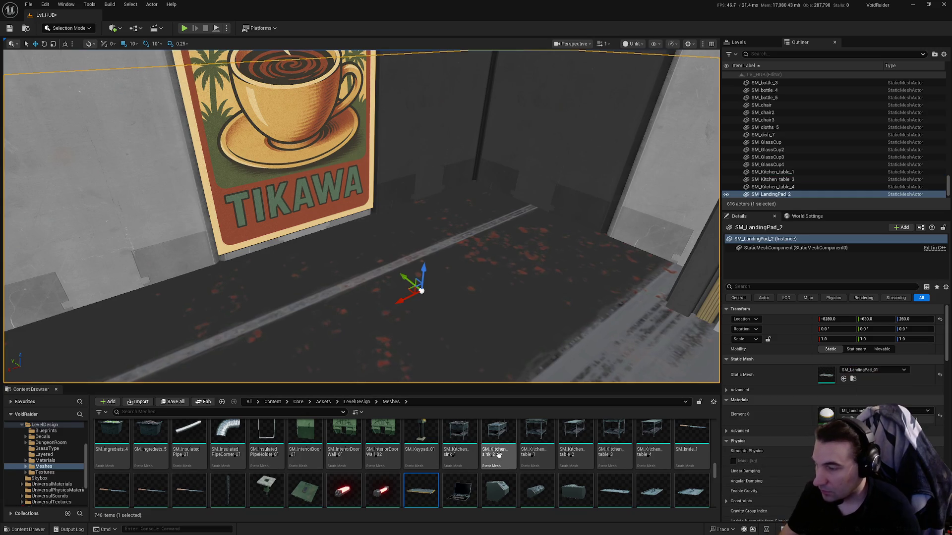
{"action": "key", "text": "ctrl+z"}
{"action": "left_click_drag", "start_coordinate": [487, 277], "coordinate": [431, 322]}
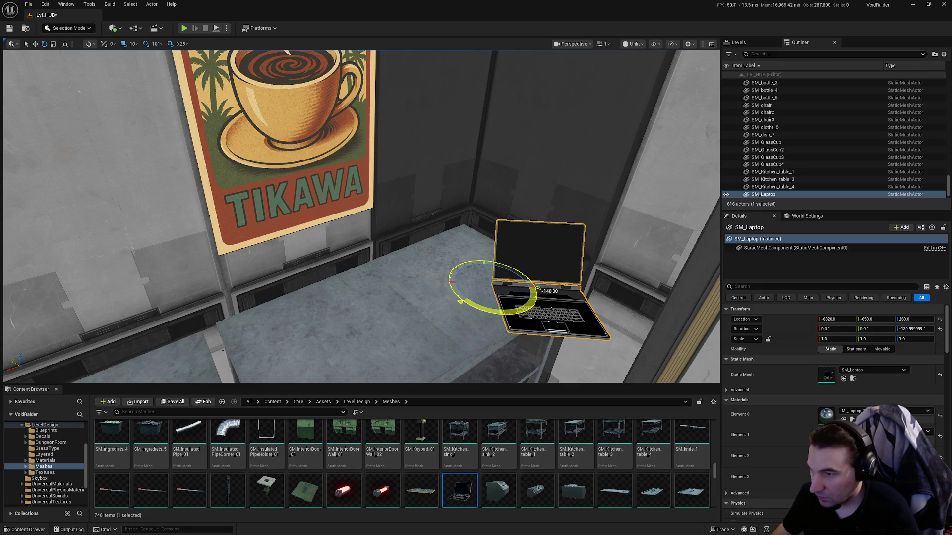
{"action": "left_click_drag", "start_coordinate": [526, 280], "coordinate": [453, 292]}
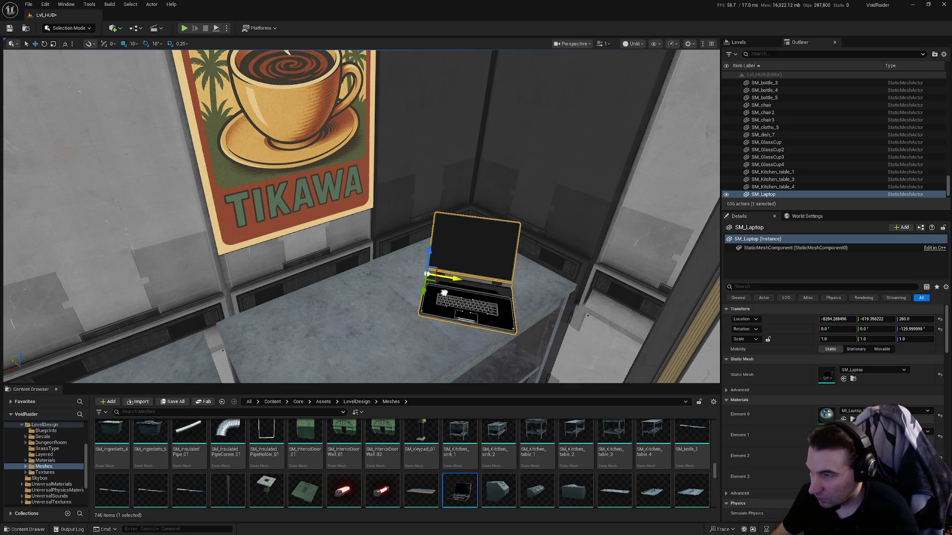
{"action": "scroll", "coordinate": [418, 292], "scroll_direction": "down", "scroll_amount": 2}
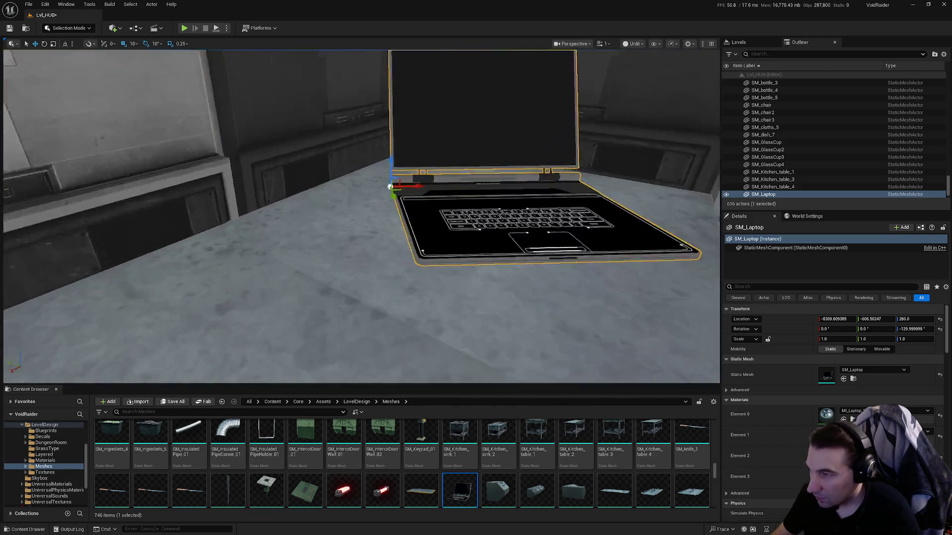
{"action": "key", "text": "f"}
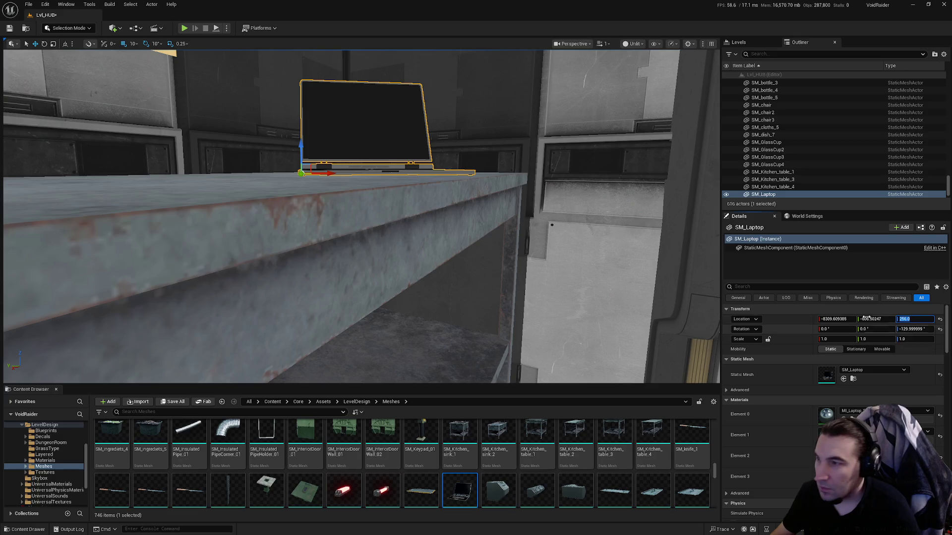
Set the laptop's Location Z to 256 and save the level.
{"action": "key", "text": "Return"}
{"action": "scroll", "coordinate": [360, 198], "scroll_direction": "up", "scroll_amount": 10}
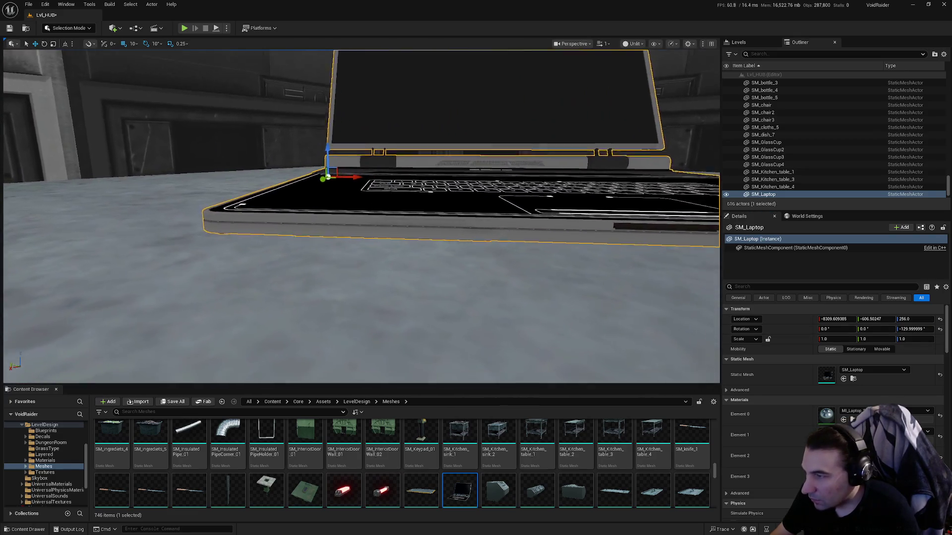
{"action": "scroll", "coordinate": [221, 376], "scroll_direction": "down", "scroll_amount": 10}
{"action": "left_click", "coordinate": [182, 403]}
{"action": "left_click", "coordinate": [542, 355]}
{"action": "scroll", "coordinate": [595, 462], "scroll_direction": "down", "scroll_amount": 1}
{"action": "scroll", "coordinate": [596, 462], "scroll_direction": "down", "scroll_amount": 3}
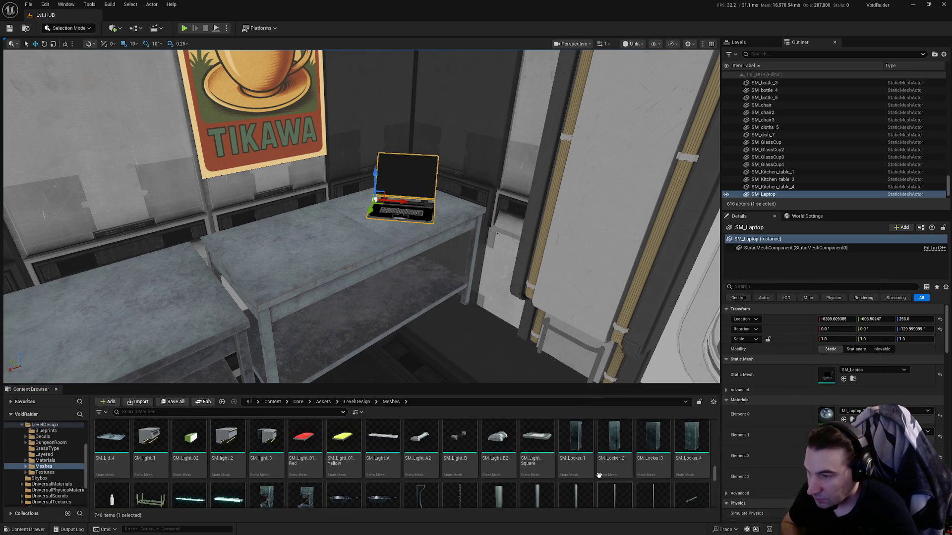
Browse the Content Browser meshes and focus the viewport on SM_Laptop at the kitchen counter.
{"action": "scroll", "coordinate": [593, 464], "scroll_direction": "down", "scroll_amount": 2}
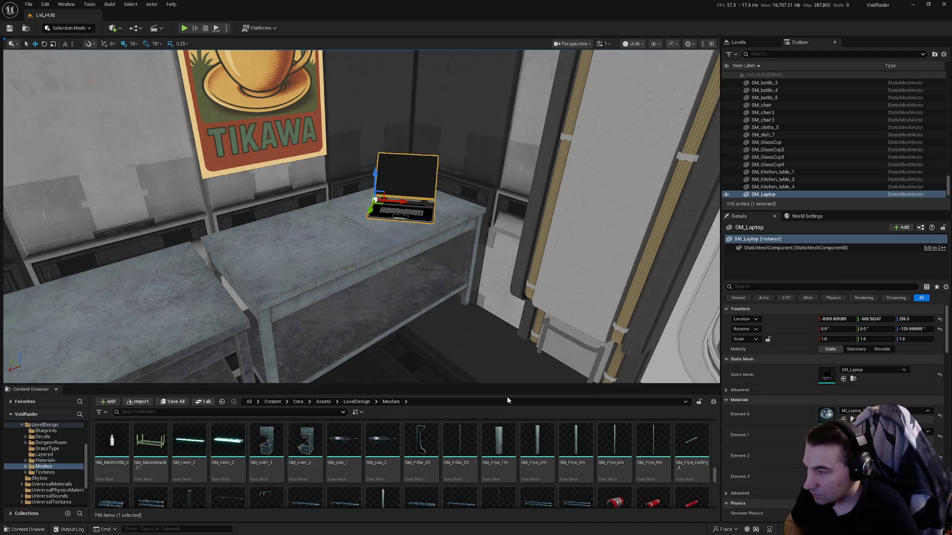
{"action": "mouse_move", "coordinate": [347, 223]}
{"action": "left_mouse_down"}
{"action": "mouse_move", "coordinate": [277, 218]}
{"action": "mouse_move", "coordinate": [308, 208]}
{"action": "mouse_move", "coordinate": [327, 228]}
{"action": "mouse_move", "coordinate": [317, 223]}
{"action": "mouse_move", "coordinate": [357, 223]}
{"action": "left_mouse_up"}
{"action": "scroll", "coordinate": [497, 446], "scroll_direction": "down", "scroll_amount": 10}
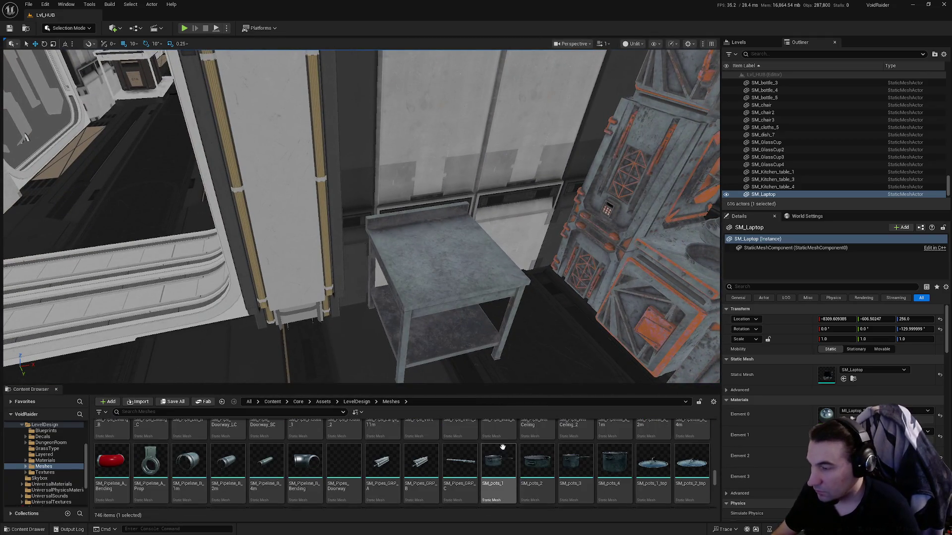
{"action": "scroll", "coordinate": [637, 451], "scroll_direction": "down", "scroll_amount": 3}
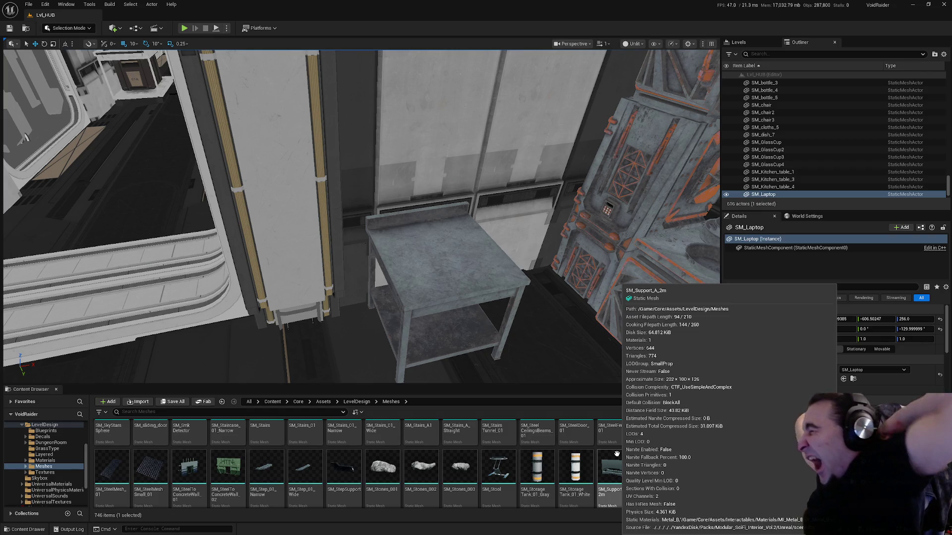
{"action": "scroll", "coordinate": [645, 463], "scroll_direction": "down", "scroll_amount": 3}
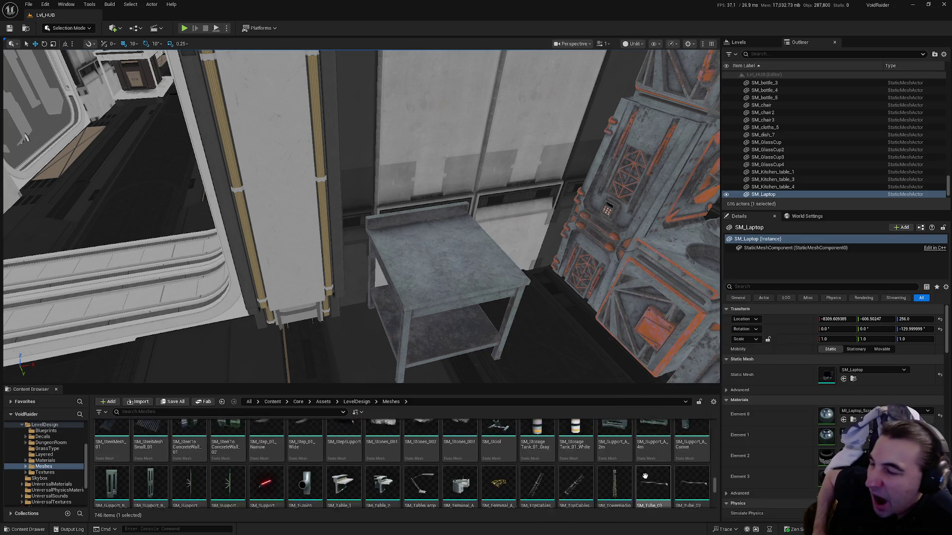
{"action": "scroll", "coordinate": [664, 466], "scroll_direction": "down", "scroll_amount": 1}
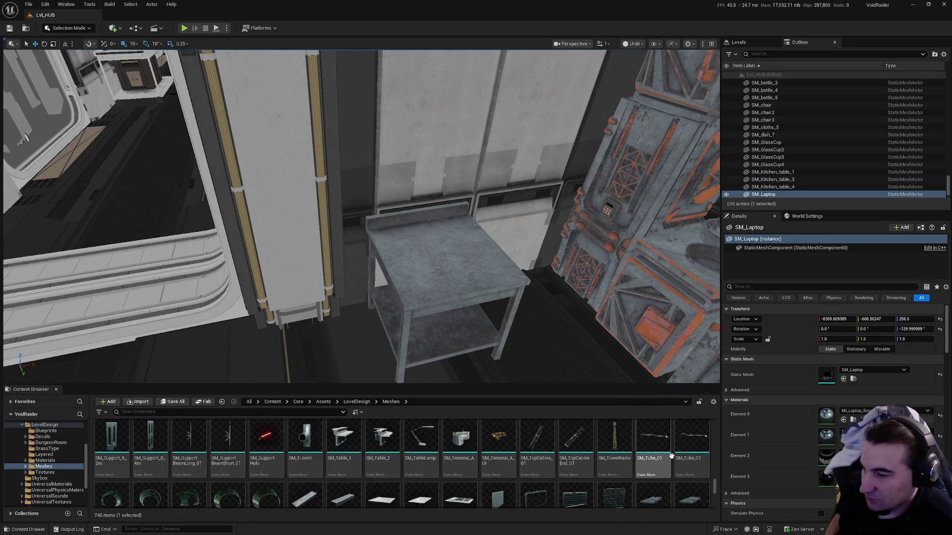
{"action": "scroll", "coordinate": [668, 455], "scroll_direction": "down", "scroll_amount": 3}
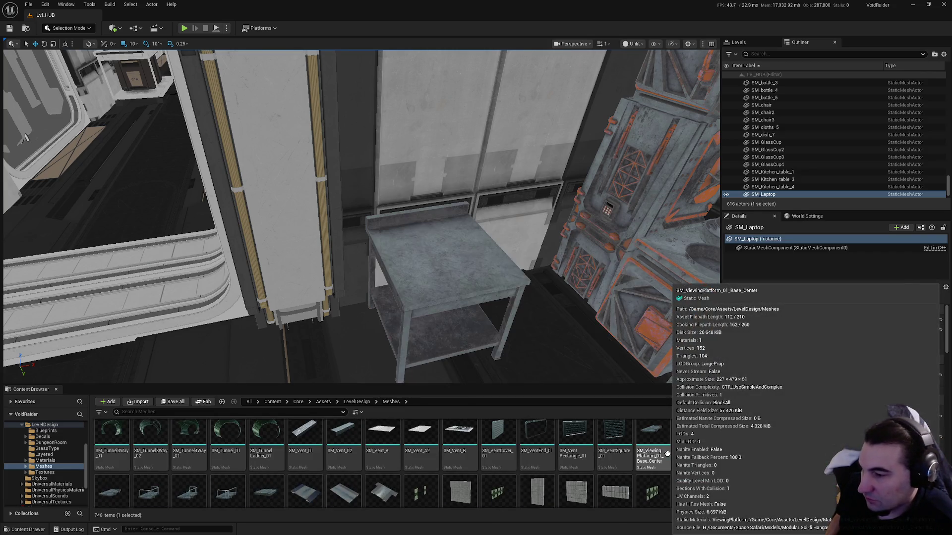
{"action": "scroll", "coordinate": [668, 455], "scroll_direction": "down", "scroll_amount": 1}
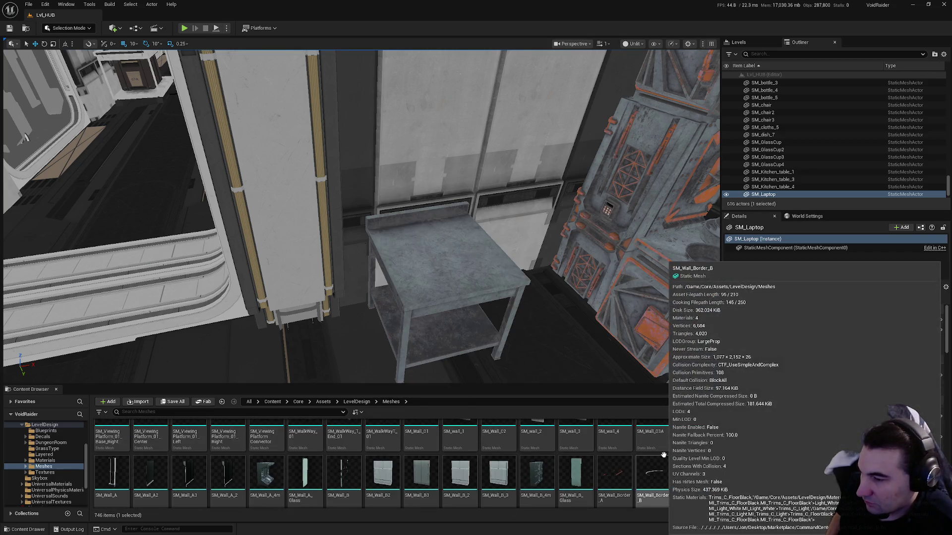
{"action": "scroll", "coordinate": [529, 454], "scroll_direction": "down", "scroll_amount": 6}
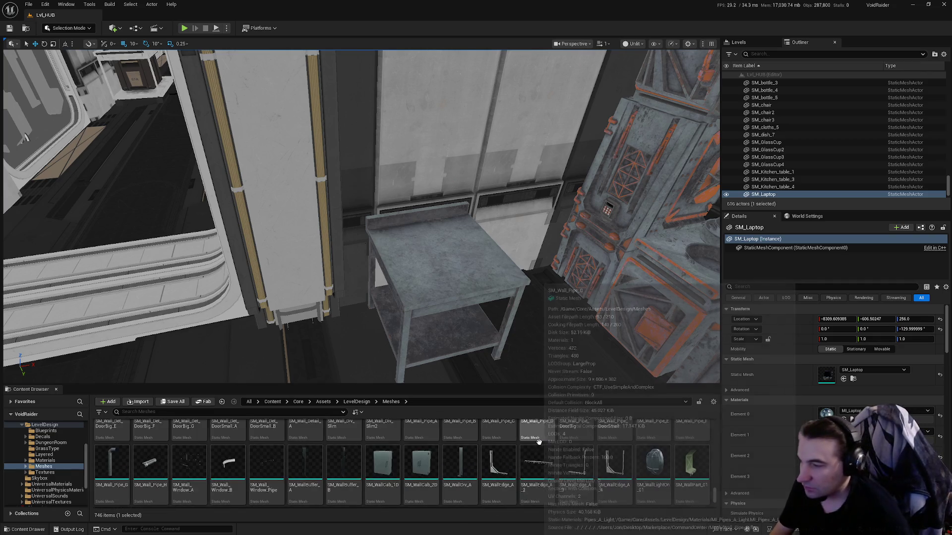
{"action": "scroll", "coordinate": [562, 441], "scroll_direction": "down", "scroll_amount": 1}
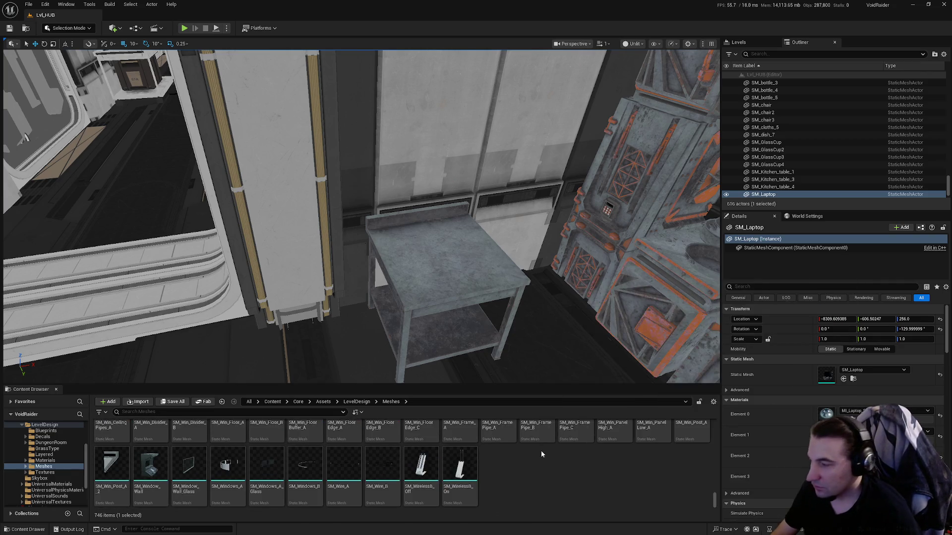
{"action": "scroll", "coordinate": [540, 451], "scroll_direction": "up", "scroll_amount": 5}
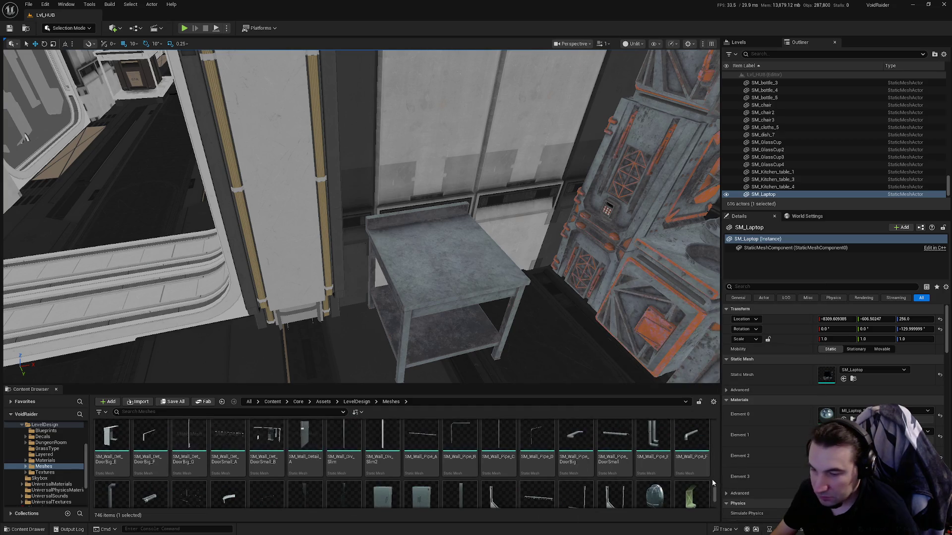
{"action": "scroll", "coordinate": [714, 426], "scroll_direction": "up", "scroll_amount": 10}
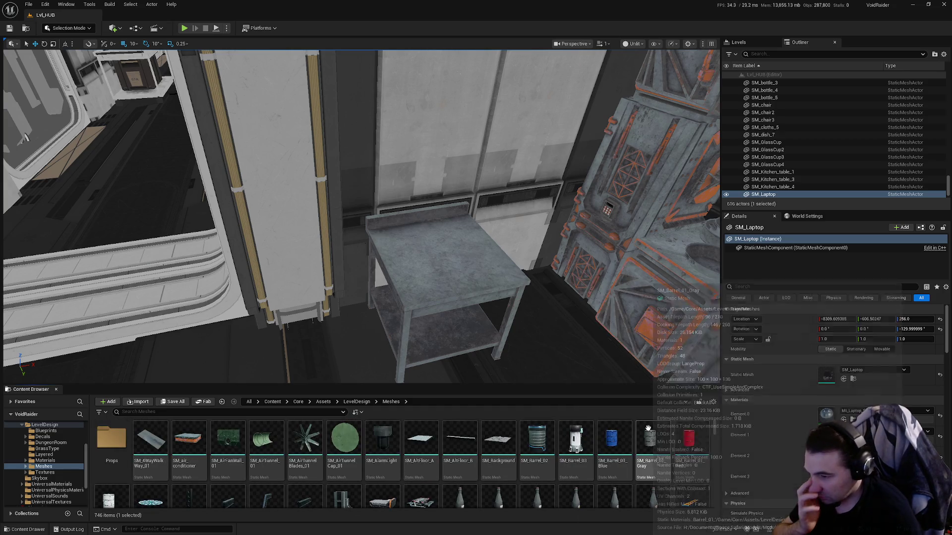
{"action": "scroll", "coordinate": [636, 435], "scroll_direction": "down", "scroll_amount": 1}
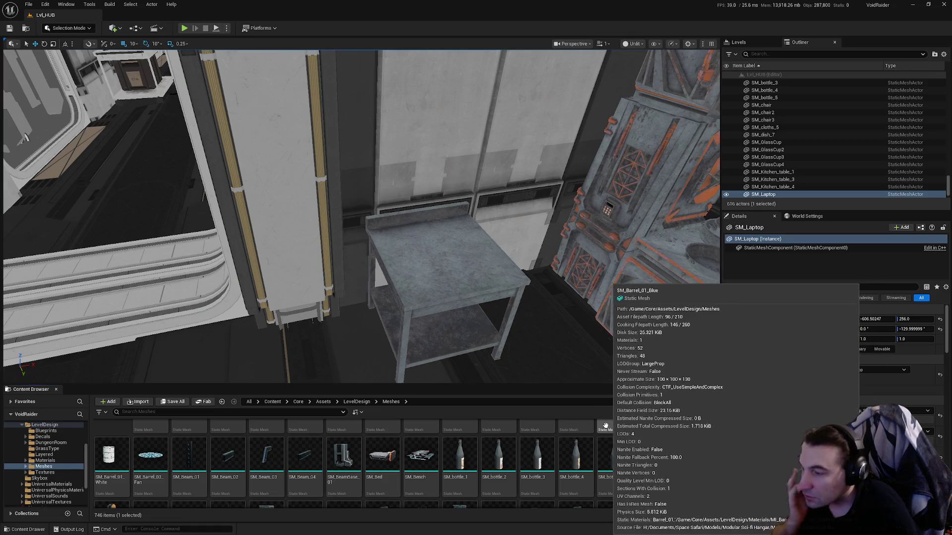
{"action": "scroll", "coordinate": [683, 462], "scroll_direction": "down", "scroll_amount": 1}
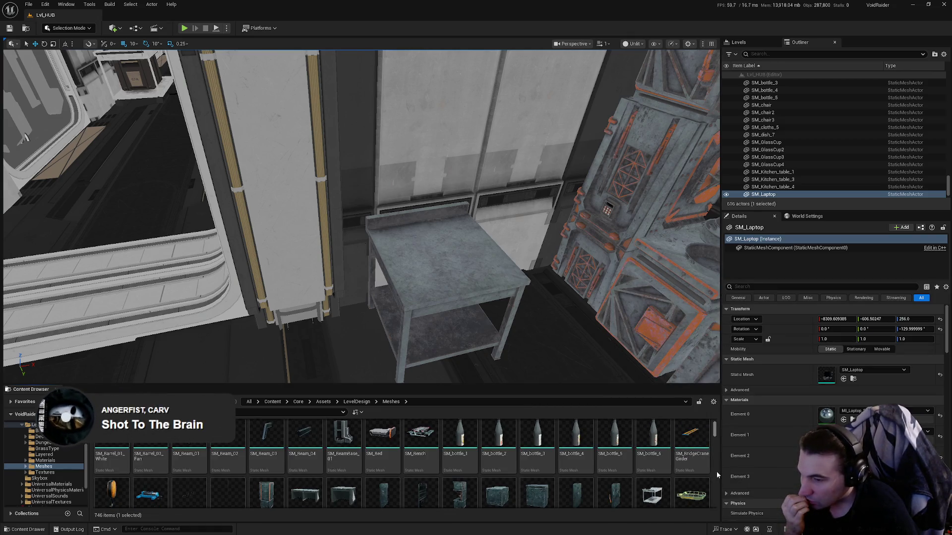
{"action": "scroll", "coordinate": [683, 461], "scroll_direction": "down", "scroll_amount": 1}
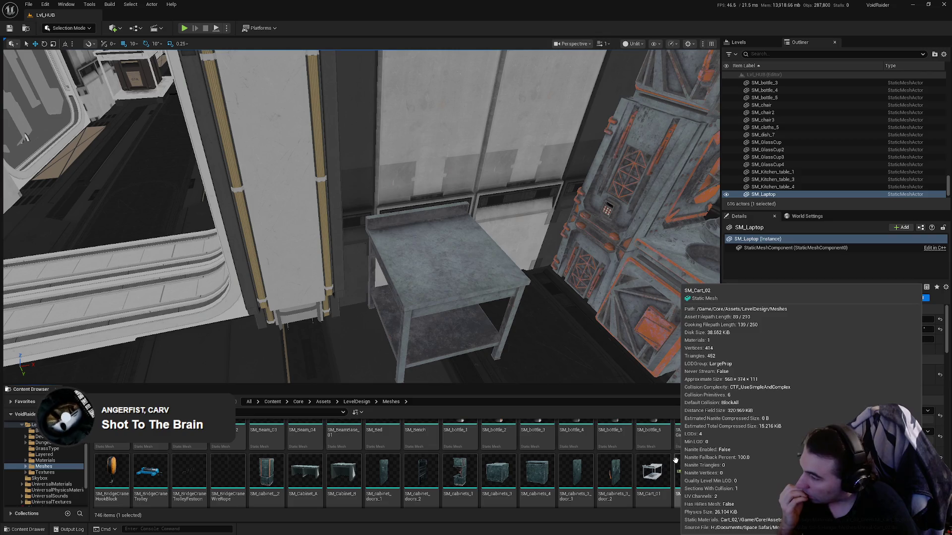
{"action": "scroll", "coordinate": [461, 446], "scroll_direction": "down", "scroll_amount": 3}
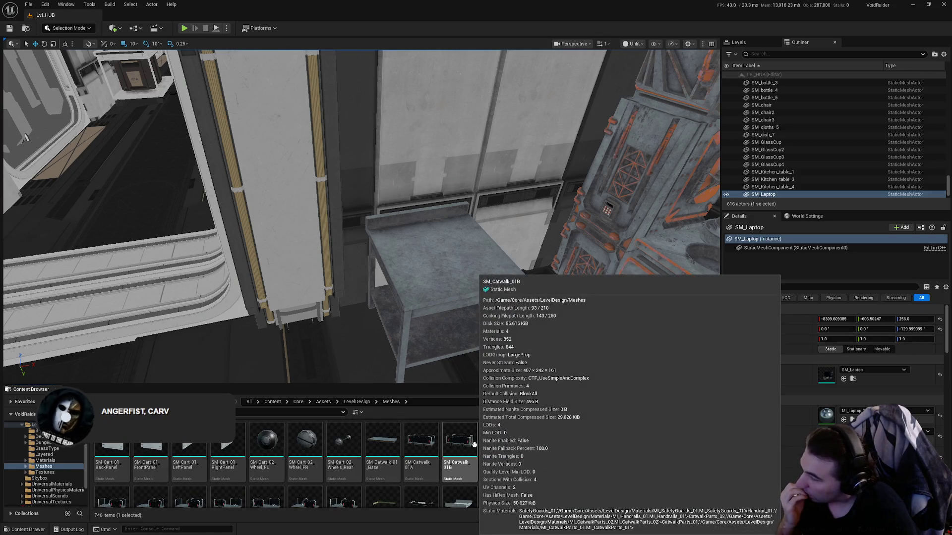
{"action": "scroll", "coordinate": [451, 440], "scroll_direction": "down", "scroll_amount": 2}
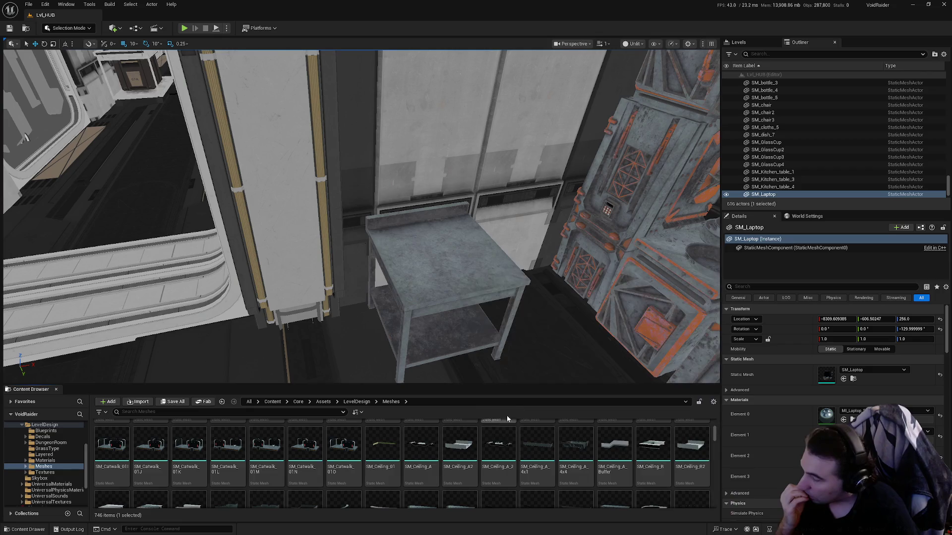
{"action": "key", "text": "f"}
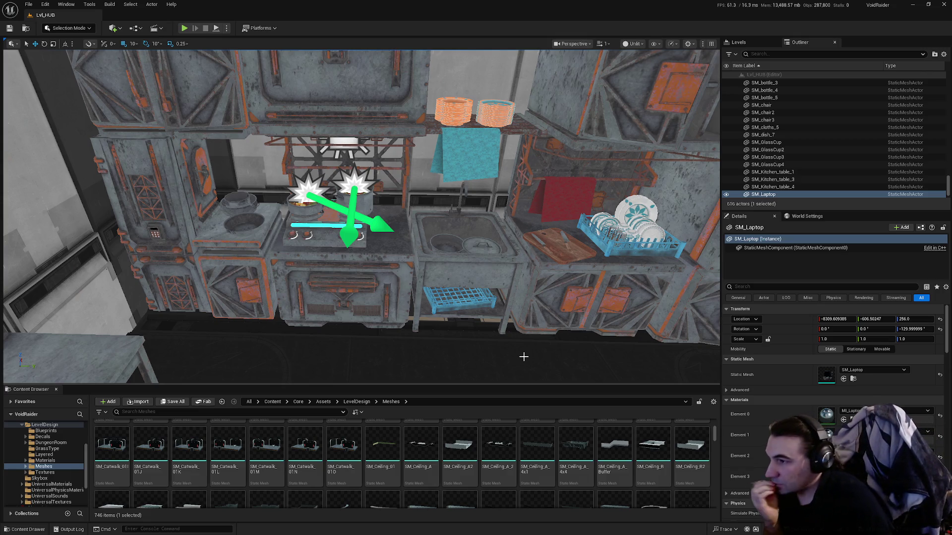
Place SM_CoasterStack on the counter near the shelves and stove, and focus on it.
{"action": "scroll", "coordinate": [511, 457], "scroll_direction": "down", "scroll_amount": 4}
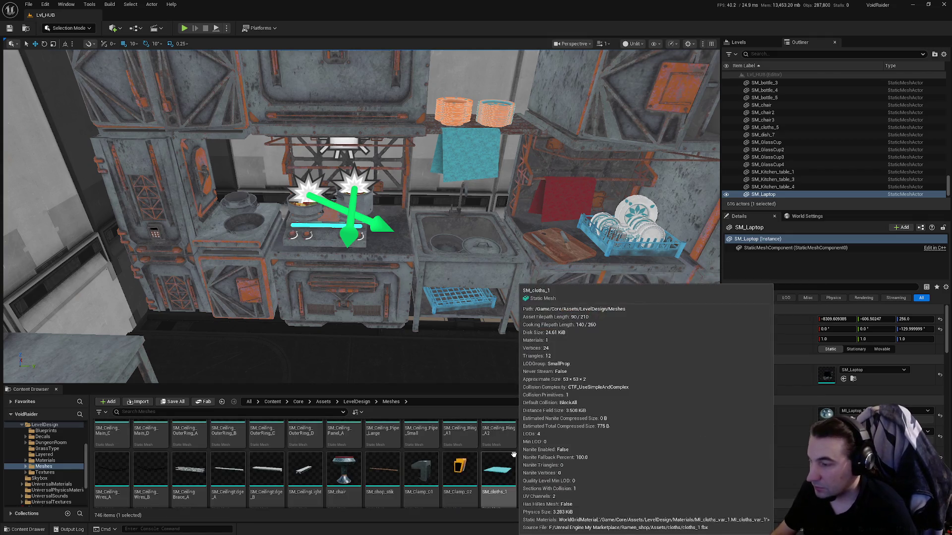
{"action": "scroll", "coordinate": [508, 451], "scroll_direction": "down", "scroll_amount": 1}
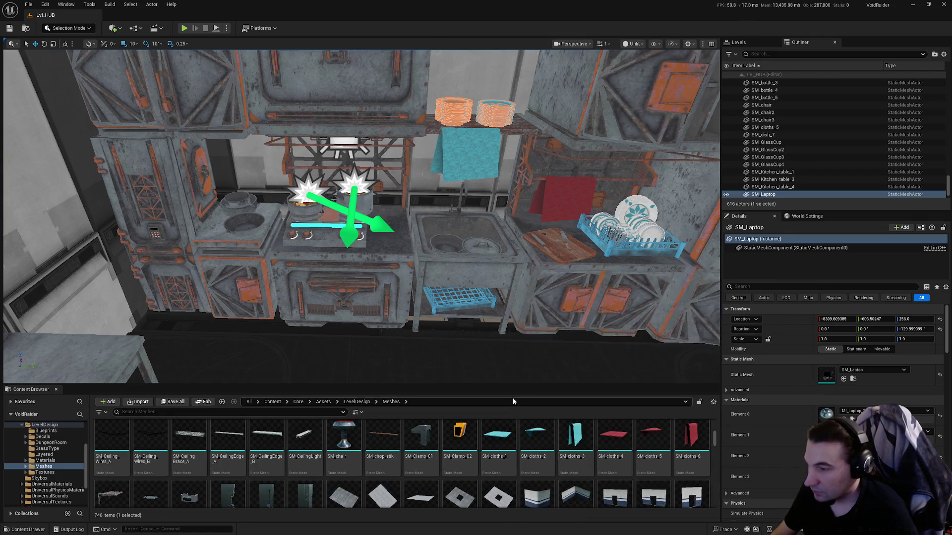
{"action": "scroll", "coordinate": [508, 447], "scroll_direction": "down", "scroll_amount": 1}
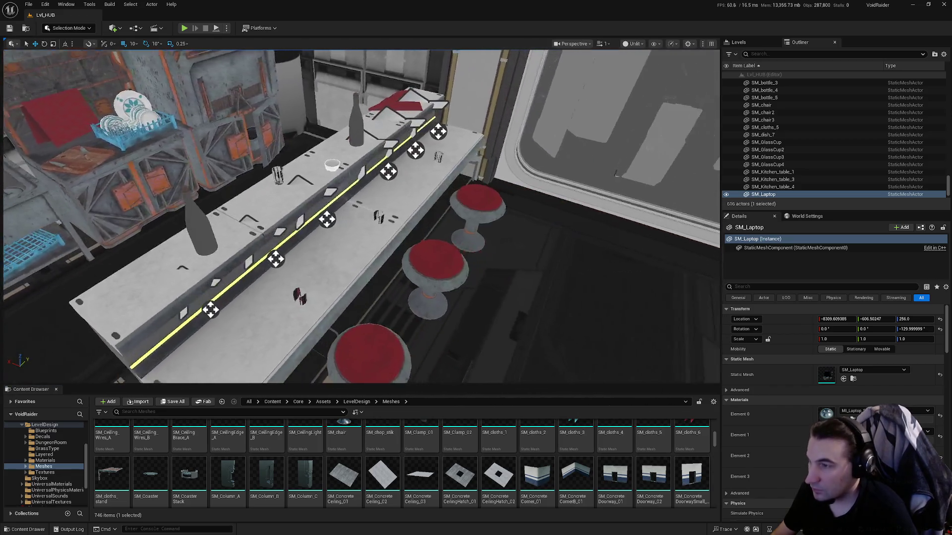
{"action": "left_click_drag", "start_coordinate": [557, 316], "coordinate": [556, 316]}
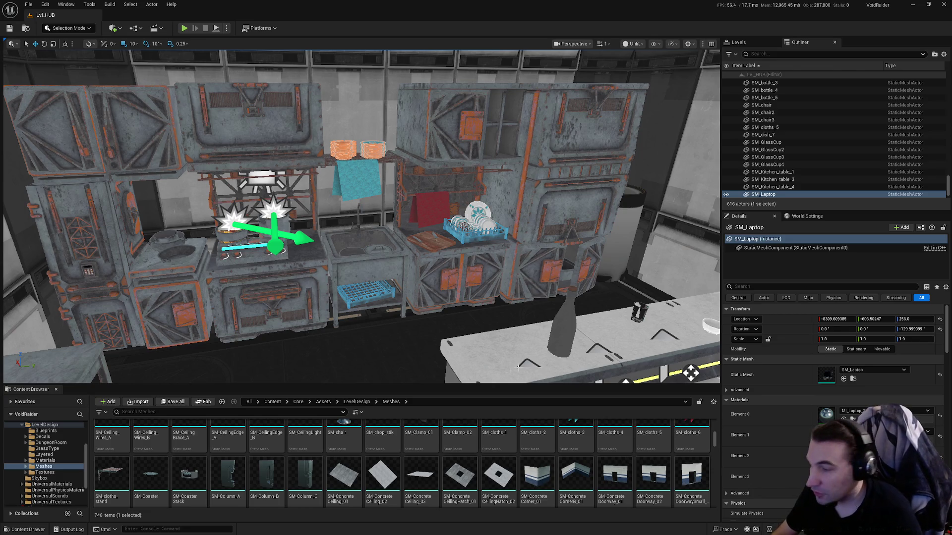
{"action": "mouse_move", "coordinate": [206, 467]}
{"action": "mouse_move", "coordinate": [206, 467]}
{"action": "left_mouse_down"}
{"action": "mouse_move", "coordinate": [322, 436]}
{"action": "mouse_move", "coordinate": [505, 355]}
{"action": "left_mouse_up"}
{"action": "key", "text": "f"}
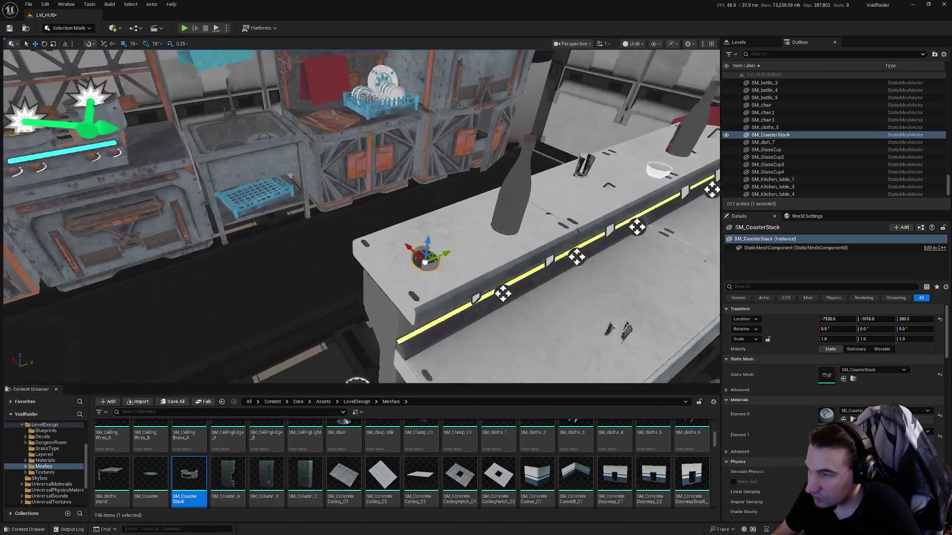
{"action": "scroll", "coordinate": [502, 357], "scroll_direction": "down", "scroll_amount": 6}
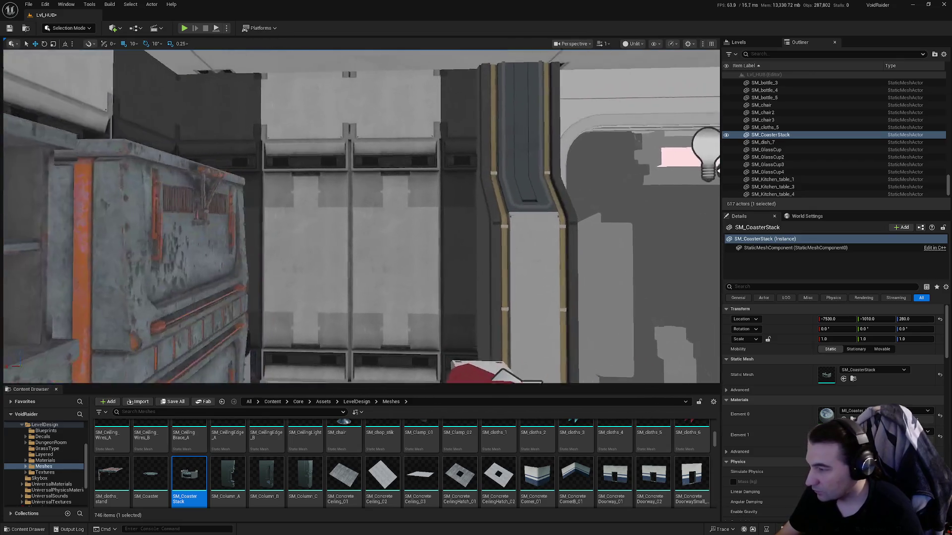
Try a rotated, nudged SM_cloths_stand, delete it, then place SM_chop_stik on the counter.
{"action": "left_click", "coordinate": [111, 476]}
{"action": "mouse_move", "coordinate": [147, 440]}
{"action": "left_mouse_down"}
{"action": "mouse_move", "coordinate": [346, 266]}
{"action": "mouse_move", "coordinate": [380, 263]}
{"action": "mouse_move", "coordinate": [377, 276]}
{"action": "mouse_move", "coordinate": [391, 277]}
{"action": "mouse_move", "coordinate": [364, 277]}
{"action": "mouse_move", "coordinate": [382, 221]}
{"action": "mouse_move", "coordinate": [376, 233]}
{"action": "left_mouse_up"}
{"action": "key", "text": "w"}
{"action": "left_click_drag", "start_coordinate": [330, 254], "coordinate": [300, 254]}
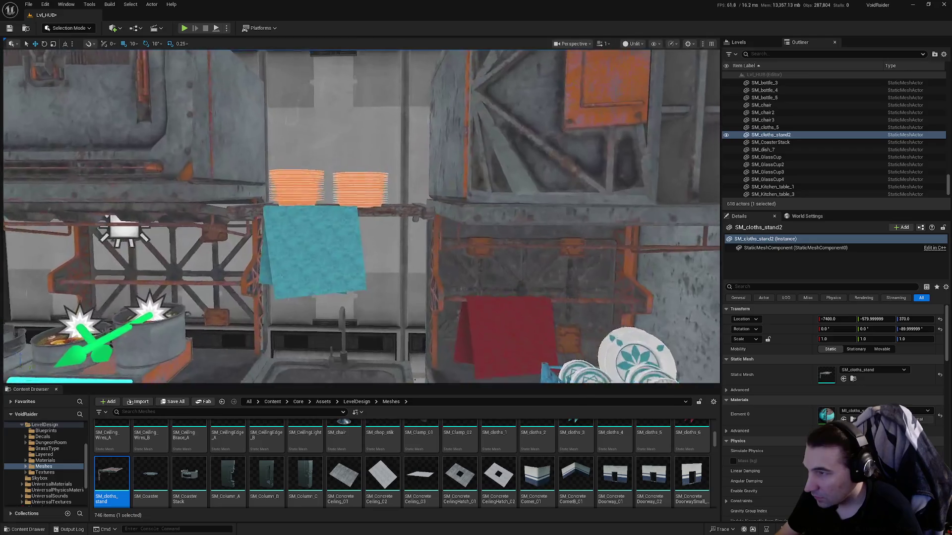
{"action": "key", "text": "Delete"}
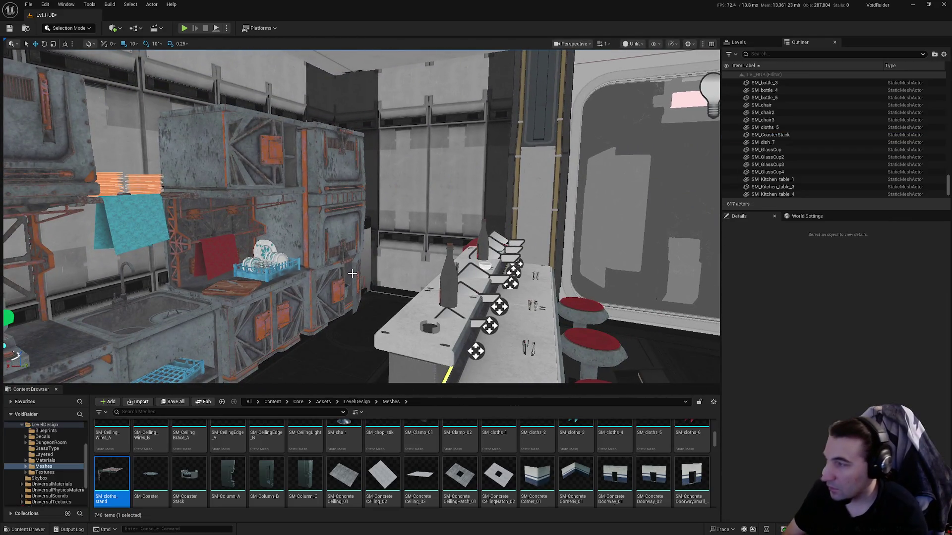
{"action": "scroll", "coordinate": [495, 470], "scroll_direction": "up", "scroll_amount": 2}
{"action": "left_click_drag", "start_coordinate": [382, 458], "coordinate": [456, 228]}
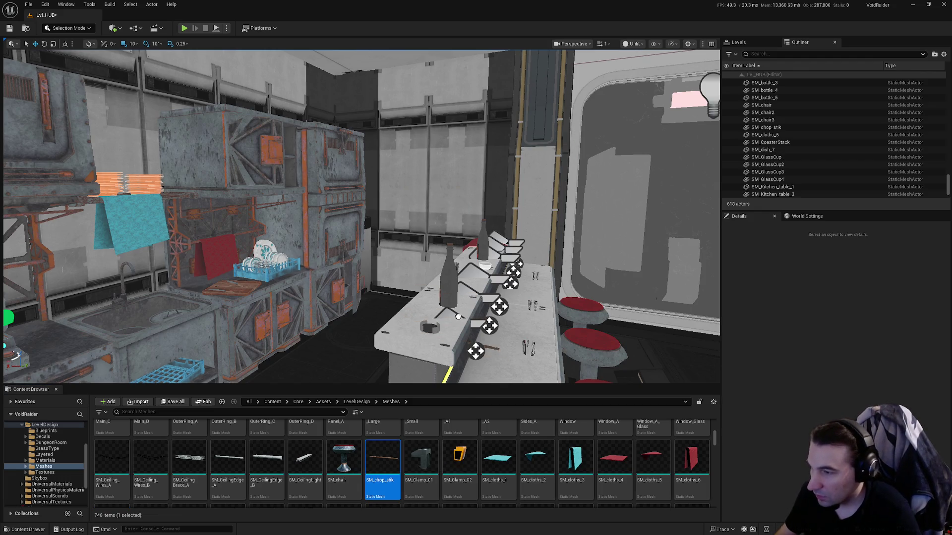
Delete the chopstick from the counter, then select Cabinet_1 holding the dish rack.
{"action": "left_click", "coordinate": [439, 304]}
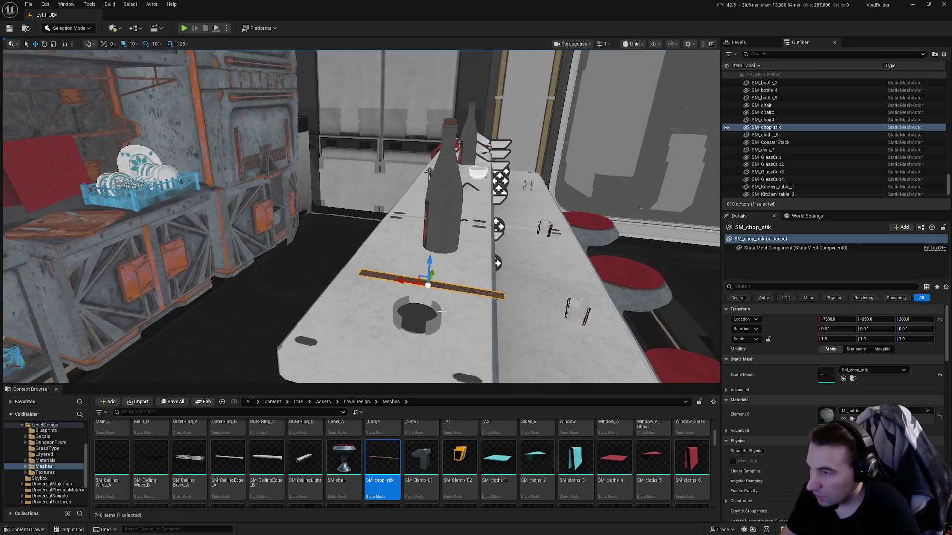
{"action": "key", "text": "Delete"}
{"action": "mouse_move", "coordinate": [428, 310]}
{"action": "left_mouse_down"}
{"action": "mouse_move", "coordinate": [307, 300]}
{"action": "mouse_move", "coordinate": [300, 349]}
{"action": "mouse_move", "coordinate": [297, 327]}
{"action": "left_mouse_up"}
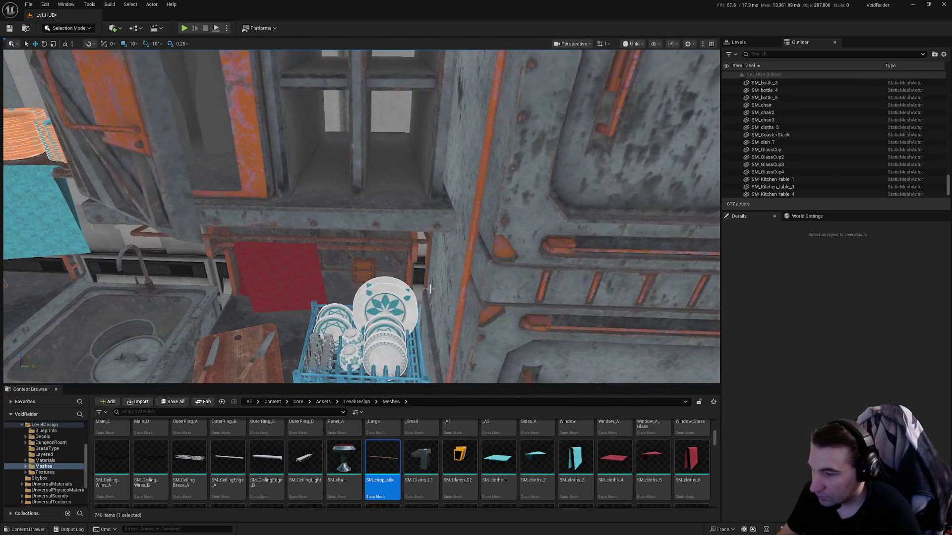
{"action": "scroll", "coordinate": [498, 461], "scroll_direction": "down", "scroll_amount": 1}
{"action": "mouse_move", "coordinate": [496, 322]}
{"action": "left_mouse_down"}
{"action": "mouse_move", "coordinate": [476, 317]}
{"action": "mouse_move", "coordinate": [427, 208]}
{"action": "left_mouse_up"}
{"action": "left_click", "coordinate": [426, 208]}
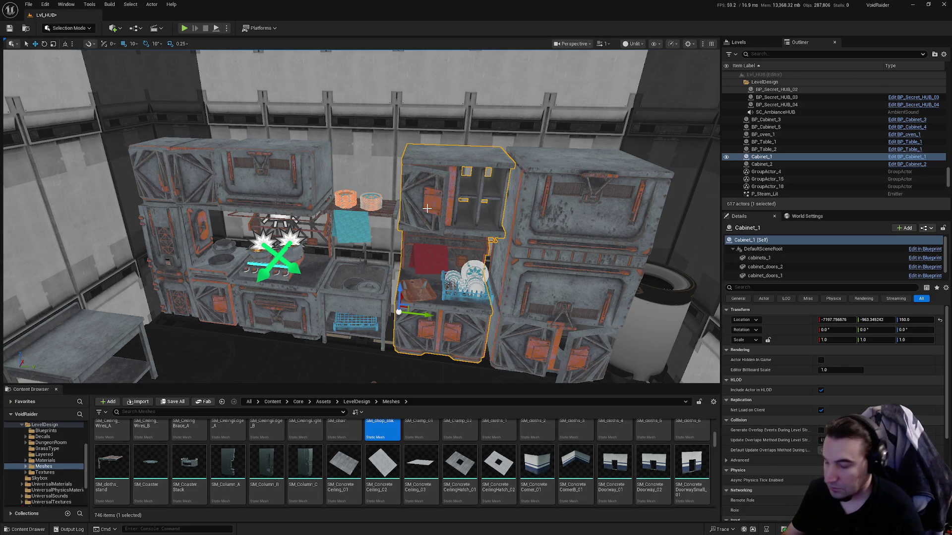
Save the Lvl_HUB level using Save All and Save Selected.
{"action": "left_click", "coordinate": [151, 171]}
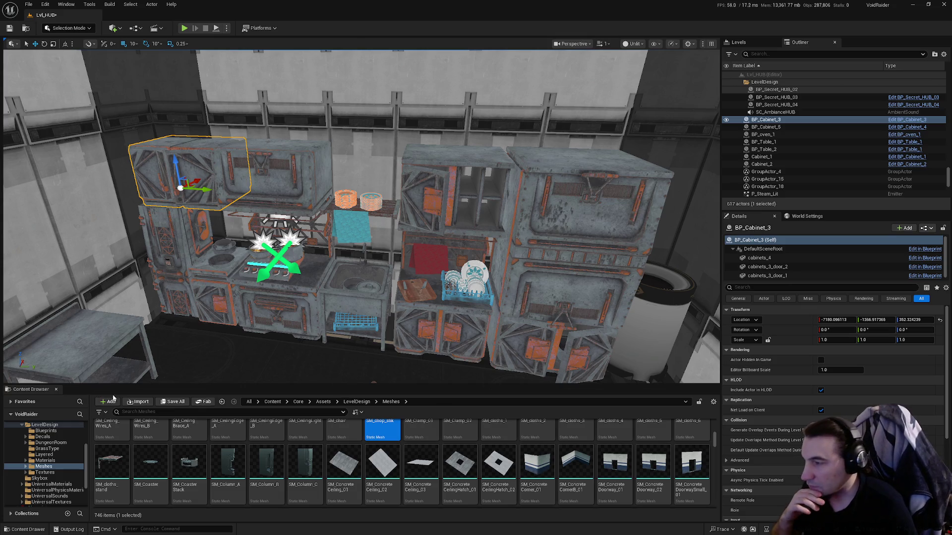
{"action": "left_click", "coordinate": [173, 401]}
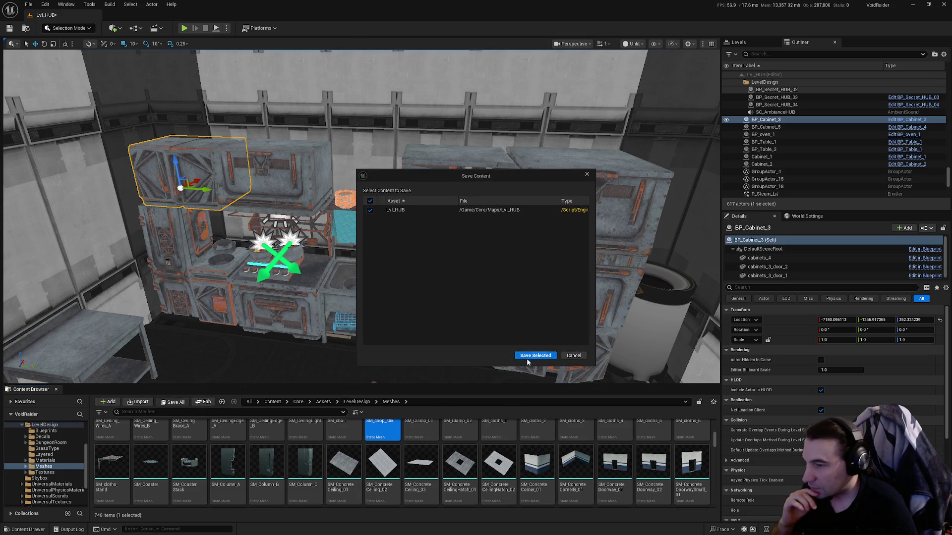
{"action": "left_click", "coordinate": [527, 359]}
{"action": "scroll", "coordinate": [45, 485], "scroll_direction": "up", "scroll_amount": 2}
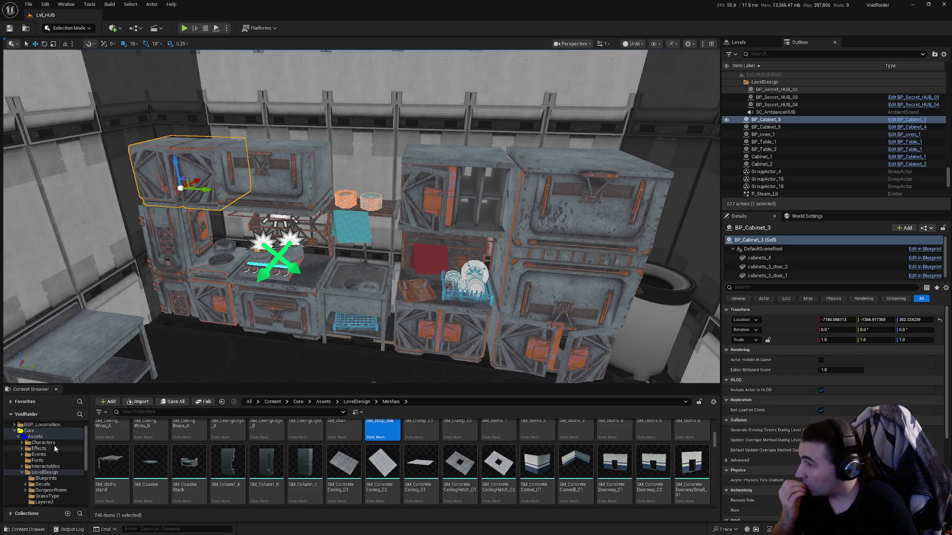
Collapse Assets, fly the camera round to the kitchen counters, and open the Blueprints folder.
{"action": "left_click", "coordinate": [18, 438]}
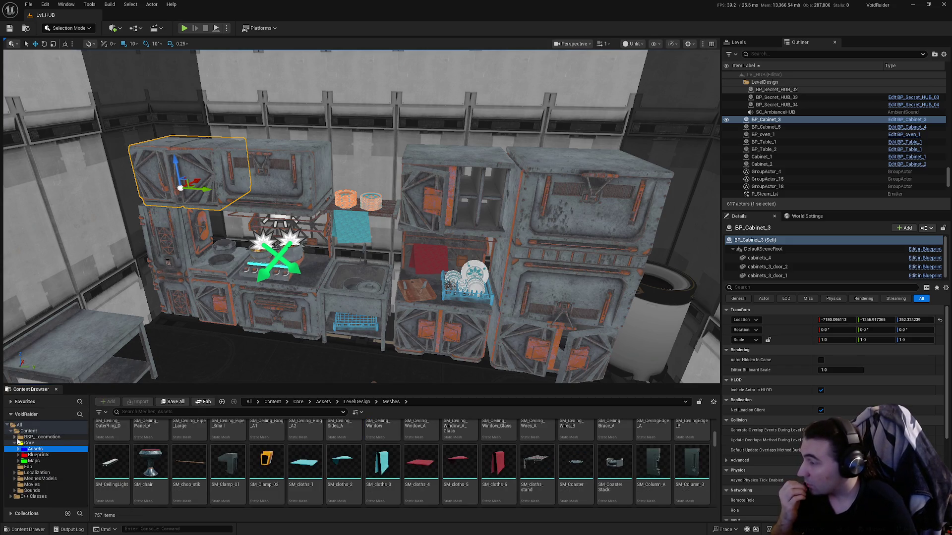
{"action": "left_click", "coordinate": [38, 455]}
{"action": "mouse_move", "coordinate": [297, 198]}
{"action": "left_mouse_down"}
{"action": "mouse_move", "coordinate": [295, 73]}
{"action": "mouse_move", "coordinate": [93, 135]}
{"action": "mouse_move", "coordinate": [265, 142]}
{"action": "left_mouse_up"}
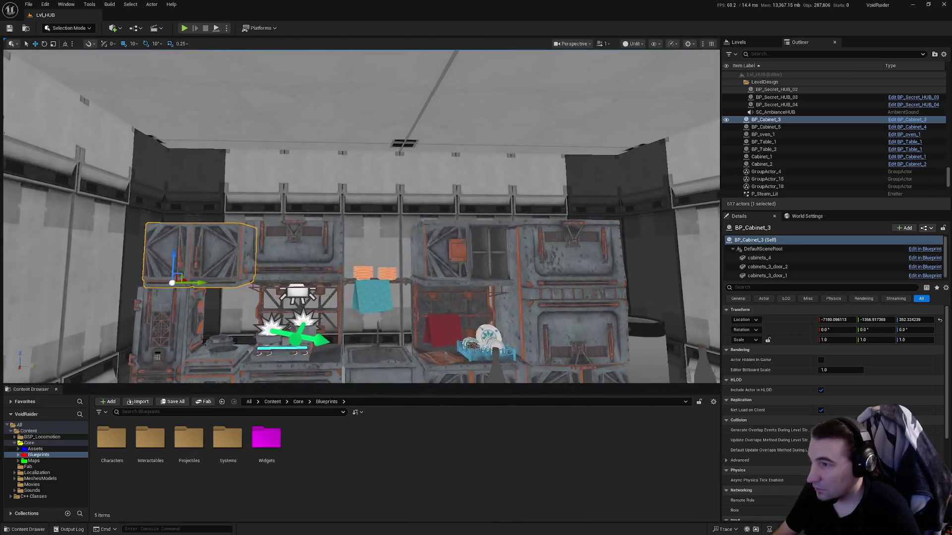
{"action": "left_click_drag", "start_coordinate": [361, 216], "coordinate": [484, 198]}
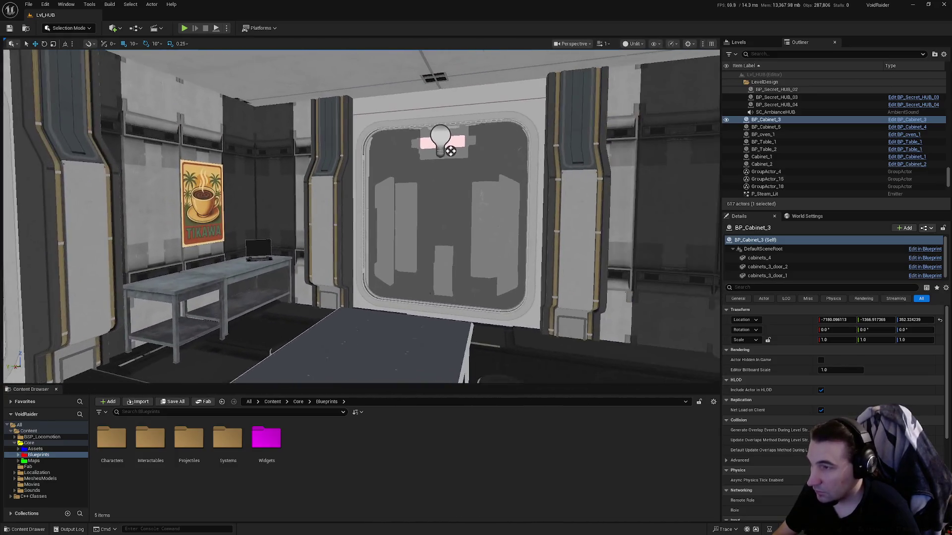
{"action": "left_click_drag", "start_coordinate": [420, 306], "coordinate": [345, 309]}
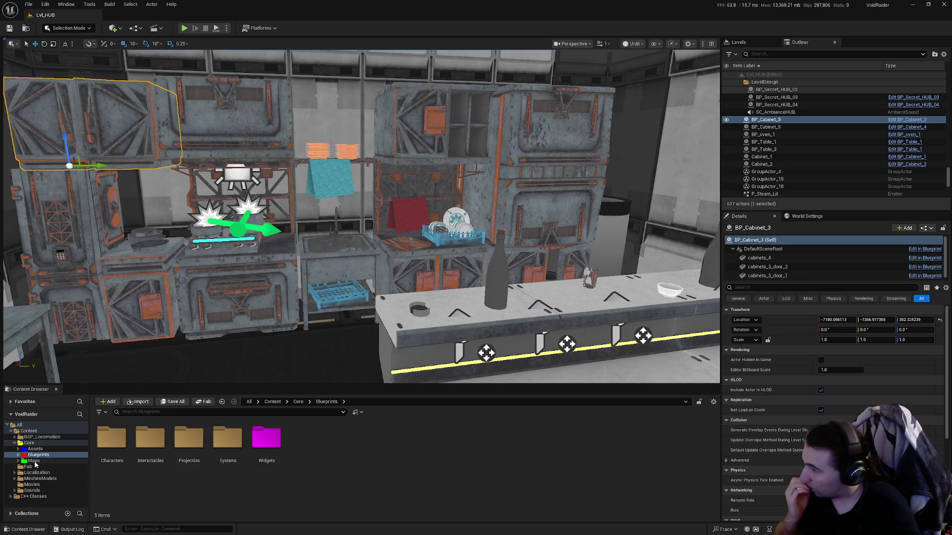
{"action": "left_click", "coordinate": [43, 454]}
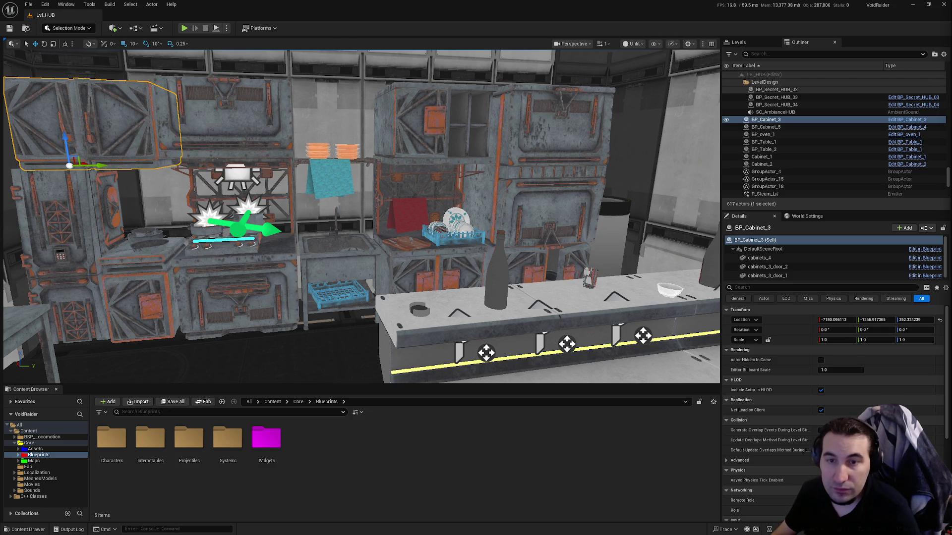
{"action": "key", "text": "super"}
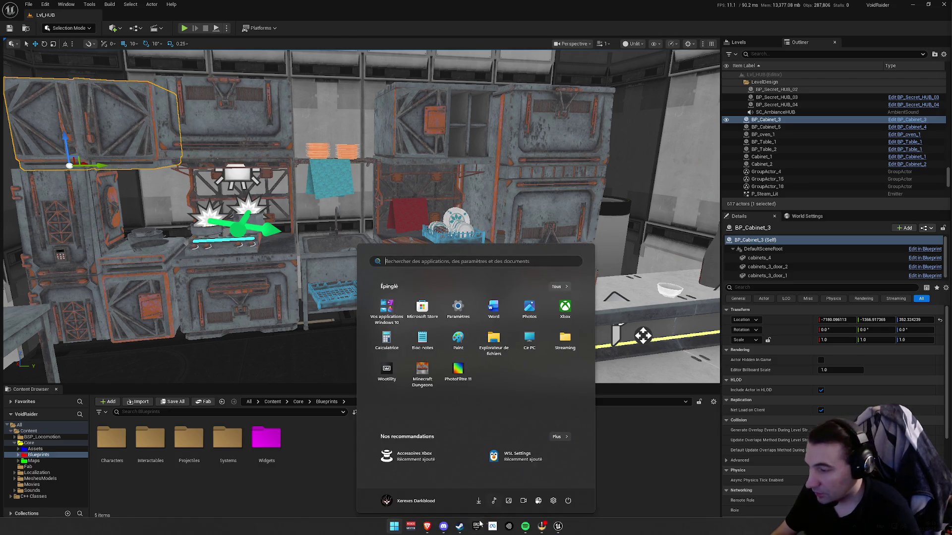
{"action": "key", "text": "super"}
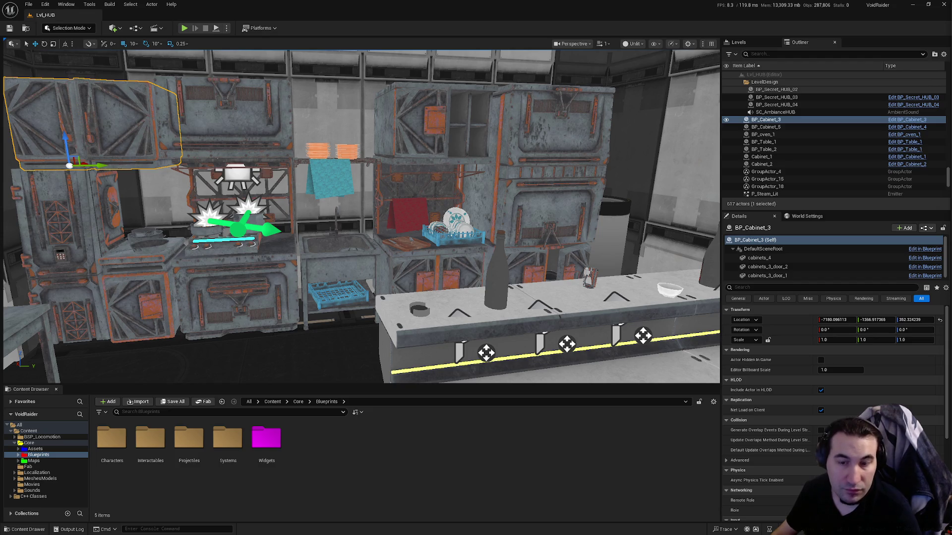
{"action": "key", "text": "super"}
{"action": "key", "text": "super"}
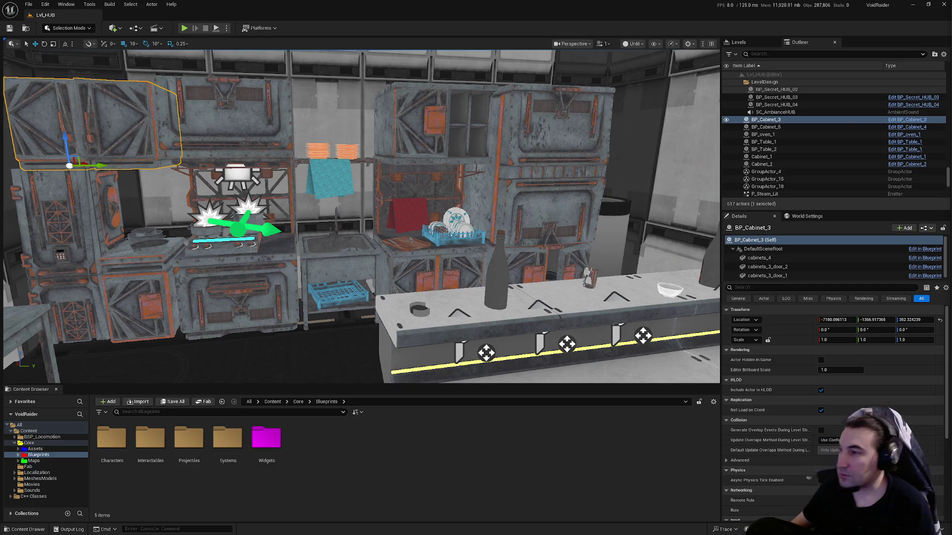
{"action": "scroll", "coordinate": [452, 110], "scroll_direction": "down", "scroll_amount": 8}
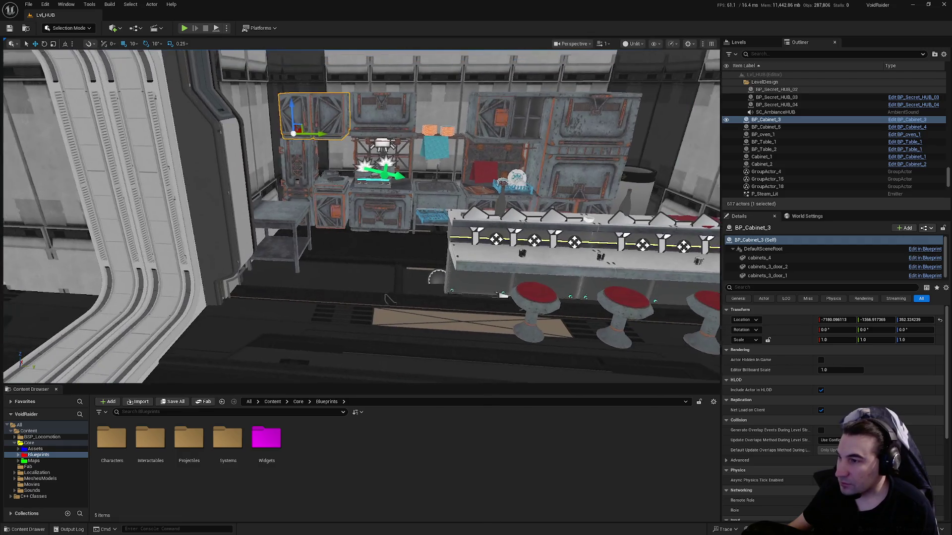
Orbit toward the door area, pull back, then move in on the bar counter's red stools.
{"action": "mouse_move", "coordinate": [452, 110]}
{"action": "left_mouse_down"}
{"action": "mouse_move", "coordinate": [644, 110]}
{"action": "mouse_move", "coordinate": [546, 148]}
{"action": "mouse_move", "coordinate": [495, 139]}
{"action": "mouse_move", "coordinate": [397, 149]}
{"action": "mouse_move", "coordinate": [379, 99]}
{"action": "mouse_move", "coordinate": [439, 104]}
{"action": "mouse_move", "coordinate": [396, 106]}
{"action": "mouse_move", "coordinate": [391, 94]}
{"action": "mouse_move", "coordinate": [399, 143]}
{"action": "mouse_move", "coordinate": [382, 114]}
{"action": "mouse_move", "coordinate": [352, 109]}
{"action": "mouse_move", "coordinate": [355, 134]}
{"action": "mouse_move", "coordinate": [357, 112]}
{"action": "mouse_move", "coordinate": [377, 114]}
{"action": "mouse_move", "coordinate": [382, 129]}
{"action": "mouse_move", "coordinate": [357, 109]}
{"action": "mouse_move", "coordinate": [386, 114]}
{"action": "mouse_move", "coordinate": [397, 119]}
{"action": "mouse_move", "coordinate": [347, 119]}
{"action": "mouse_move", "coordinate": [379, 118]}
{"action": "left_mouse_up"}
{"action": "left_click_drag", "start_coordinate": [503, 119], "coordinate": [503, 119]}
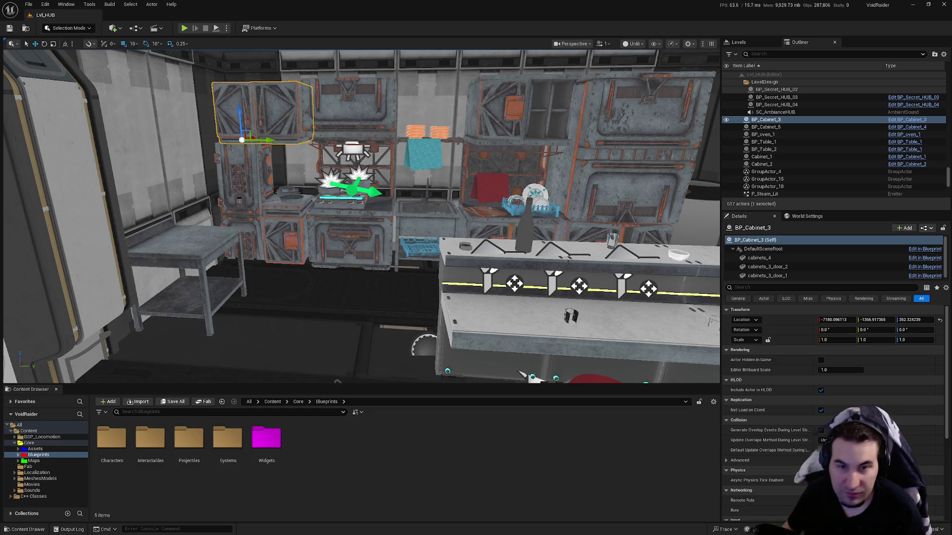
{"action": "left_click_drag", "start_coordinate": [357, 223], "coordinate": [297, 228]}
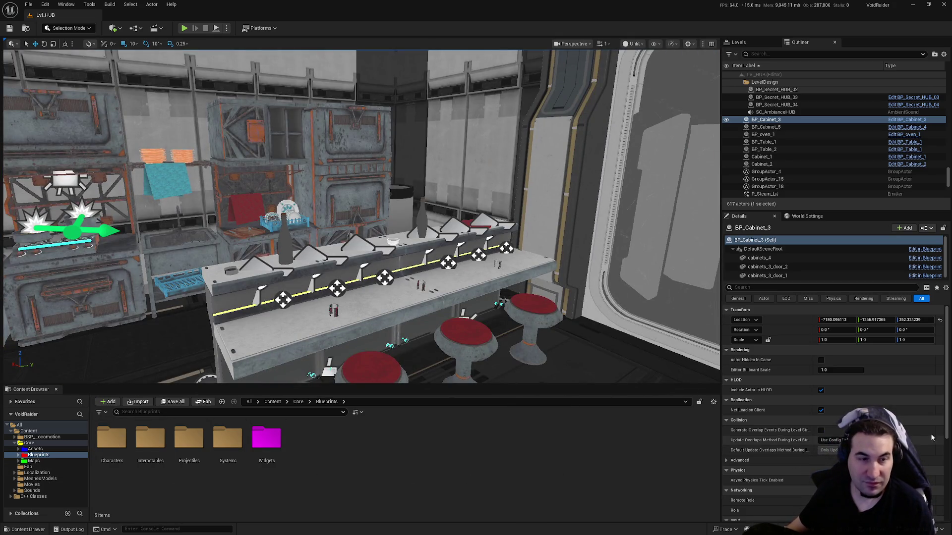
{"action": "key", "text": "super"}
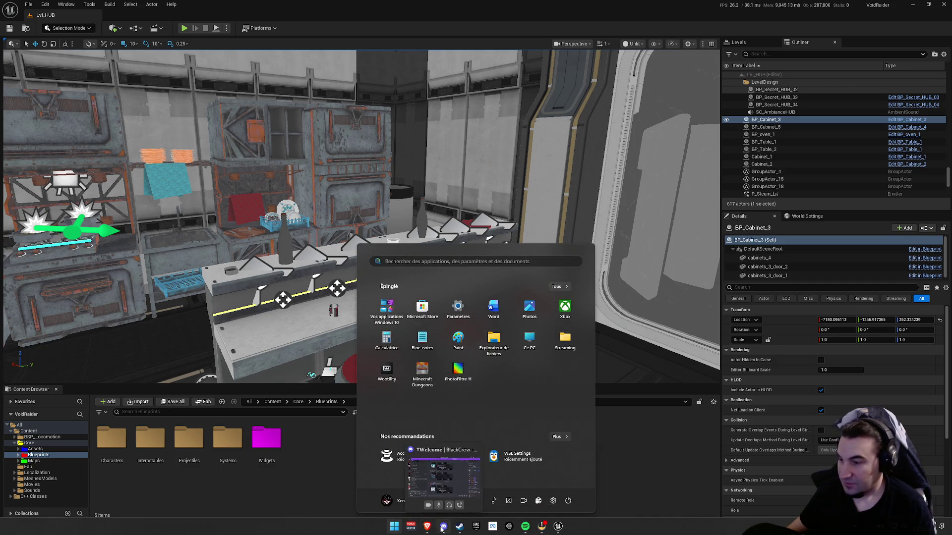
{"action": "key", "text": "Escape"}
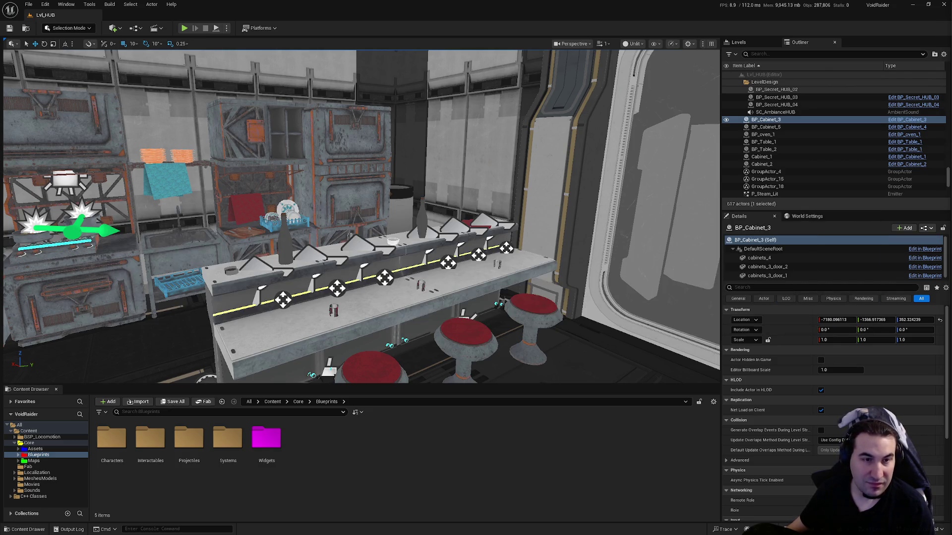
{"action": "key", "text": "super"}
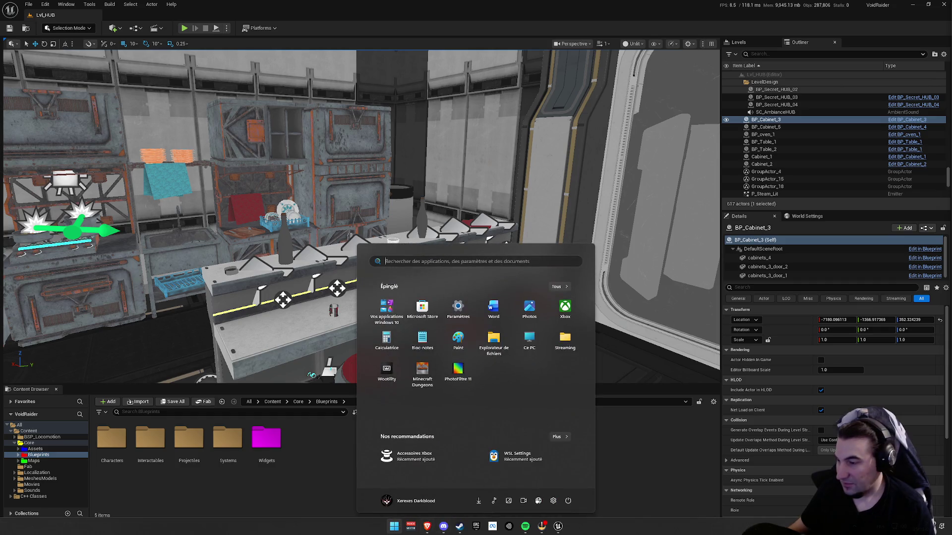
{"action": "key", "text": "super"}
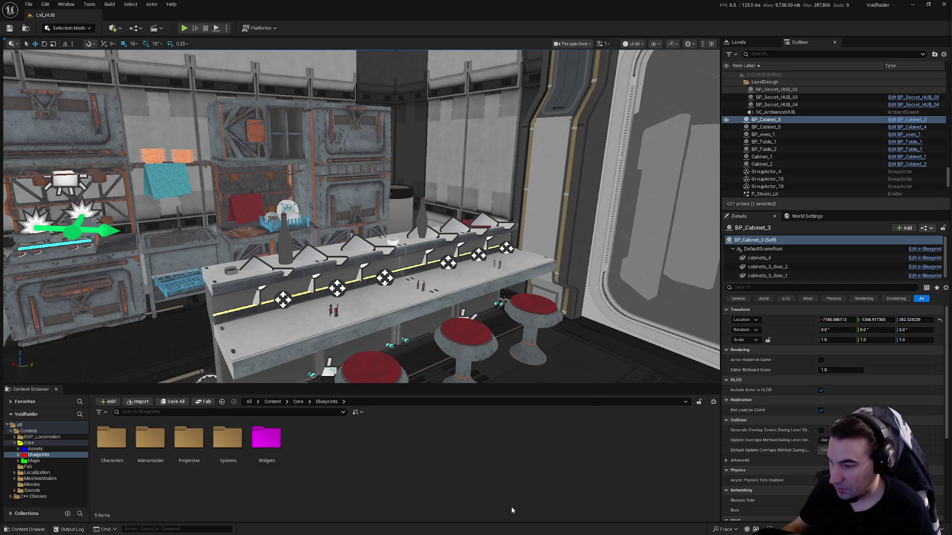
Clear the Angerfisst search in Spotify, play the Overlord playlist, and return to Unreal.
{"action": "key", "text": "super"}
{"action": "left_click", "coordinate": [542, 525]}
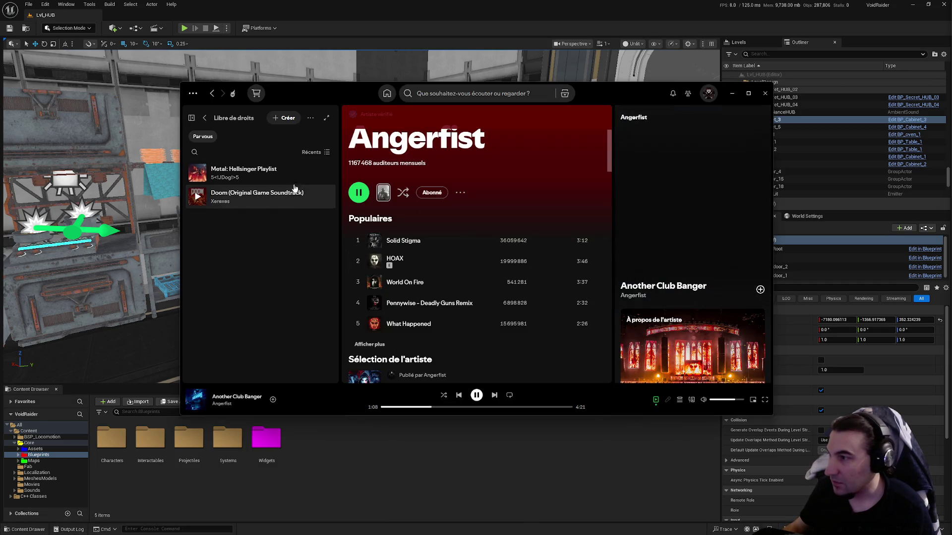
{"action": "left_click", "coordinate": [471, 93]}
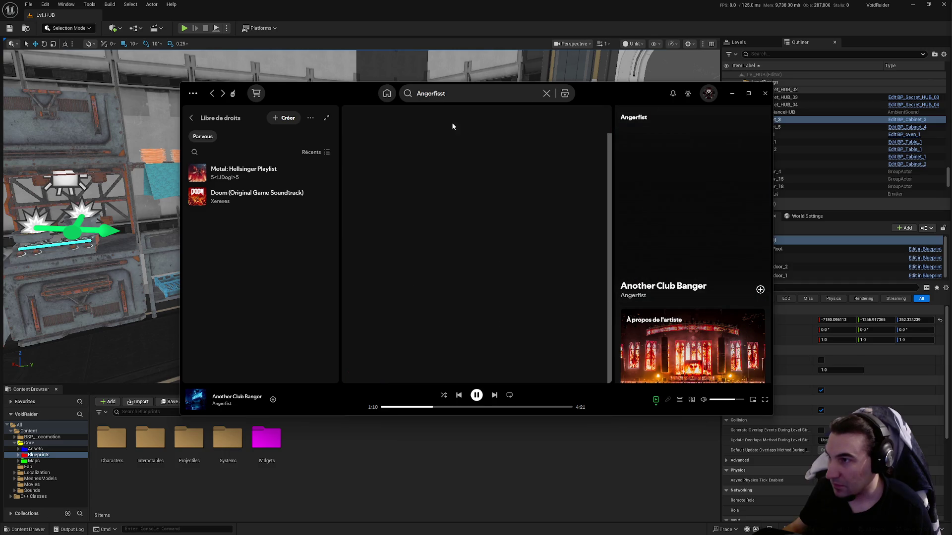
{"action": "key", "text": "BackSpace"}
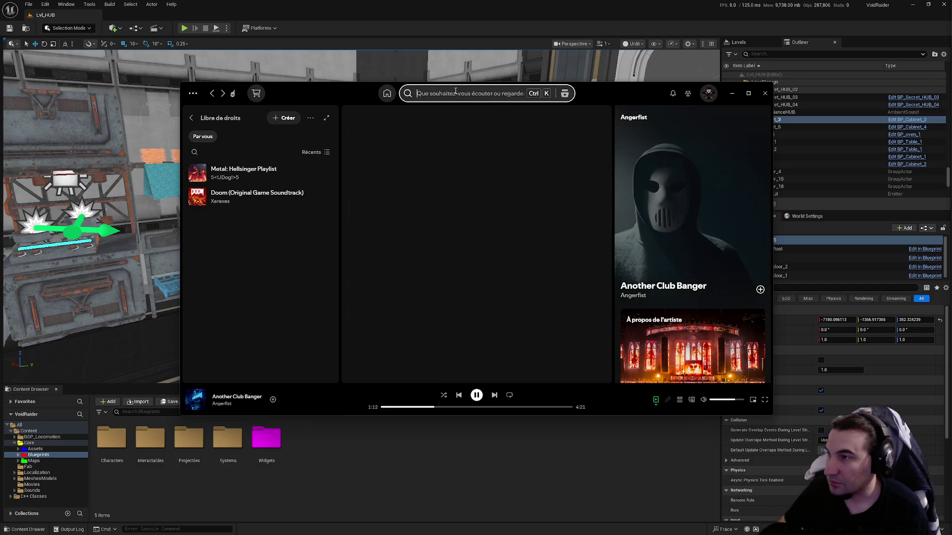
{"action": "scroll", "coordinate": [417, 204], "scroll_direction": "down", "scroll_amount": 3}
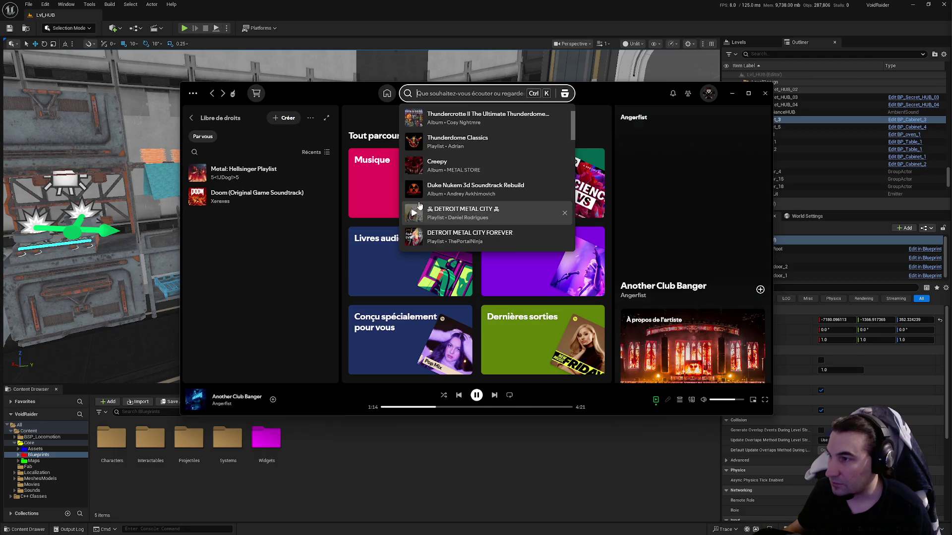
{"action": "scroll", "coordinate": [417, 213], "scroll_direction": "down", "scroll_amount": 2}
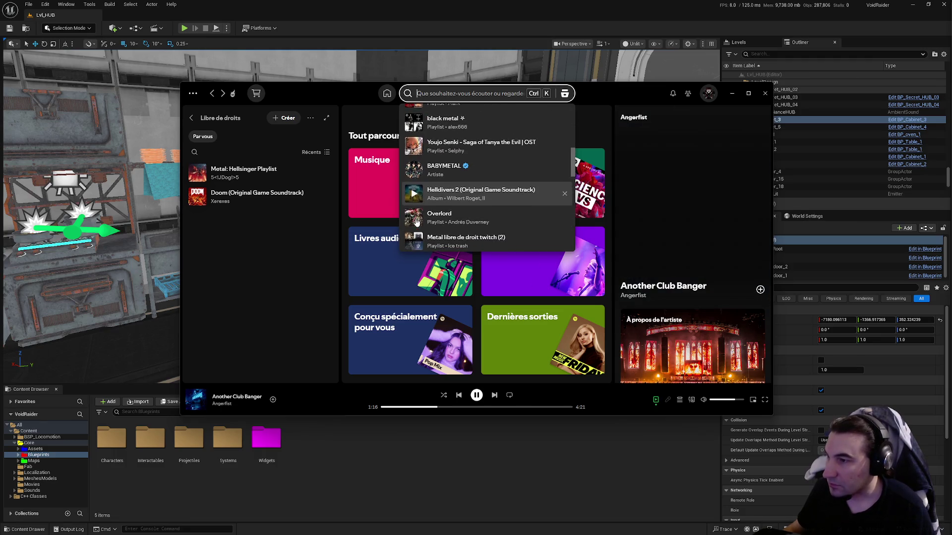
{"action": "scroll", "coordinate": [416, 183], "scroll_direction": "down", "scroll_amount": 2}
{"action": "left_click", "coordinate": [414, 180]}
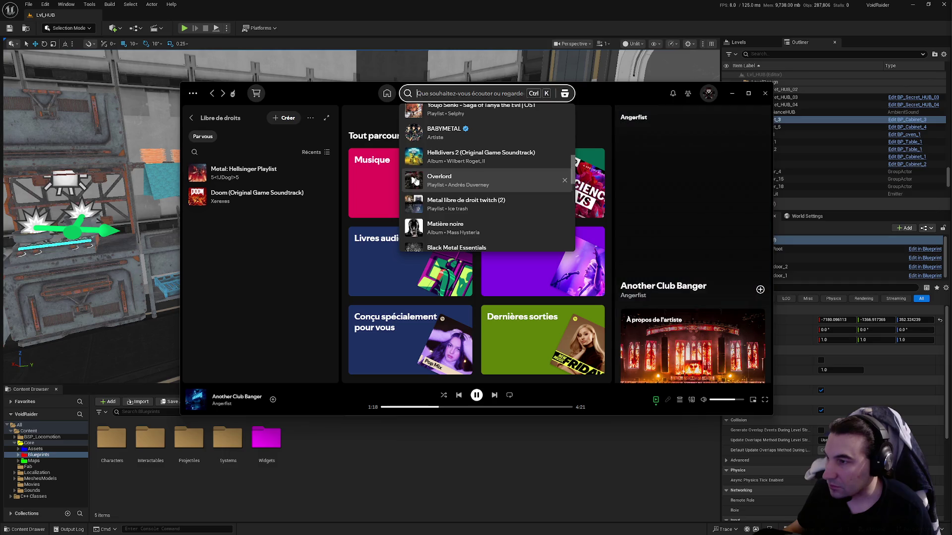
{"action": "left_click", "coordinate": [302, 270]}
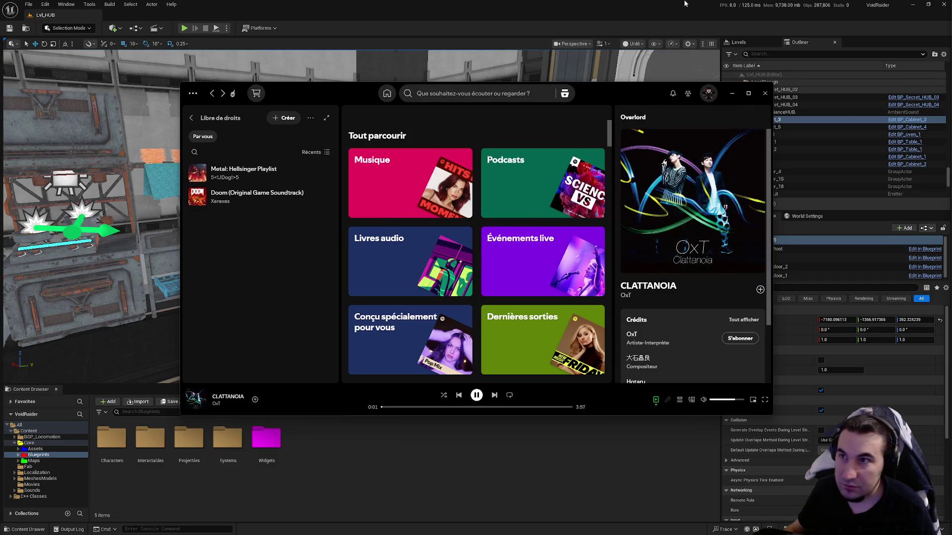
{"action": "left_click", "coordinate": [684, 3]}
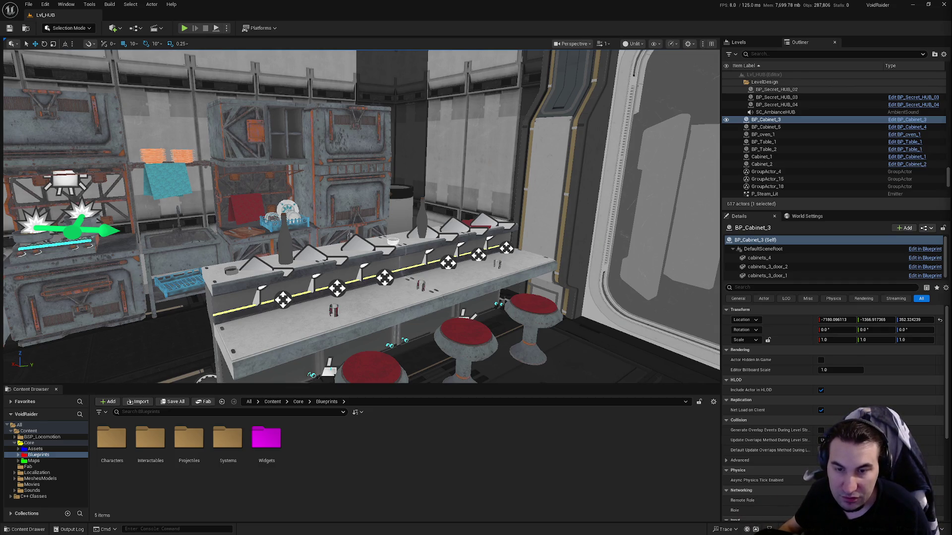
{"action": "key", "text": "super"}
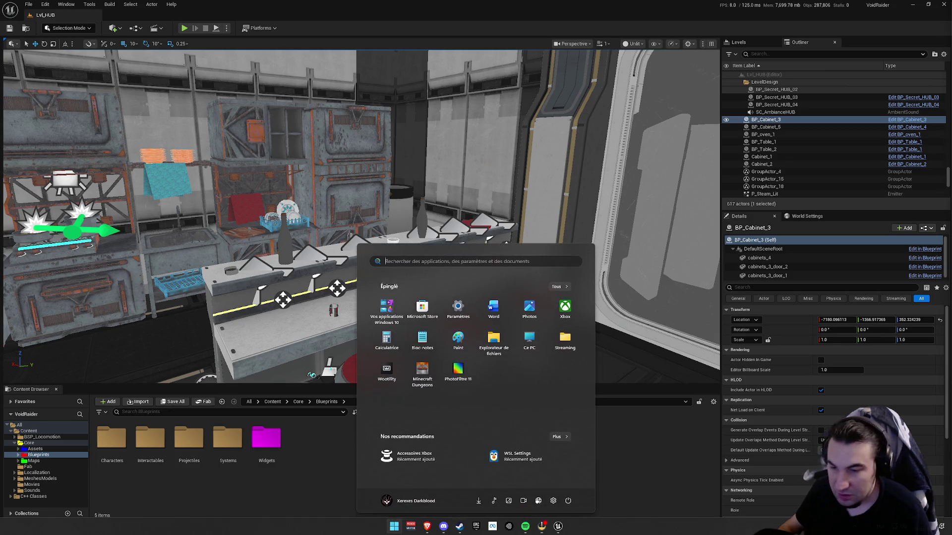
Launch Steam, switch to the MAGASIN store, and search for 'the last caretaker'.
{"action": "left_click", "coordinate": [451, 481]}
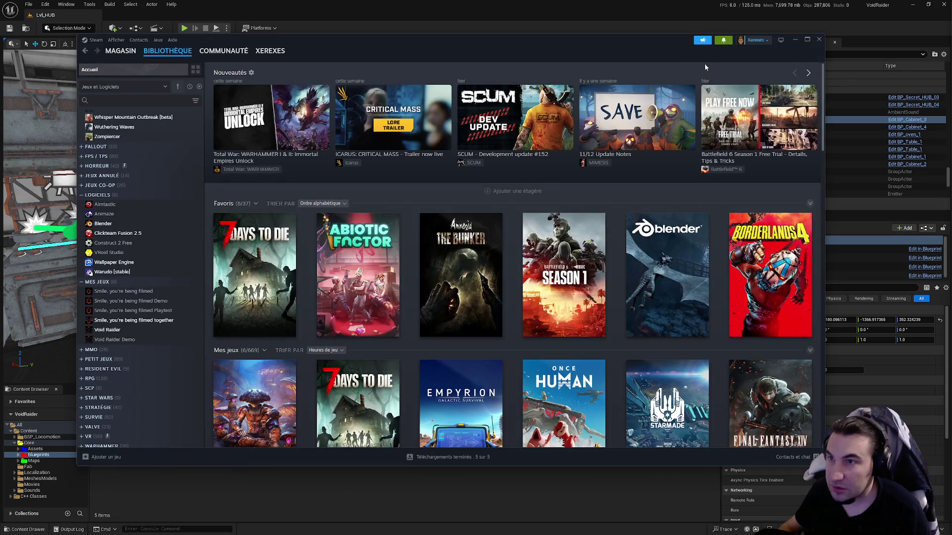
{"action": "mouse_move", "coordinate": [121, 50]}
{"action": "left_click", "coordinate": [153, 90]}
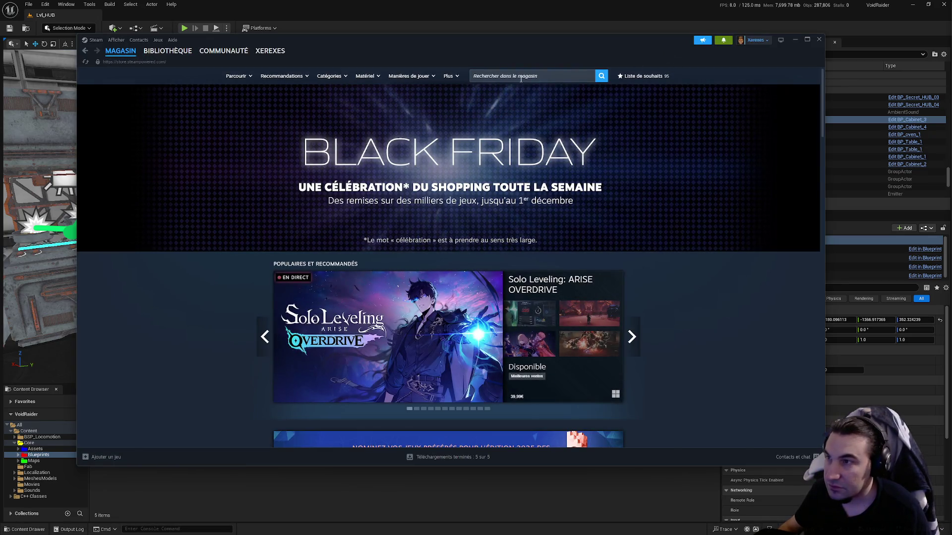
{"action": "left_click", "coordinate": [520, 76]}
{"action": "type", "text": "the last caretaker"}
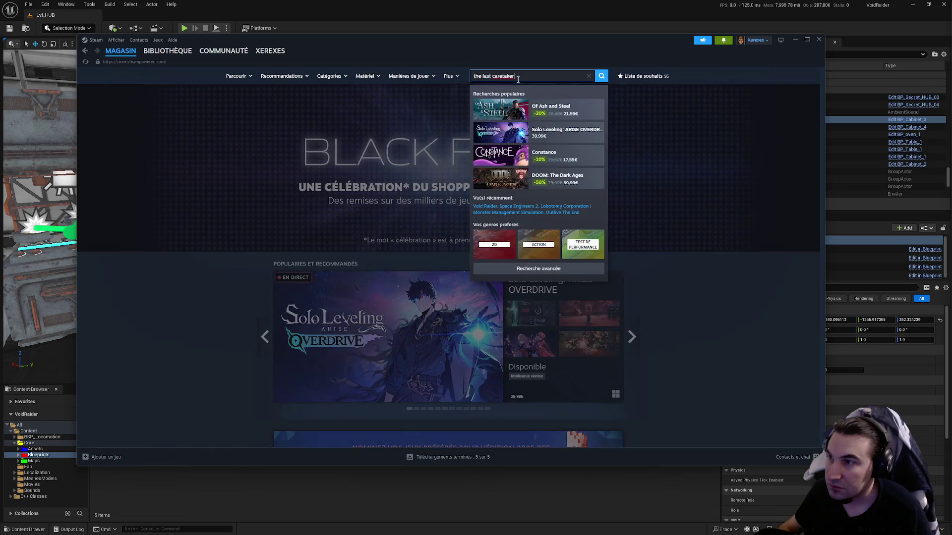